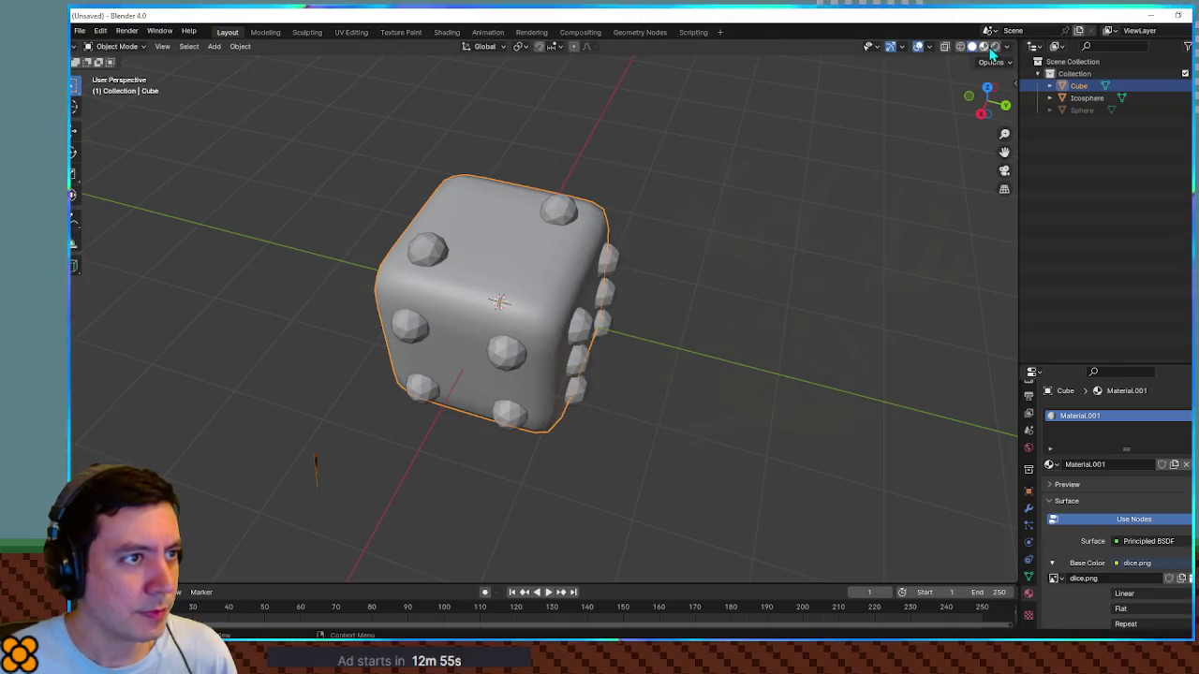
# Step: View the dice from the front, hide the Icosphere bumps, and switch to UV Editing
pyautogui.moveTo(600, 325)
pyautogui.mouseDown()
pyautogui.moveTo(683, 241)
pyautogui.moveTo(554, 309)
pyautogui.moveTo(634, 335)
pyautogui.moveTo(646, 327)
pyautogui.moveTo(508, 329)
pyautogui.mouseUp()
pyautogui.click(1185, 97)
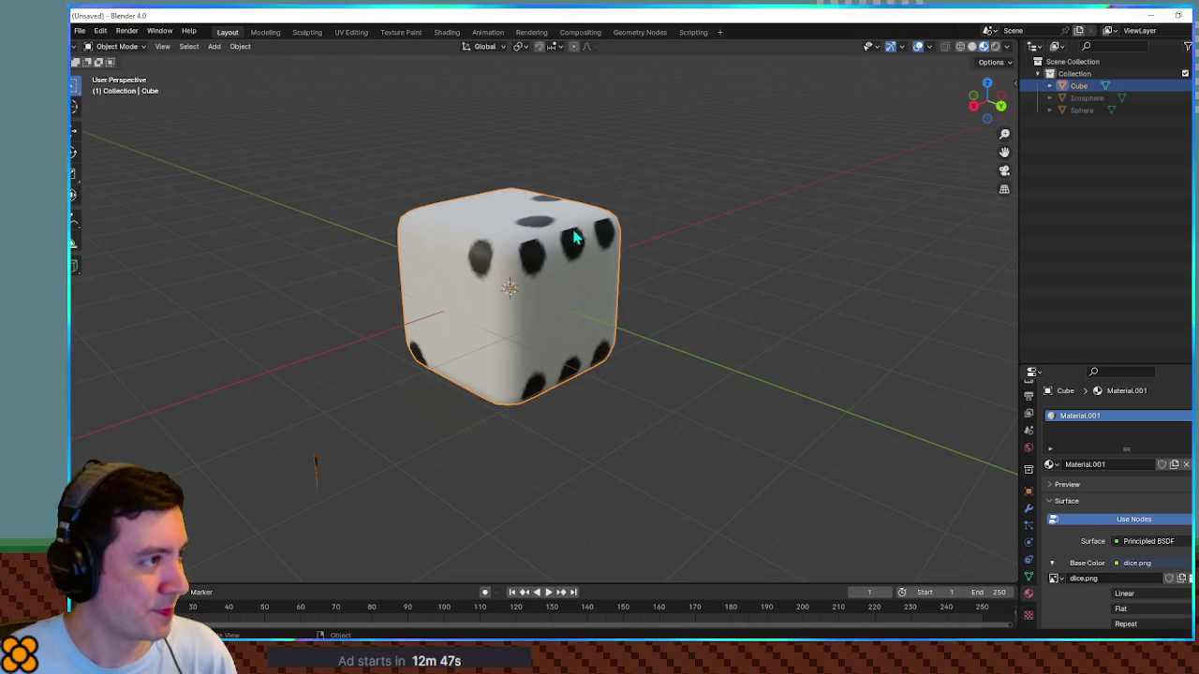
pyautogui.click(351, 32)
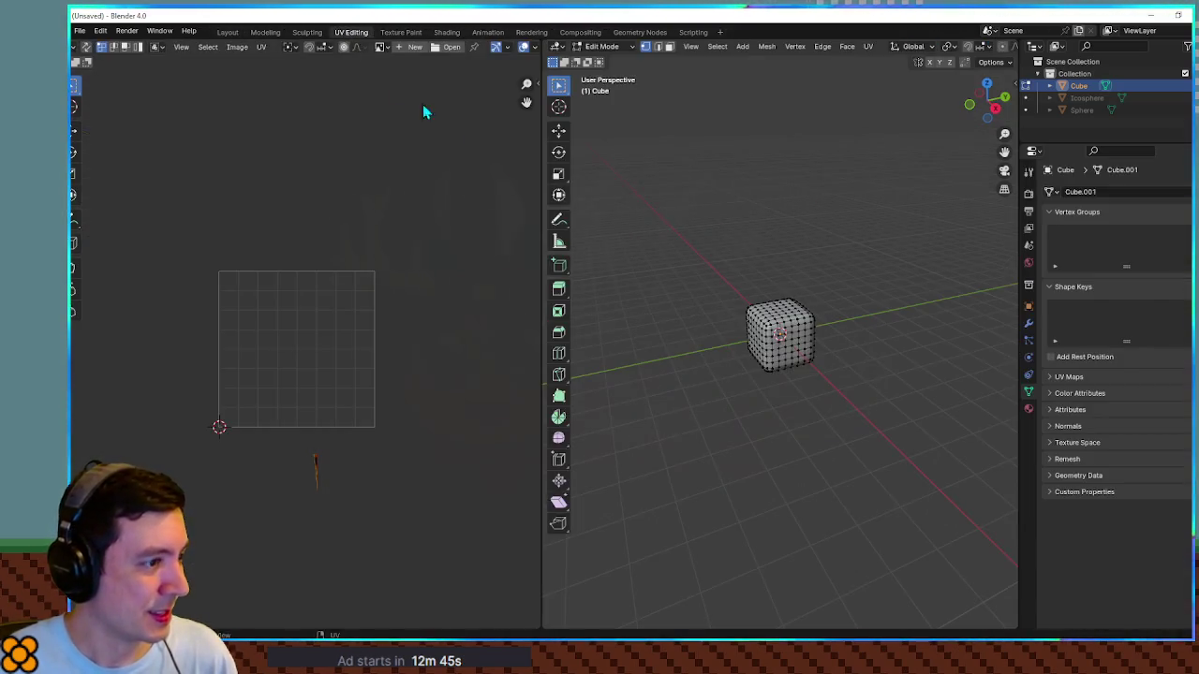
# Step: In Material Preview, select all faces and UVs, then scale the UV layout along X
pyautogui.scroll(-3, 976, 46)
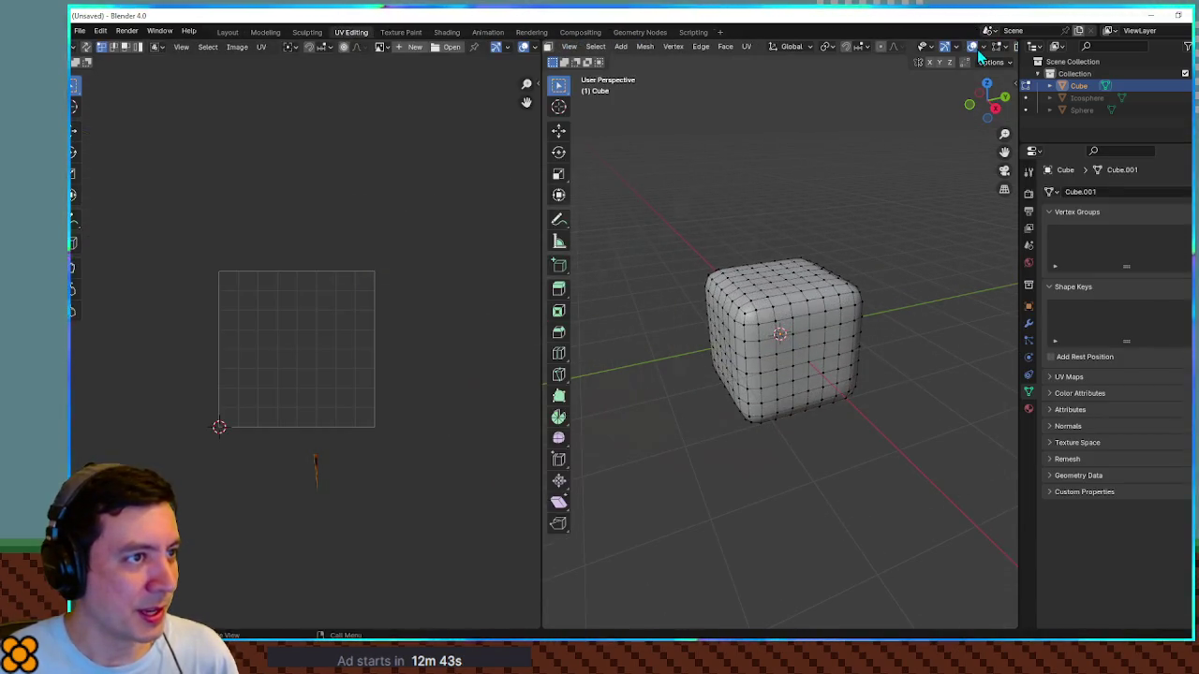
pyautogui.click(983, 46)
pyautogui.moveTo(652, 225)
pyautogui.mouseDown()
pyautogui.moveTo(838, 358)
pyautogui.moveTo(701, 233)
pyautogui.mouseUp()
pyautogui.press('a')
pyautogui.scroll(8, 261, 337)
pyautogui.scroll(-2, 284, 347)
pyautogui.press('a')
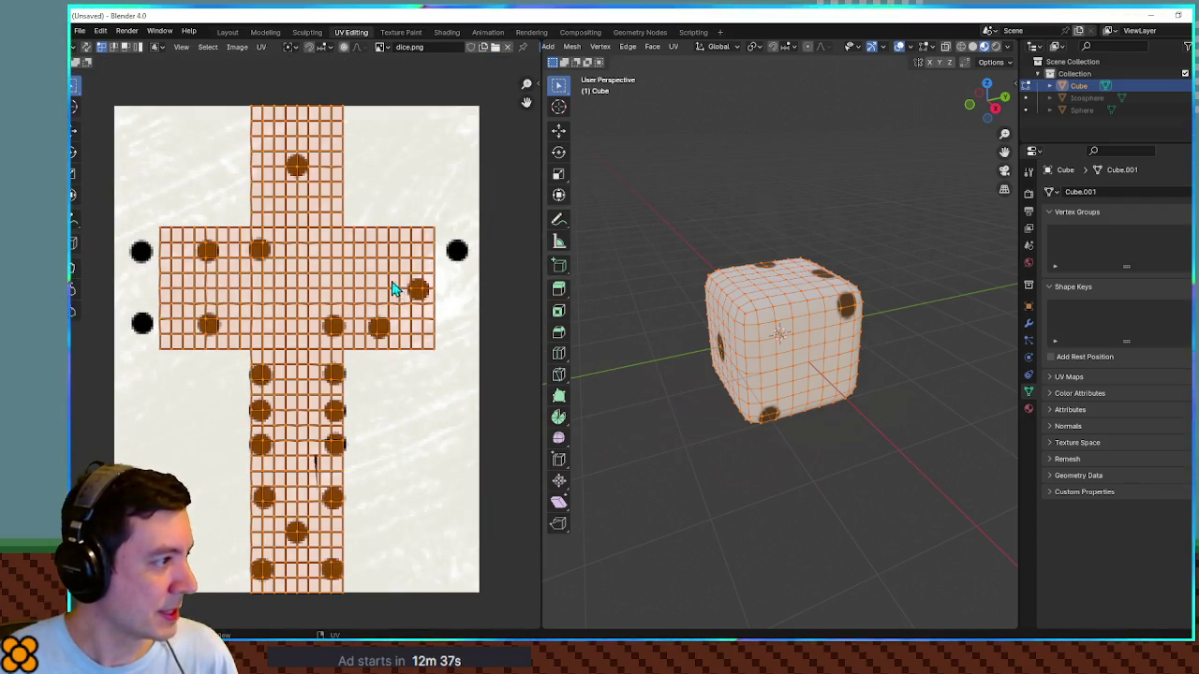
pyautogui.press('s')
pyautogui.press('x')
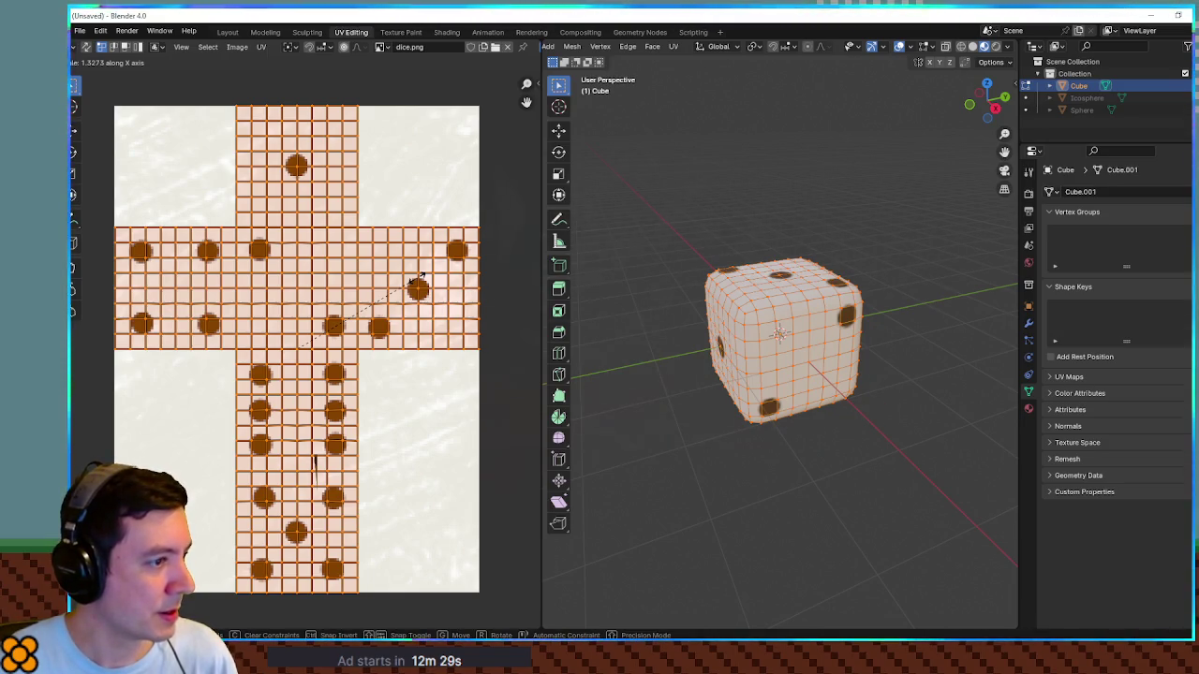
# Step: Clear the selection and orbit the cube to check the dice texture mapping
pyautogui.moveTo(778, 402)
pyautogui.mouseDown()
pyautogui.moveTo(811, 374)
pyautogui.moveTo(816, 340)
pyautogui.moveTo(976, 223)
pyautogui.moveTo(587, 212)
pyautogui.moveTo(933, 233)
pyautogui.moveTo(633, 219)
pyautogui.moveTo(648, 276)
pyautogui.moveTo(645, 383)
pyautogui.moveTo(753, 333)
pyautogui.moveTo(716, 327)
pyautogui.moveTo(677, 219)
pyautogui.moveTo(727, 230)
pyautogui.mouseUp()
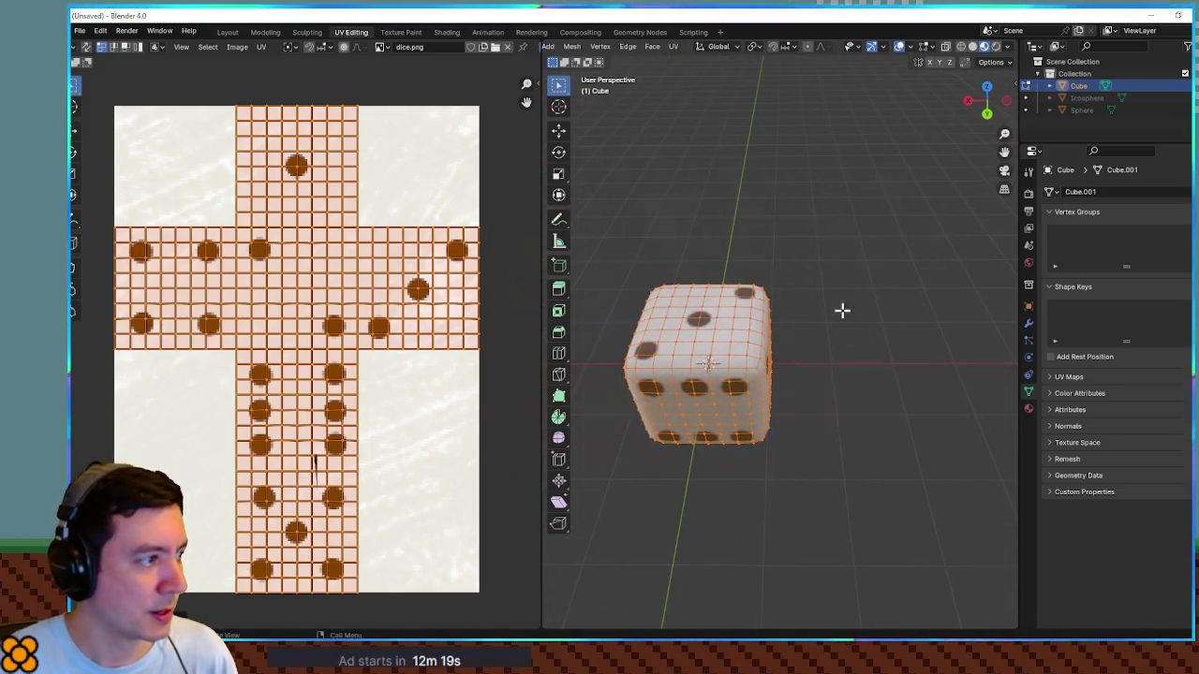
pyautogui.click(875, 307)
pyautogui.scroll(5, 776, 324)
pyautogui.moveTo(776, 325)
pyautogui.mouseDown()
pyautogui.moveTo(834, 285)
pyautogui.moveTo(832, 329)
pyautogui.moveTo(858, 324)
pyautogui.mouseUp()
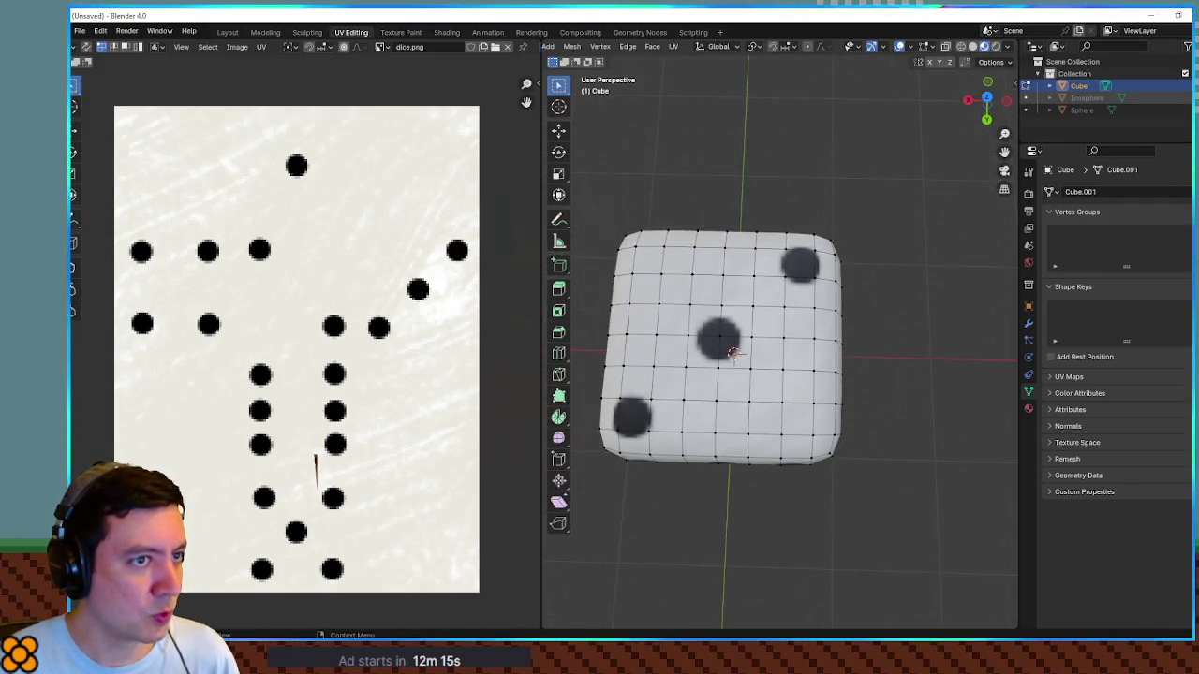
# Step: Unhide the Icosphere bumps and orbit to view the dice from the side and front
pyautogui.click(1172, 98)
pyautogui.moveTo(896, 358); pyautogui.dragTo(891, 230)
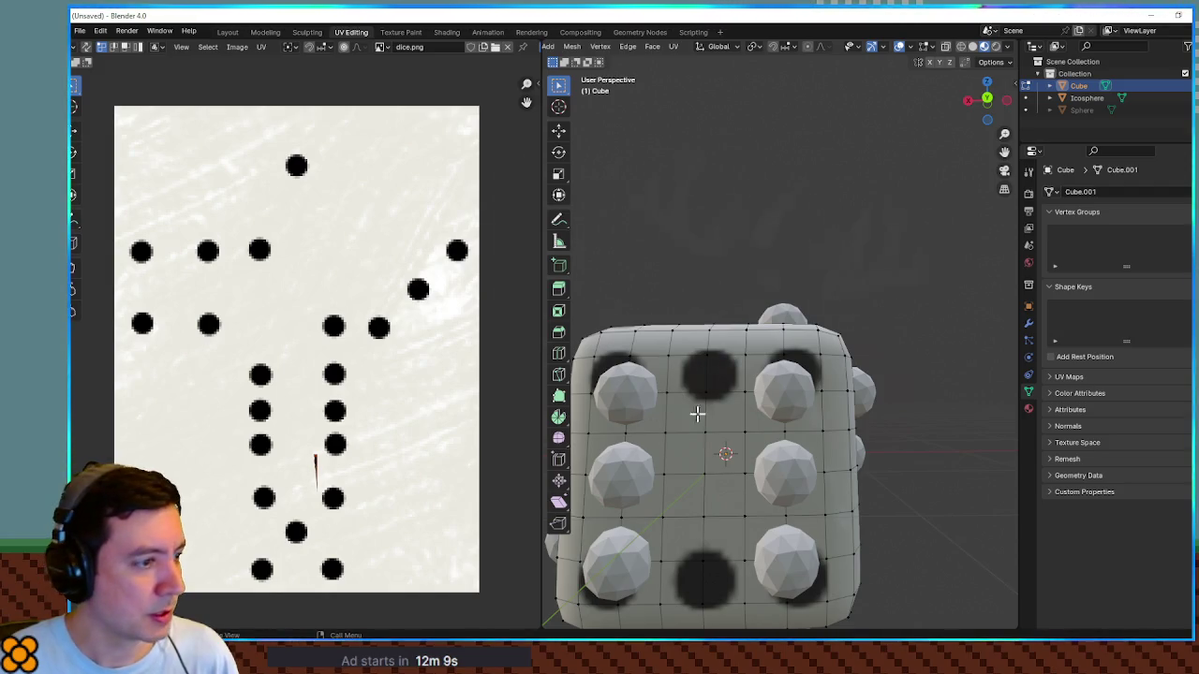
pyautogui.moveTo(726, 421); pyautogui.dragTo(853, 435)
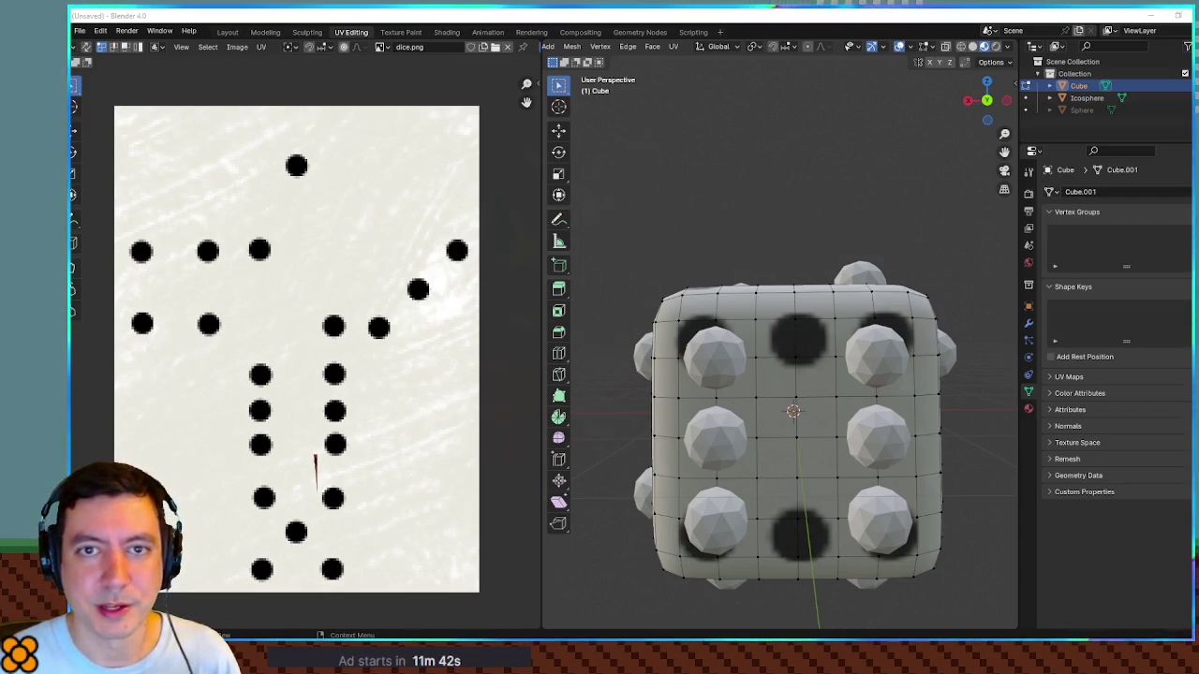
# Step: Switch to Krita and pan across the dice.png texture
pyautogui.hotkey('alt', 'Tab')
pyautogui.scroll(2, 600, 393)
pyautogui.moveTo(595, 401); pyautogui.dragTo(731, 444)
pyautogui.moveTo(719, 304)
pyautogui.mouseDown()
pyautogui.moveTo(668, 416)
pyautogui.moveTo(567, 313)
pyautogui.moveTo(635, 262)
pyautogui.moveTo(618, 192)
pyautogui.moveTo(664, 428)
pyautogui.mouseUp()
pyautogui.moveTo(576, 200)
pyautogui.mouseDown()
pyautogui.moveTo(656, 436)
pyautogui.moveTo(624, 418)
pyautogui.moveTo(631, 460)
pyautogui.moveTo(610, 254)
pyautogui.moveTo(630, 281)
pyautogui.mouseUp()
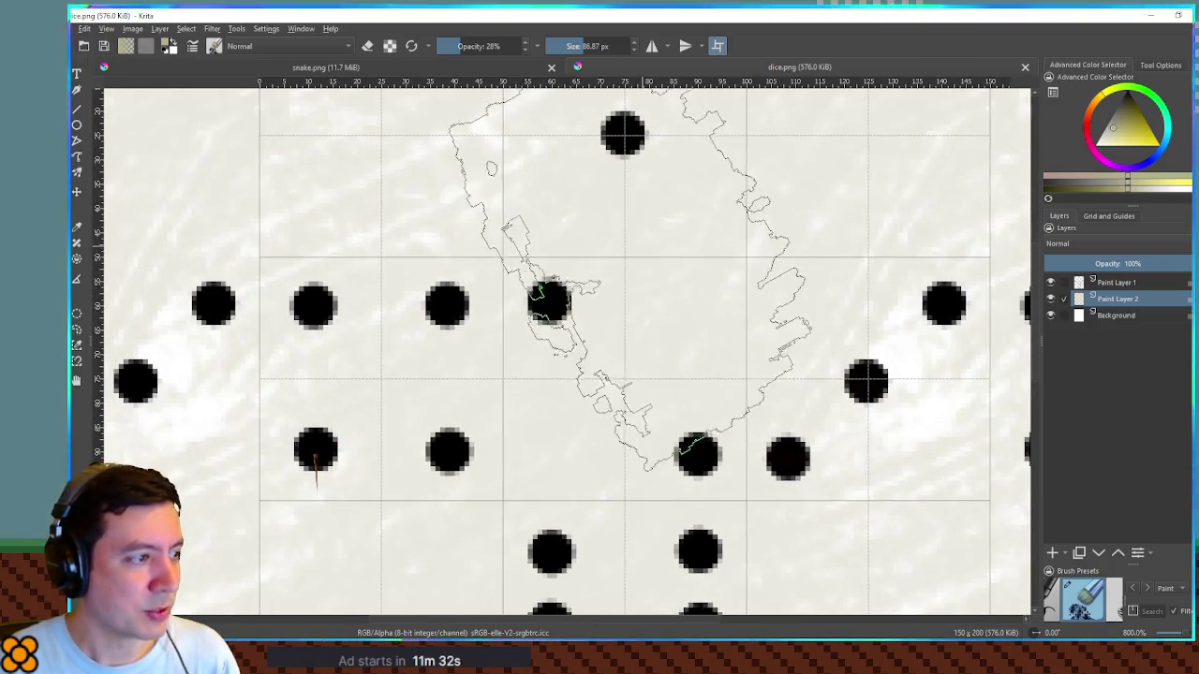
# Step: Make Paint Layer 1 active and open the grid settings
pyautogui.click(1120, 282)
pyautogui.moveTo(528, 303); pyautogui.dragTo(747, 281)
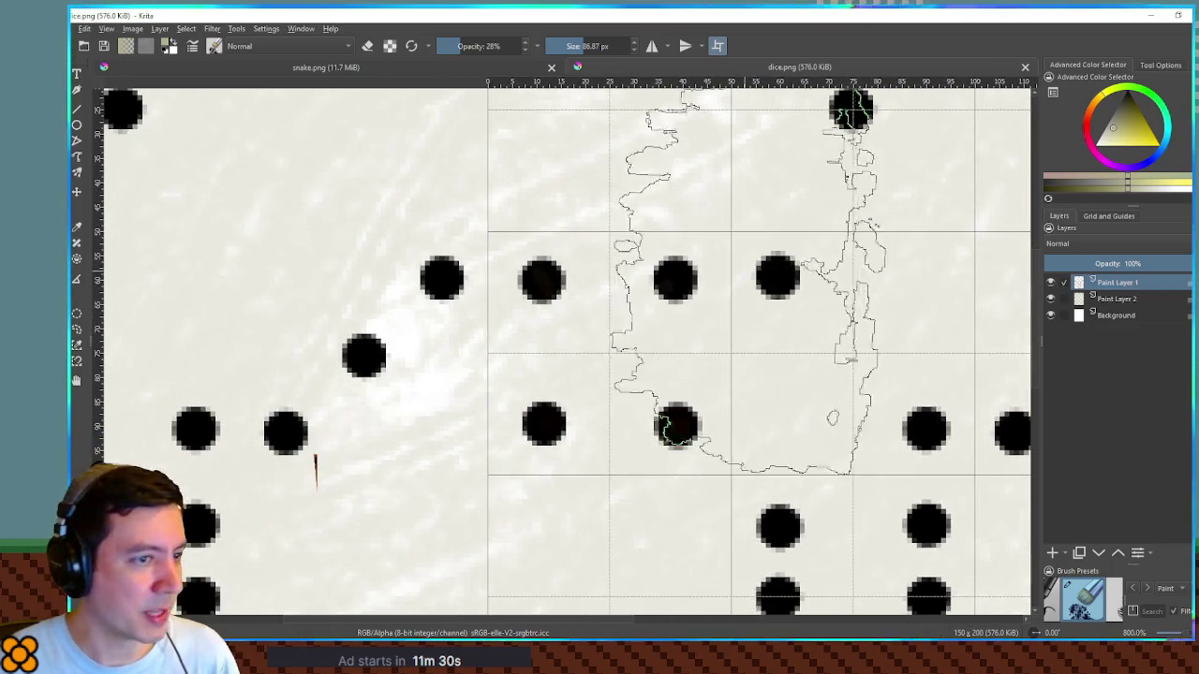
pyautogui.click(1114, 214)
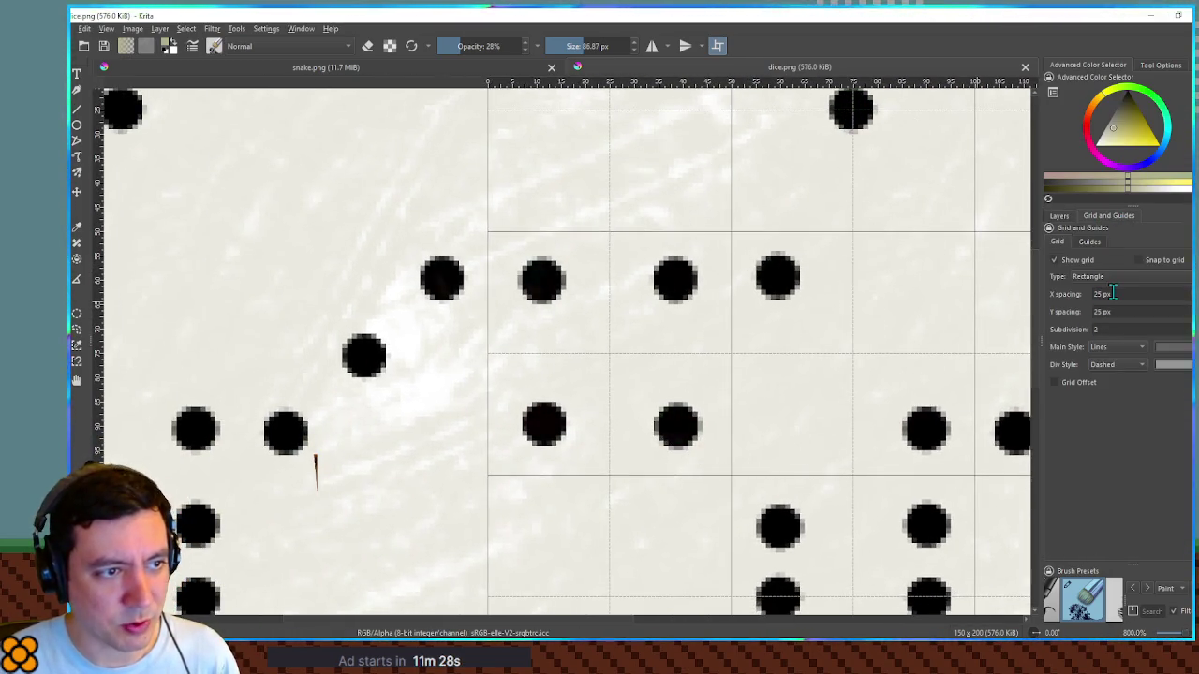
# Step: Resize the canvas to 200% width and 400 px height (300 × 400)
pyautogui.hotkey('ctrl', 'alt', 'c')
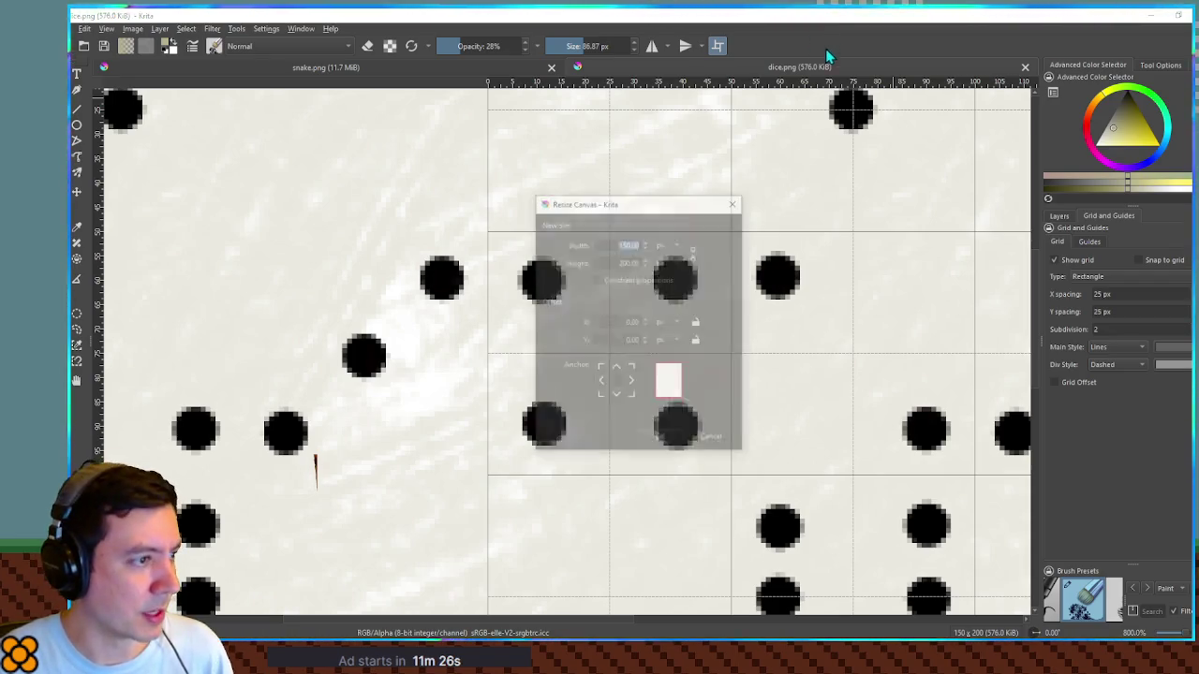
pyautogui.click(663, 244)
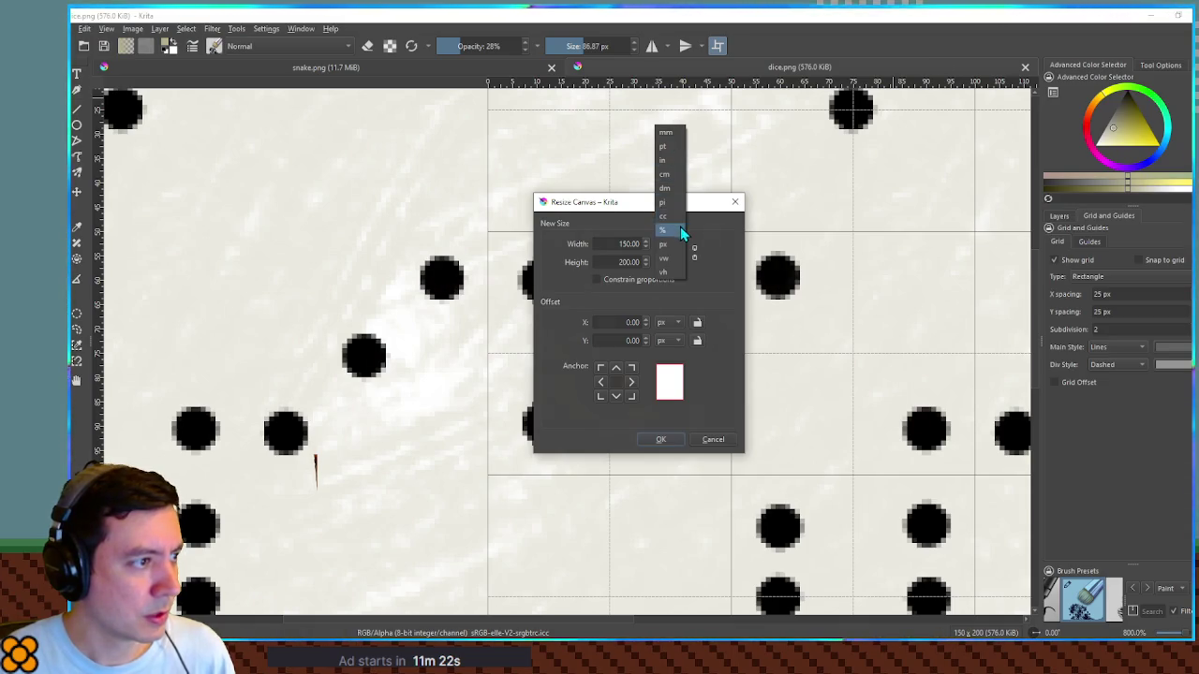
pyautogui.click(682, 231)
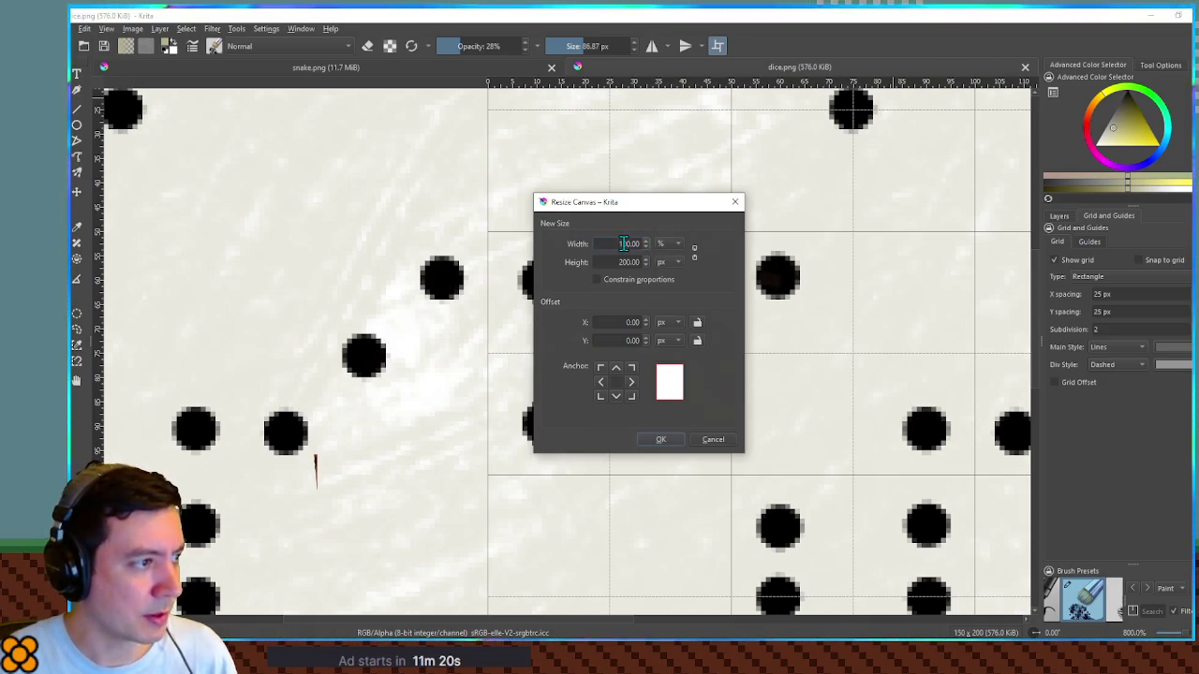
pyautogui.write('2')
pyautogui.click(617, 263)
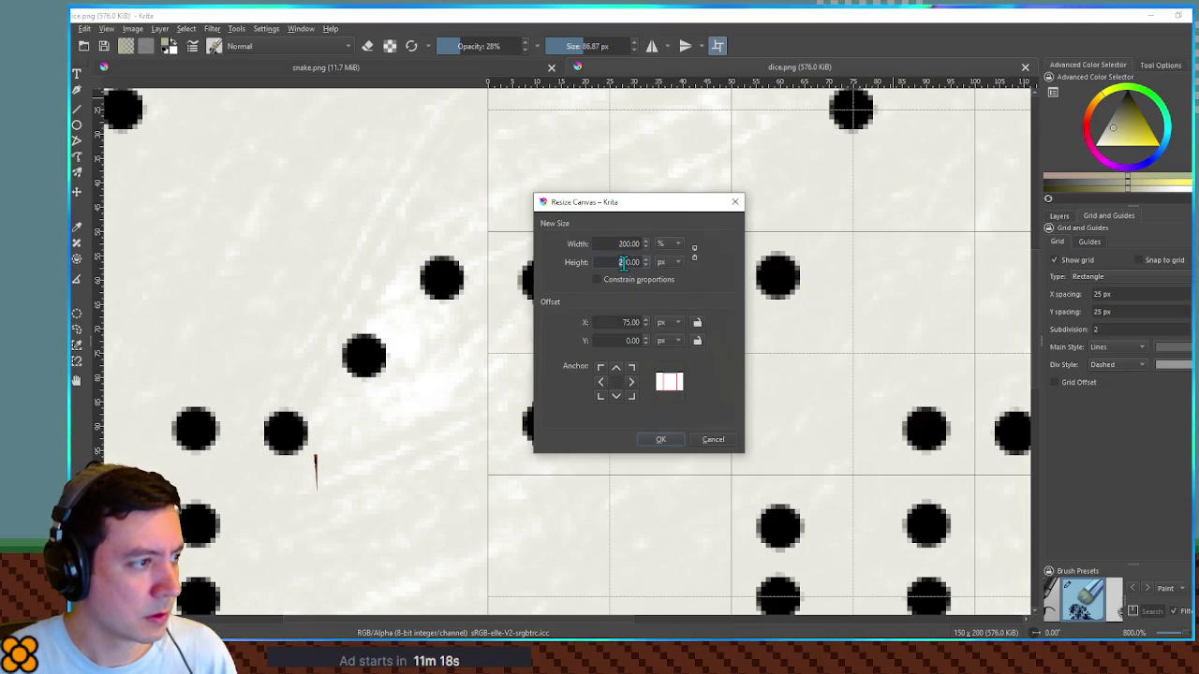
pyautogui.write('4')
pyautogui.click(660, 439)
pyautogui.scroll(-7, 764, 370)
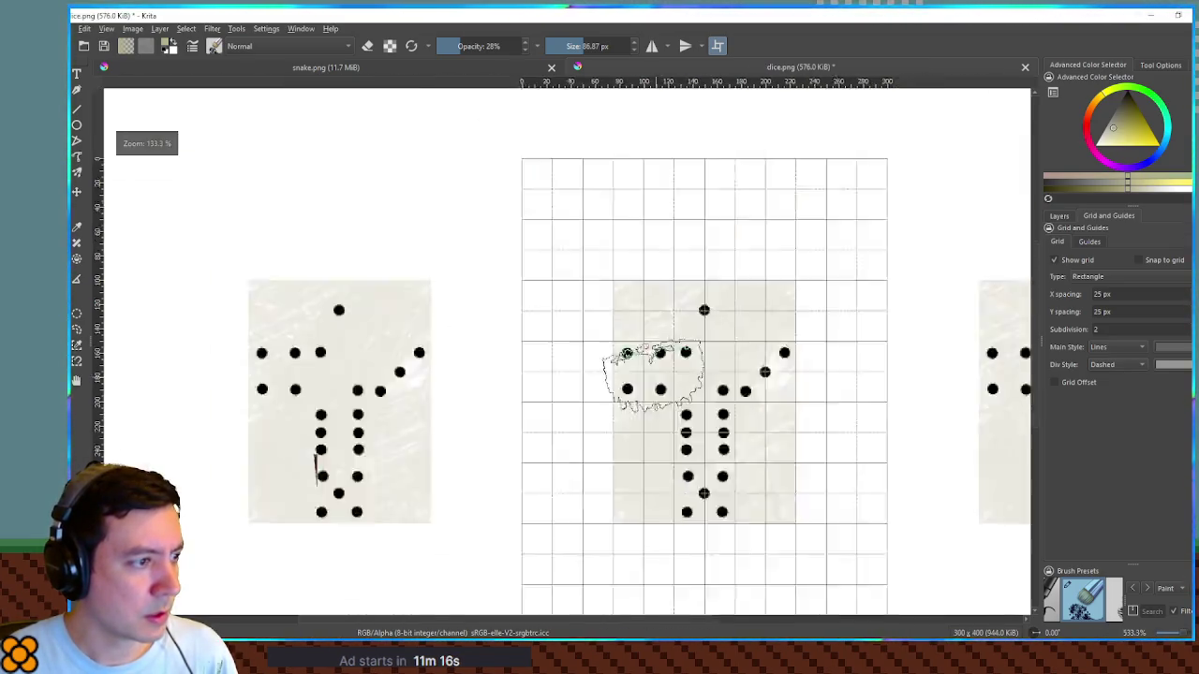
# Step: Transform Paint Layer 1's dice layout, scaling it up to fill the 300 × 400 canvas
pyautogui.click(1058, 219)
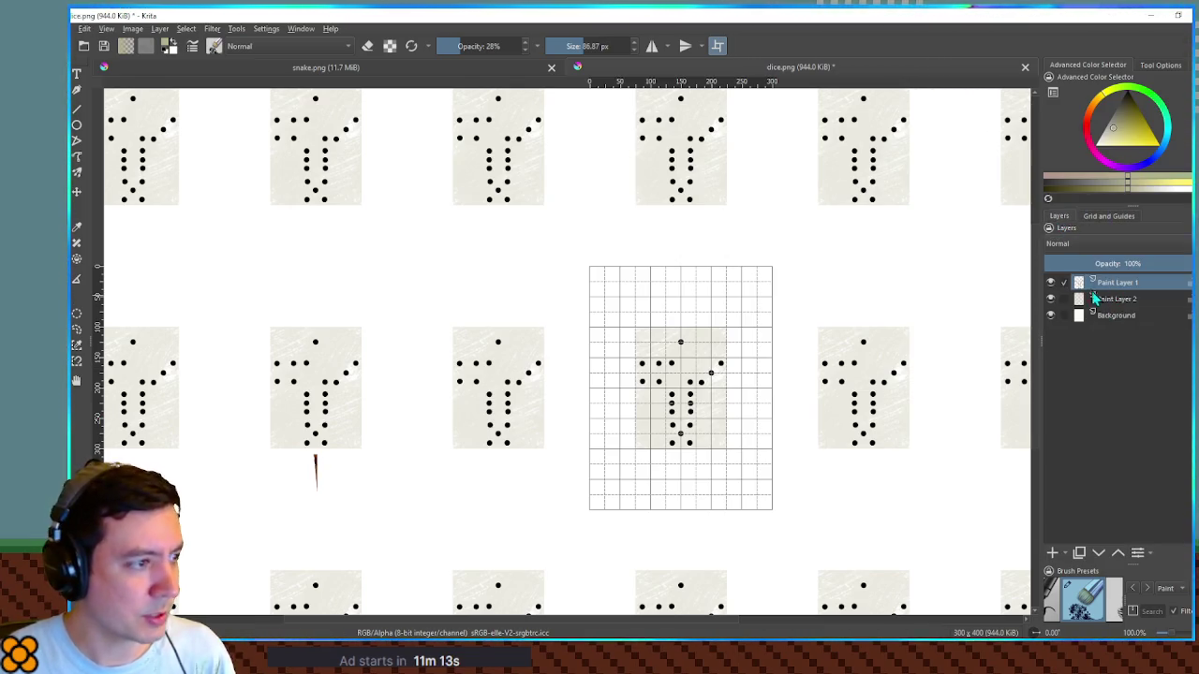
pyautogui.hotkey('ctrl', 't')
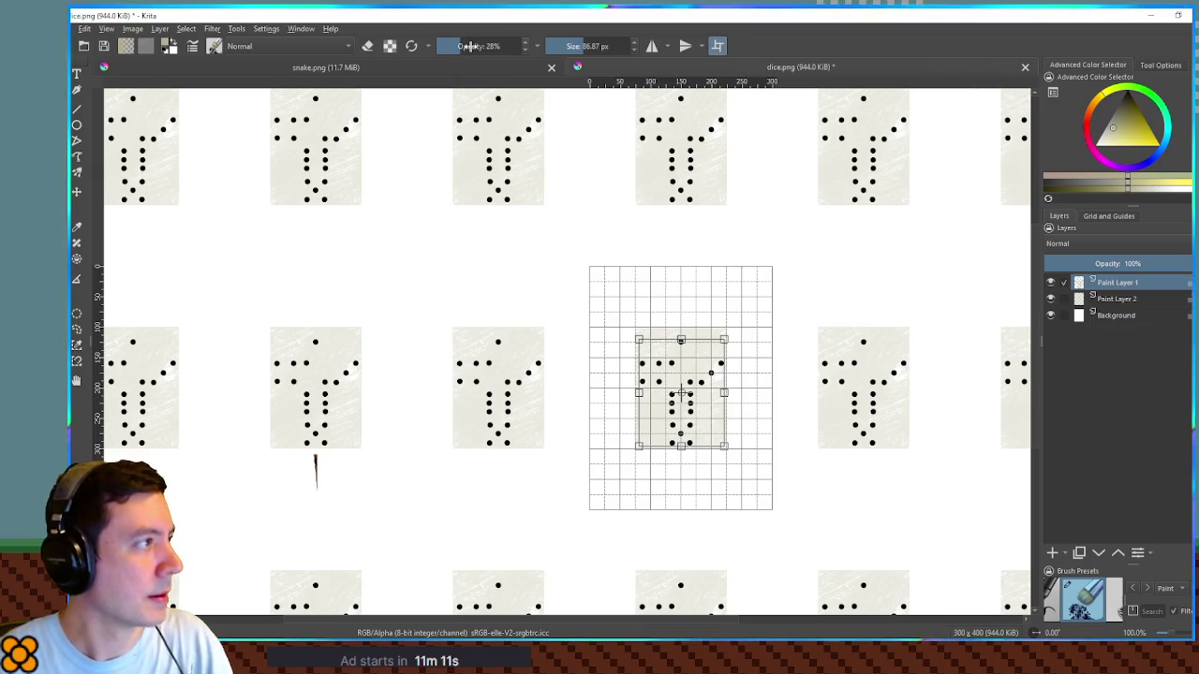
pyautogui.scroll(2, 779, 353)
pyautogui.press('Return')
pyautogui.scroll(1, 634, 347)
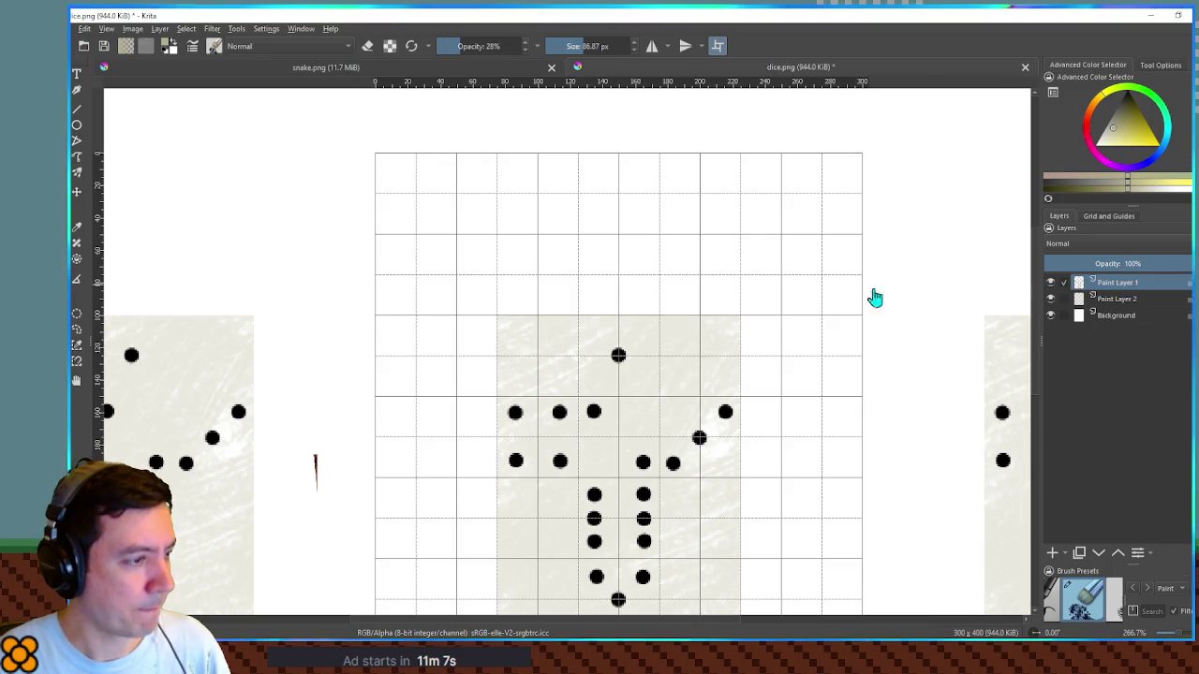
pyautogui.hotkey('ctrl', 't')
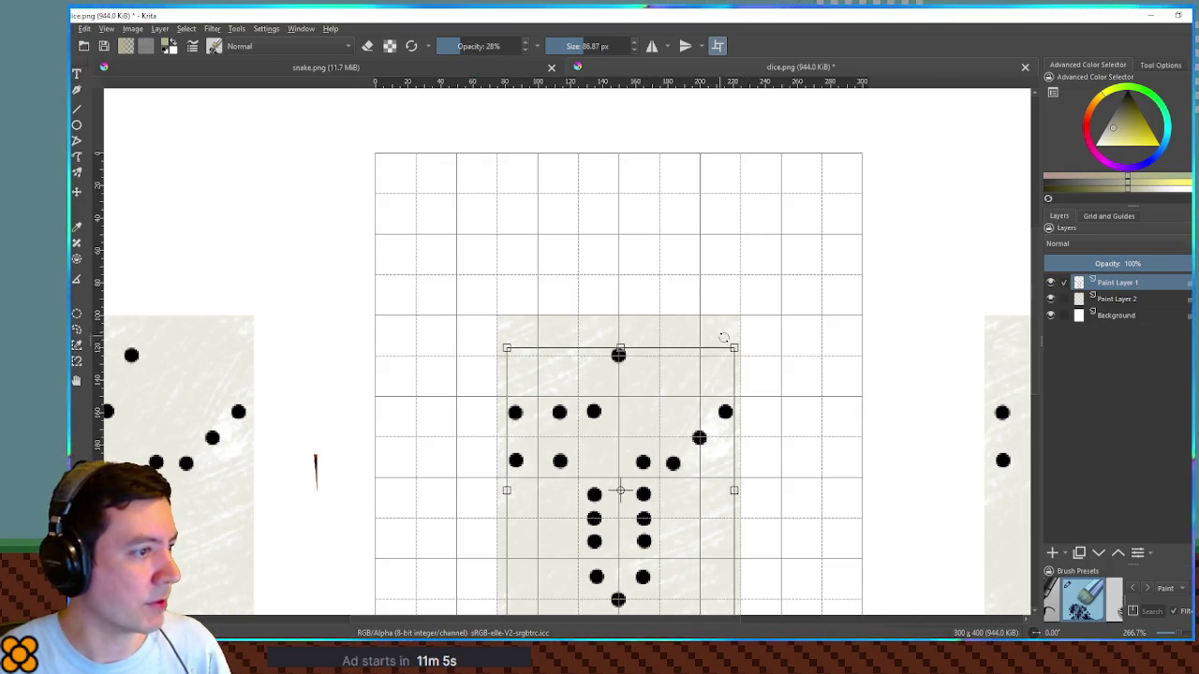
pyautogui.moveTo(735, 348)
pyautogui.mouseDown()
pyautogui.moveTo(797, 278)
pyautogui.moveTo(860, 154)
pyautogui.moveTo(869, 166)
pyautogui.mouseUp()
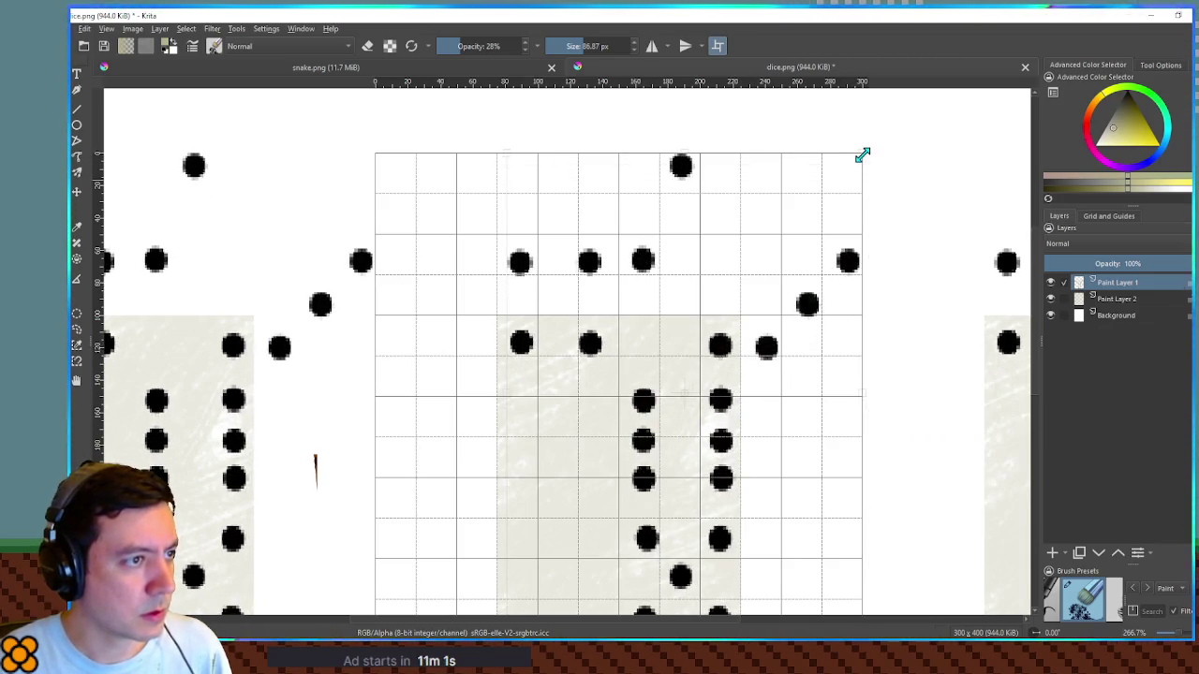
pyautogui.scroll(-3, 709, 304)
pyautogui.moveTo(768, 252)
pyautogui.mouseDown()
pyautogui.moveTo(721, 326)
pyautogui.moveTo(776, 275)
pyautogui.mouseUp()
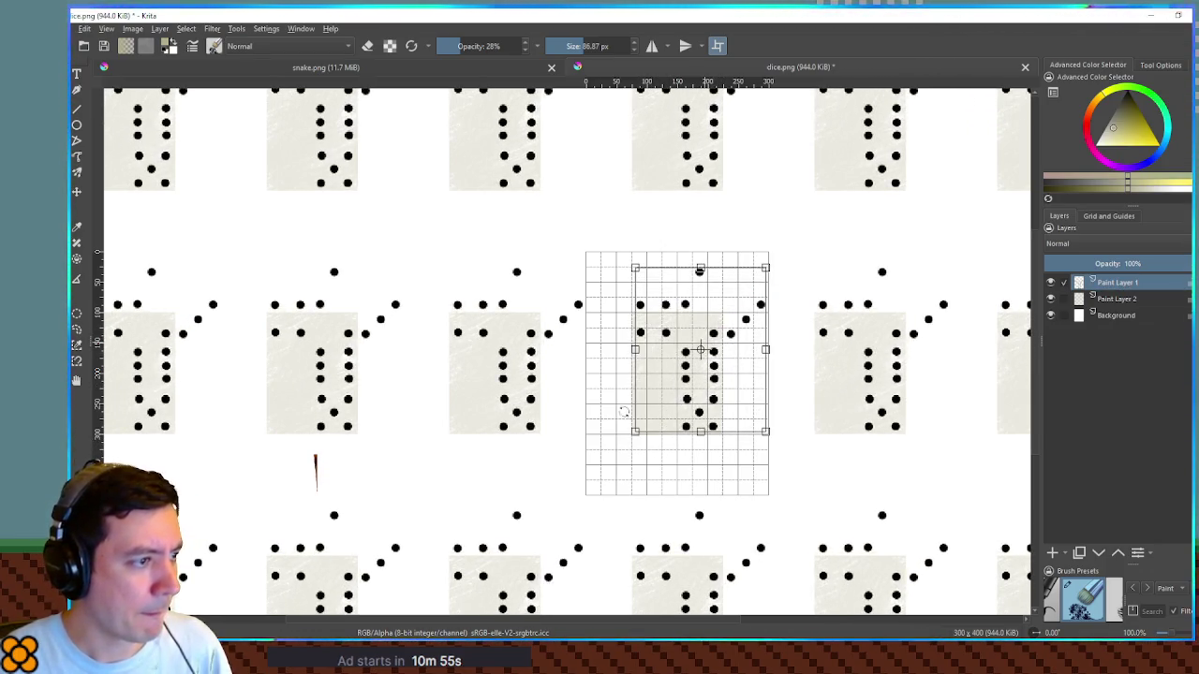
pyautogui.moveTo(586, 495)
pyautogui.mouseDown()
pyautogui.moveTo(610, 495)
pyautogui.moveTo(594, 495)
pyautogui.mouseUp()
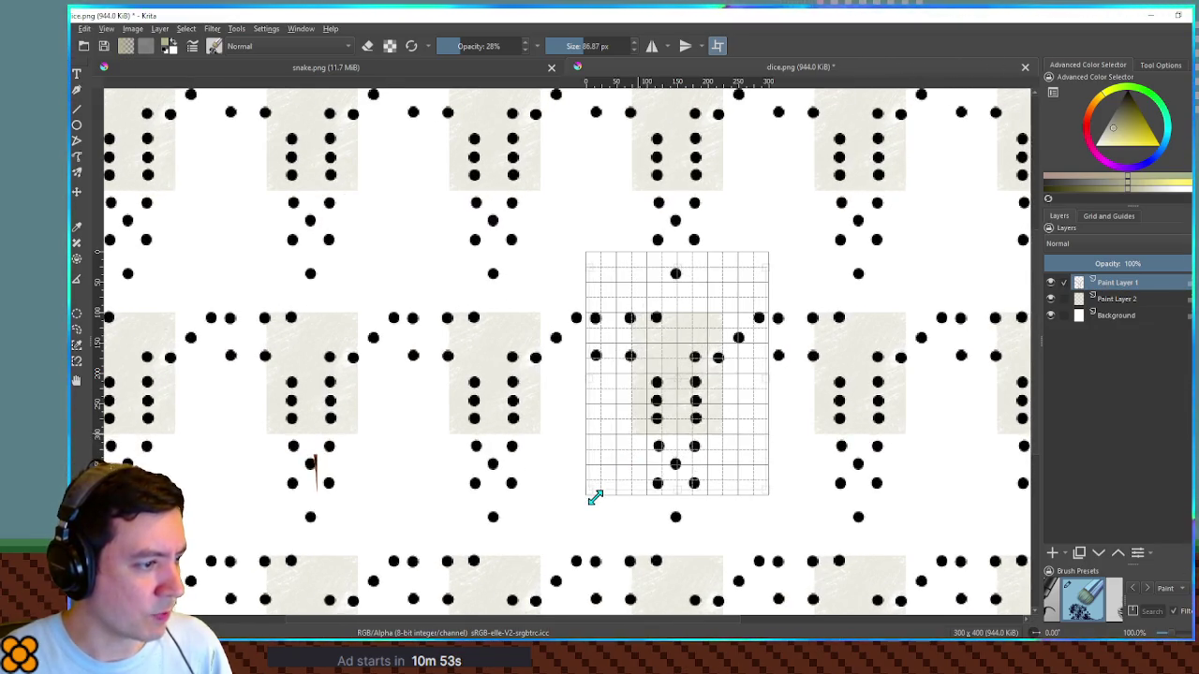
pyautogui.click(1087, 244)
# Step: Fade the dice layer to 35% opacity and add a new paint layer above it
pyautogui.click(1091, 254)
pyautogui.click(1094, 263)
pyautogui.click(1052, 553)
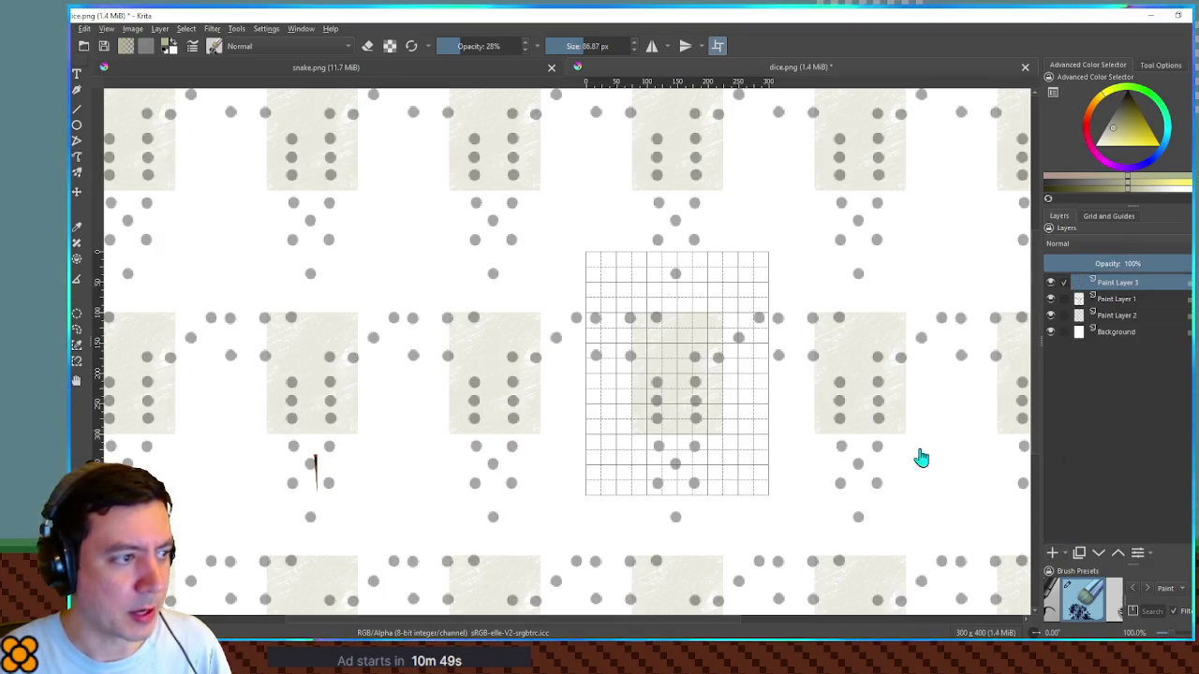
# Step: Pick black and a small hard brush preset at full opacity
pyautogui.scroll(5, 655, 287)
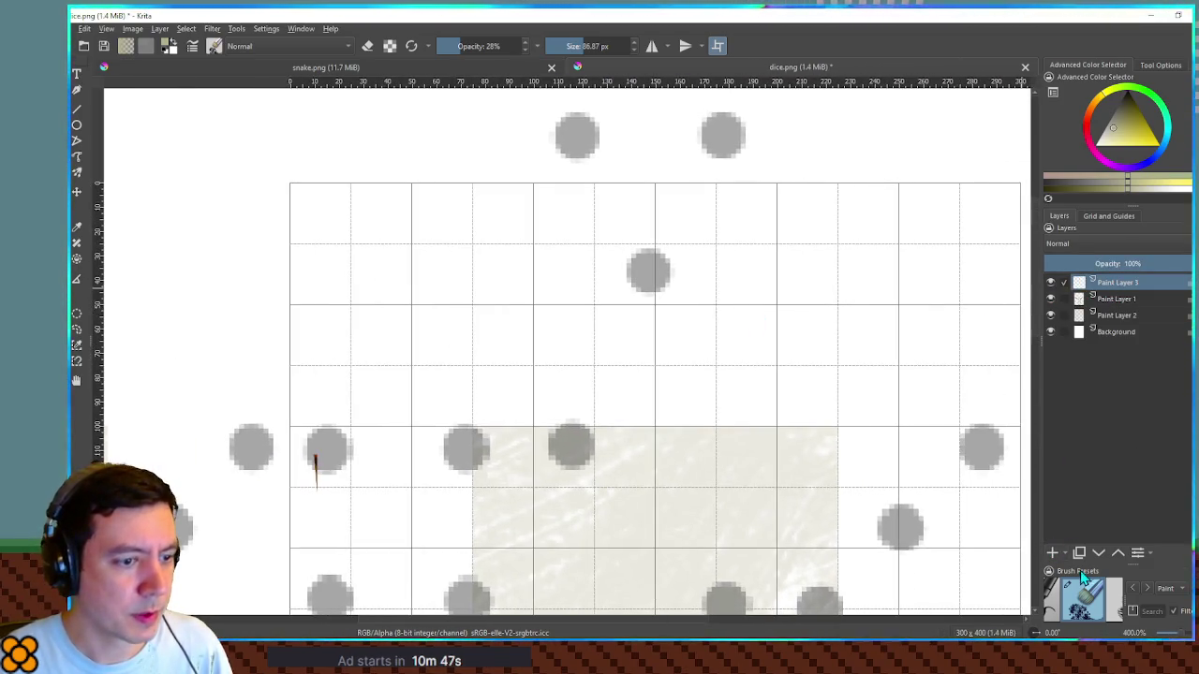
pyautogui.click(1143, 139)
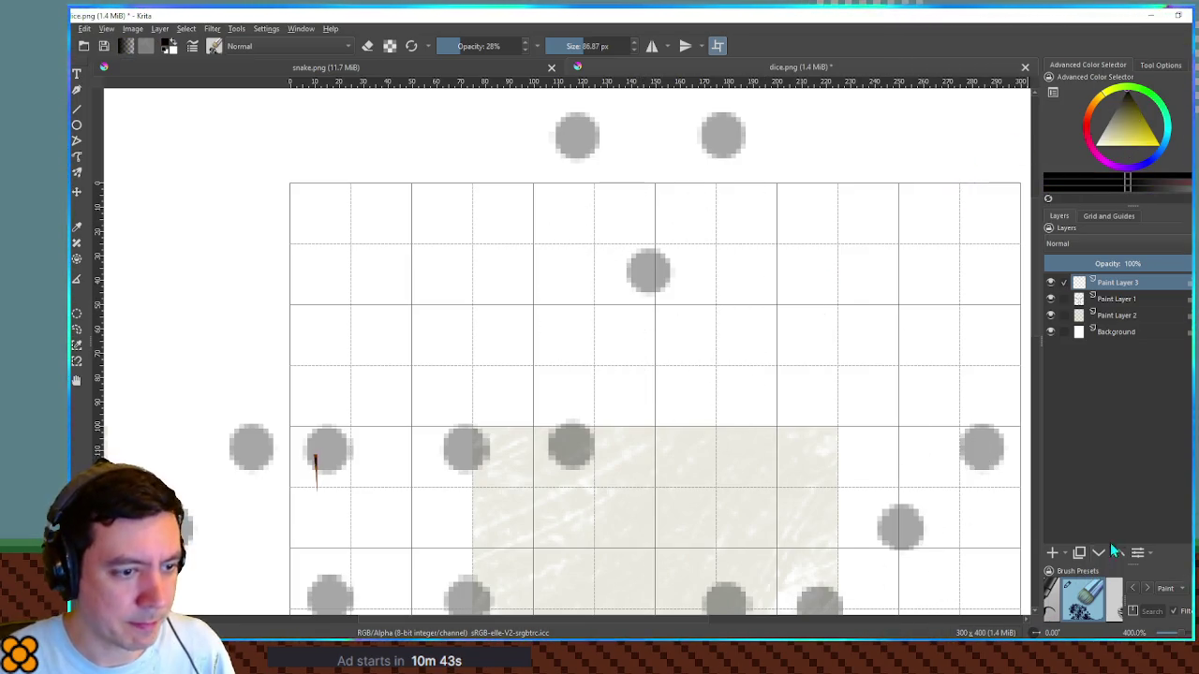
pyautogui.moveTo(1134, 565); pyautogui.dragTo(1137, 426)
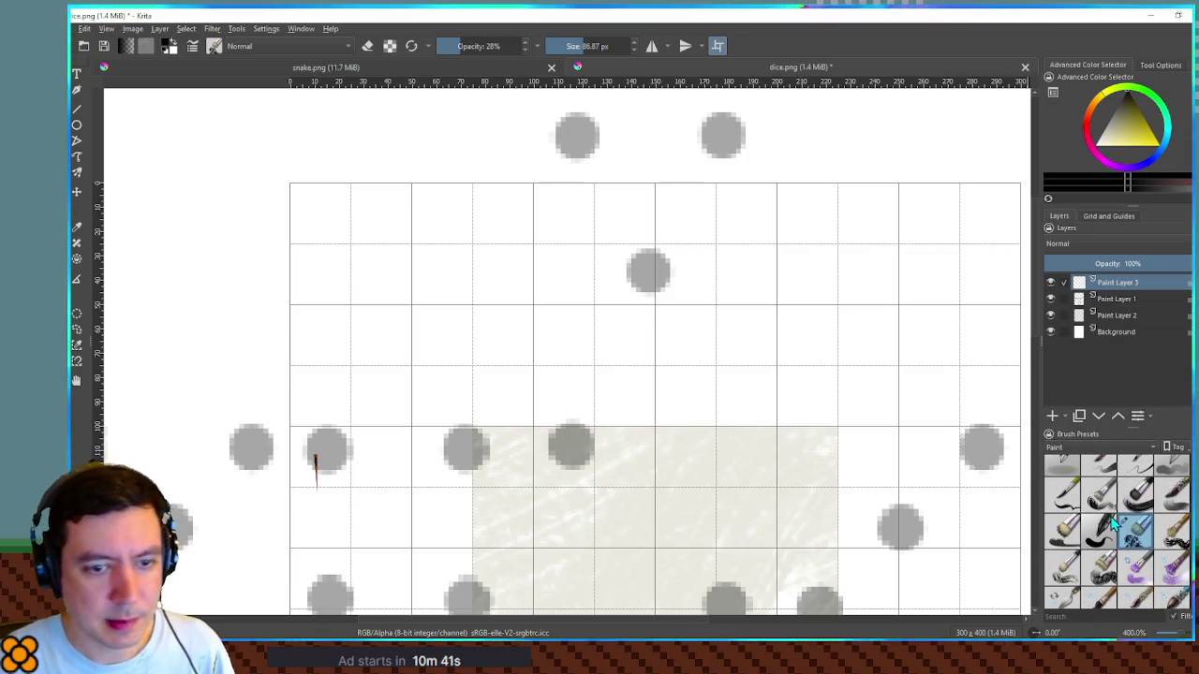
pyautogui.scroll(1, 1101, 487)
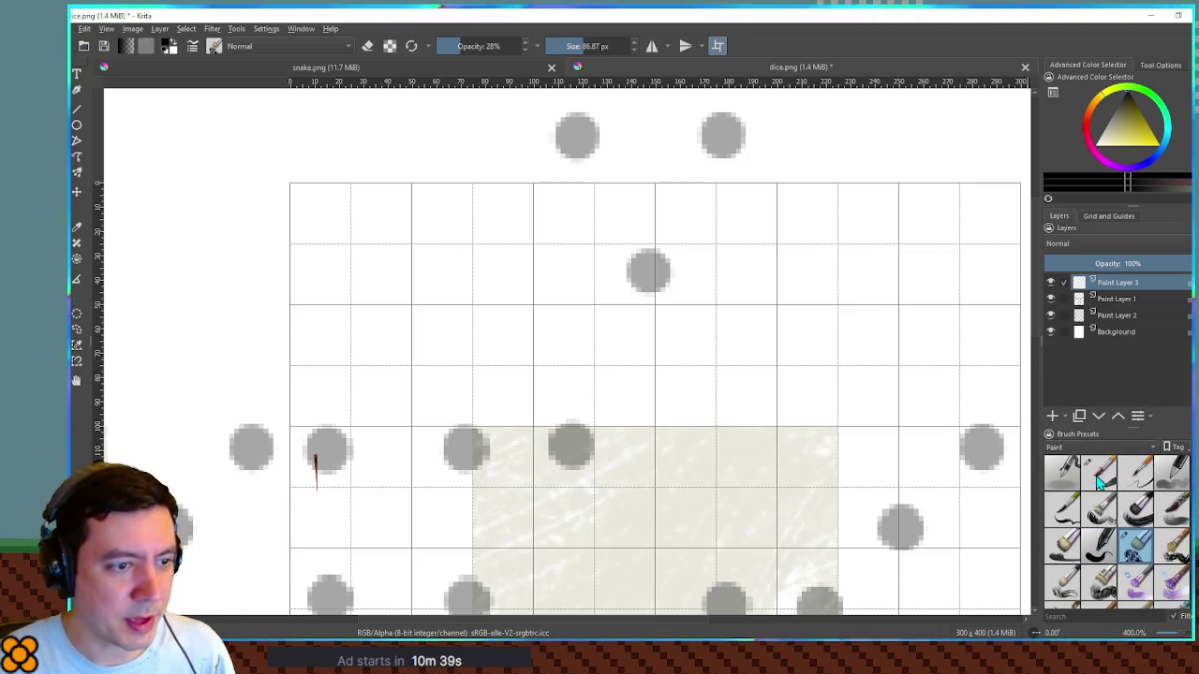
pyautogui.click(1101, 479)
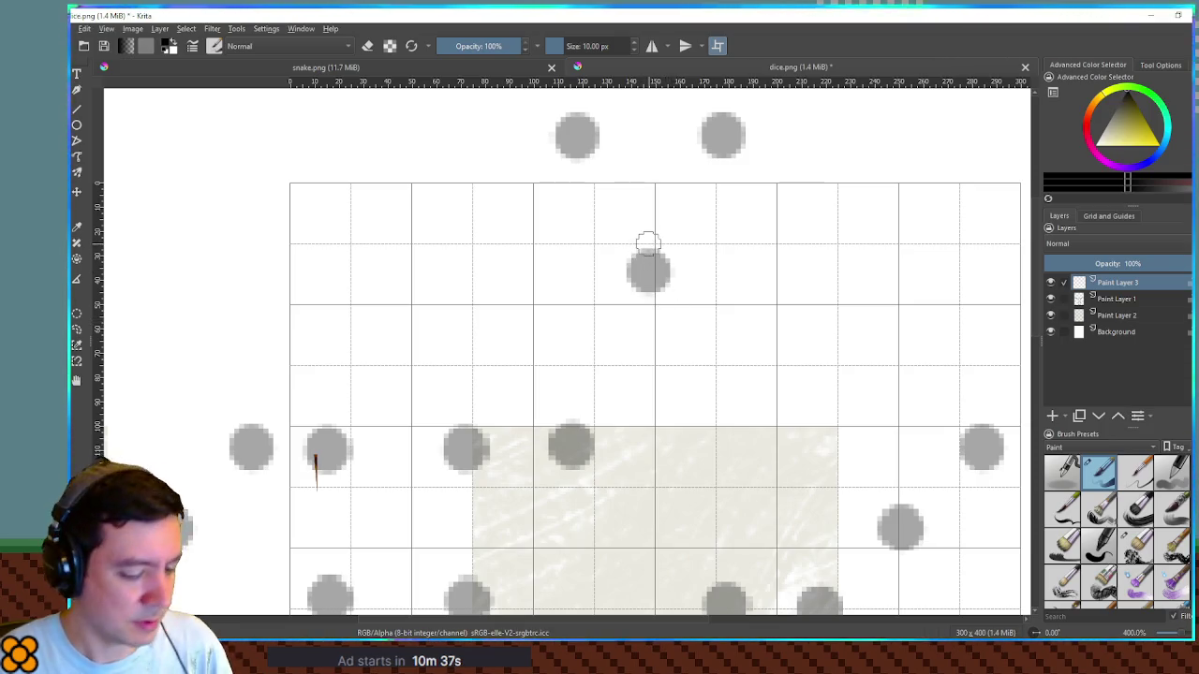
pyautogui.press(']')
pyautogui.press(']')
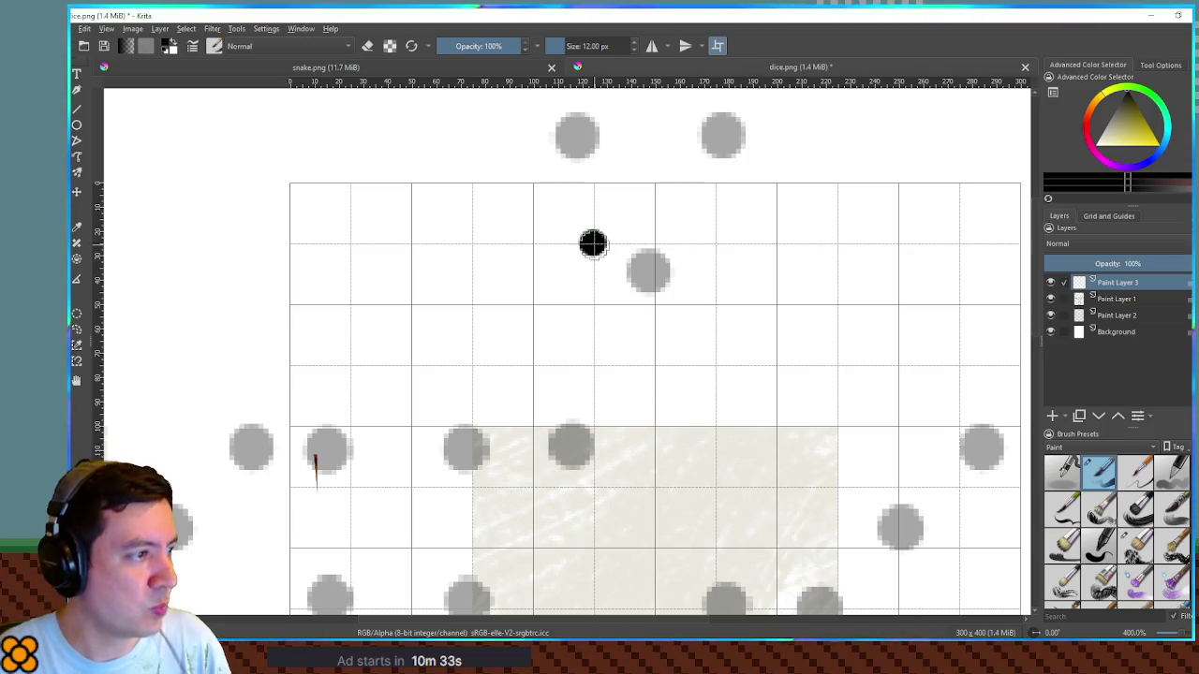
pyautogui.scroll(-2, 649, 271)
pyautogui.scroll(3, 655, 274)
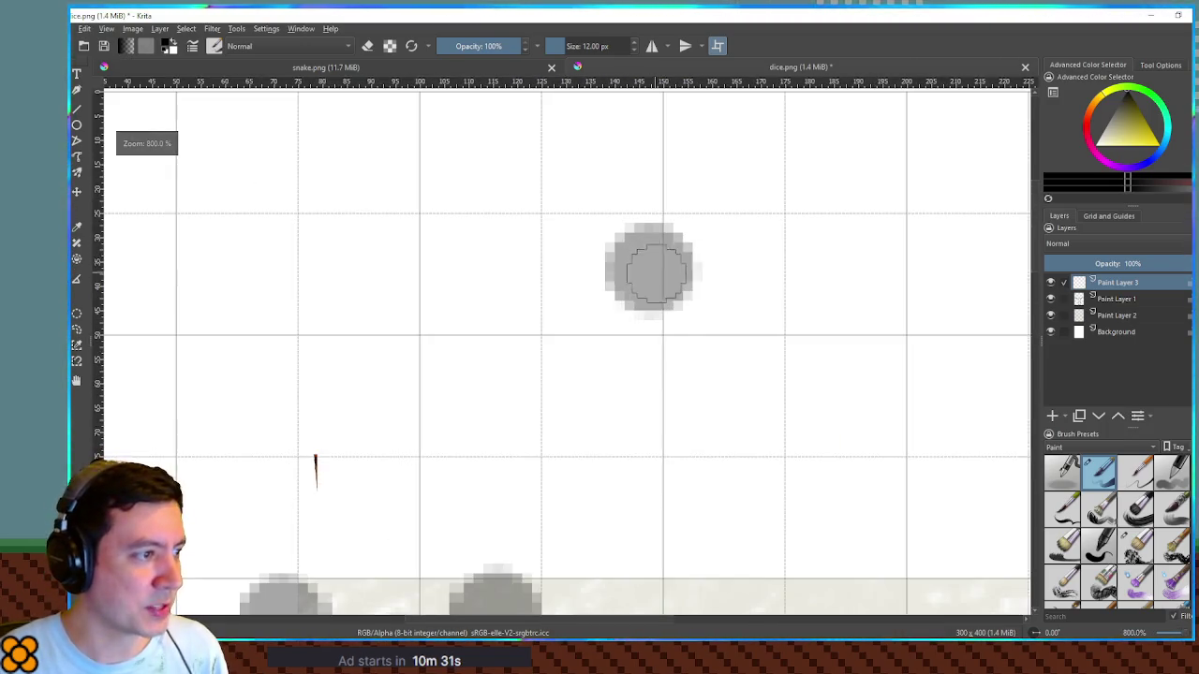
# Step: Paint a test dot and set the brush size to 15 px
pyautogui.click(661, 334)
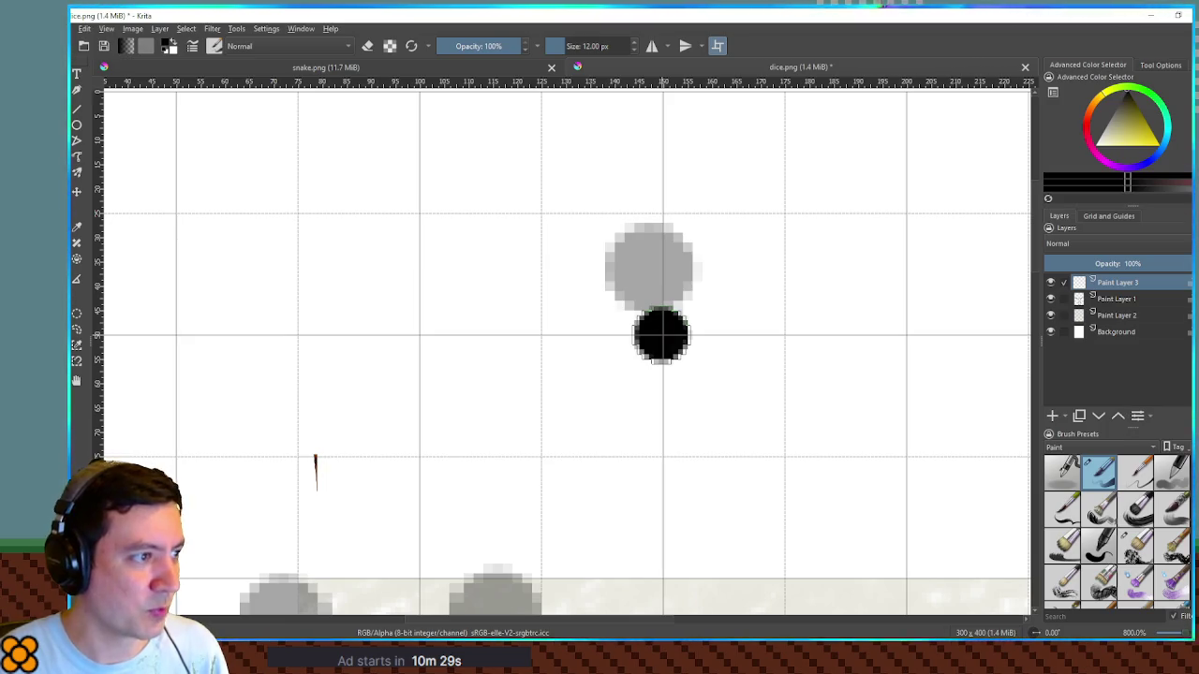
pyautogui.scroll(-4, 661, 334)
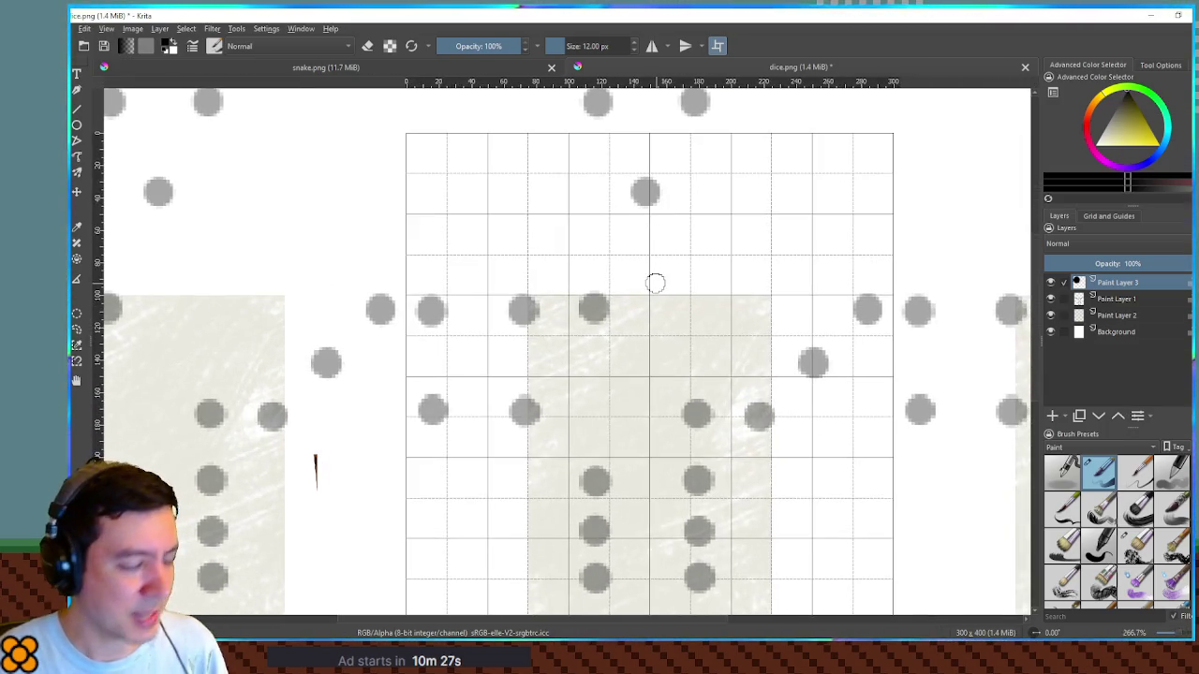
pyautogui.keyDown('shift'); pyautogui.moveTo(653, 267); pyautogui.dragTo(651, 219); pyautogui.keyUp('shift')
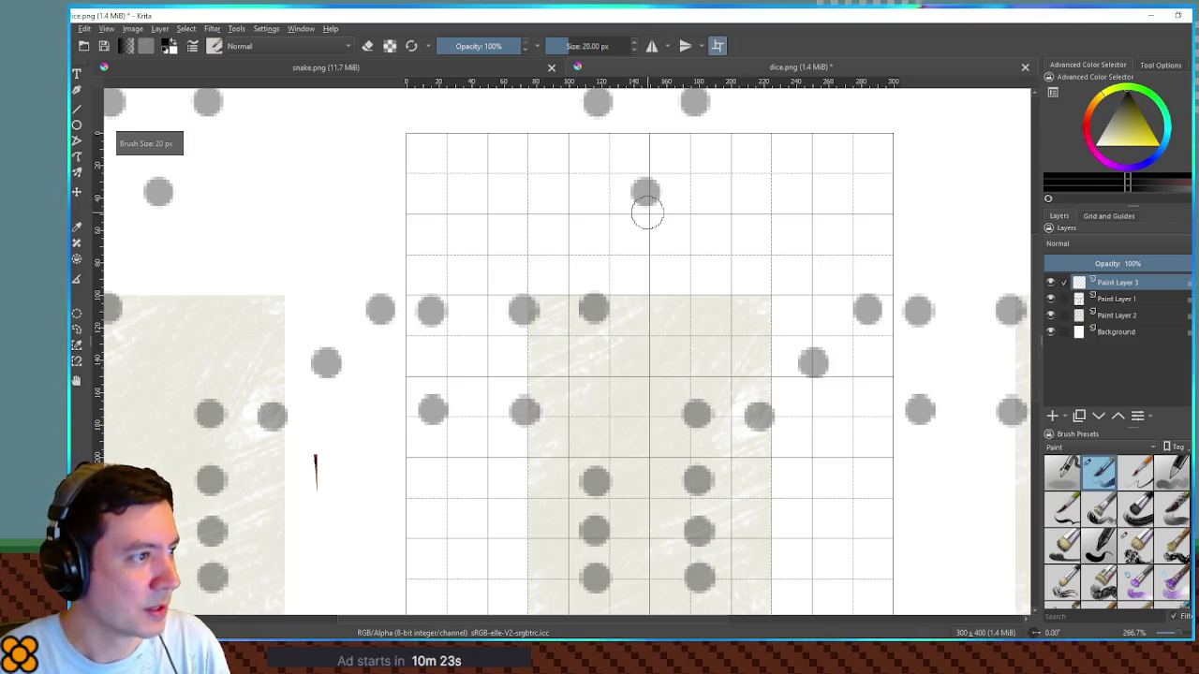
pyautogui.press('[')
pyautogui.press('[')
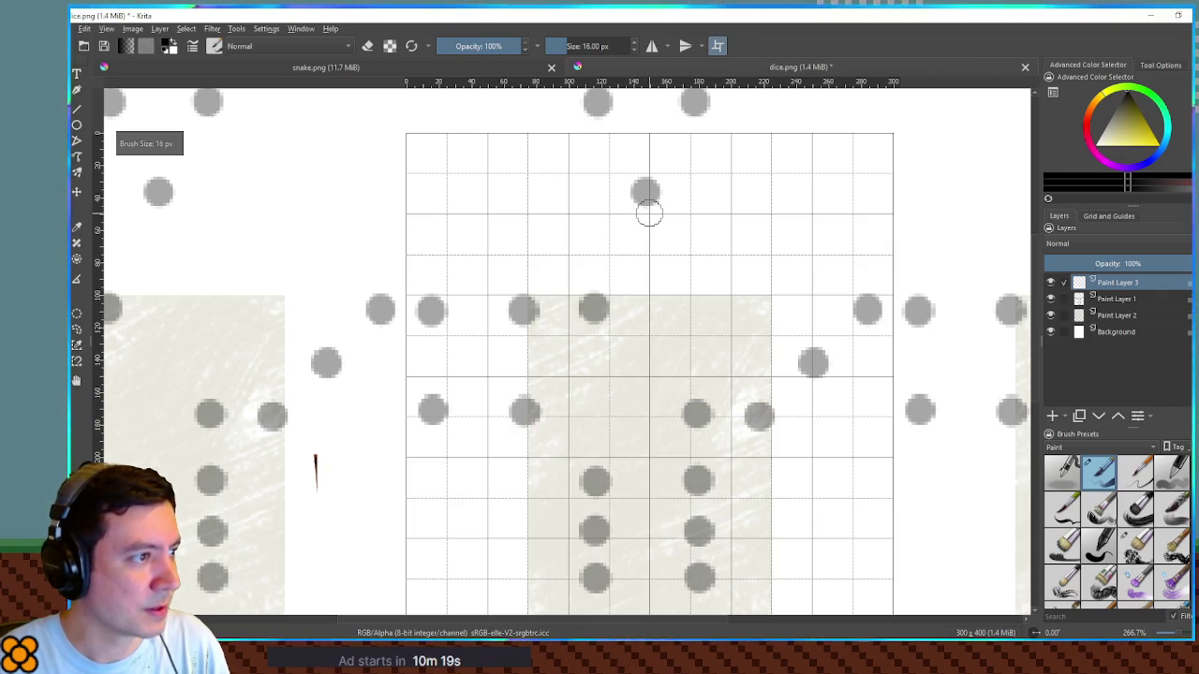
# Step: Paint black pips over the grey guide dots on the first dice faces
pyautogui.click(648, 214)
pyautogui.scroll(2, 616, 334)
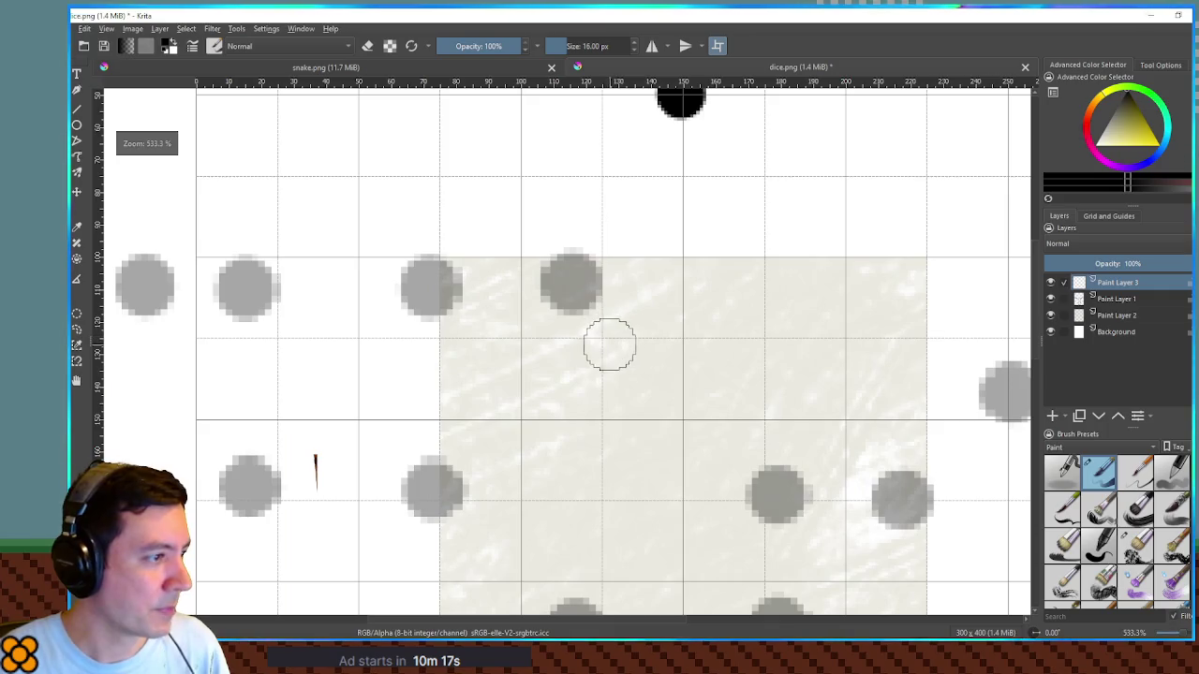
pyautogui.click(603, 338)
pyautogui.moveTo(810, 537)
pyautogui.mouseDown()
pyautogui.moveTo(770, 476)
pyautogui.moveTo(874, 549)
pyautogui.mouseUp()
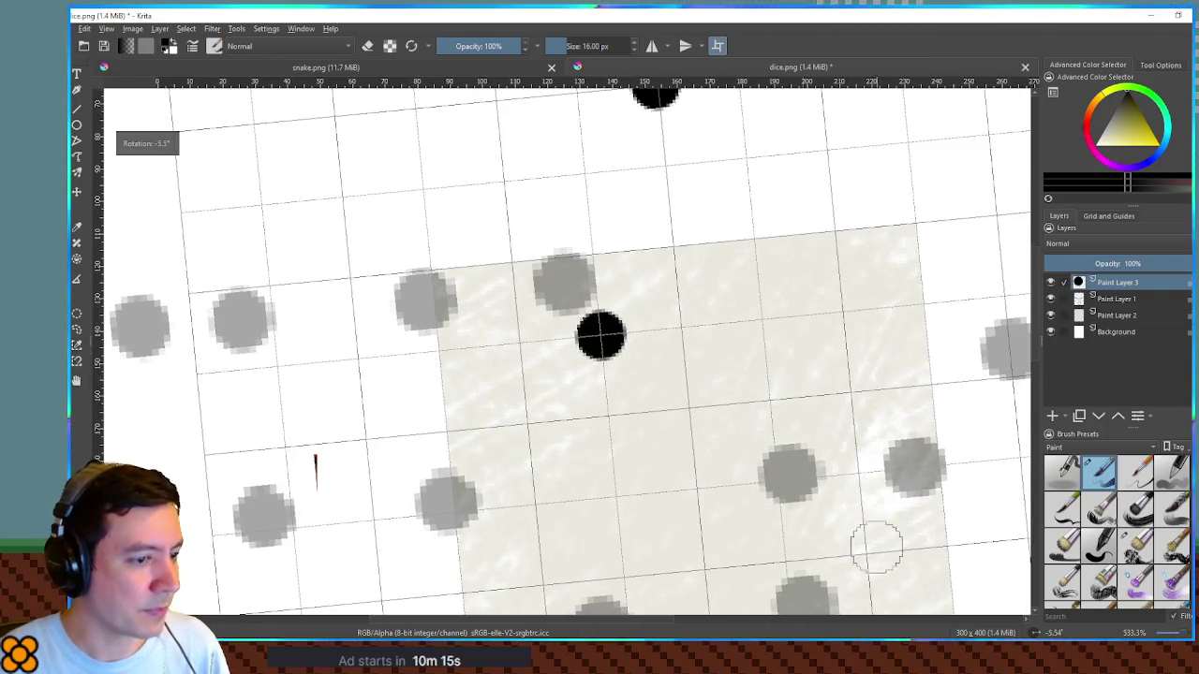
pyautogui.press('5')
pyautogui.scroll(-1, 729, 434)
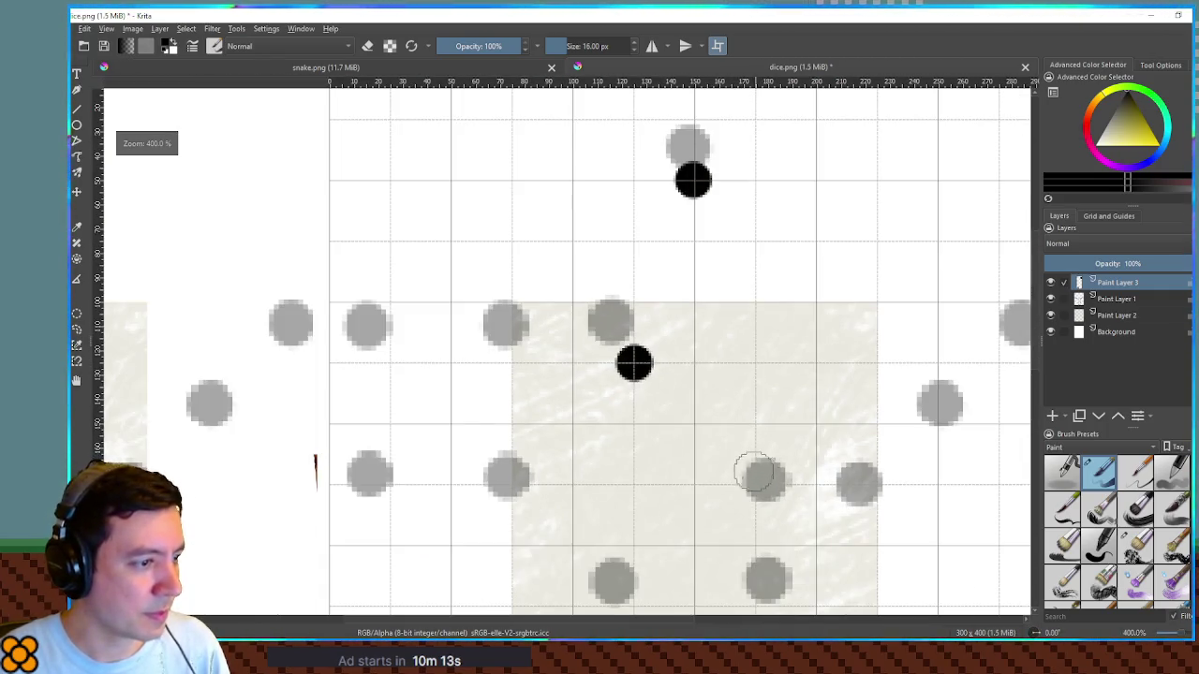
pyautogui.click(755, 485)
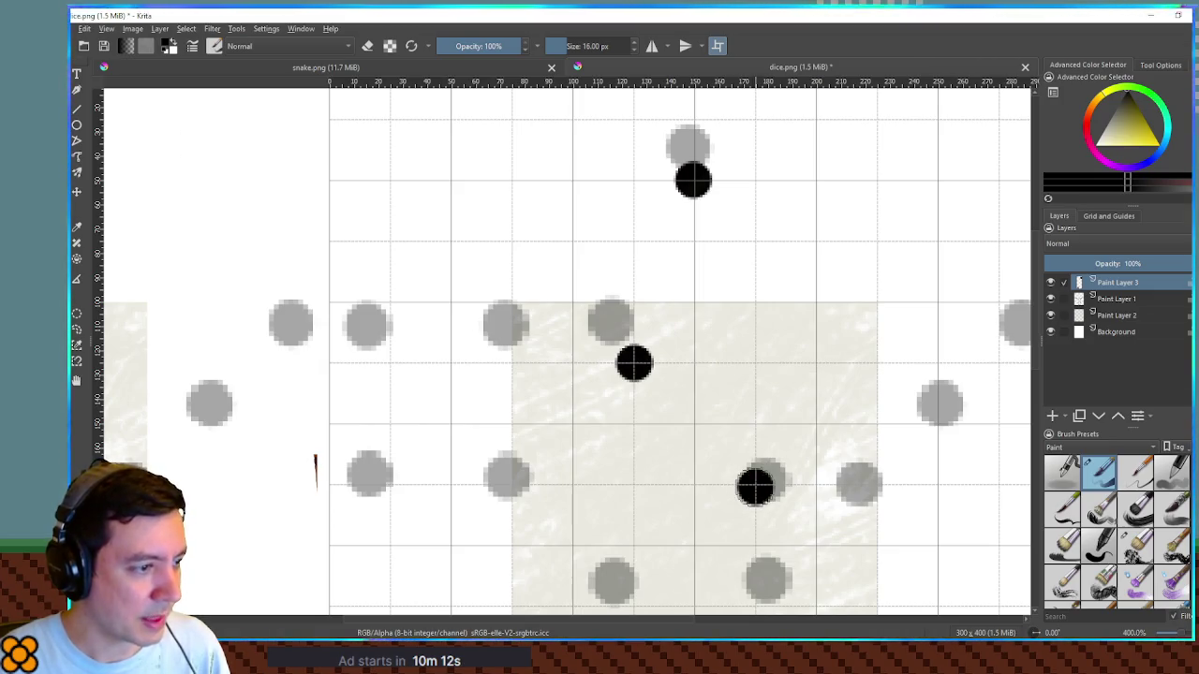
pyautogui.click(390, 363)
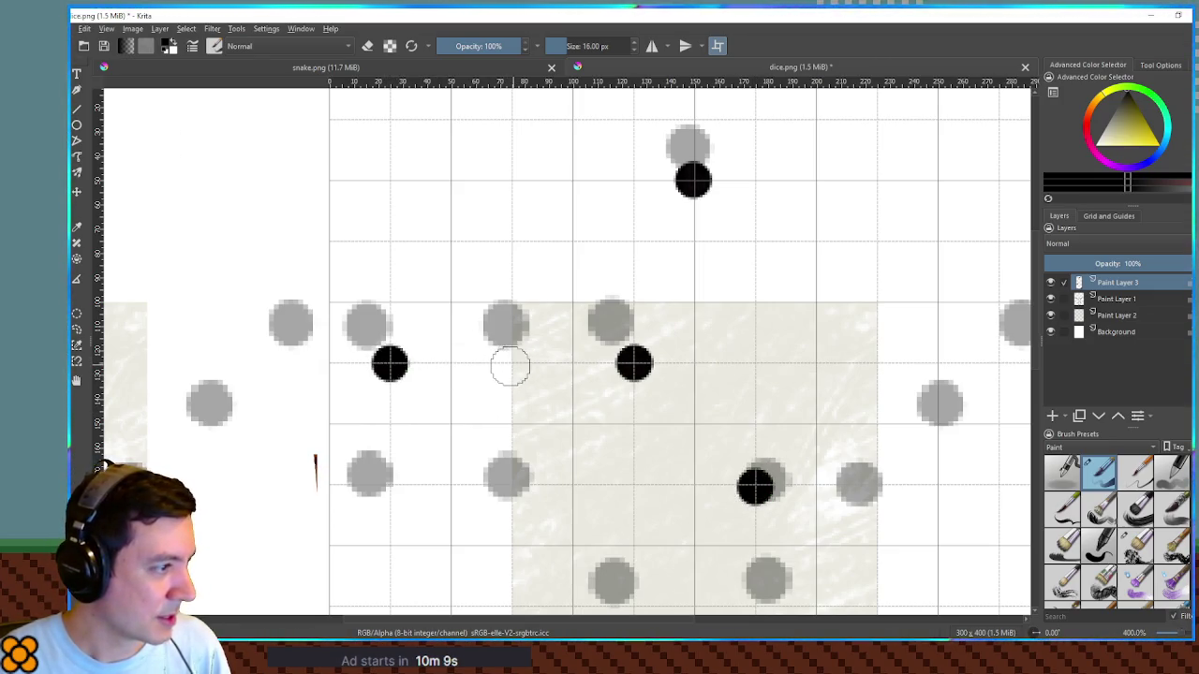
pyautogui.click(510, 365)
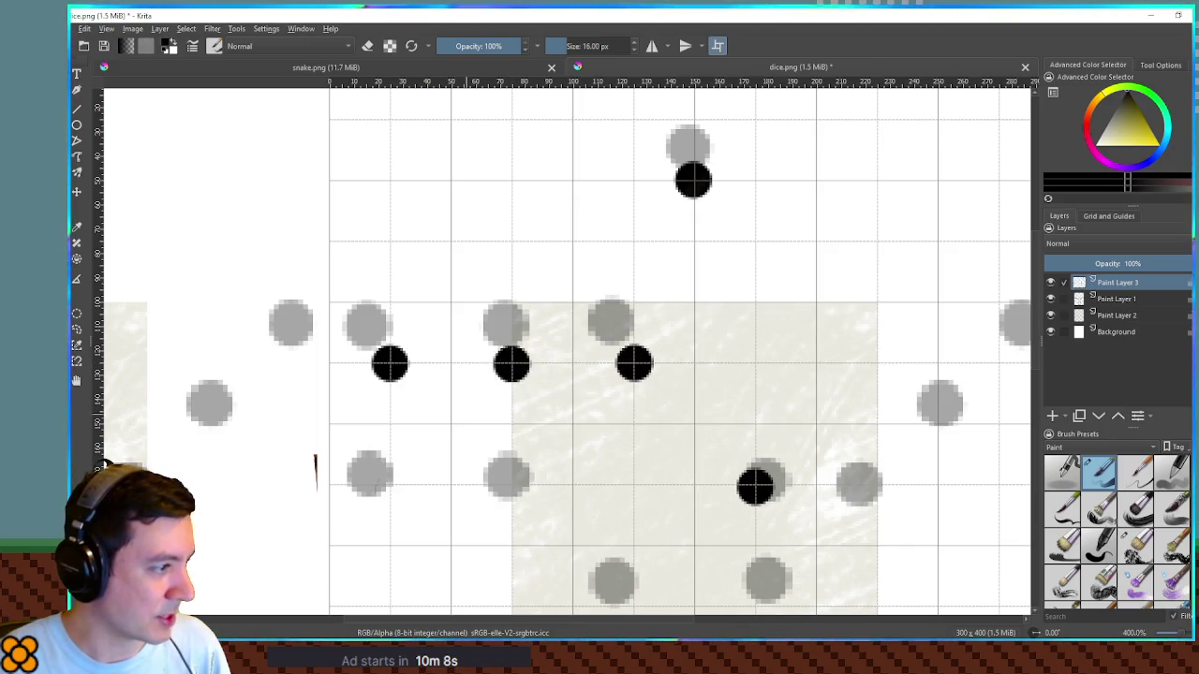
pyautogui.click(391, 484)
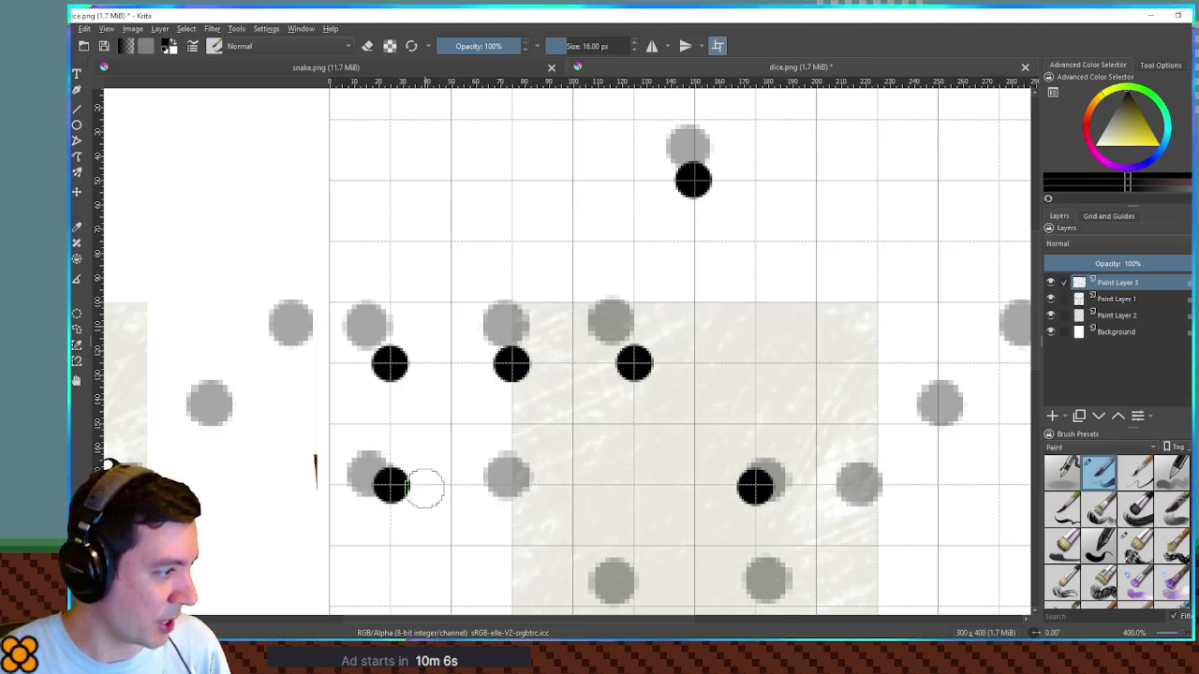
pyautogui.click(512, 485)
# Step: Paint the three diagonal pips on the next dice face
pyautogui.moveTo(961, 472); pyautogui.dragTo(516, 432)
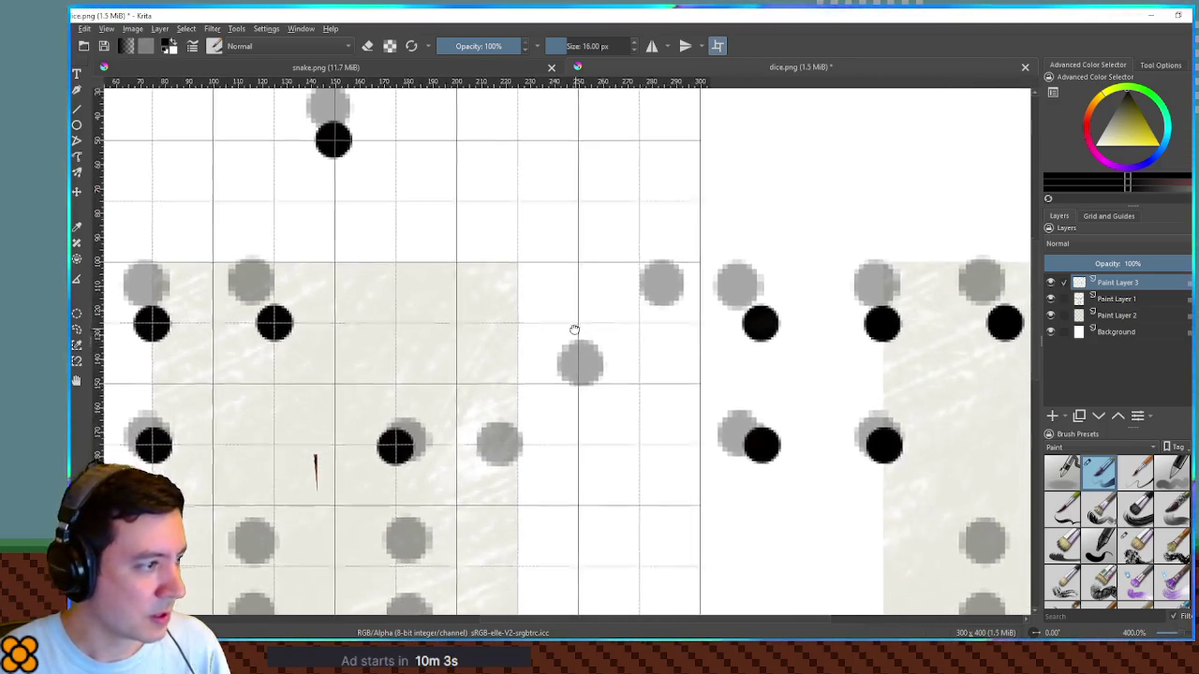
pyautogui.click(515, 444)
pyautogui.click(579, 385)
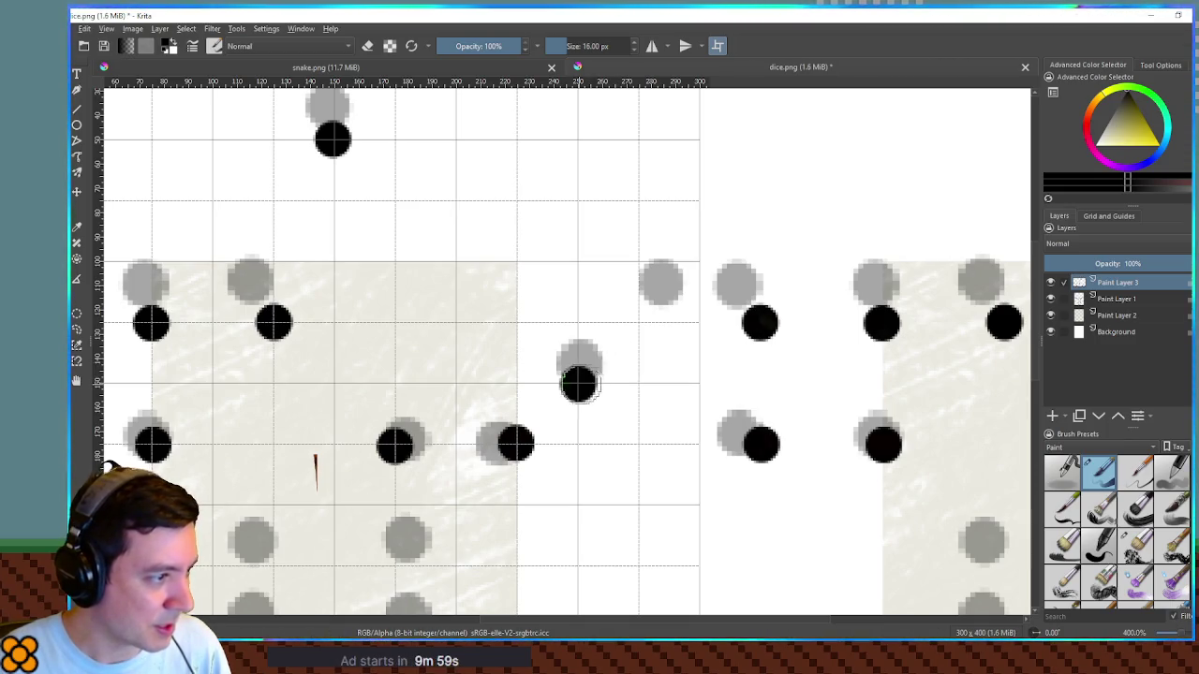
pyautogui.click(637, 325)
# Step: Paint all six pips of the six face
pyautogui.moveTo(446, 462)
pyautogui.mouseDown()
pyautogui.moveTo(709, 153)
pyautogui.moveTo(700, 137)
pyautogui.mouseUp()
pyautogui.click(548, 242)
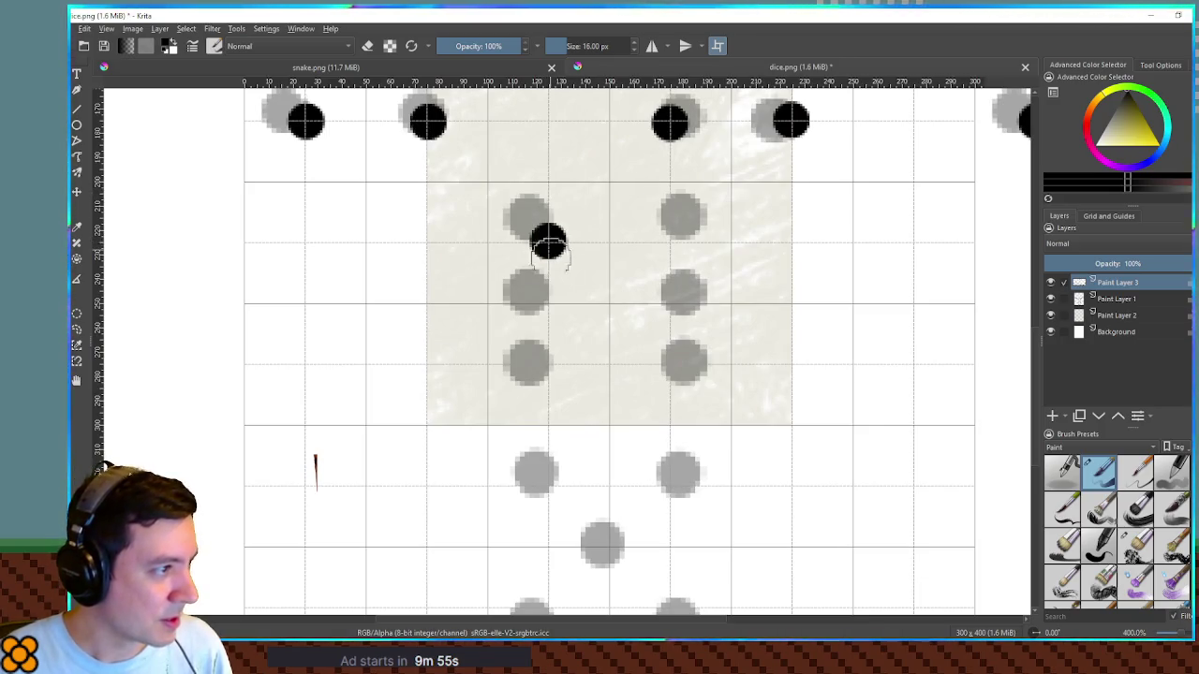
pyautogui.click(548, 308)
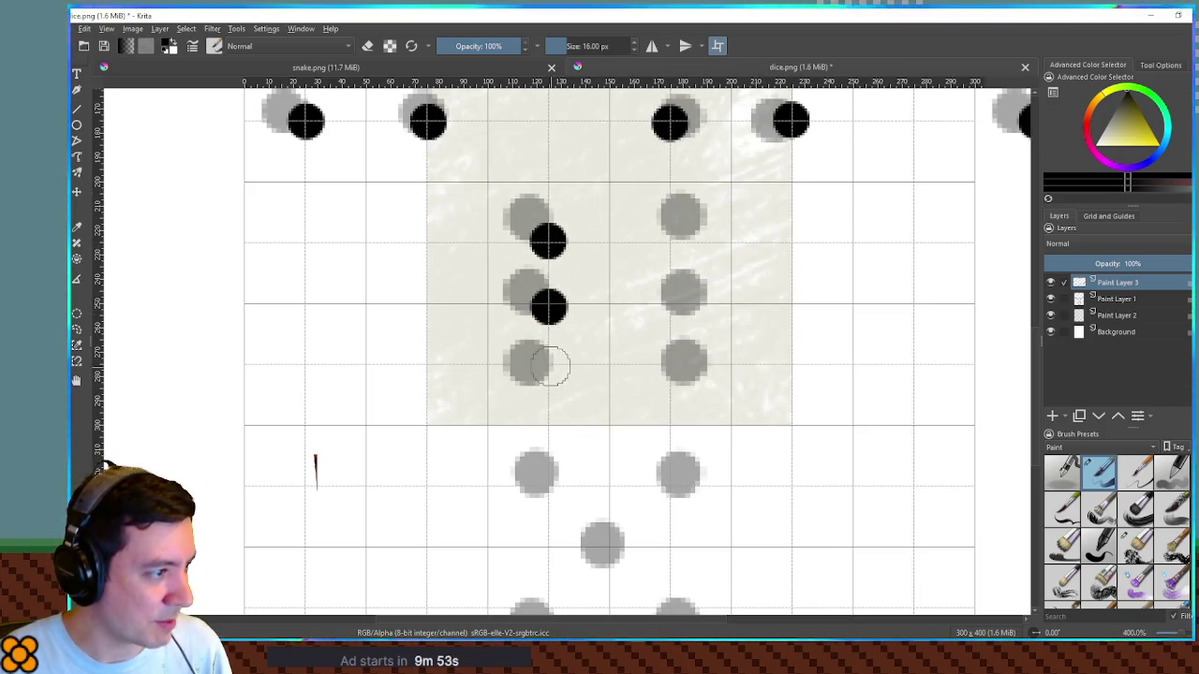
pyautogui.click(548, 365)
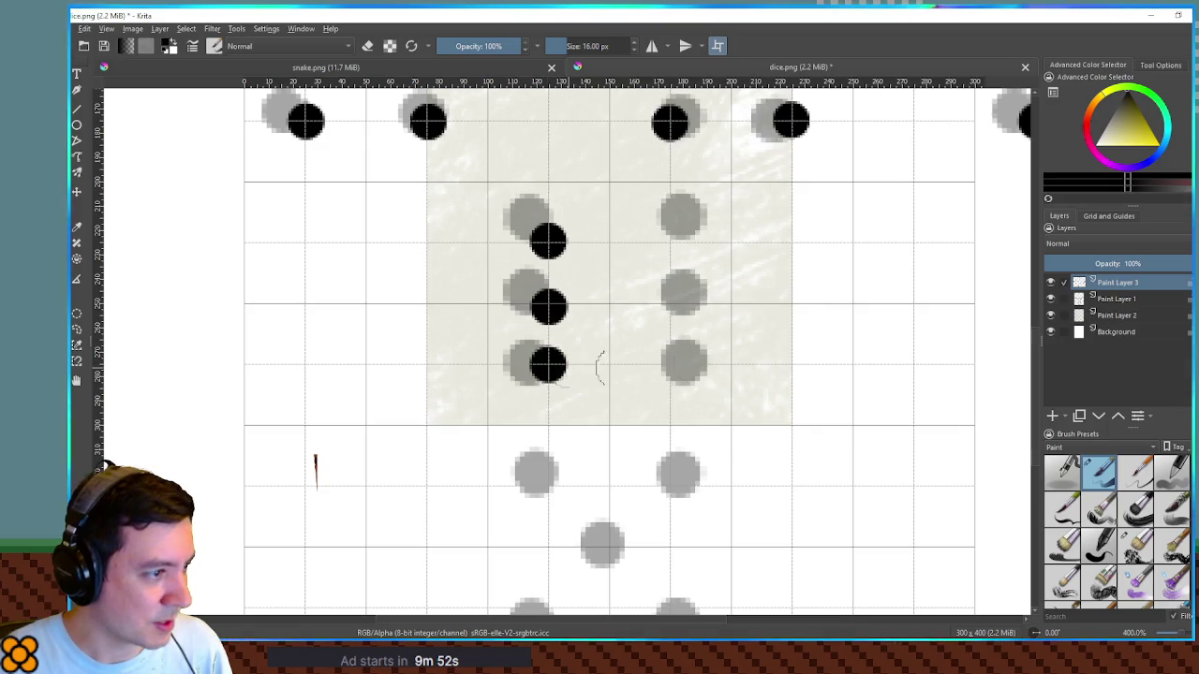
pyautogui.click(670, 365)
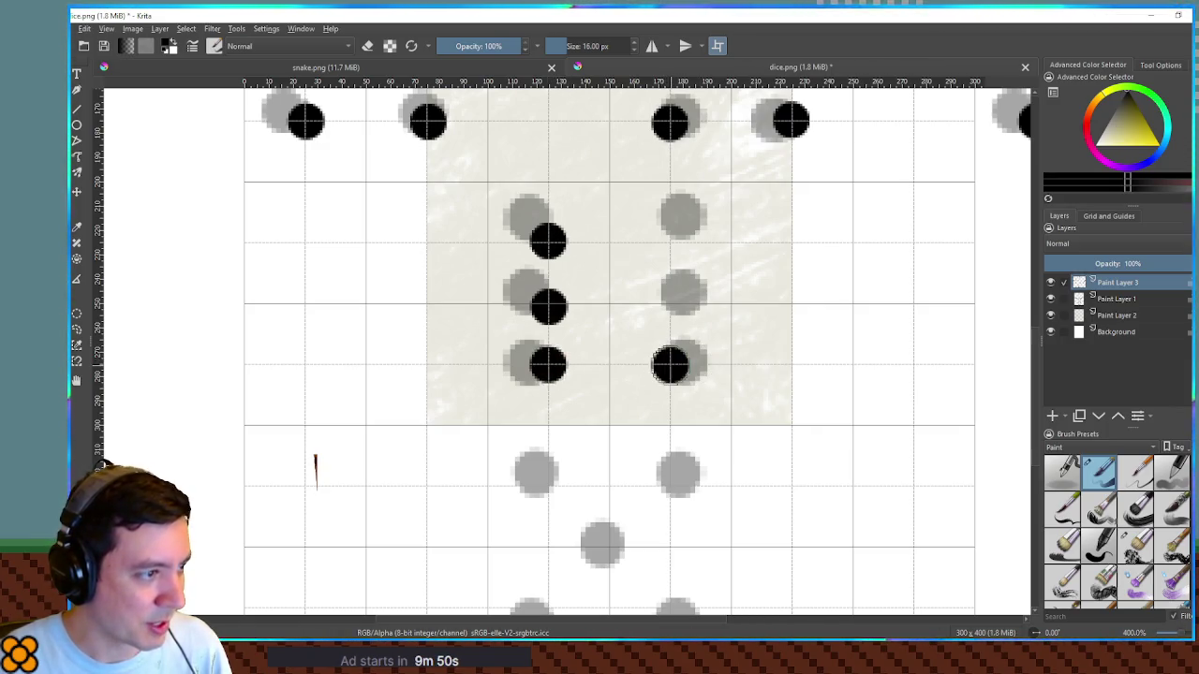
pyautogui.click(671, 305)
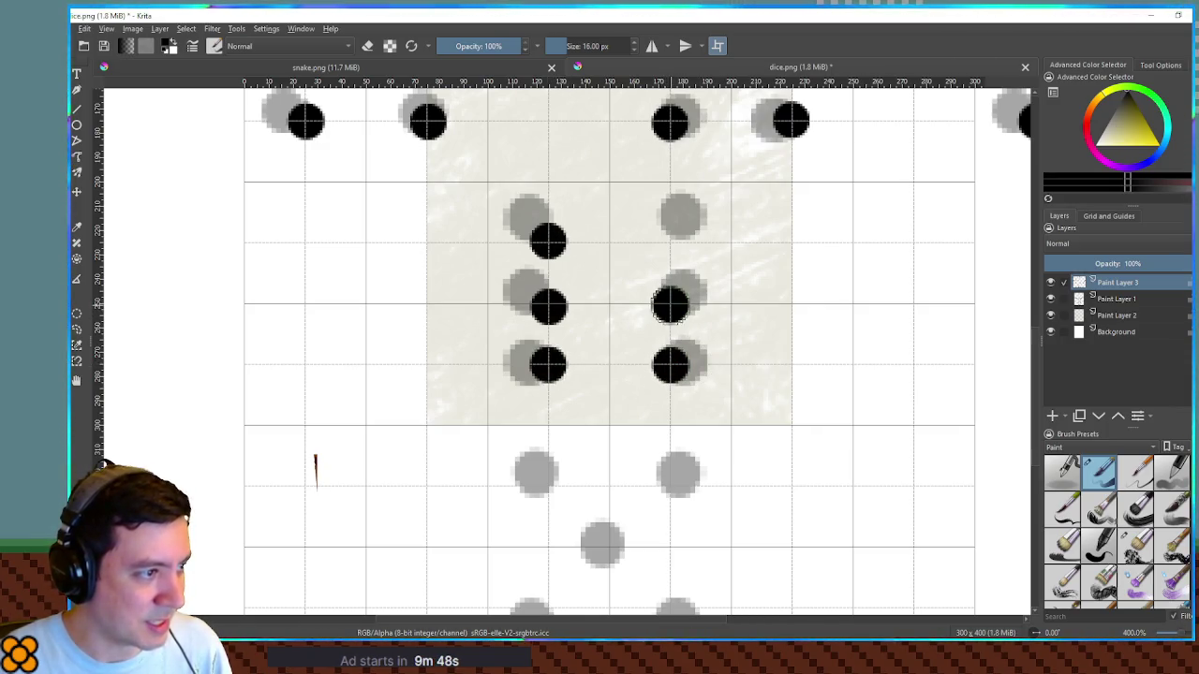
pyautogui.click(671, 244)
# Step: Paint the upper-left and upper-right pips on the lower face, then hide the guide-dot layer
pyautogui.moveTo(614, 375)
pyautogui.mouseDown()
pyautogui.moveTo(666, 268)
pyautogui.moveTo(625, 219)
pyautogui.mouseUp()
pyautogui.click(588, 257)
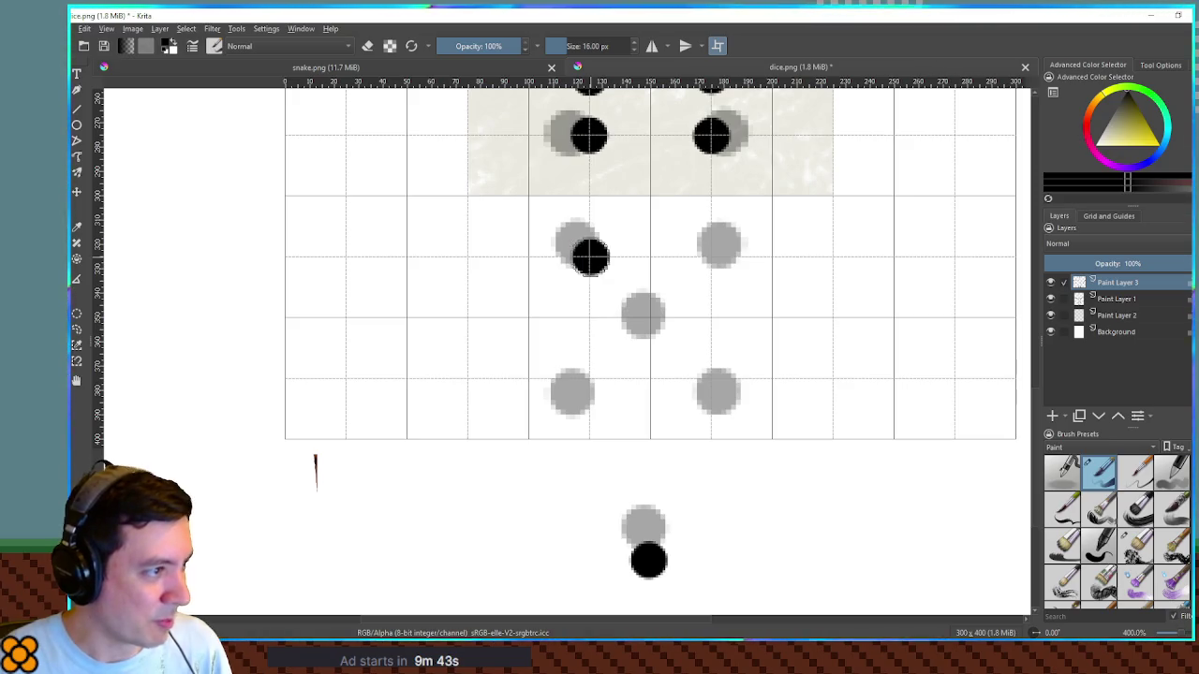
pyautogui.click(713, 256)
pyautogui.click(651, 317)
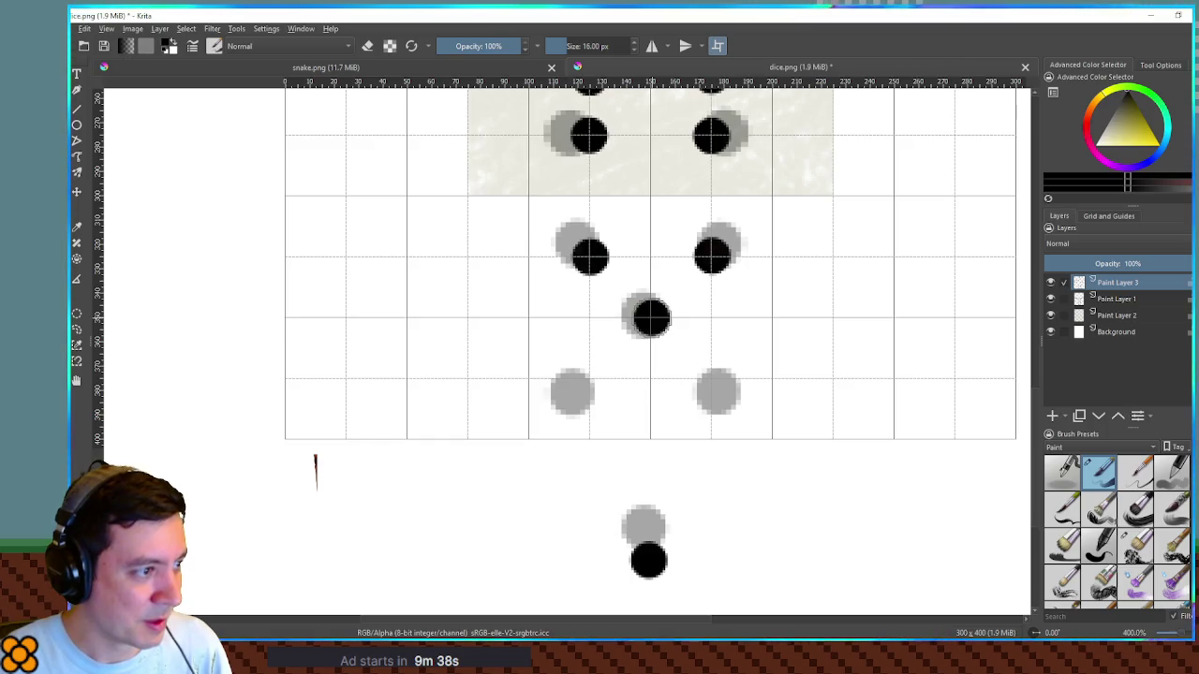
pyautogui.hotkey('ctrl', 'z')
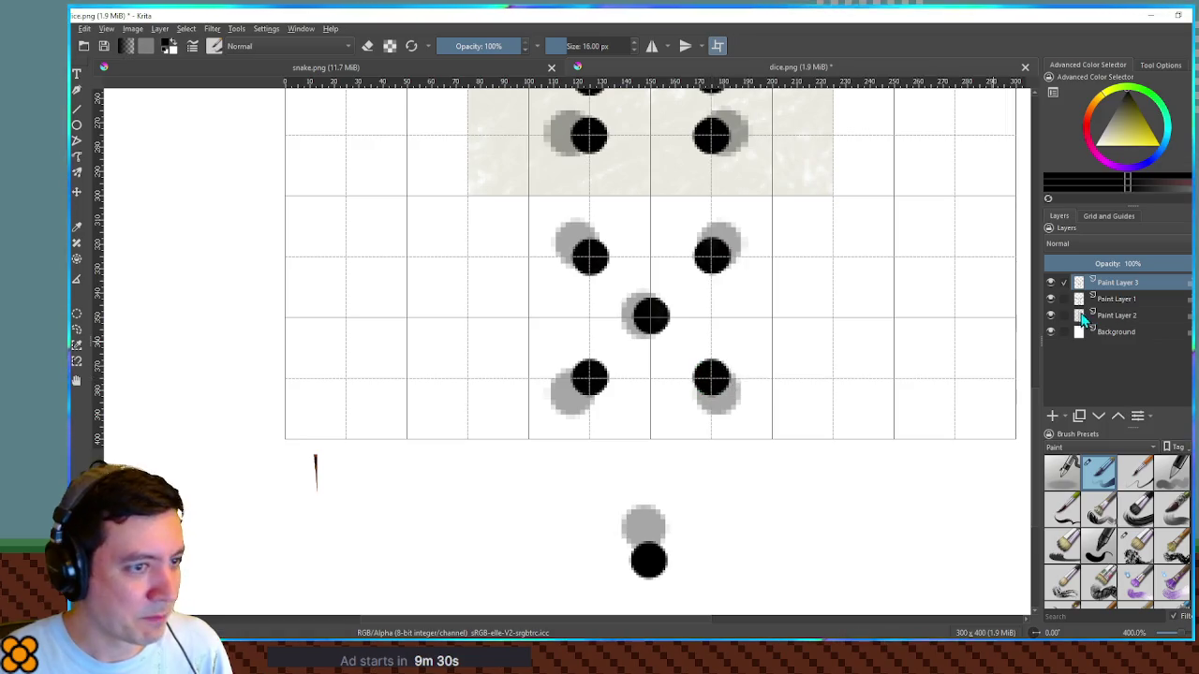
pyautogui.click(1050, 299)
# Step: Select the whole image and start transforming the pip layer
pyautogui.press('w')
pyautogui.scroll(-5, 723, 353)
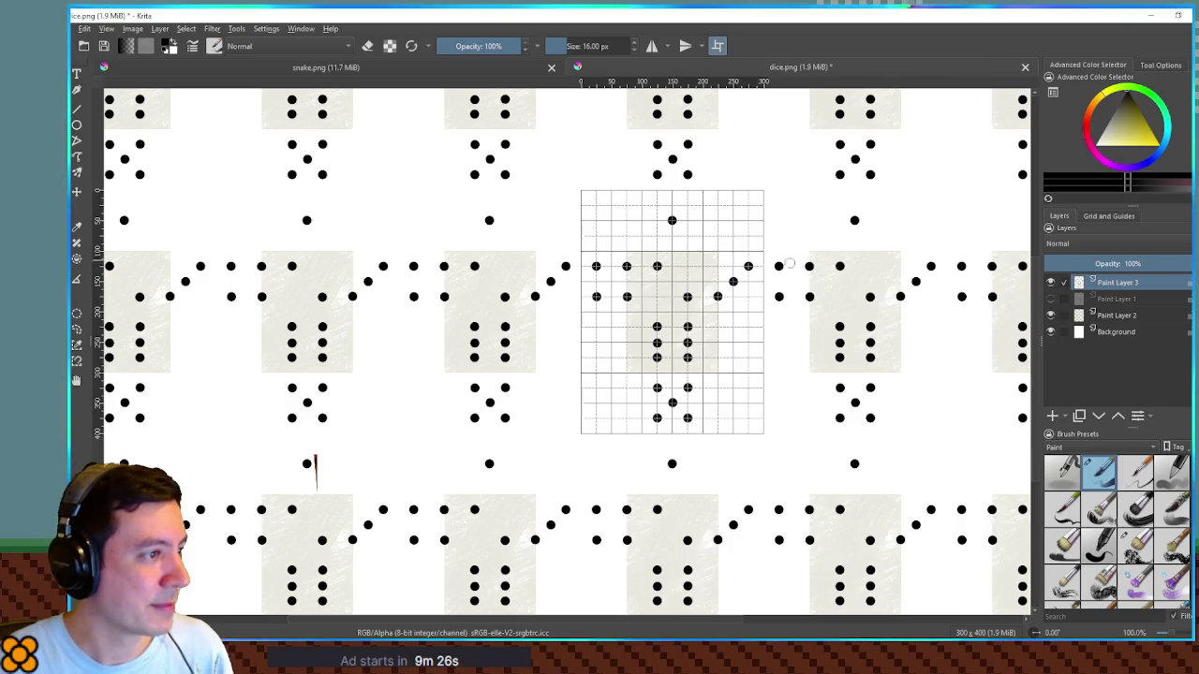
pyautogui.hotkey('ctrl', 'a')
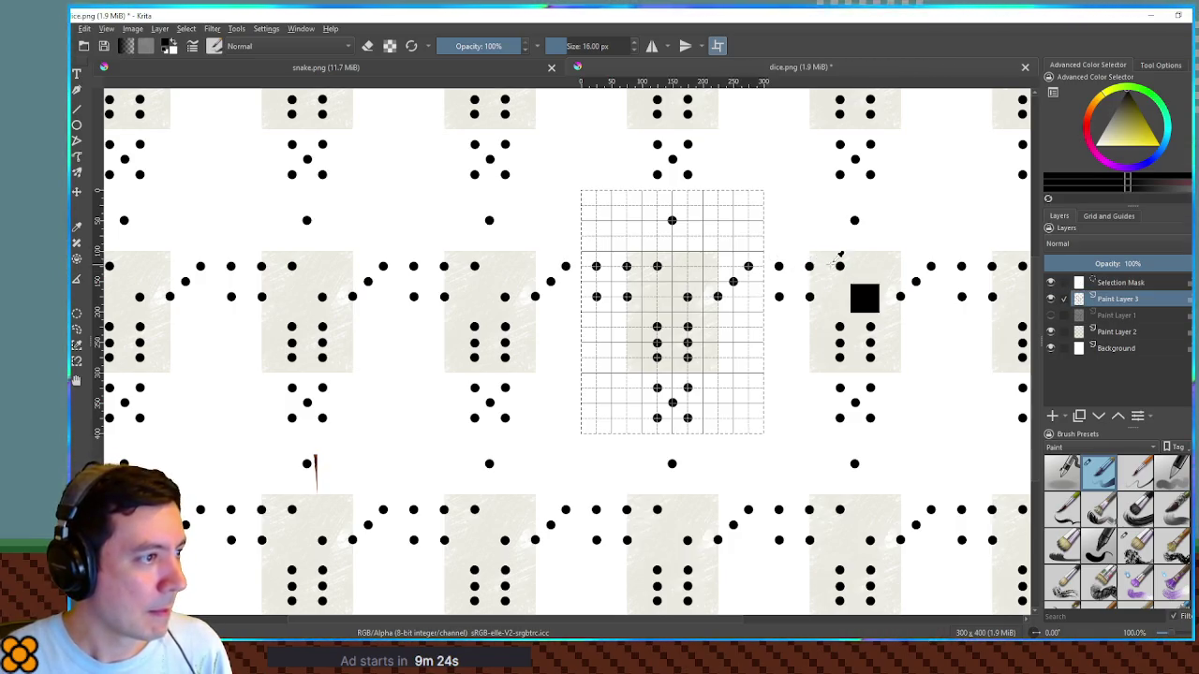
pyautogui.hotkey('ctrl', 't')
pyautogui.click(1157, 65)
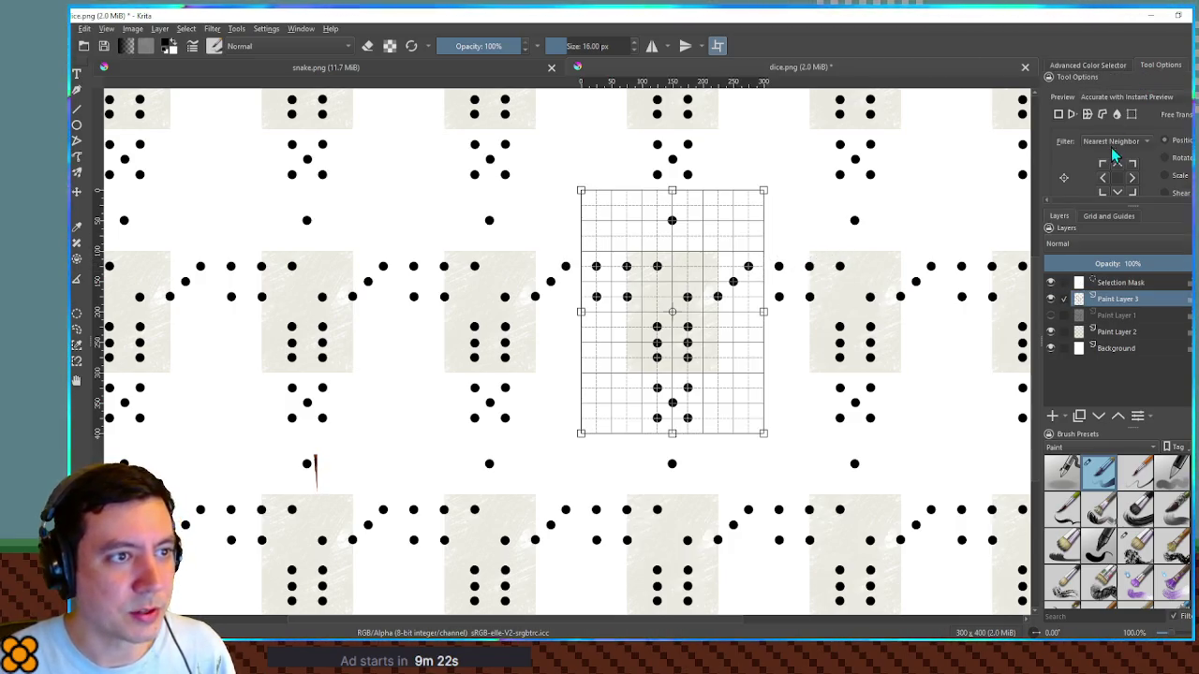
pyautogui.scroll(-5, 1115, 154)
pyautogui.scroll(3, 1102, 159)
pyautogui.scroll(2, 800, 148)
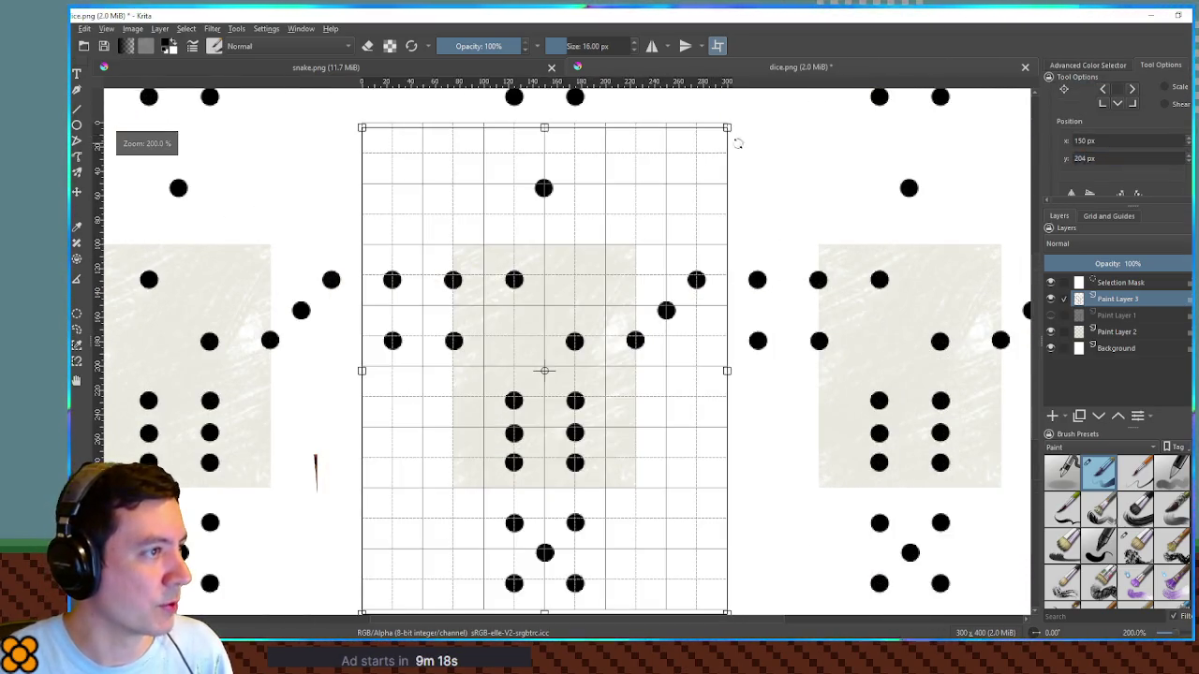
# Step: Try shrinking the pip layer from its corners, then revert to the original pips
pyautogui.moveTo(729, 127); pyautogui.dragTo(637, 249)
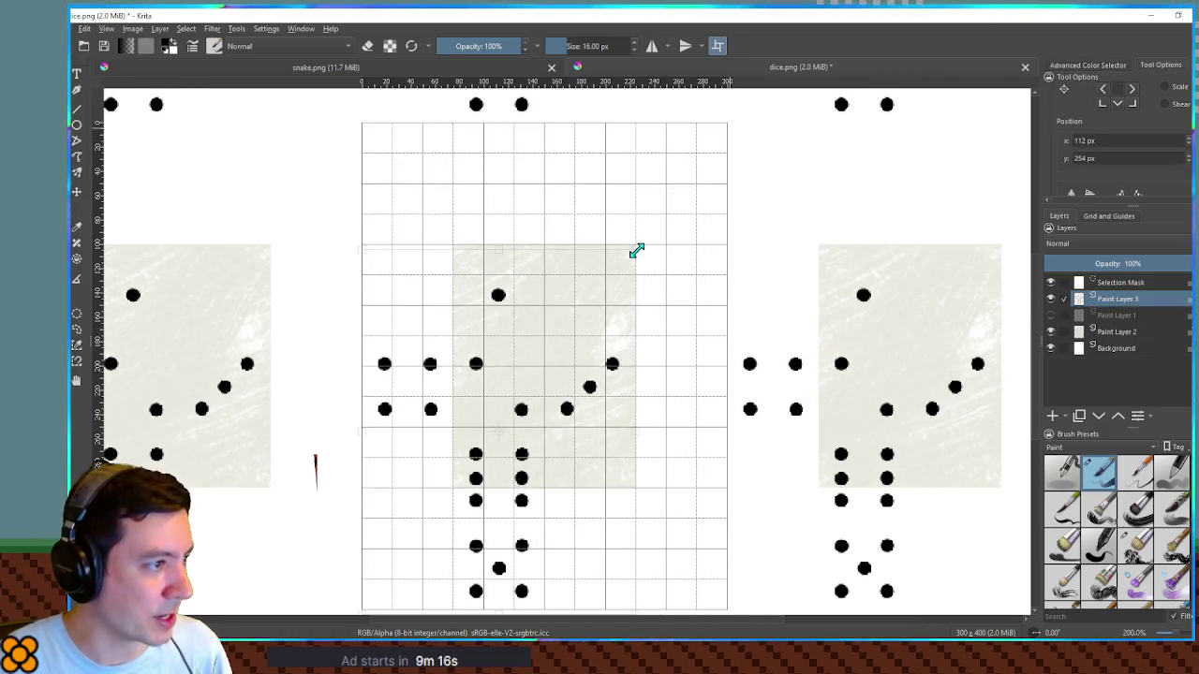
pyautogui.scroll(-2, 499, 461)
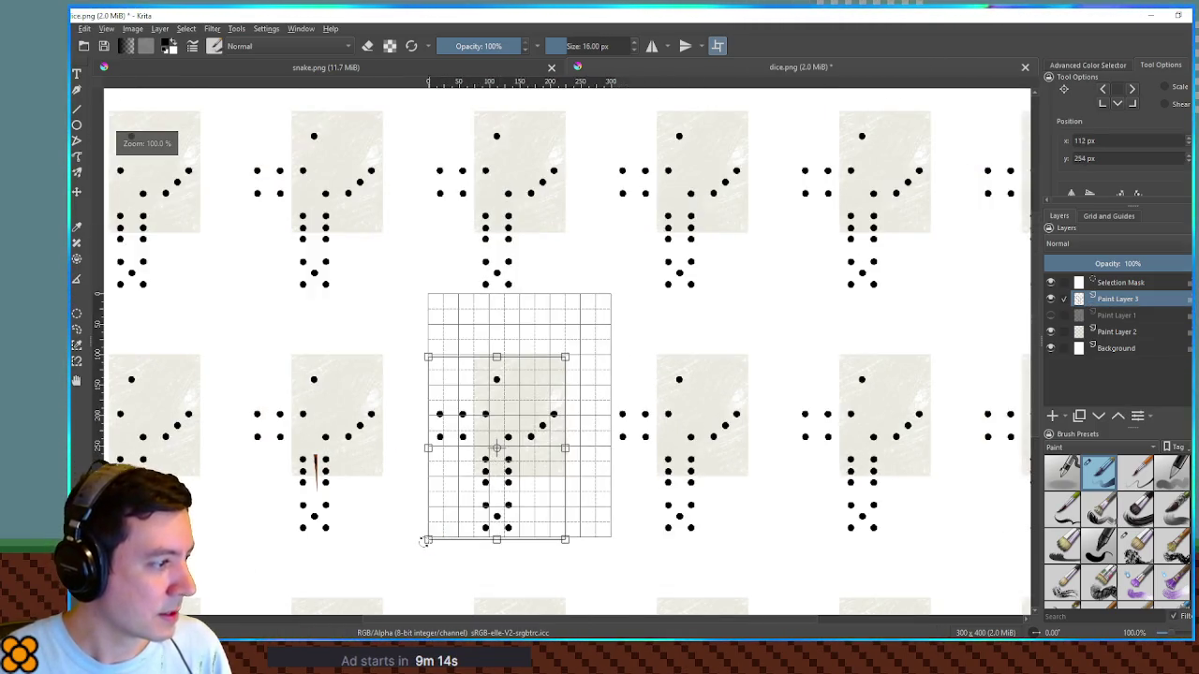
pyautogui.moveTo(426, 540); pyautogui.dragTo(486, 478)
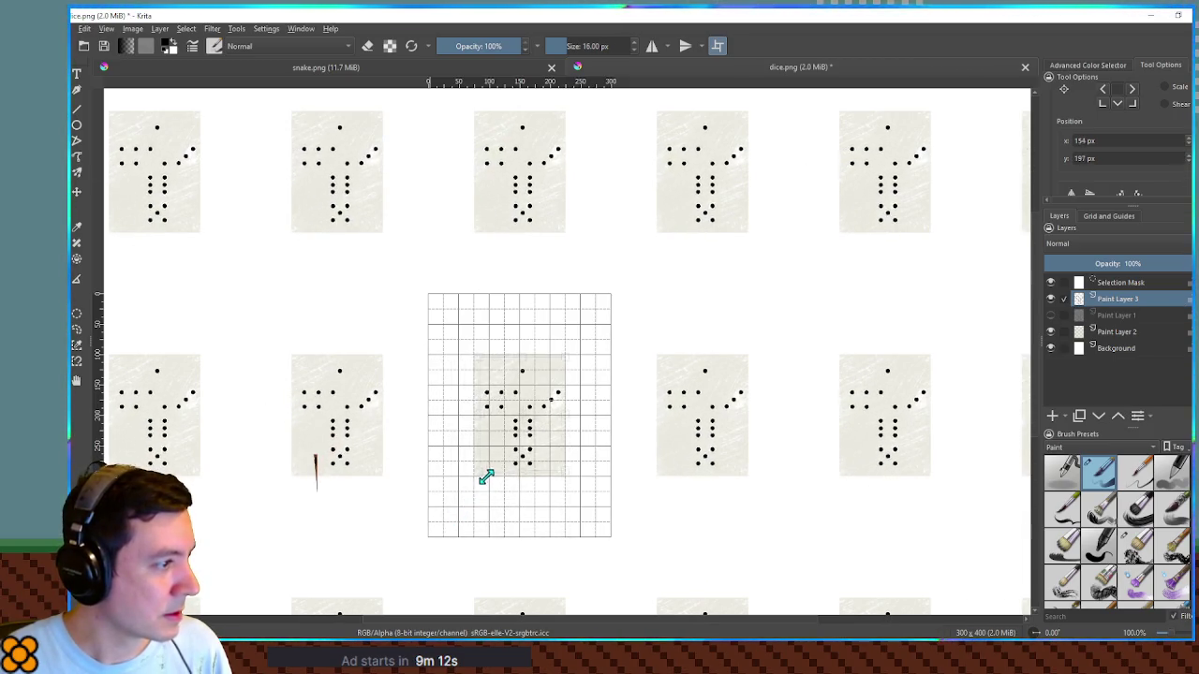
pyautogui.scroll(3, 554, 375)
pyautogui.moveTo(500, 422); pyautogui.dragTo(586, 308)
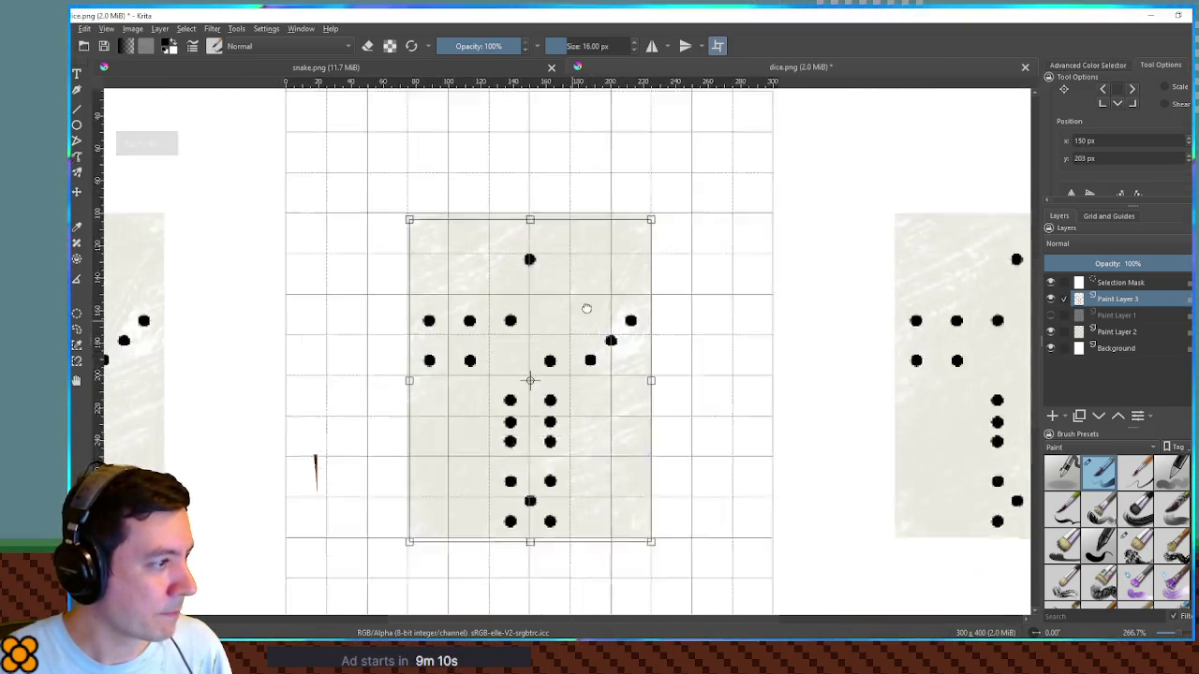
pyautogui.scroll(2, 587, 308)
pyautogui.moveTo(752, 600); pyautogui.dragTo(749, 592)
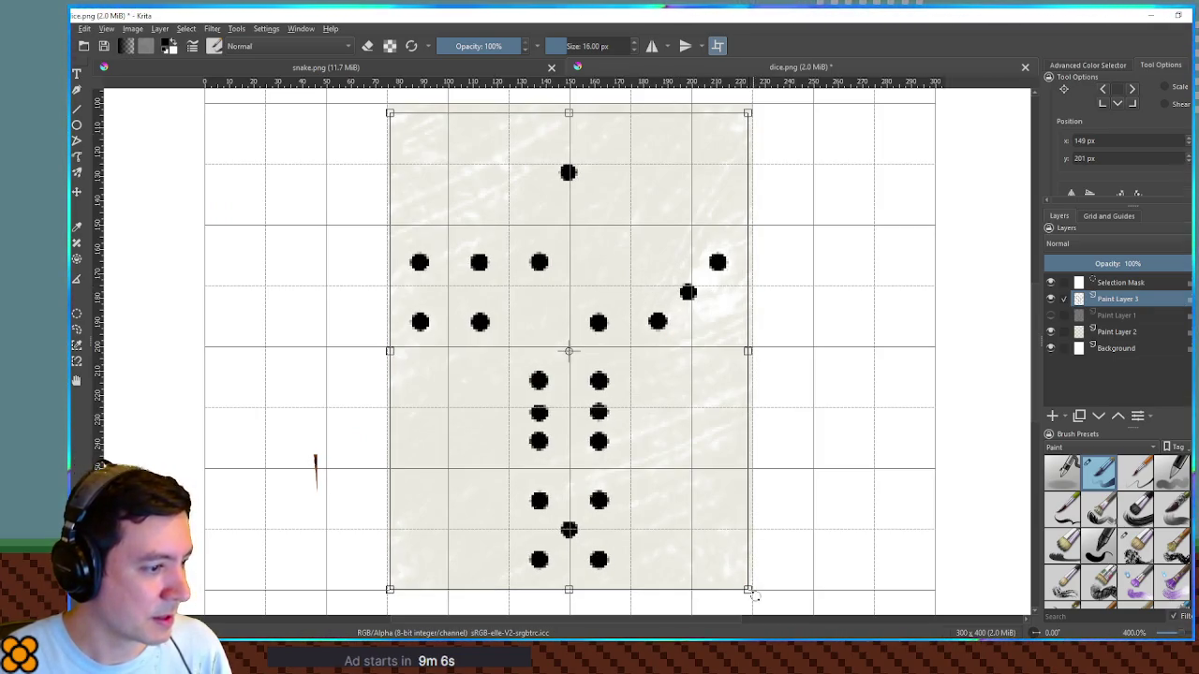
pyautogui.moveTo(672, 246); pyautogui.dragTo(672, 239)
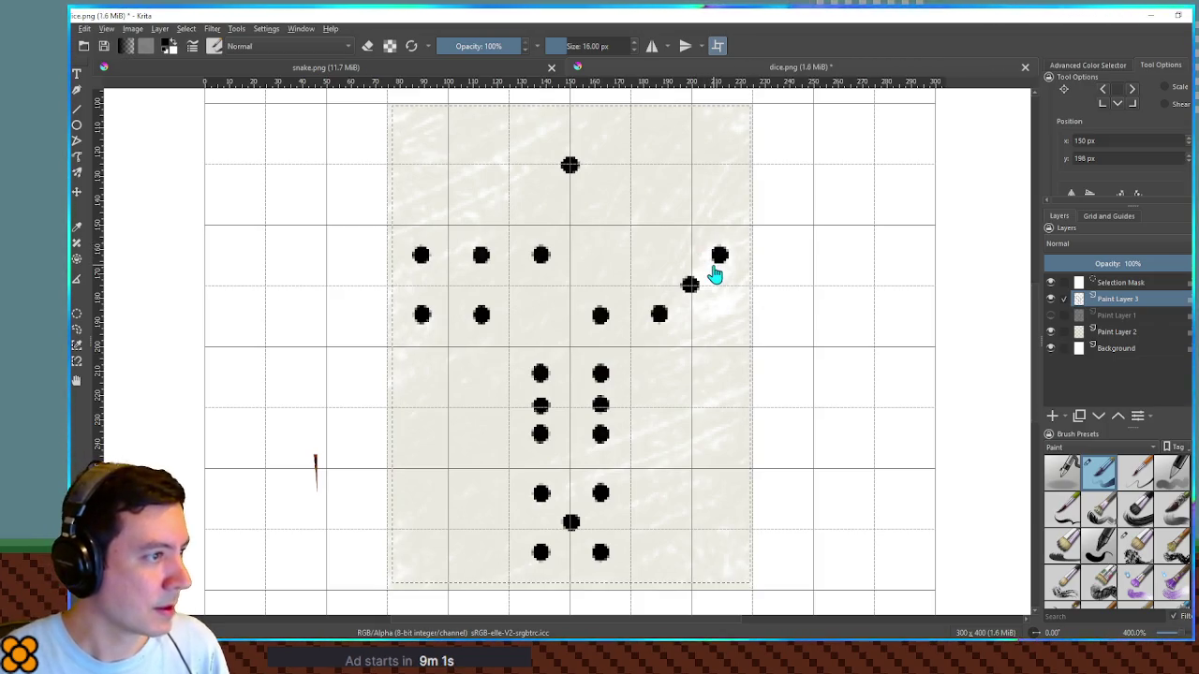
pyautogui.press('Return')
# Step: Set the transform filter to Bilinear and scale the pip layer to about half size
pyautogui.scroll(3, 1077, 122)
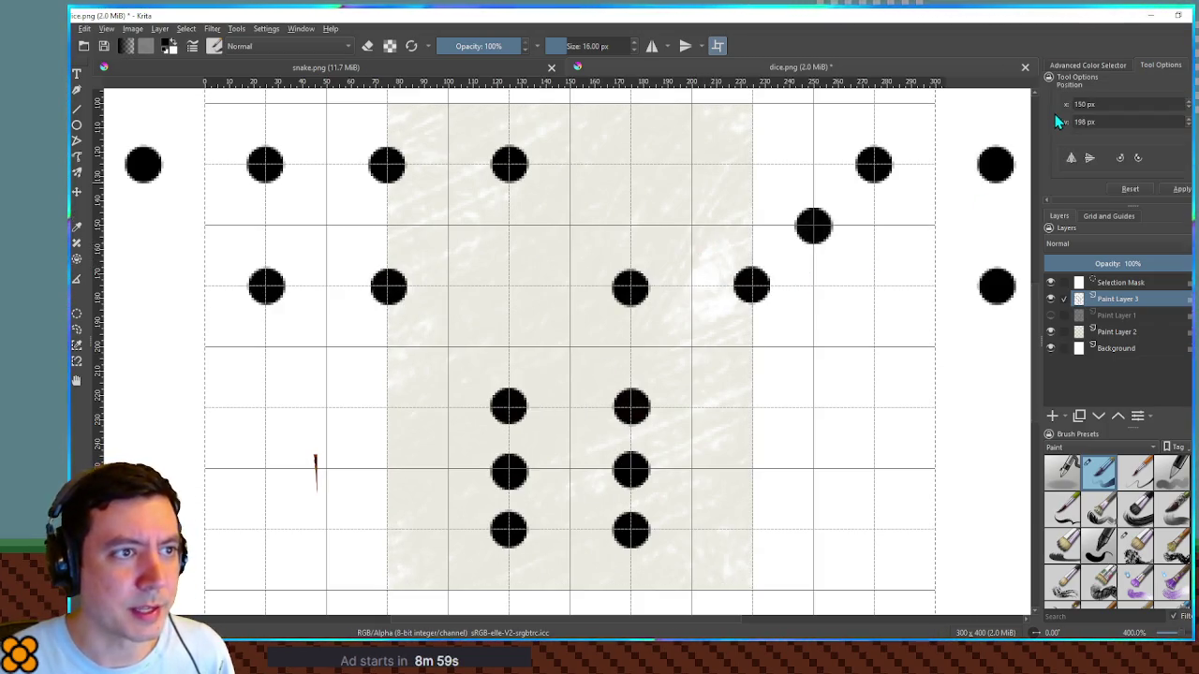
pyautogui.click(1115, 140)
pyautogui.click(1116, 90)
pyautogui.scroll(-3, 995, 169)
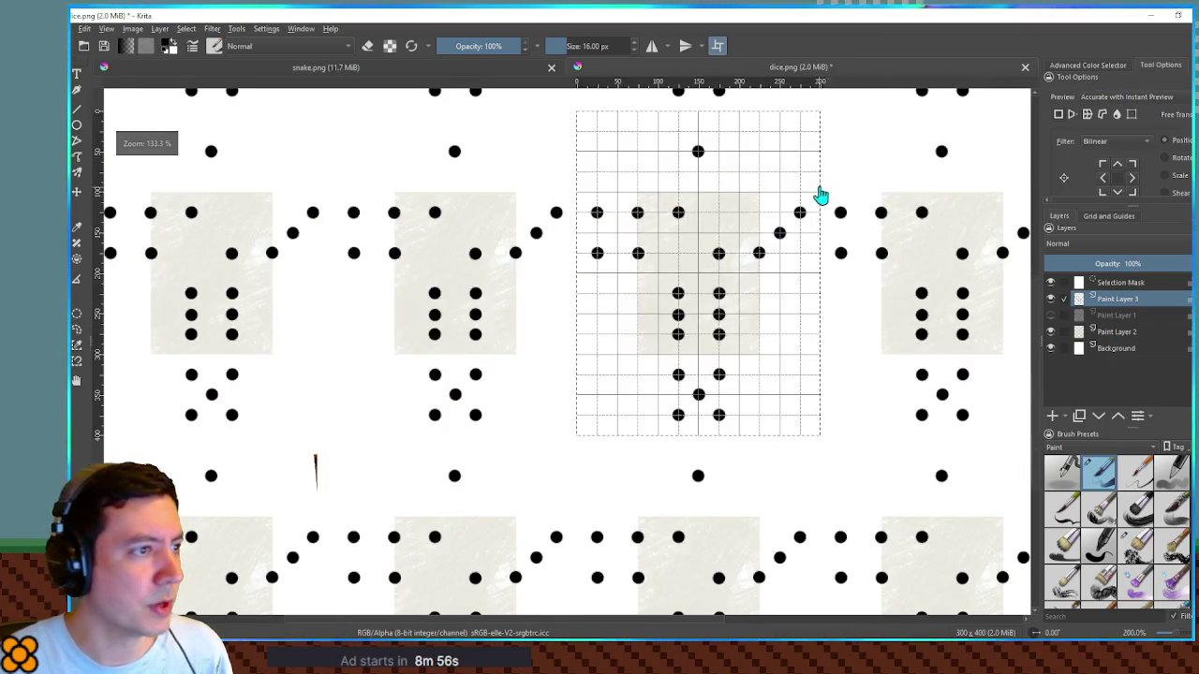
pyautogui.click(818, 117)
pyautogui.moveTo(820, 111); pyautogui.dragTo(760, 193)
pyautogui.moveTo(581, 432)
pyautogui.mouseDown()
pyautogui.moveTo(643, 343)
pyautogui.moveTo(642, 358)
pyautogui.mouseUp()
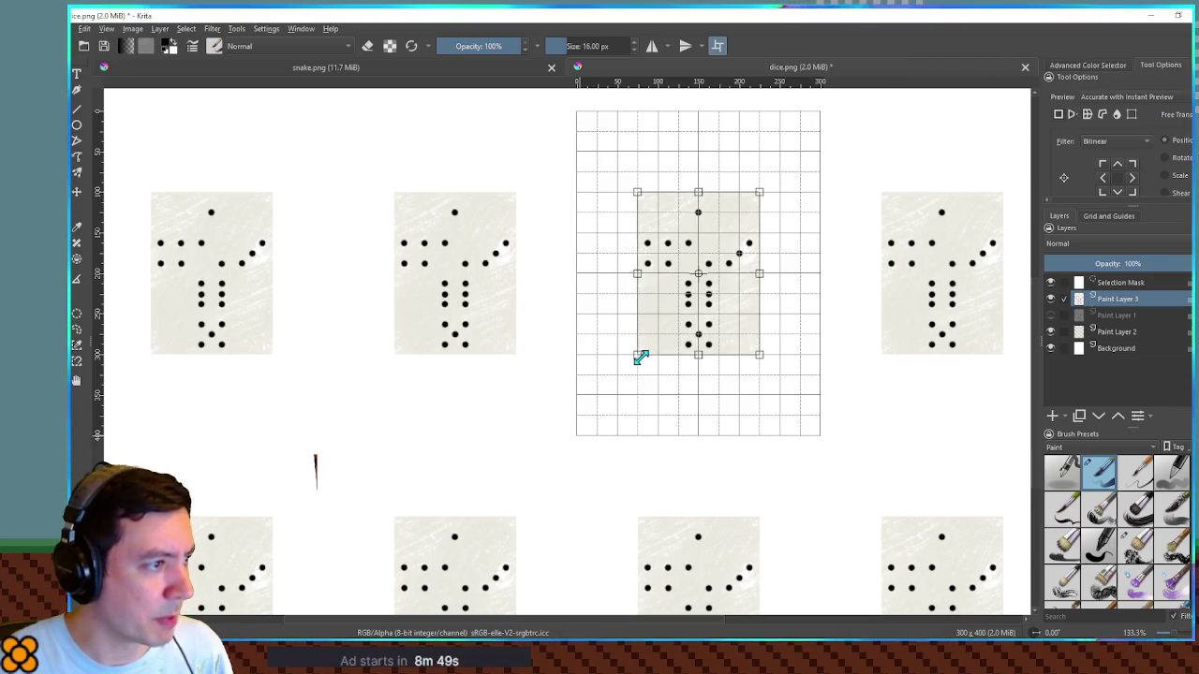
pyautogui.scroll(3, 669, 261)
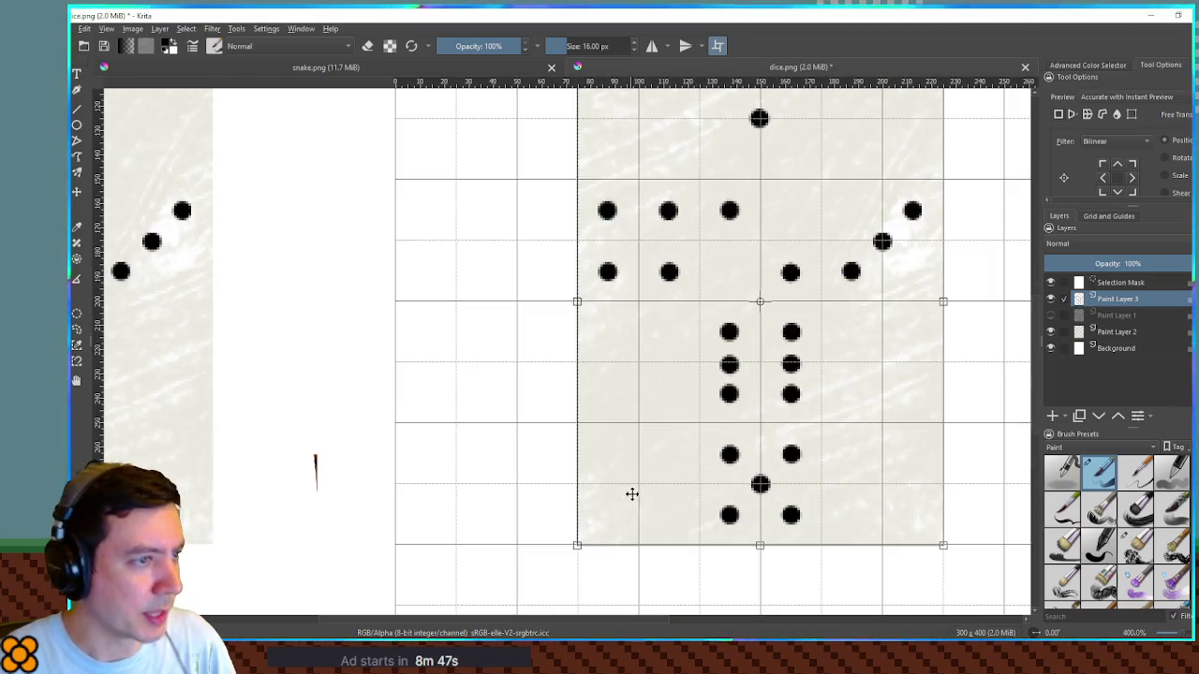
pyautogui.press('Return')
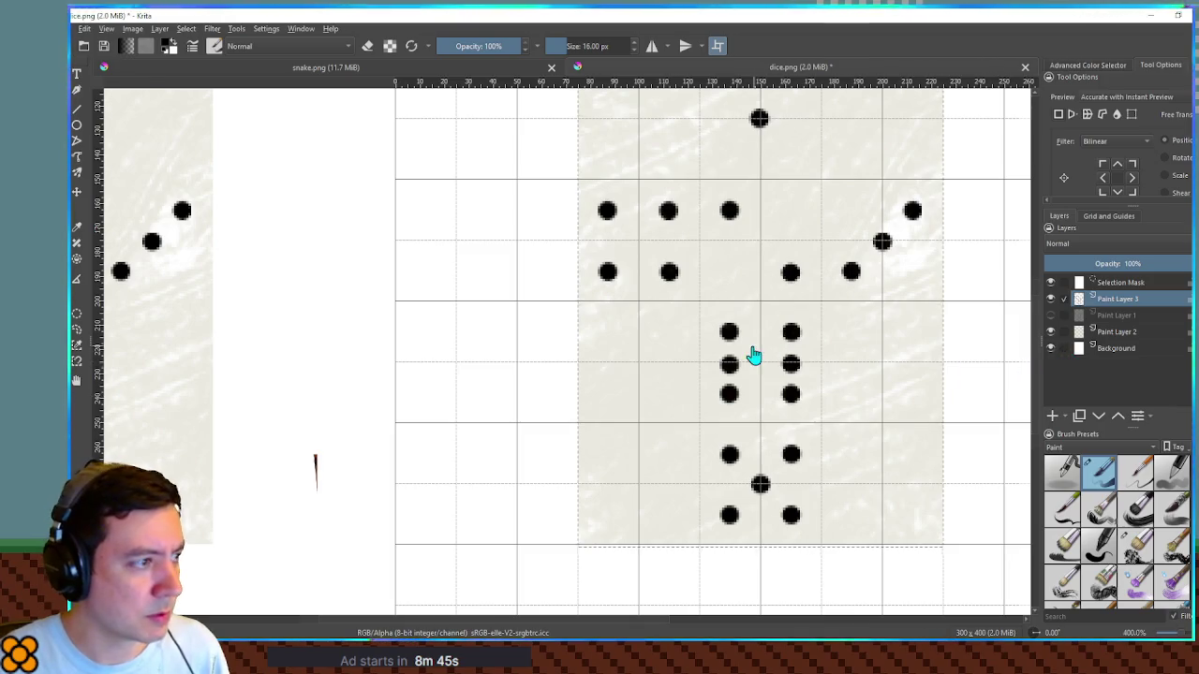
pyautogui.scroll(-3, 752, 350)
pyautogui.hotkey('ctrl', 'alt', 'c')
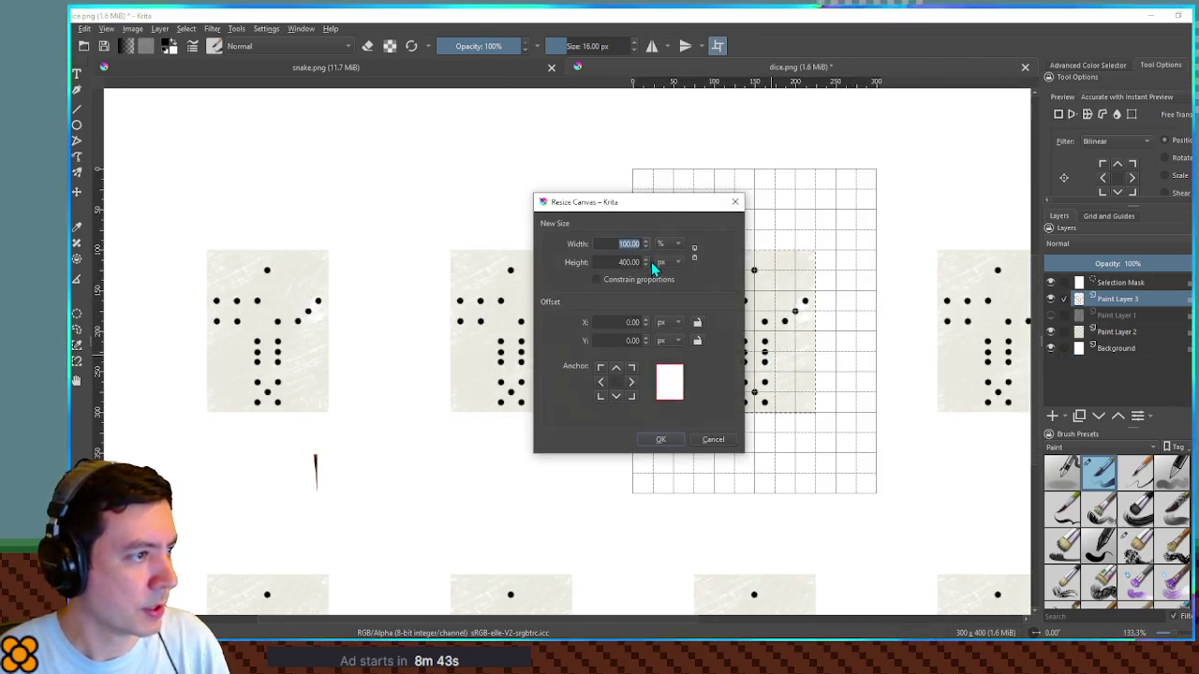
# Step: Resize the canvas width to 50% (150 × 200 px), deselect, and return to Blender
pyautogui.write('50')
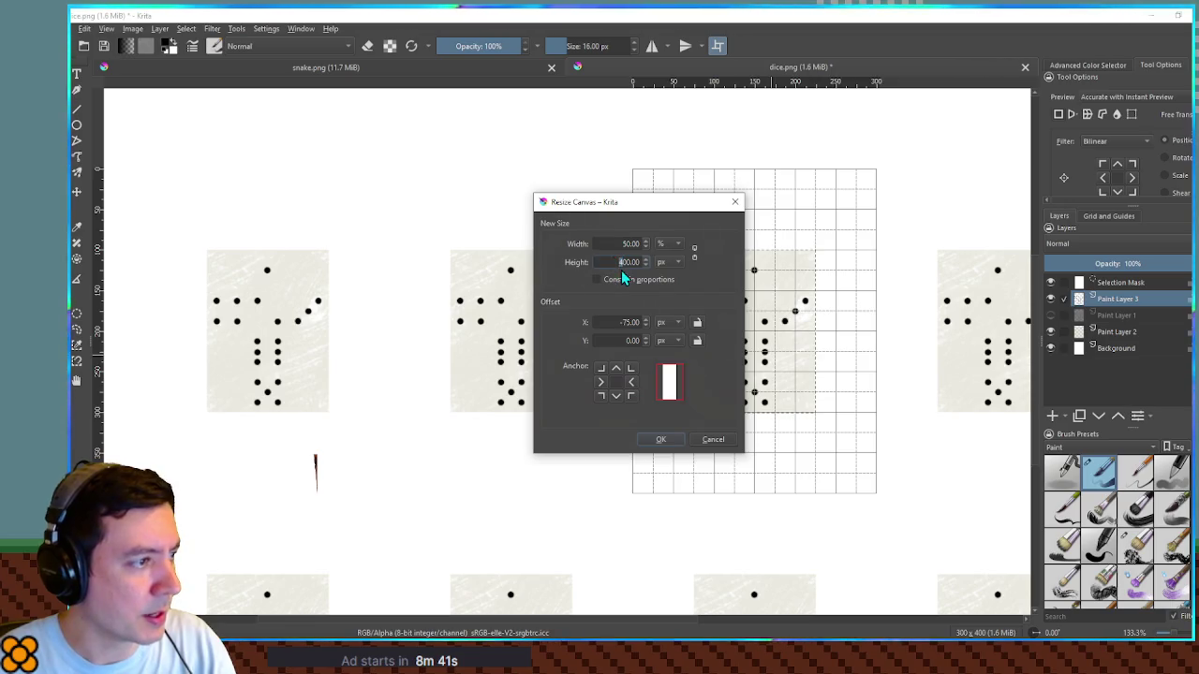
pyautogui.click(660, 441)
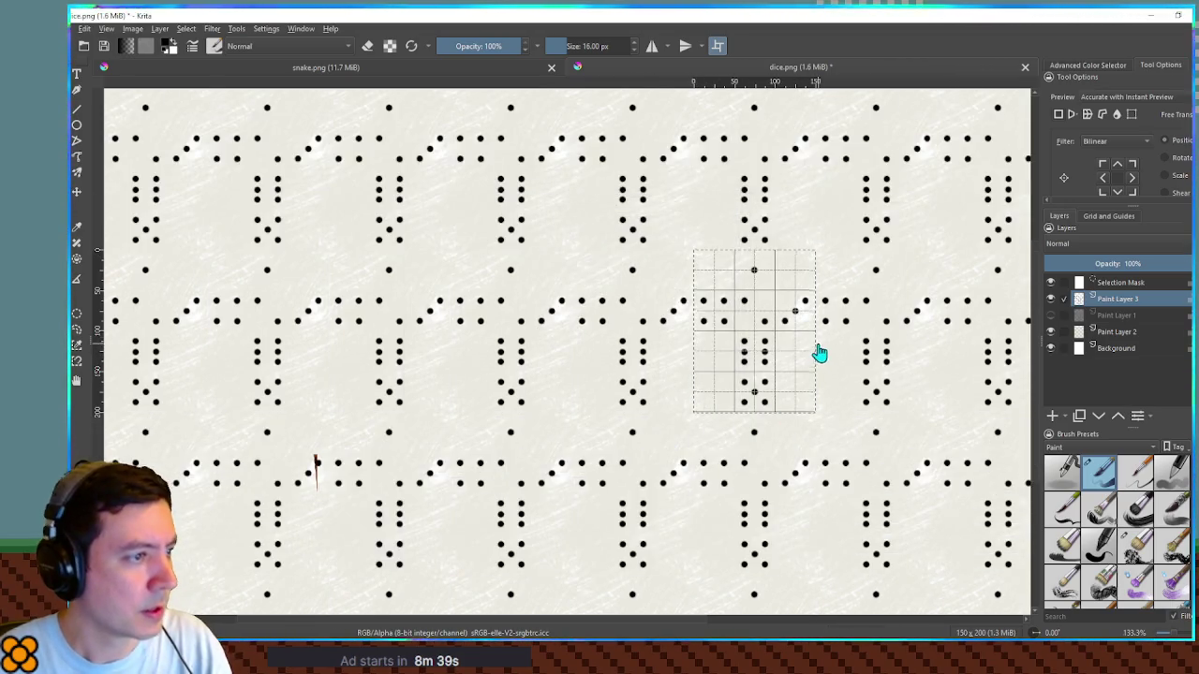
pyautogui.scroll(2, 821, 374)
pyautogui.hotkey('ctrl', 'shift', 'a')
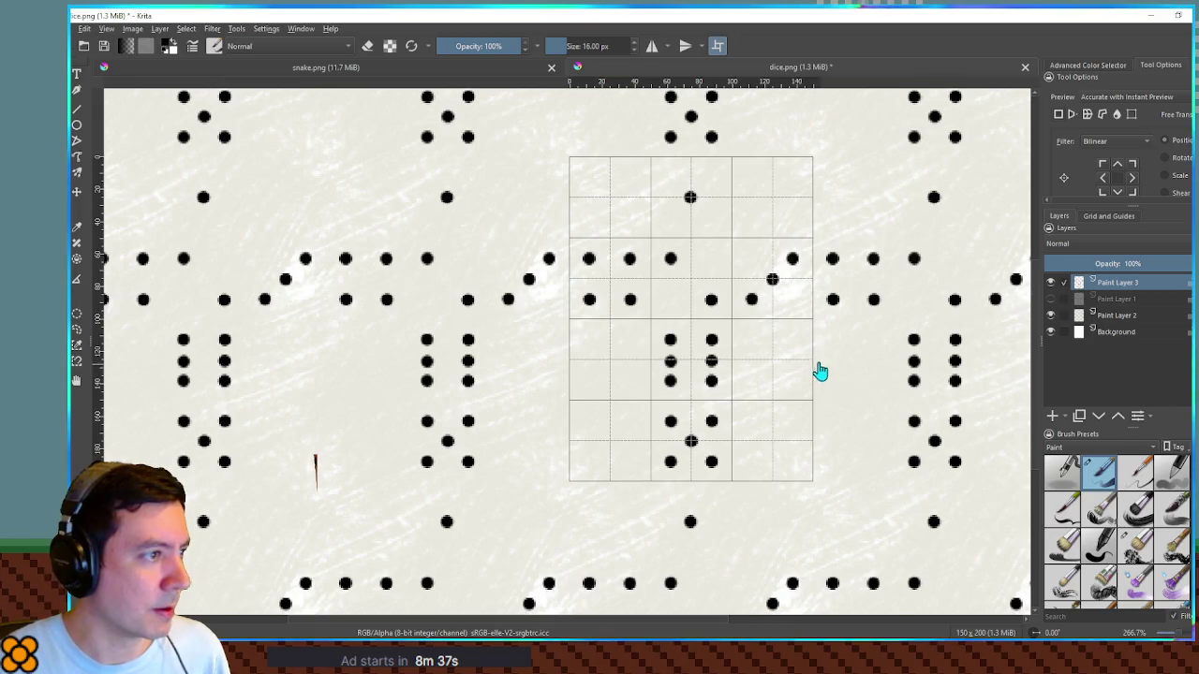
pyautogui.hotkey('alt', 'Tab')
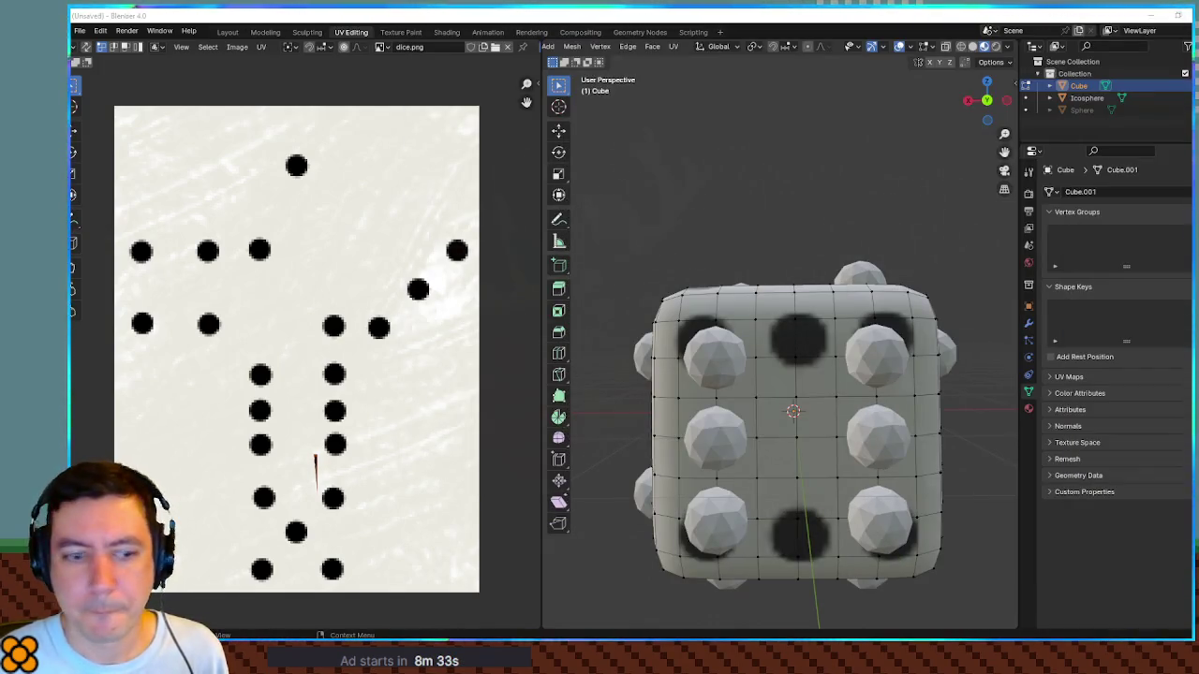
# Step: Orbit to check the updated pip texture on the cube's top and side
pyautogui.moveTo(832, 189); pyautogui.dragTo(717, 223)
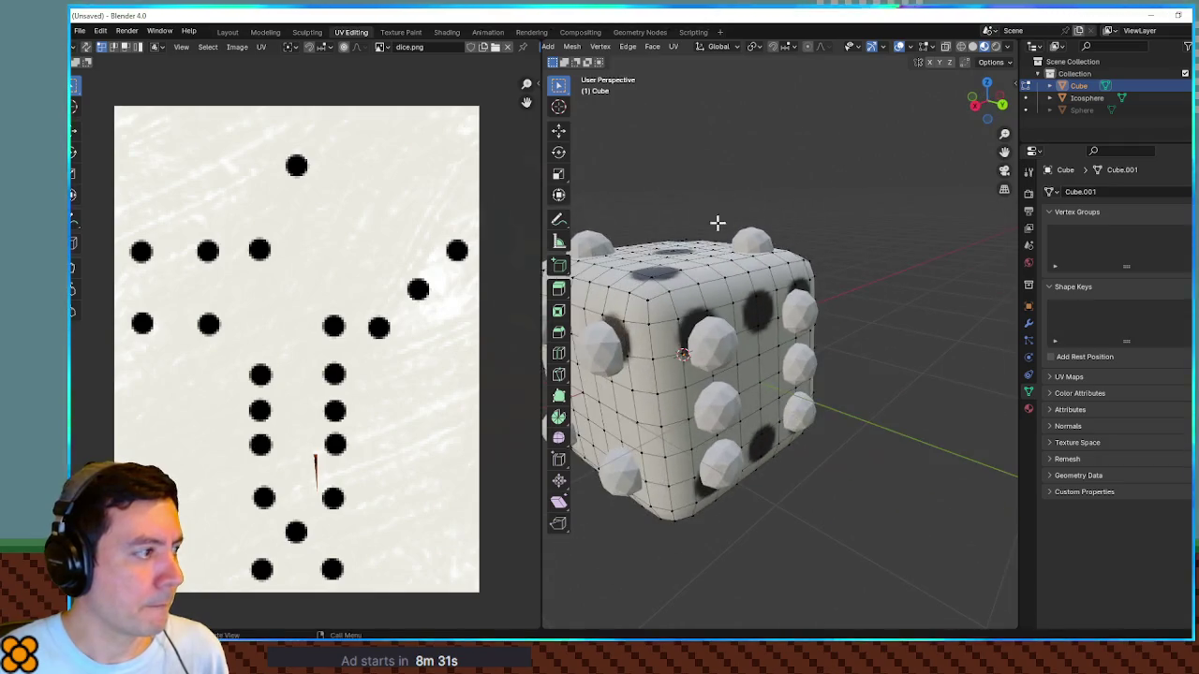
pyautogui.hotkey('alt', 'Tab')
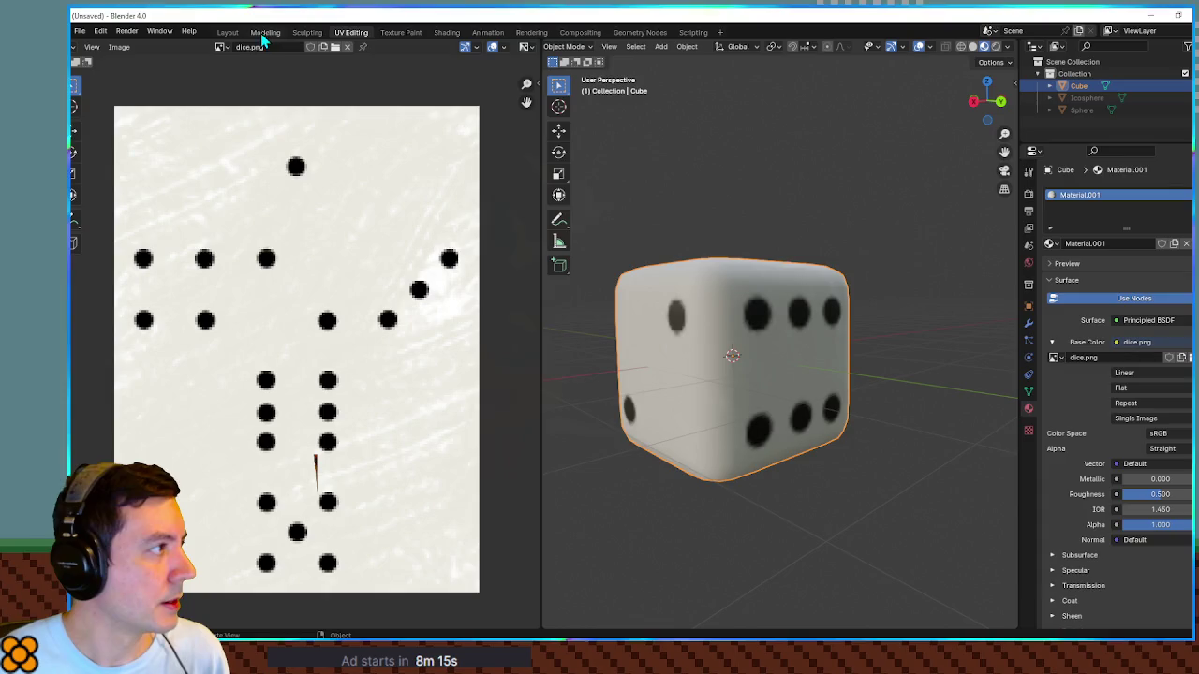
# Step: In Layout, orbit around the dice and lower Material.001 roughness to 0.264
pyautogui.click(227, 32)
pyautogui.moveTo(768, 261)
pyautogui.mouseDown()
pyautogui.moveTo(425, 268)
pyautogui.moveTo(703, 273)
pyautogui.moveTo(556, 309)
pyautogui.moveTo(722, 325)
pyautogui.moveTo(634, 300)
pyautogui.moveTo(677, 290)
pyautogui.moveTo(905, 343)
pyautogui.moveTo(942, 287)
pyautogui.moveTo(811, 277)
pyautogui.moveTo(735, 301)
pyautogui.moveTo(773, 276)
pyautogui.moveTo(996, 486)
pyautogui.mouseUp()
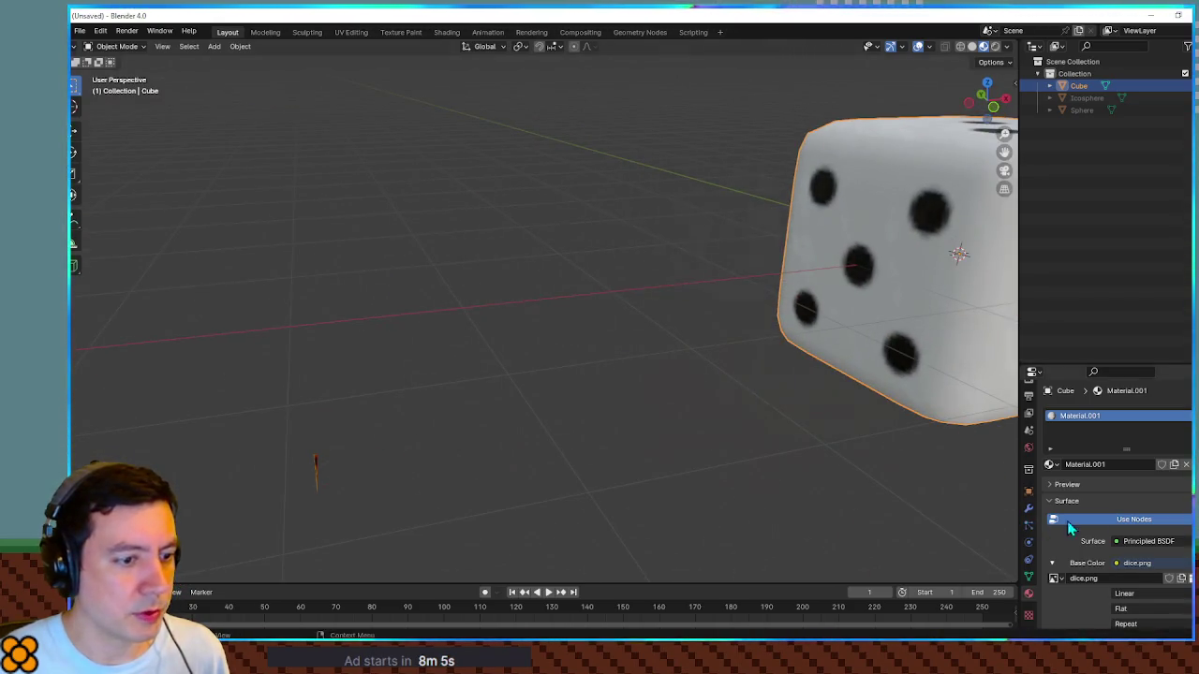
pyautogui.scroll(-5, 1067, 521)
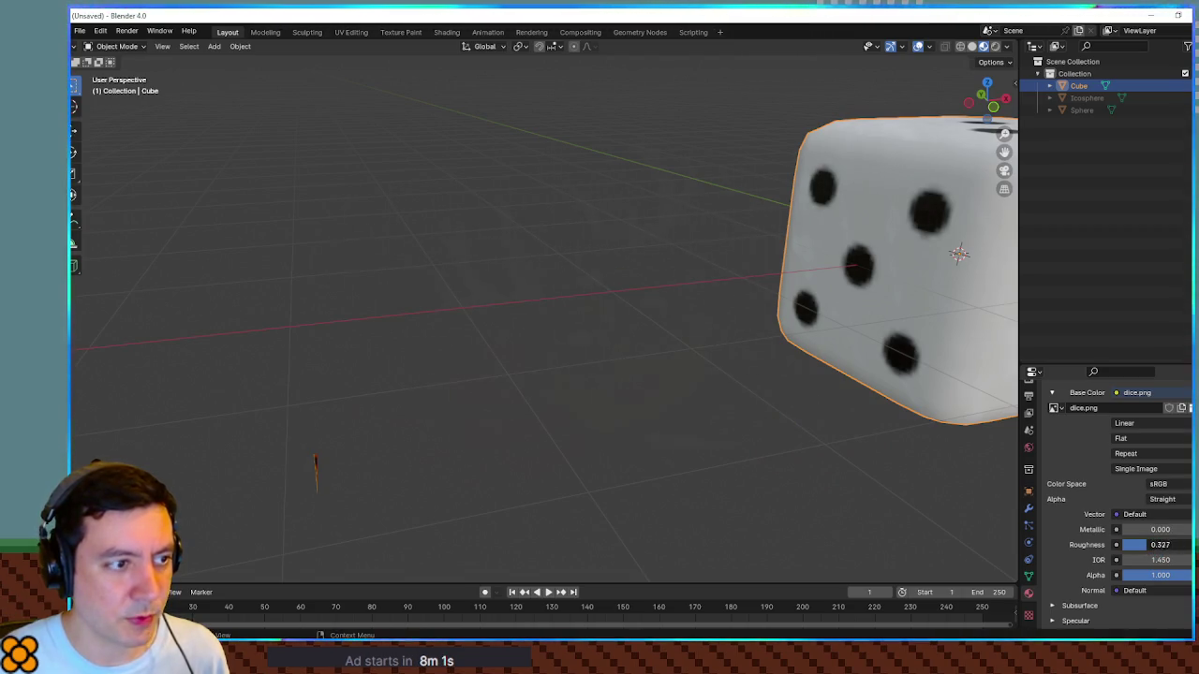
pyautogui.moveTo(984, 511)
pyautogui.mouseDown()
pyautogui.moveTo(685, 434)
pyautogui.moveTo(661, 309)
pyautogui.mouseUp()
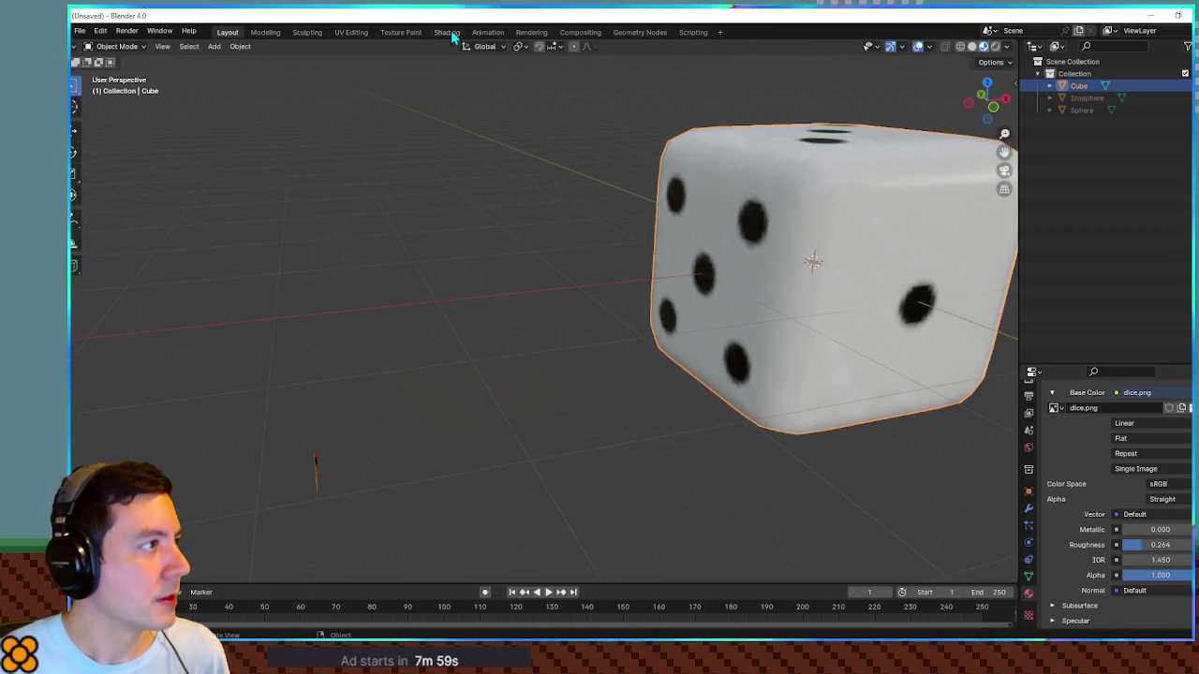
# Step: Preview the dice in the Shading workspace, orbiting to see its top face
pyautogui.click(451, 32)
pyautogui.scroll(6, 691, 256)
pyautogui.moveTo(599, 244)
pyautogui.mouseDown()
pyautogui.moveTo(642, 260)
pyautogui.moveTo(773, 252)
pyautogui.moveTo(792, 268)
pyautogui.moveTo(723, 328)
pyautogui.moveTo(571, 270)
pyautogui.moveTo(737, 284)
pyautogui.moveTo(629, 214)
pyautogui.moveTo(653, 257)
pyautogui.moveTo(556, 175)
pyautogui.mouseUp()
pyautogui.scroll(3, 628, 211)
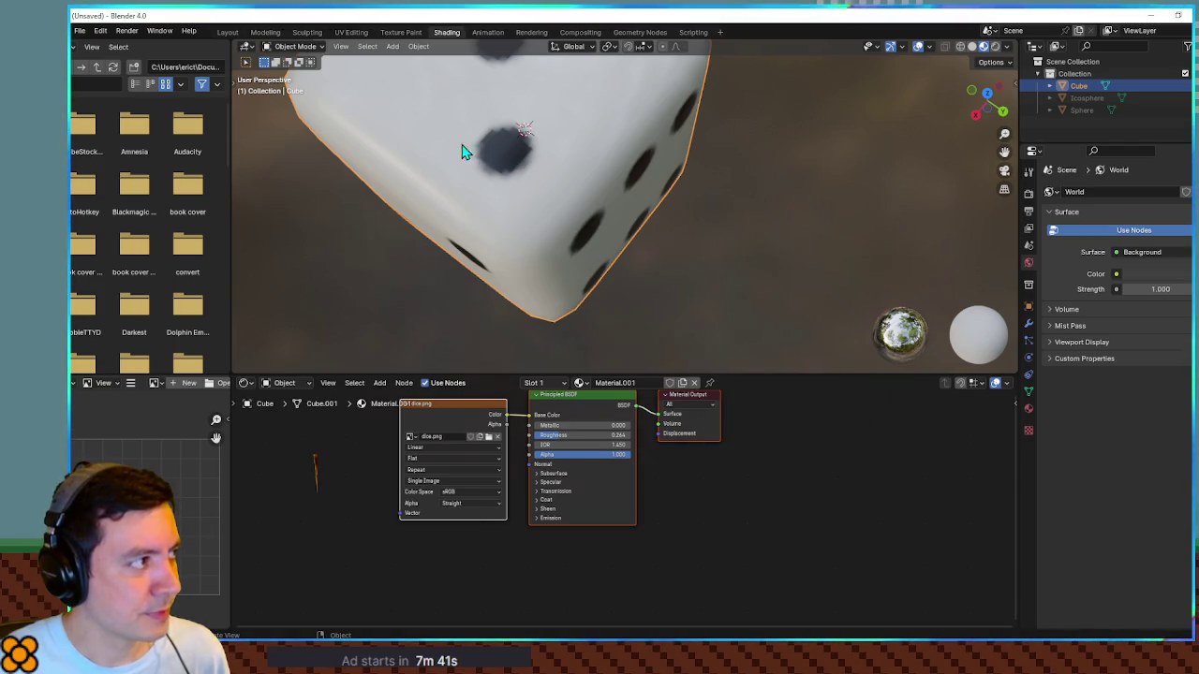
# Step: Go back to Layout and put the dice cube into Edit Mode, zoomed in on its mesh
pyautogui.click(227, 33)
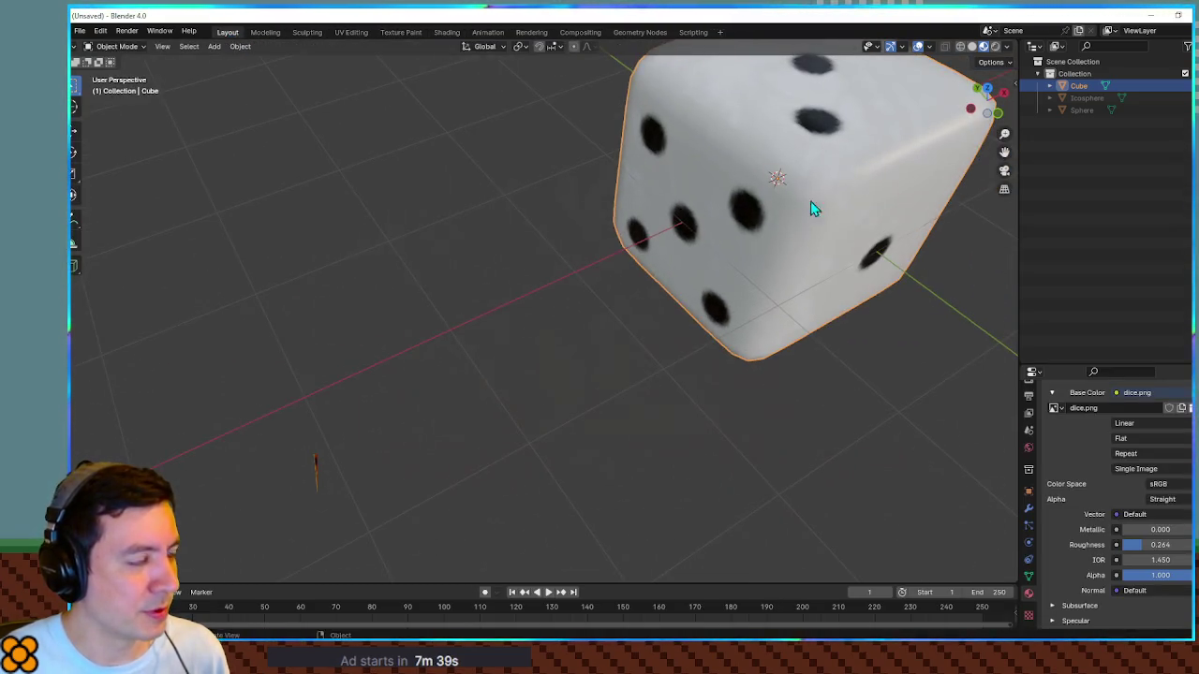
pyautogui.press('Tab')
pyautogui.scroll(4, 712, 295)
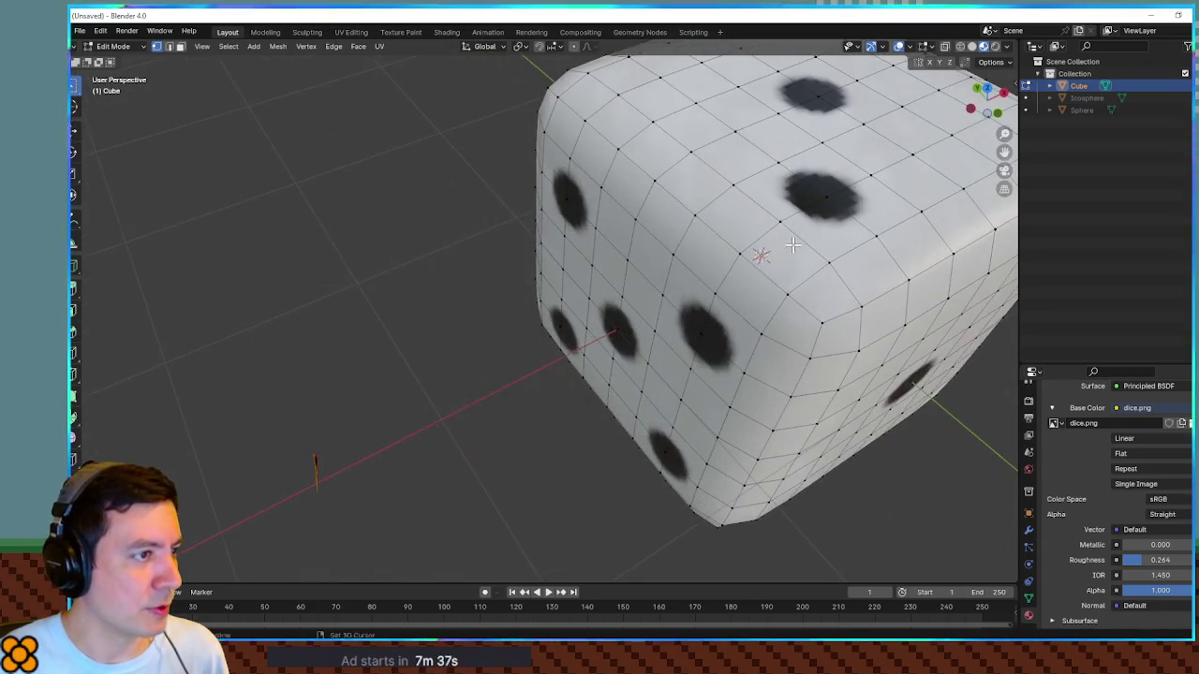
pyautogui.scroll(-2, 703, 286)
pyautogui.scroll(3, 696, 280)
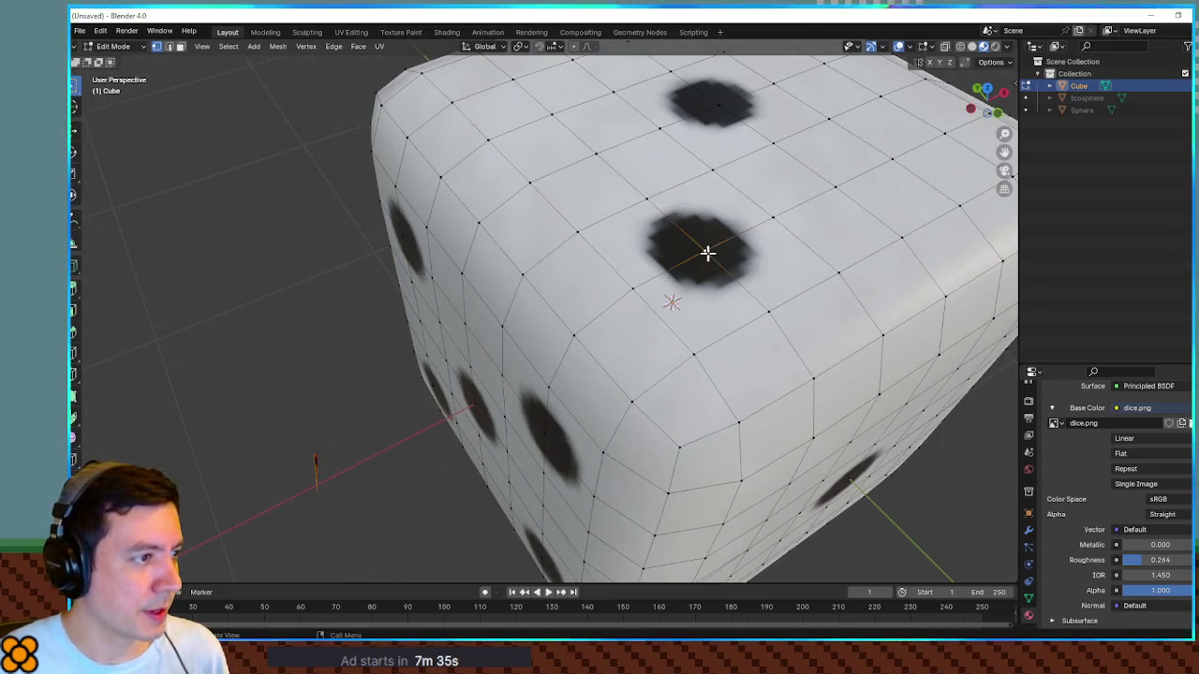
# Step: Move the pip vertices along Z to sink them into the cube's faces
pyautogui.scroll(-3, 748, 128)
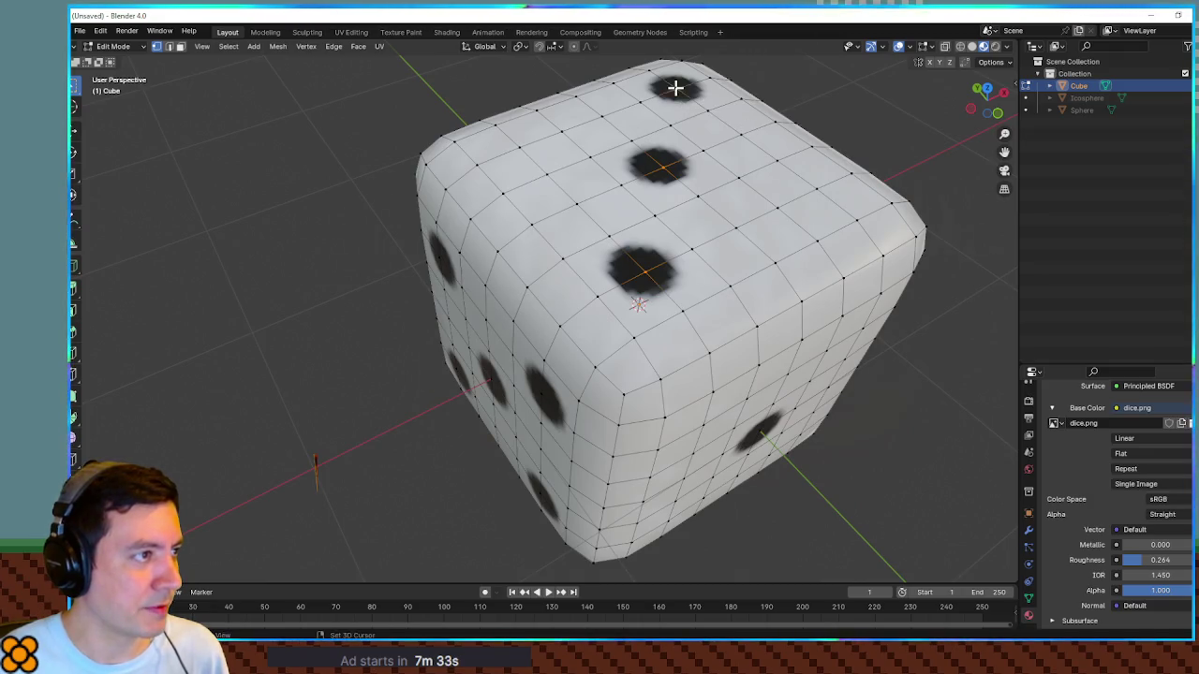
pyautogui.press('g')
pyautogui.press('z')
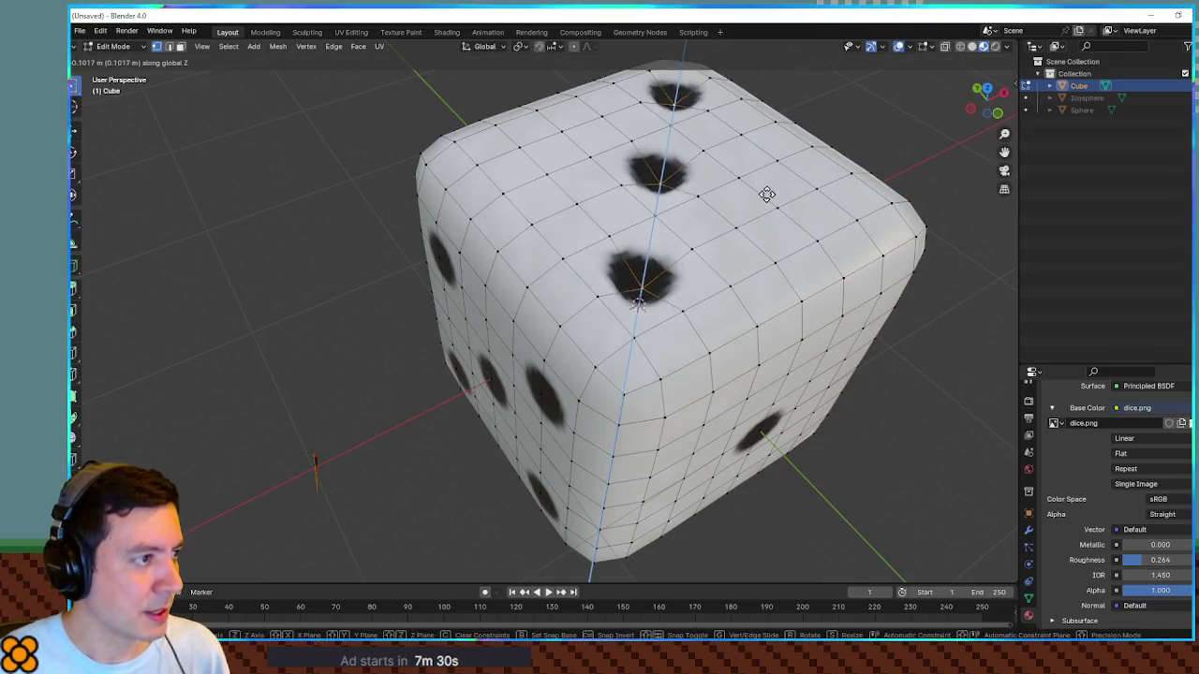
pyautogui.click(765, 194)
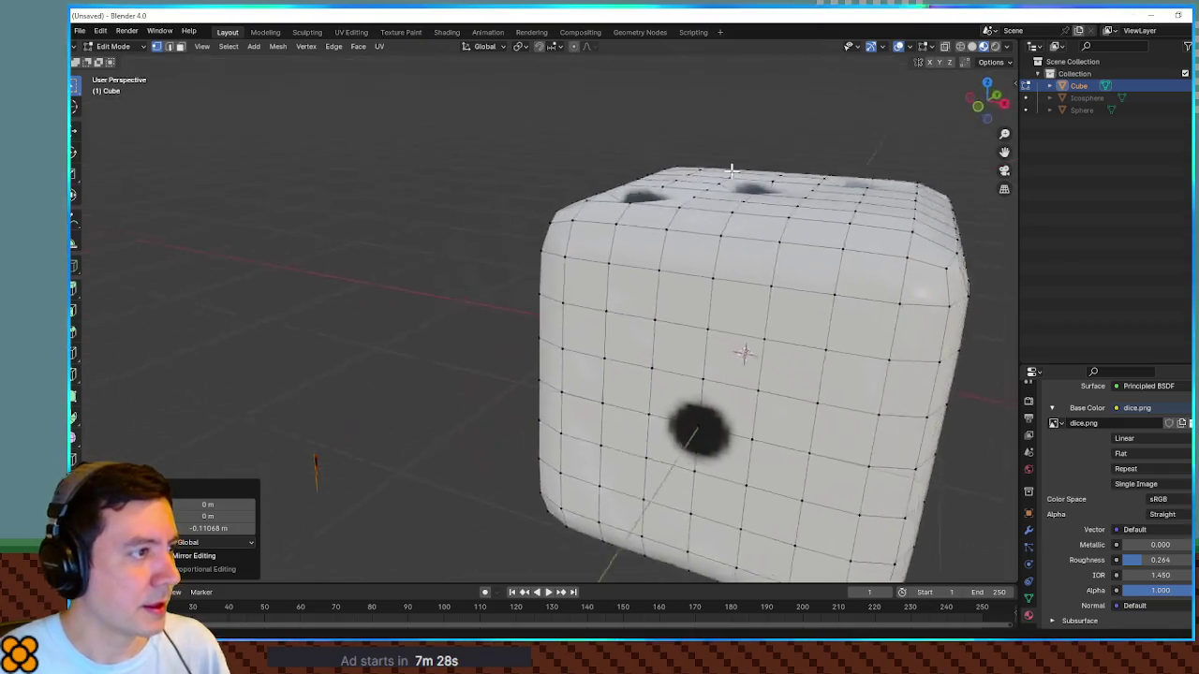
# Step: Apply Shade Auto Smooth to the dice in Object Mode, then return to Edit Mode
pyautogui.press('Tab')
pyautogui.moveTo(673, 205)
pyautogui.mouseDown()
pyautogui.moveTo(787, 215)
pyautogui.moveTo(500, 287)
pyautogui.moveTo(662, 235)
pyautogui.moveTo(637, 236)
pyautogui.moveTo(778, 297)
pyautogui.moveTo(916, 262)
pyautogui.moveTo(926, 233)
pyautogui.moveTo(618, 235)
pyautogui.moveTo(784, 272)
pyautogui.moveTo(688, 294)
pyautogui.moveTo(773, 309)
pyautogui.moveTo(760, 273)
pyautogui.moveTo(721, 278)
pyautogui.moveTo(769, 281)
pyautogui.mouseUp()
pyautogui.rightClick(688, 251)
pyautogui.click(689, 253)
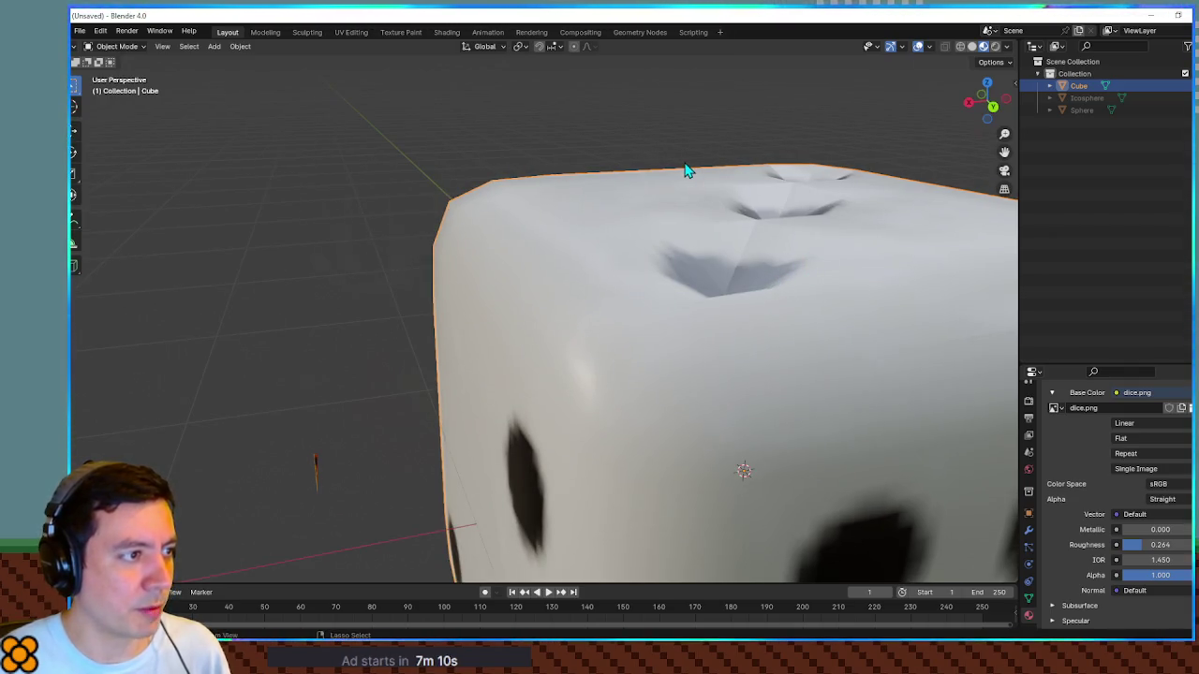
pyautogui.press('Tab')
# Step: Orbit around the dice to inspect the one-, five-, six- and four-dot faces
pyautogui.moveTo(652, 161); pyautogui.dragTo(748, 371)
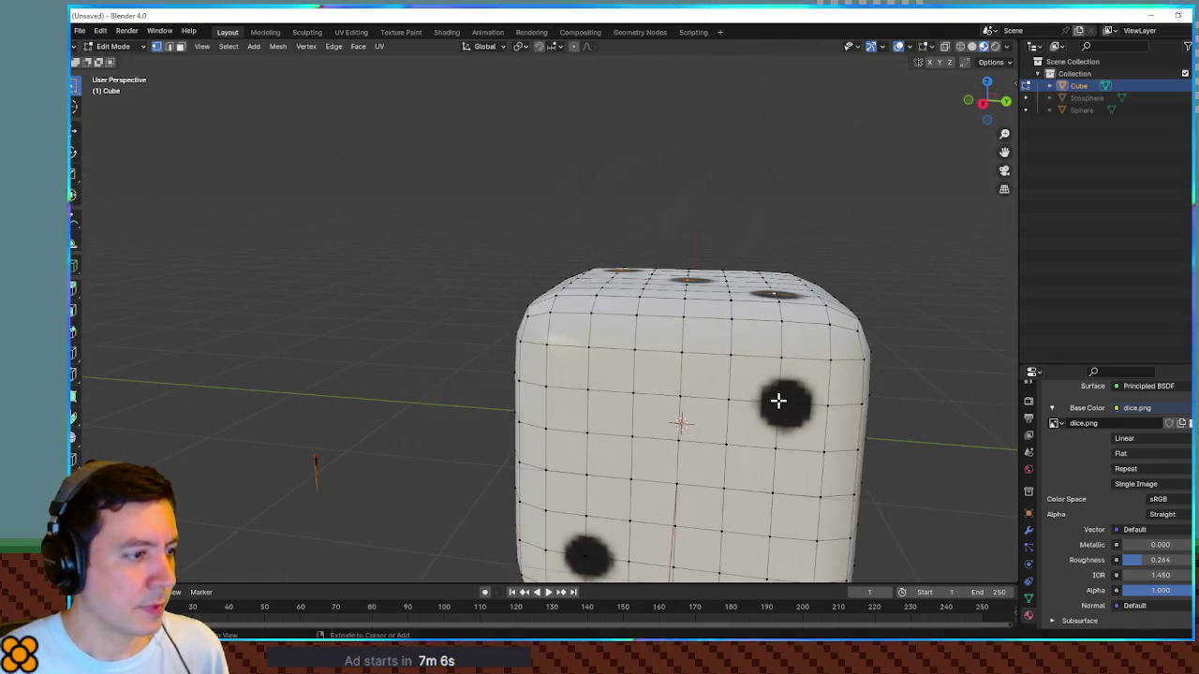
pyautogui.moveTo(592, 557); pyautogui.dragTo(520, 468)
pyautogui.moveTo(431, 428)
pyautogui.mouseDown()
pyautogui.moveTo(618, 422)
pyautogui.moveTo(675, 398)
pyautogui.moveTo(647, 394)
pyautogui.moveTo(699, 350)
pyautogui.moveTo(596, 295)
pyautogui.mouseUp()
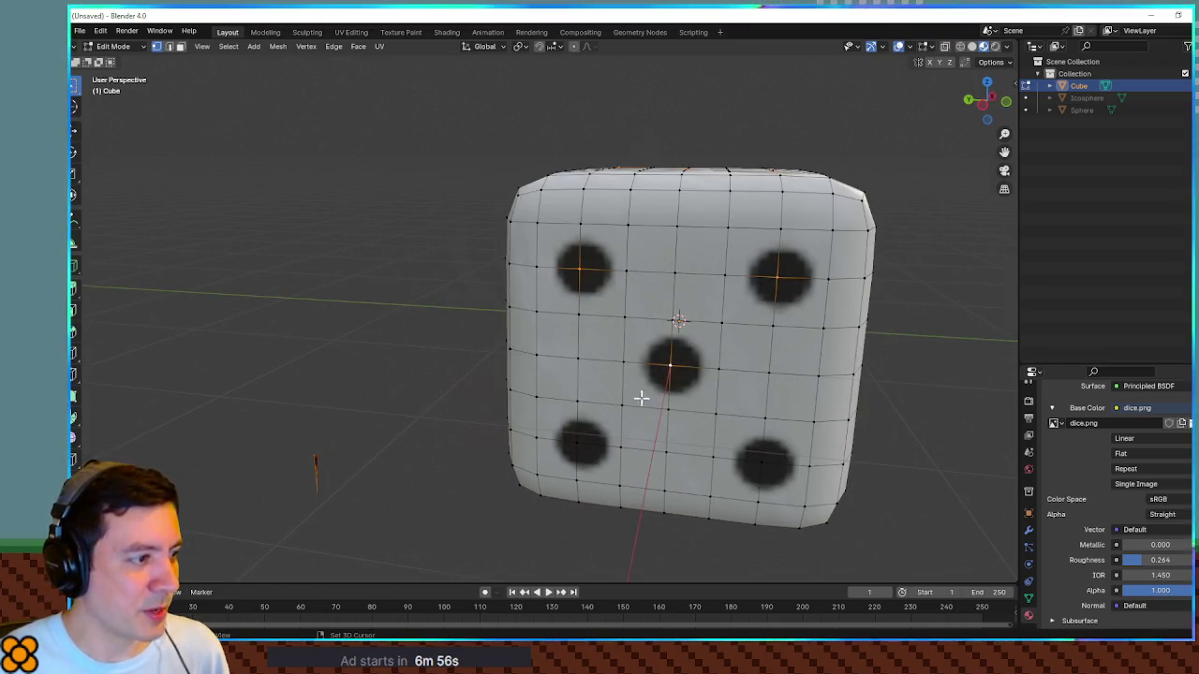
pyautogui.moveTo(615, 426)
pyautogui.mouseDown()
pyautogui.moveTo(671, 410)
pyautogui.moveTo(433, 265)
pyautogui.mouseUp()
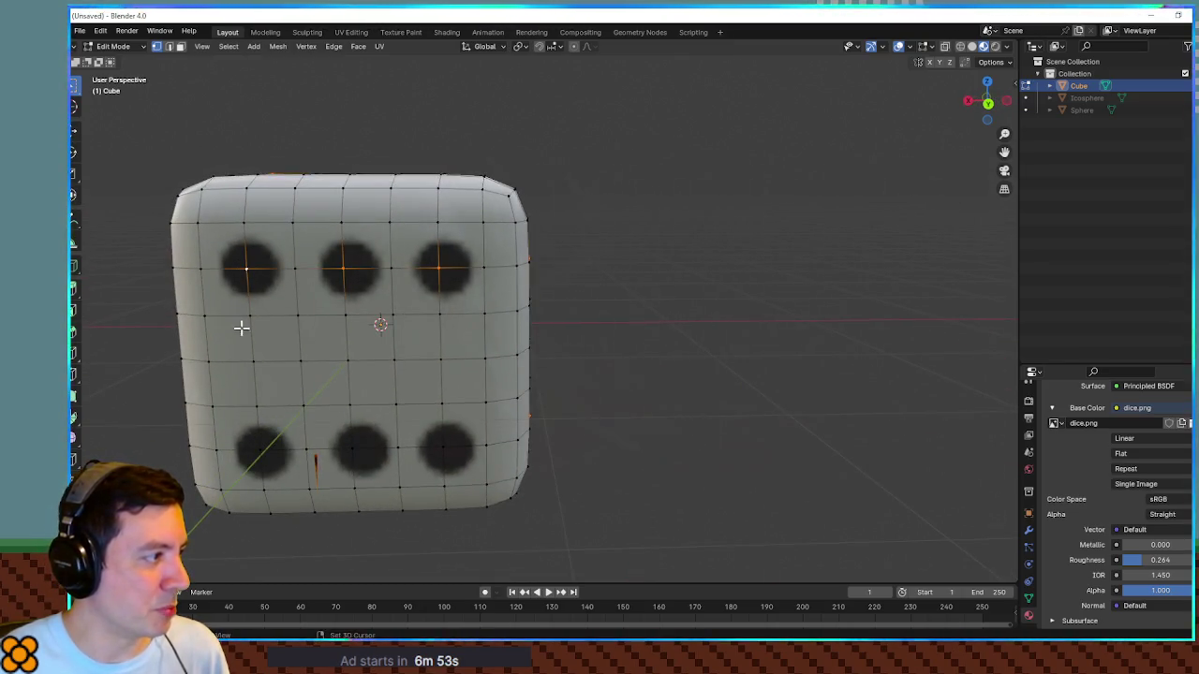
pyautogui.moveTo(456, 498)
pyautogui.mouseDown()
pyautogui.moveTo(436, 383)
pyautogui.moveTo(477, 471)
pyautogui.moveTo(544, 265)
pyautogui.mouseUp()
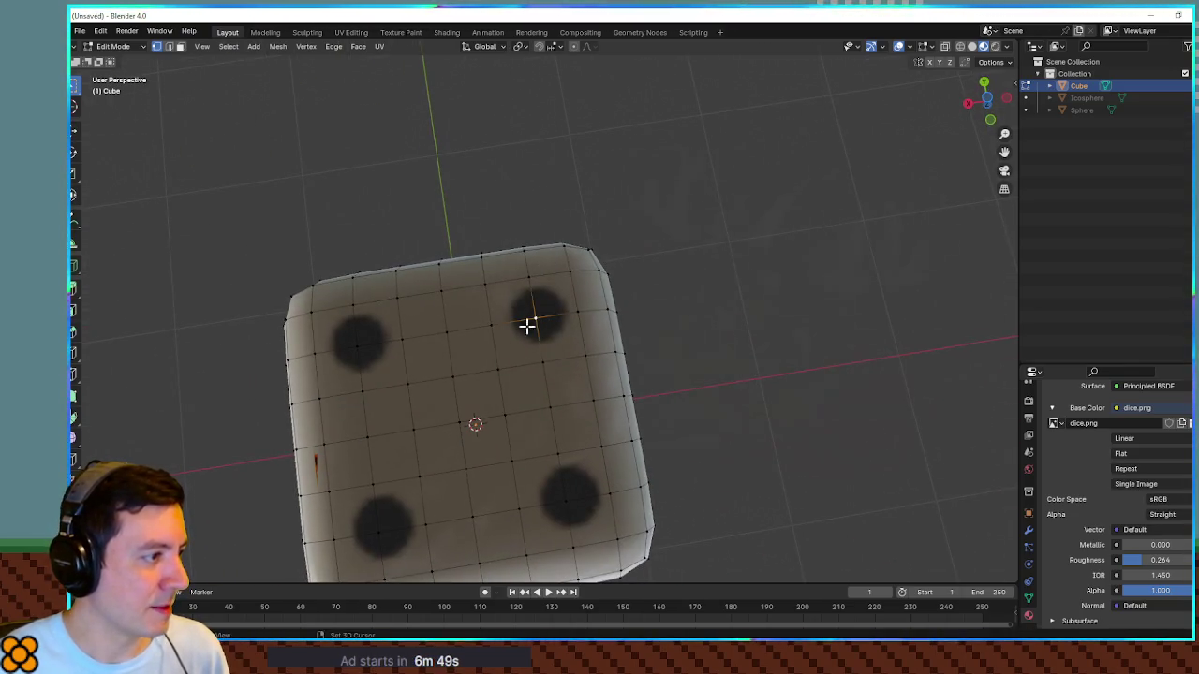
pyautogui.moveTo(651, 536)
pyautogui.mouseDown()
pyautogui.moveTo(626, 377)
pyautogui.moveTo(631, 484)
pyautogui.moveTo(438, 482)
pyautogui.moveTo(519, 468)
pyautogui.moveTo(477, 422)
pyautogui.moveTo(459, 448)
pyautogui.moveTo(675, 346)
pyautogui.mouseUp()
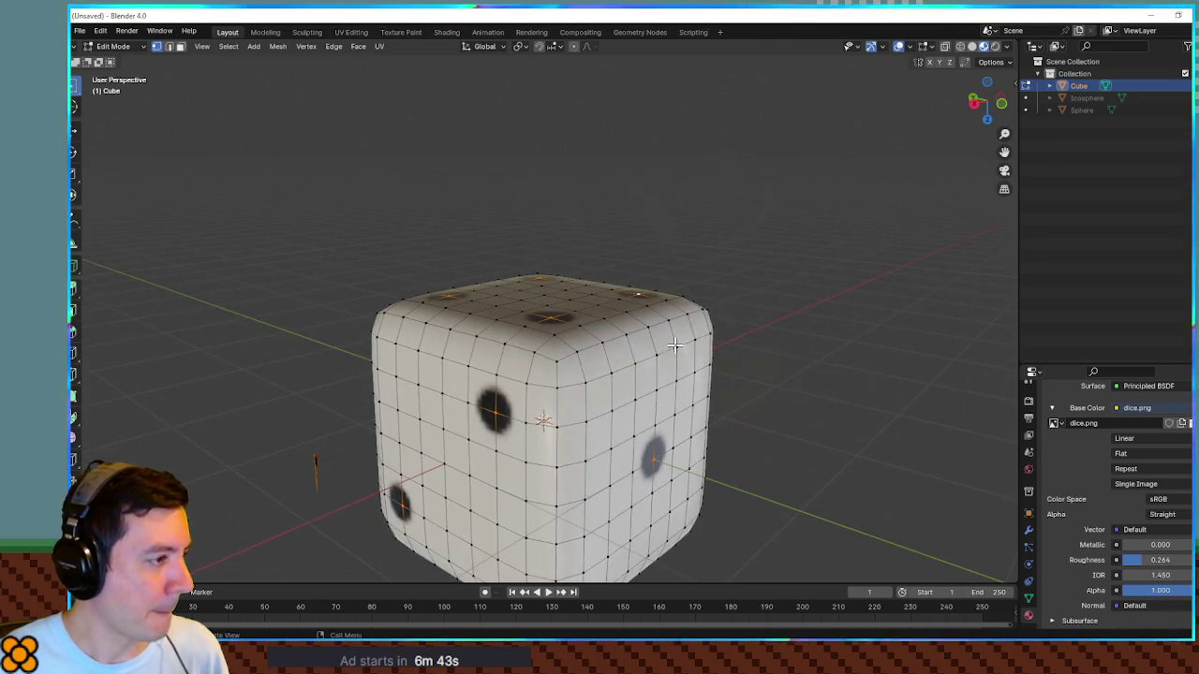
# Step: Shrink/Fatten the pip vertices inward along their normals by -0.0496 m
pyautogui.press('g')
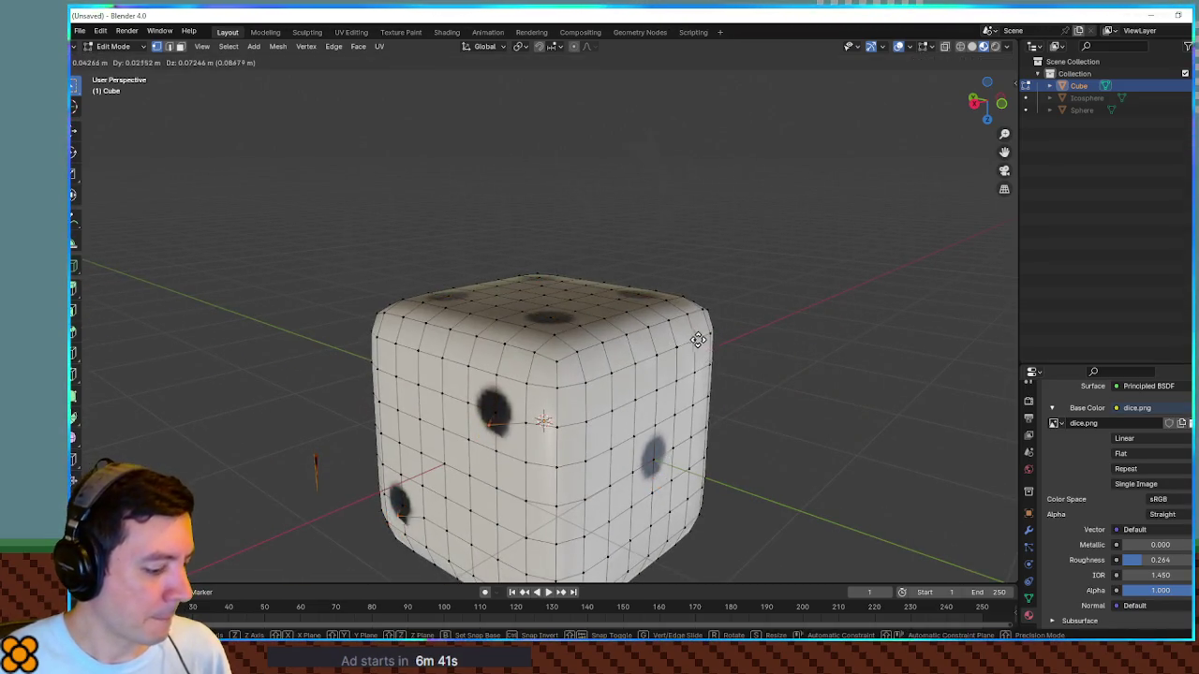
pyautogui.press('Escape')
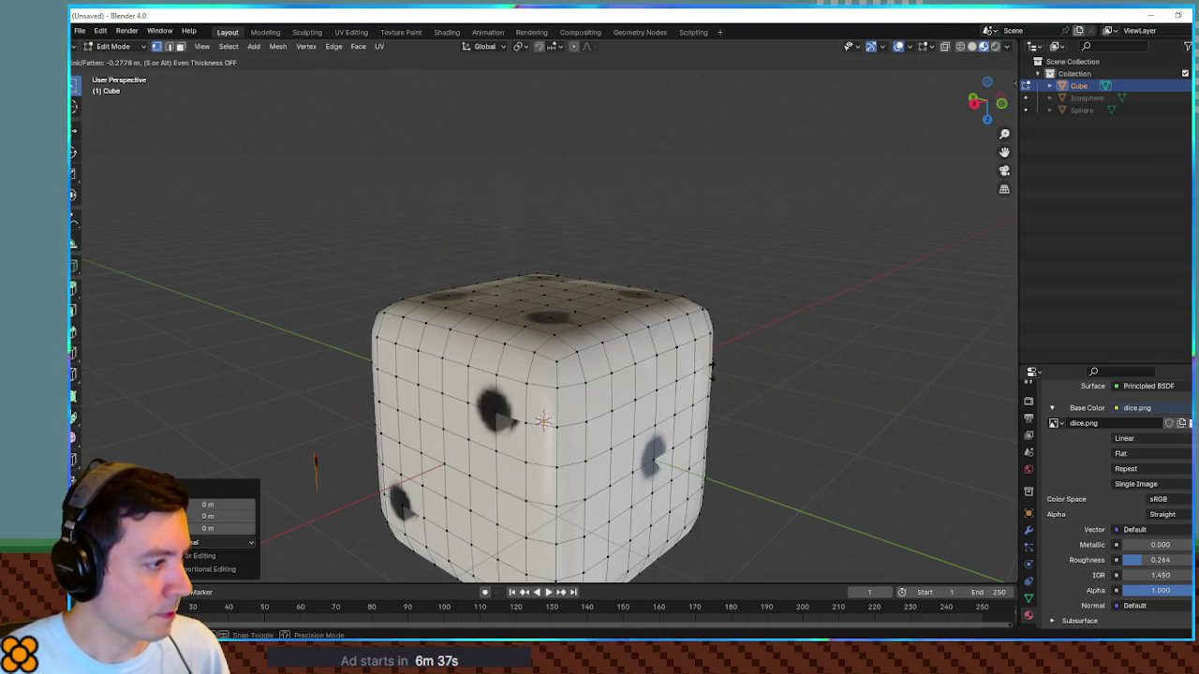
pyautogui.press('Escape')
pyautogui.hotkey('alt', 's')
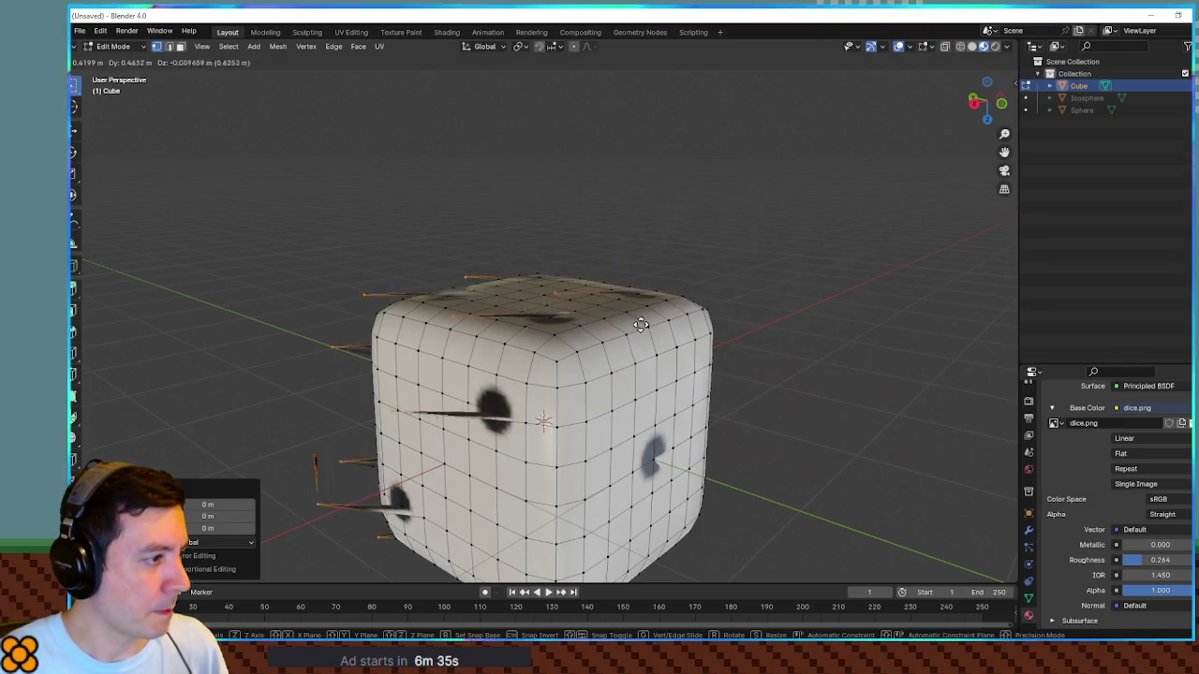
pyautogui.press('Escape')
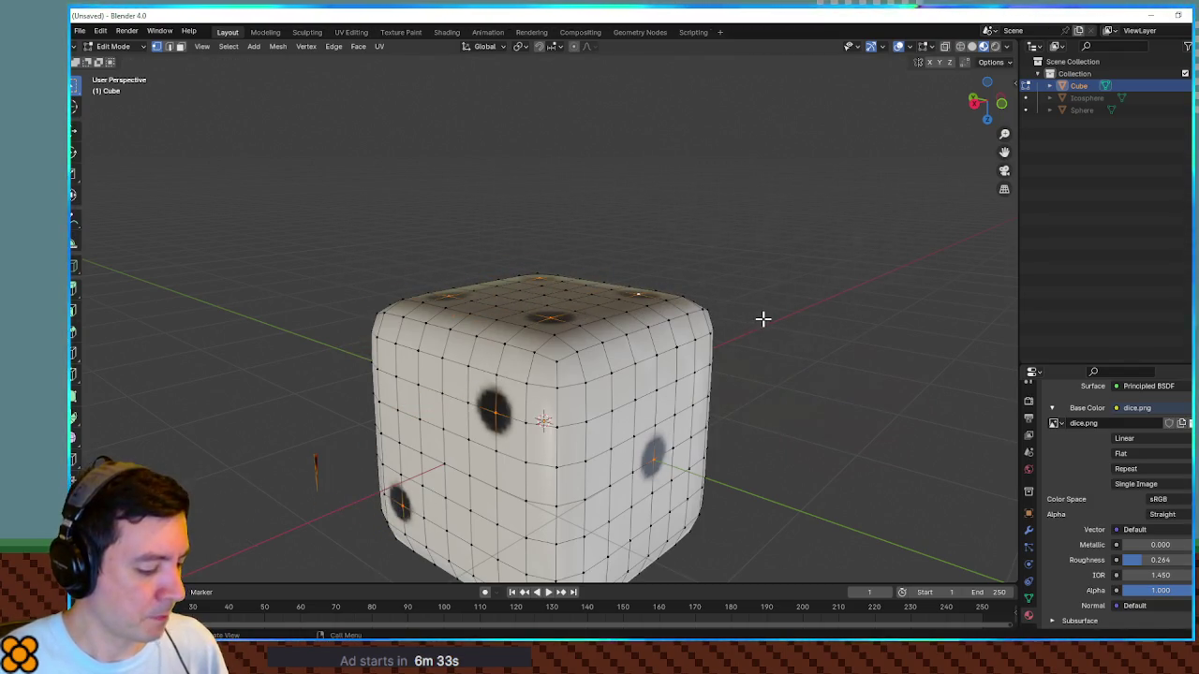
pyautogui.hotkey('alt', 's')
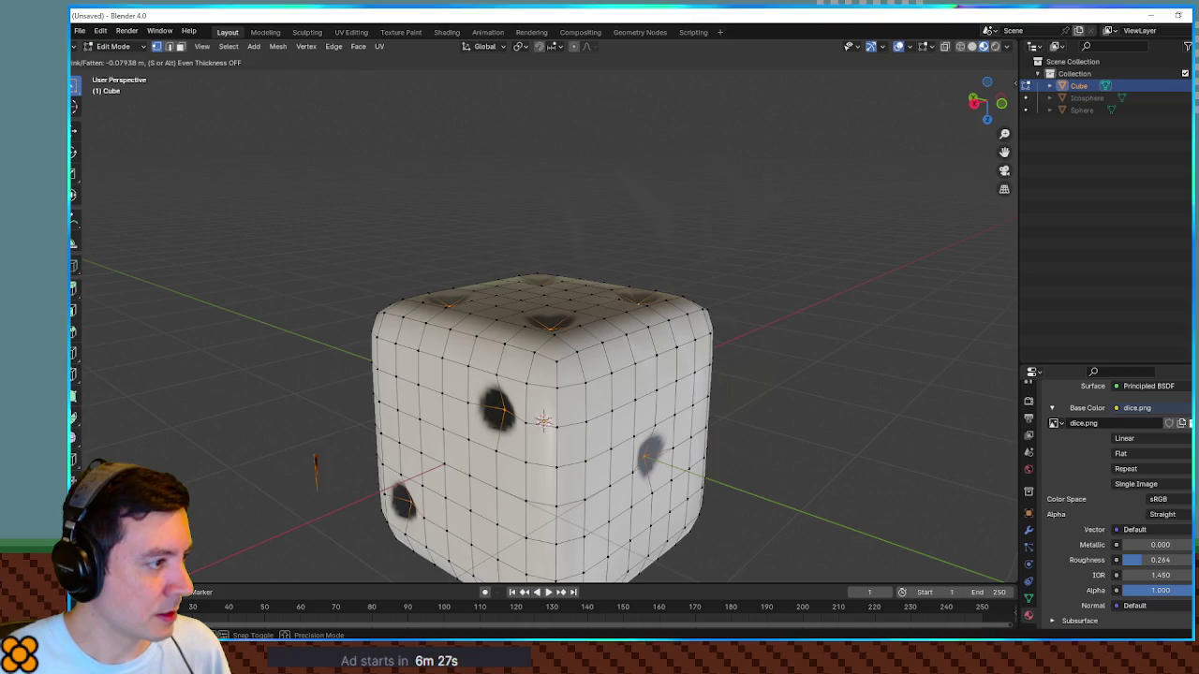
pyautogui.press('Return')
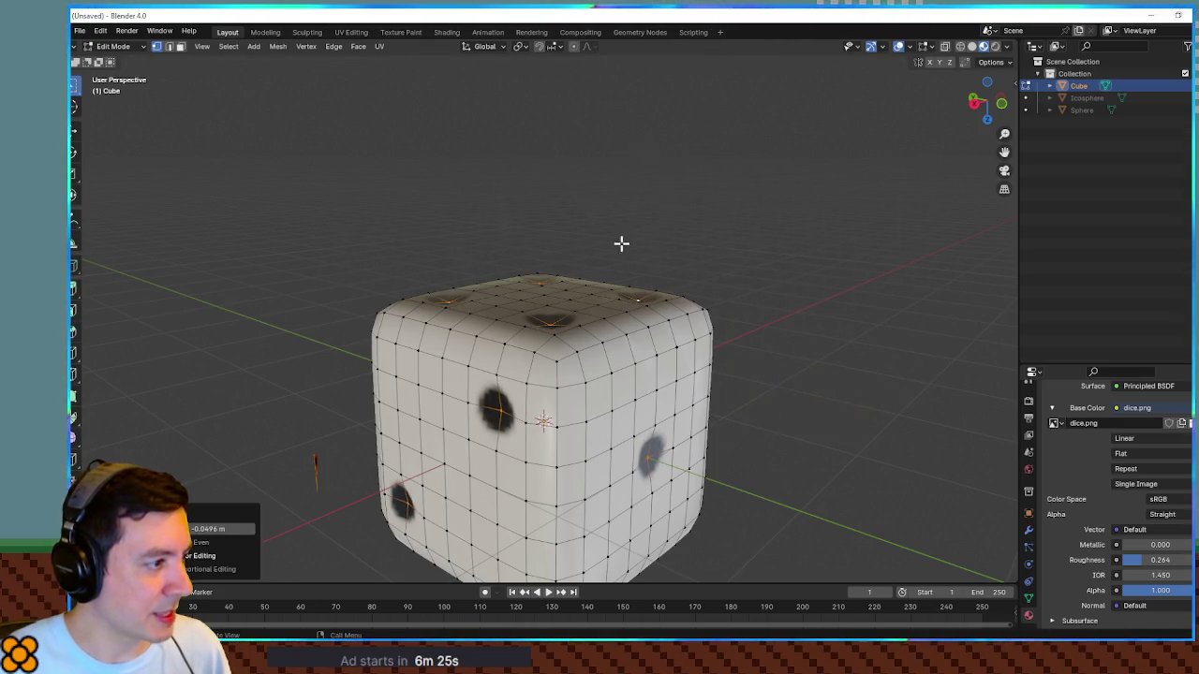
# Step: Return the dice to Object Mode and orbit around it to check the pips
pyautogui.moveTo(621, 243); pyautogui.dragTo(731, 318)
pyautogui.press('Tab')
pyautogui.moveTo(762, 366)
pyautogui.mouseDown()
pyautogui.moveTo(696, 254)
pyautogui.moveTo(737, 349)
pyautogui.moveTo(730, 415)
pyautogui.moveTo(637, 286)
pyautogui.moveTo(715, 337)
pyautogui.moveTo(673, 316)
pyautogui.moveTo(619, 327)
pyautogui.moveTo(718, 356)
pyautogui.moveTo(702, 374)
pyautogui.moveTo(735, 388)
pyautogui.moveTo(797, 372)
pyautogui.moveTo(462, 356)
pyautogui.moveTo(550, 367)
pyautogui.mouseUp()
pyautogui.moveTo(723, 372)
pyautogui.mouseDown()
pyautogui.moveTo(690, 343)
pyautogui.moveTo(628, 356)
pyautogui.moveTo(743, 406)
pyautogui.mouseUp()
pyautogui.moveTo(631, 406)
pyautogui.mouseDown()
pyautogui.moveTo(727, 337)
pyautogui.moveTo(868, 362)
pyautogui.moveTo(875, 348)
pyautogui.moveTo(784, 353)
pyautogui.mouseUp()
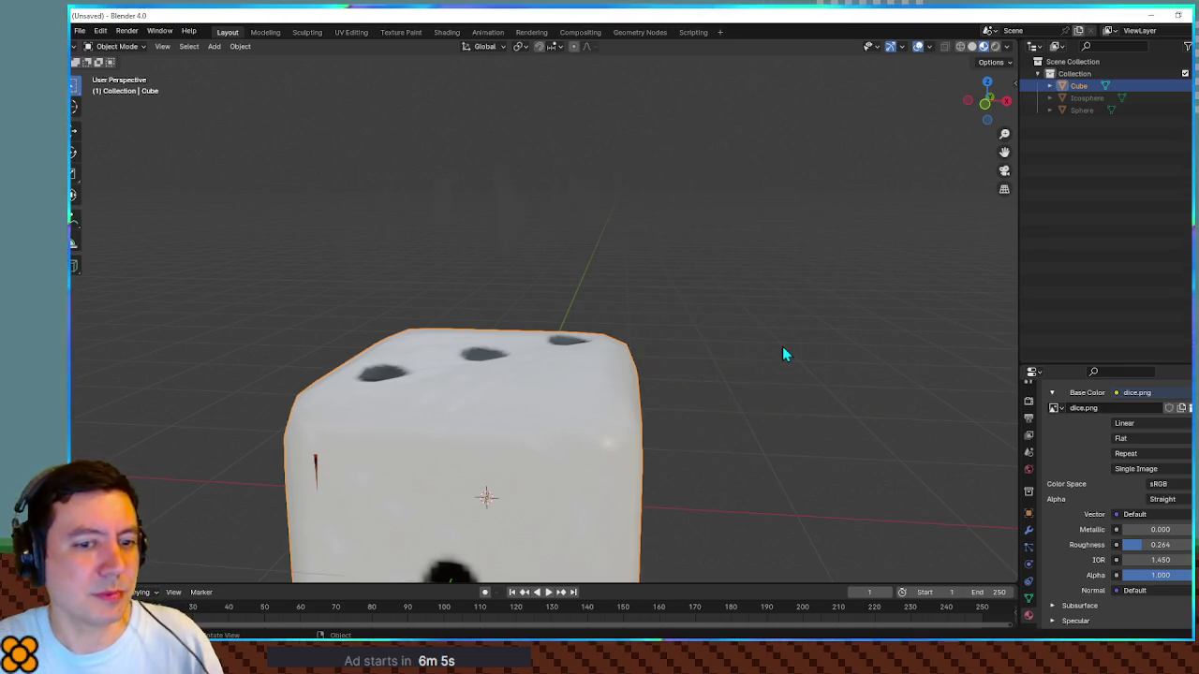
# Step: Raise the material's Metallic to 0.331 and preview the dice in an enlarged Shading viewport
pyautogui.moveTo(783, 349)
pyautogui.mouseDown()
pyautogui.moveTo(618, 345)
pyautogui.moveTo(703, 305)
pyautogui.moveTo(661, 356)
pyautogui.moveTo(739, 441)
pyautogui.moveTo(797, 456)
pyautogui.mouseUp()
pyautogui.moveTo(1131, 529); pyautogui.dragTo(1154, 530)
pyautogui.moveTo(806, 412)
pyautogui.mouseDown()
pyautogui.moveTo(634, 343)
pyautogui.moveTo(637, 382)
pyautogui.moveTo(787, 386)
pyautogui.moveTo(758, 383)
pyautogui.mouseUp()
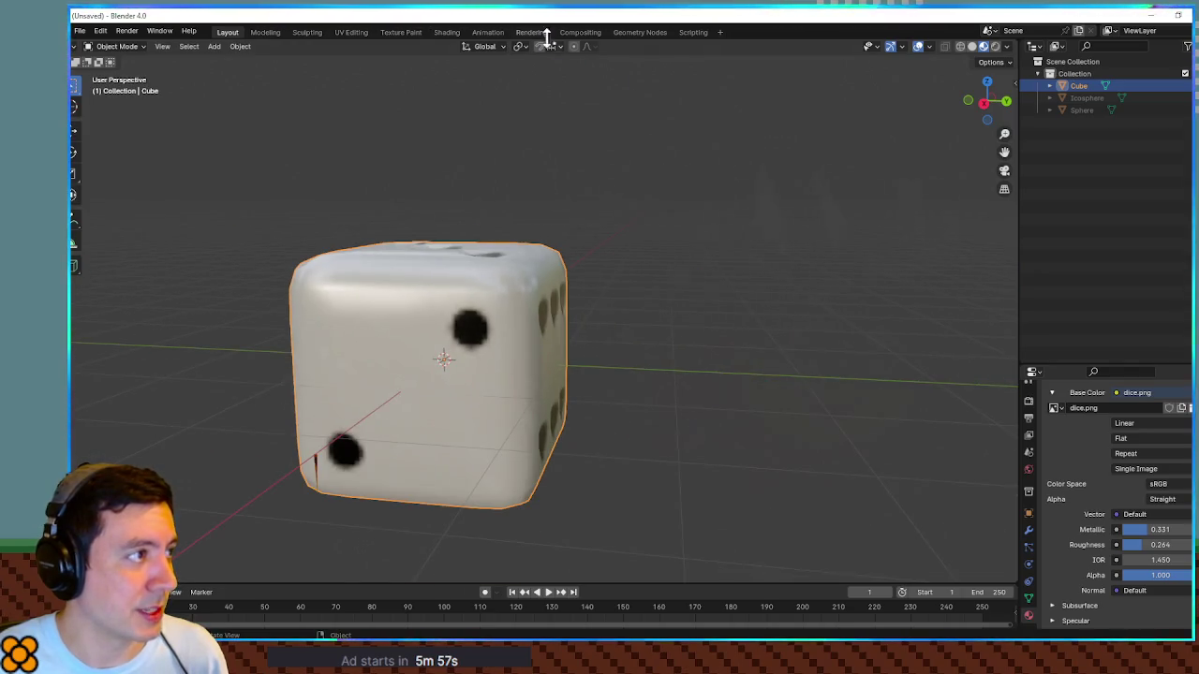
pyautogui.click(446, 33)
pyautogui.moveTo(656, 178); pyautogui.dragTo(729, 229)
pyautogui.scroll(-3, 750, 300)
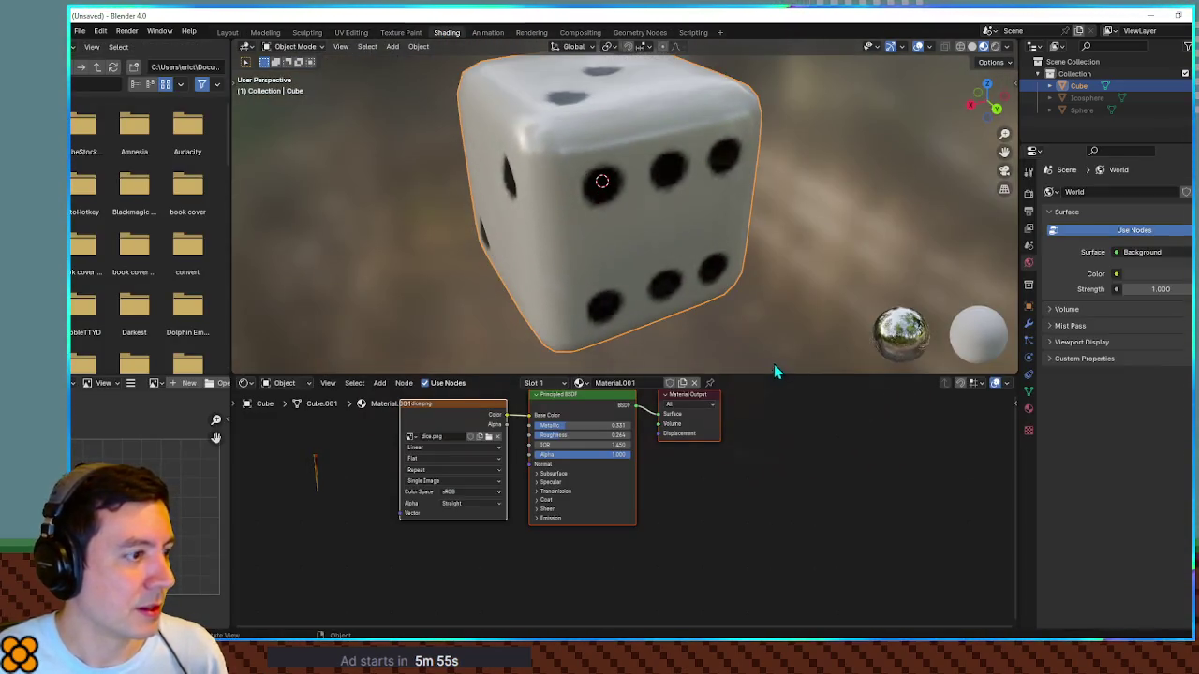
pyautogui.moveTo(777, 373); pyautogui.dragTo(797, 600)
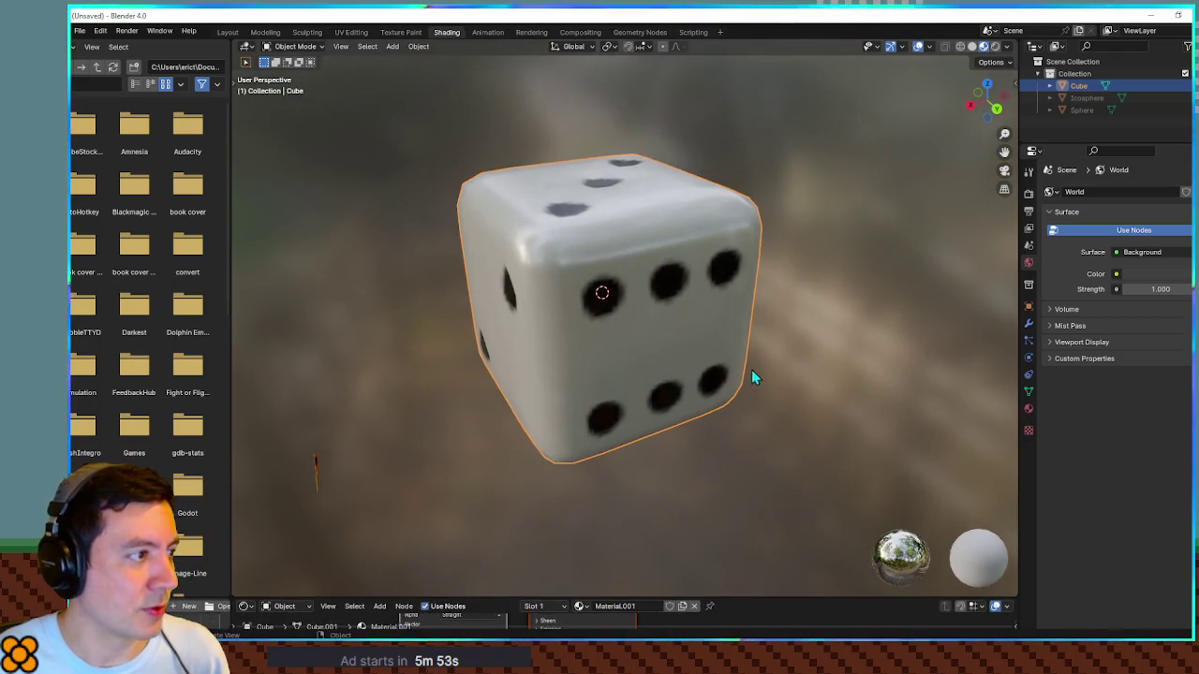
pyautogui.scroll(5, 796, 370)
pyautogui.moveTo(845, 369)
pyautogui.mouseDown()
pyautogui.moveTo(891, 356)
pyautogui.moveTo(688, 334)
pyautogui.moveTo(642, 291)
pyautogui.moveTo(581, 278)
pyautogui.moveTo(399, 320)
pyautogui.mouseUp()
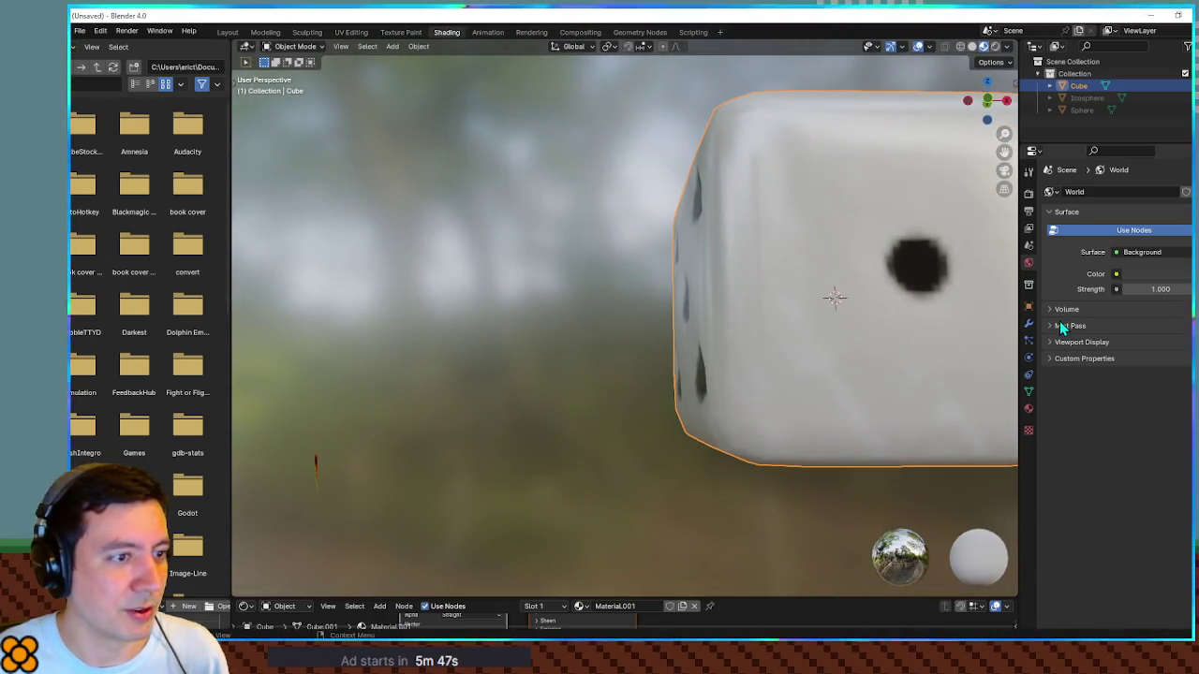
# Step: Lower the dice material's Metallic to 0.118 and go back to Layout
pyautogui.click(1028, 408)
pyautogui.moveTo(1154, 478); pyautogui.dragTo(1135, 479)
pyautogui.moveTo(946, 394)
pyautogui.mouseDown()
pyautogui.moveTo(836, 374)
pyautogui.moveTo(956, 380)
pyautogui.moveTo(1015, 402)
pyautogui.moveTo(1000, 376)
pyautogui.moveTo(843, 356)
pyautogui.moveTo(744, 327)
pyautogui.moveTo(714, 276)
pyautogui.moveTo(789, 251)
pyautogui.moveTo(905, 294)
pyautogui.moveTo(947, 337)
pyautogui.moveTo(741, 262)
pyautogui.moveTo(651, 318)
pyautogui.moveTo(766, 329)
pyautogui.moveTo(884, 297)
pyautogui.moveTo(538, 286)
pyautogui.moveTo(524, 200)
pyautogui.moveTo(621, 287)
pyautogui.moveTo(610, 217)
pyautogui.moveTo(714, 242)
pyautogui.moveTo(917, 194)
pyautogui.moveTo(707, 223)
pyautogui.moveTo(841, 217)
pyautogui.mouseUp()
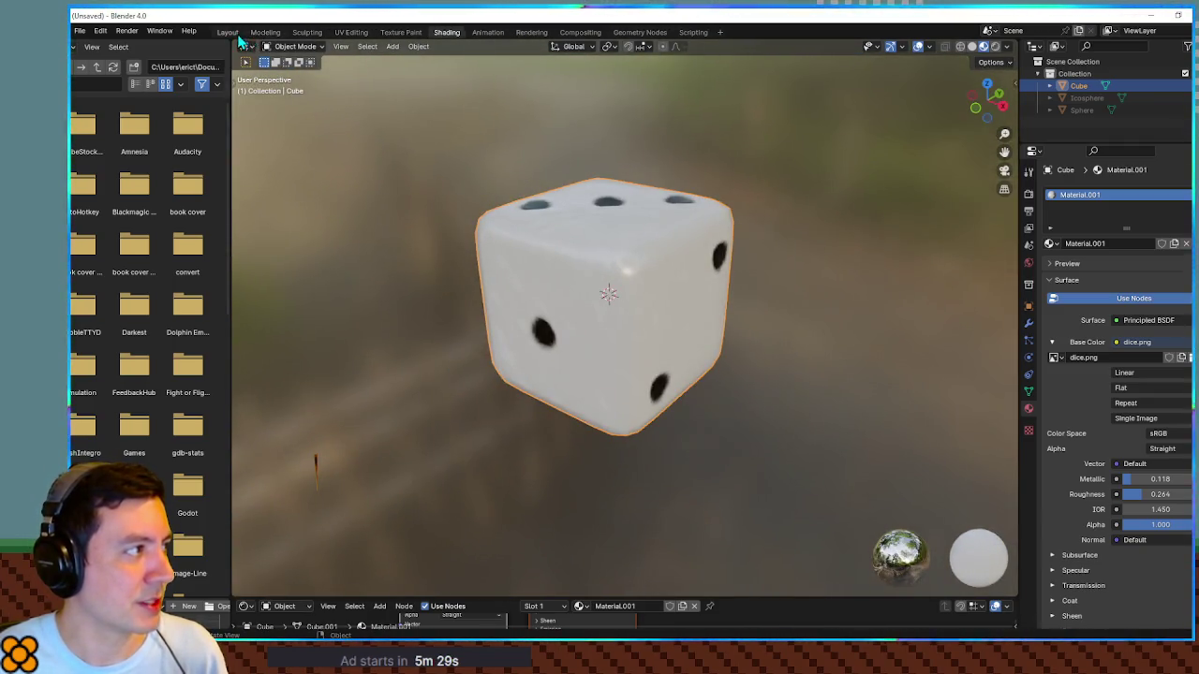
pyautogui.click(229, 33)
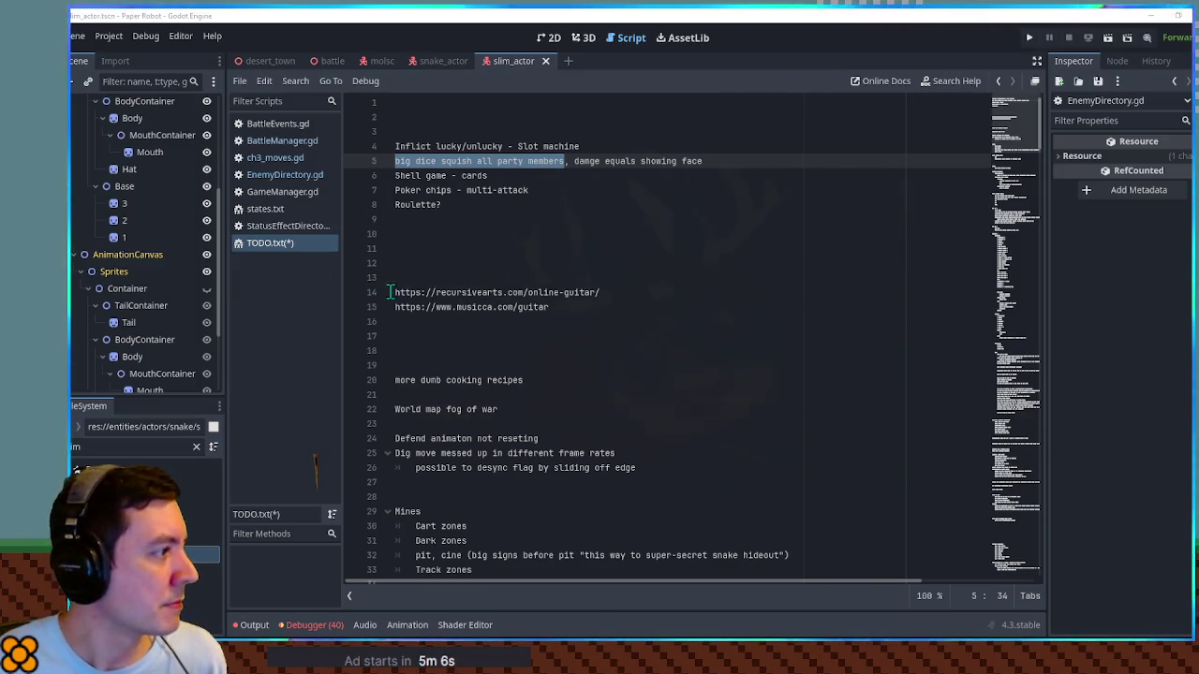
# Step: Filter the FileSystem for 'attack' to locate the battle attacks folder
pyautogui.click(196, 447)
pyautogui.write('attack')
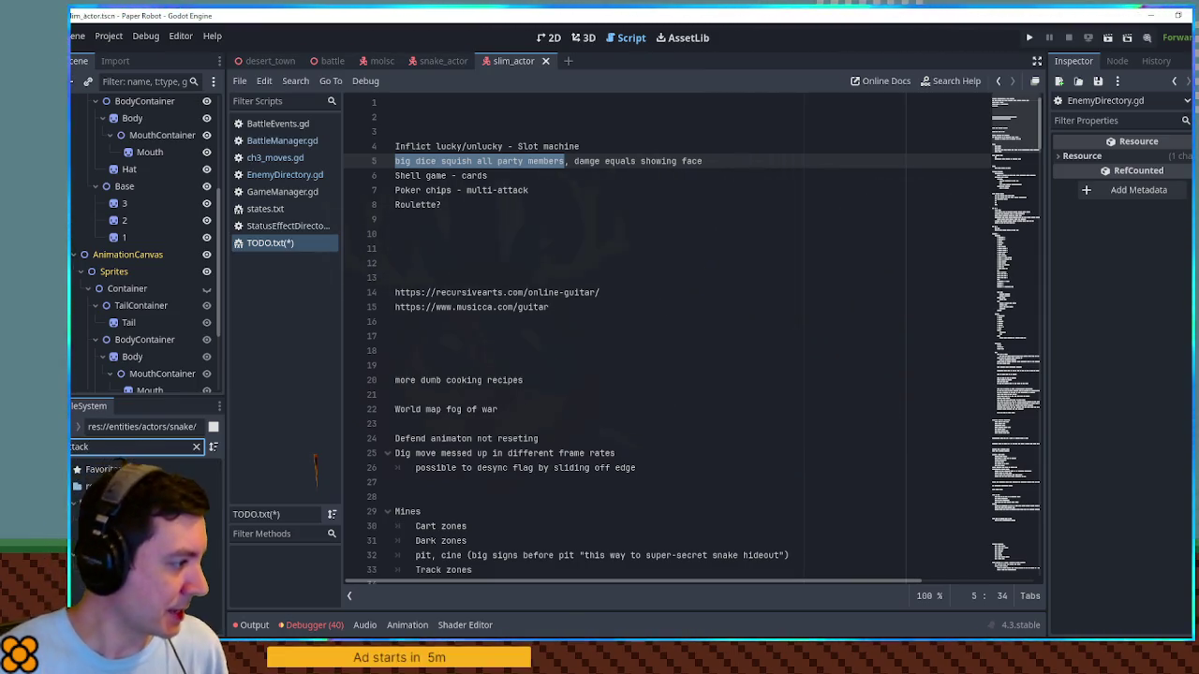
pyautogui.click(140, 587)
pyautogui.click(197, 447)
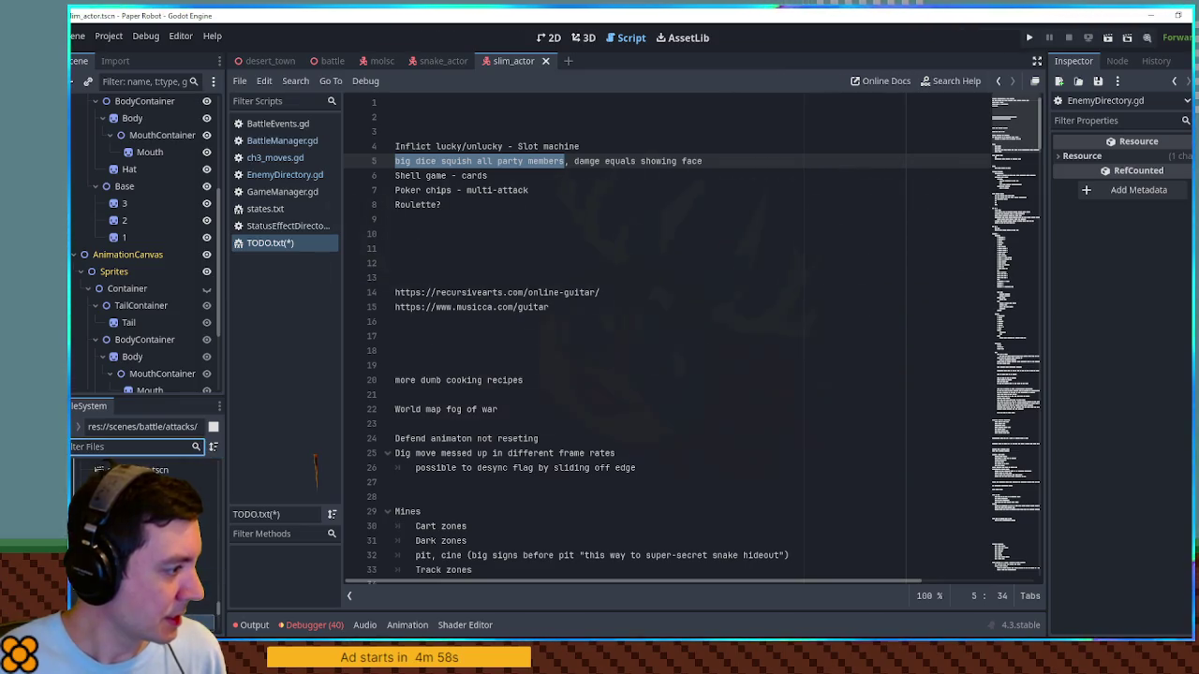
pyautogui.press('Tab')
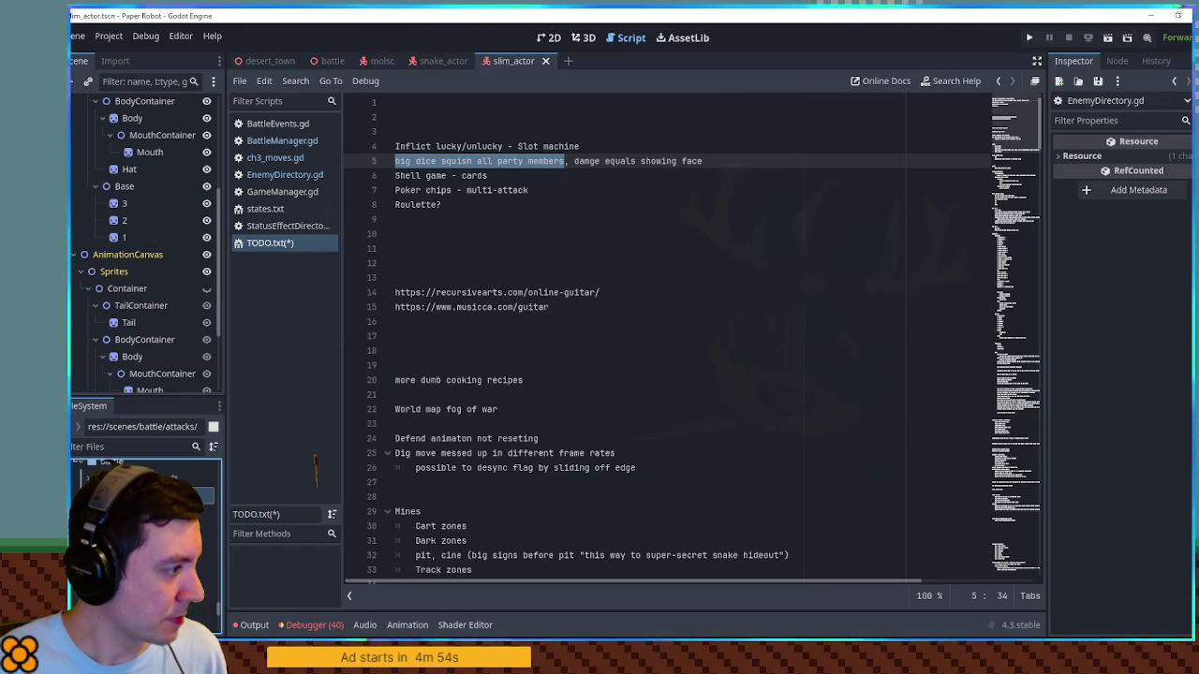
# Step: Create a new folder named 'slime' inside the attacks folder
pyautogui.rightClick(135, 495)
pyautogui.moveTo(281, 384)
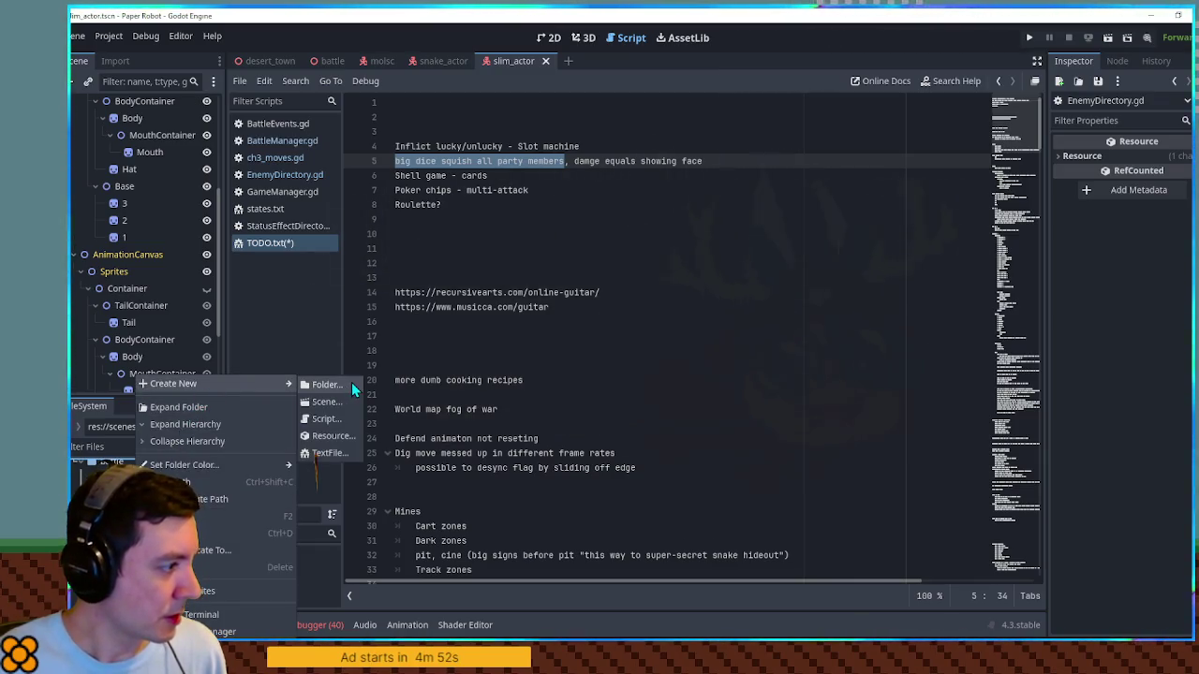
pyautogui.click(351, 382)
pyautogui.write('slime')
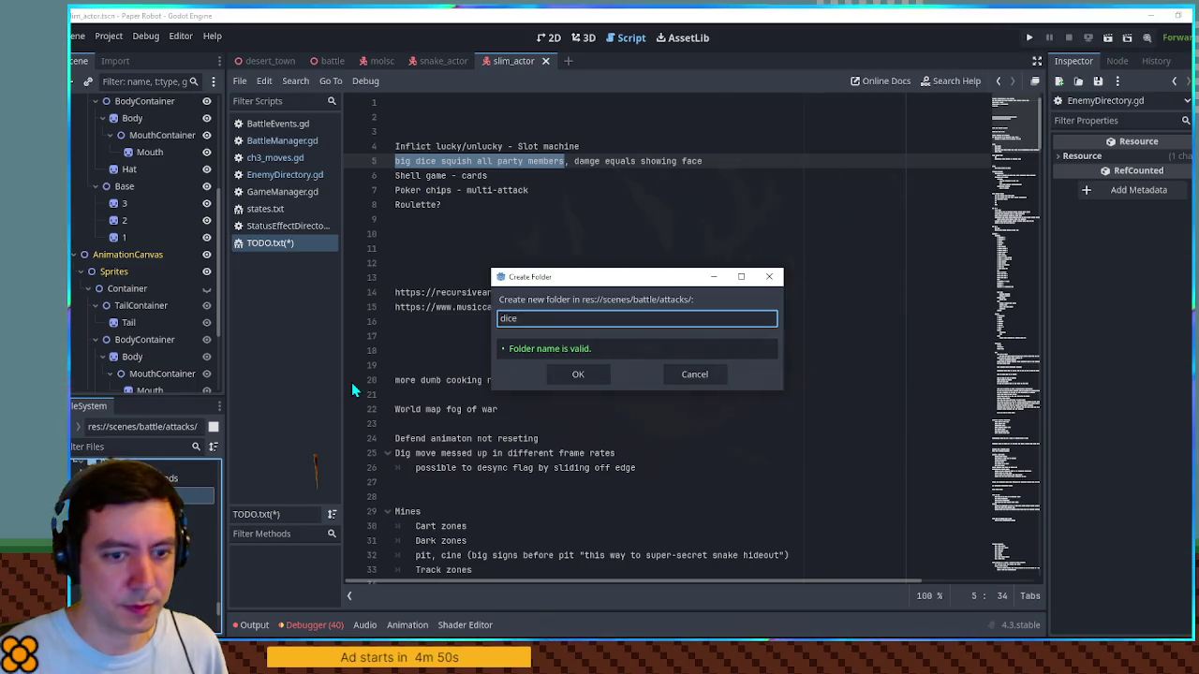
pyautogui.press('Return')
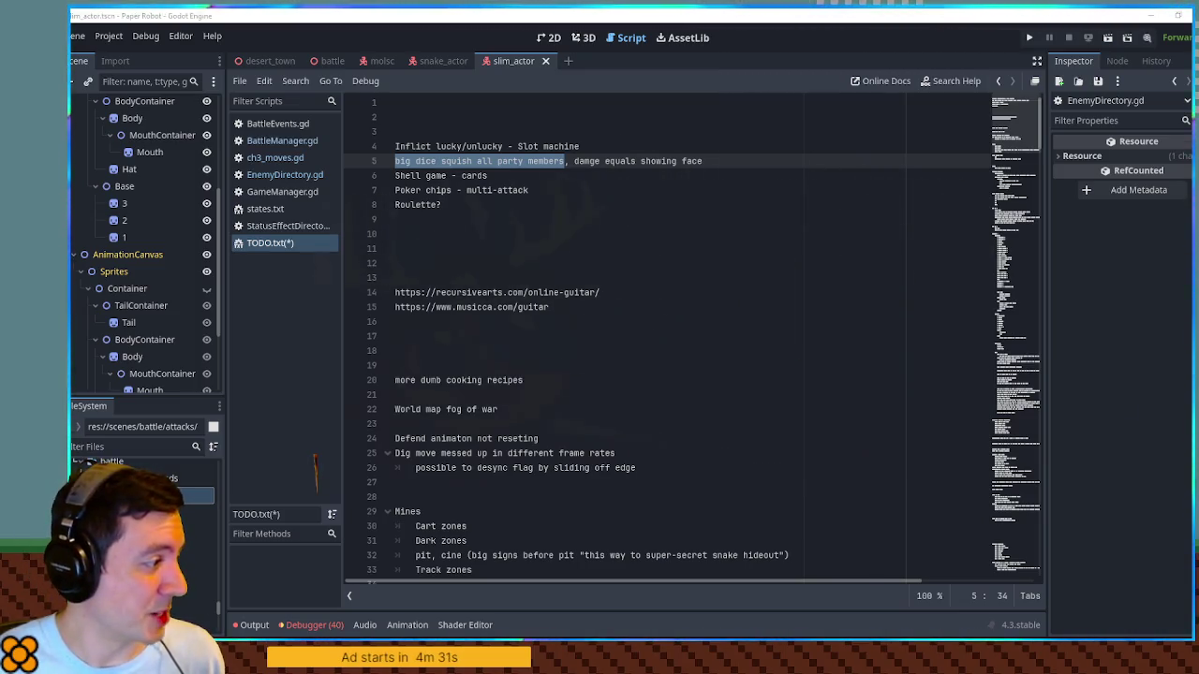
pyautogui.click(187, 563)
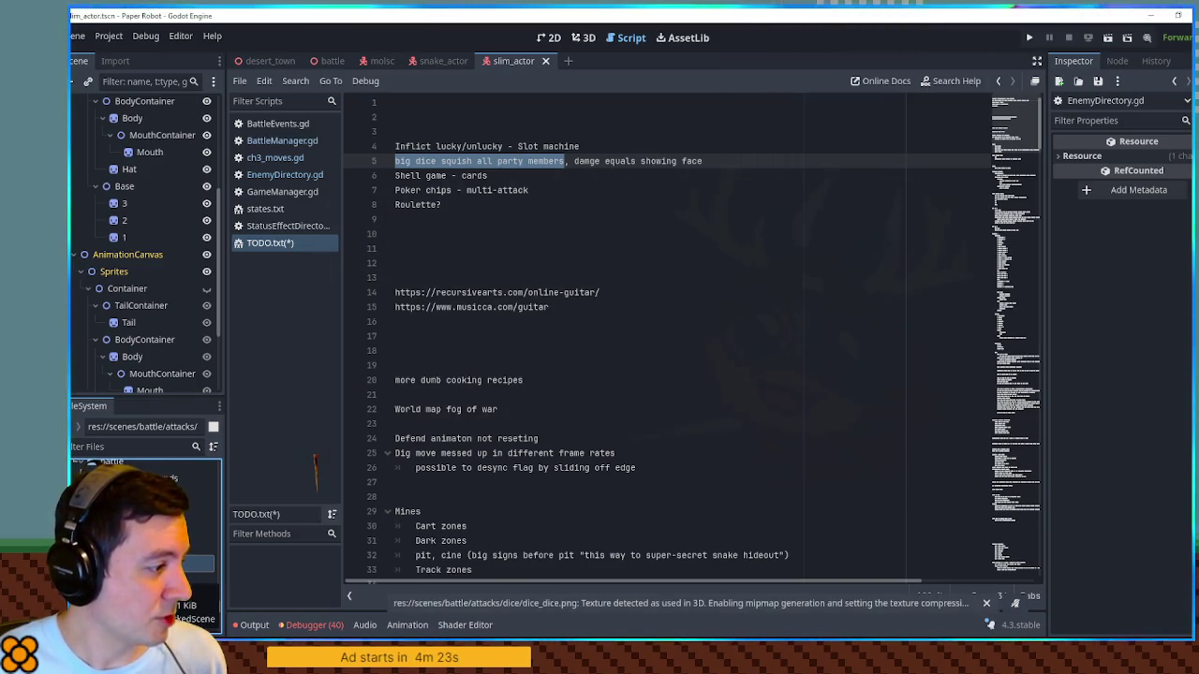
pyautogui.click(580, 43)
# Step: Drop dice.glb into the scene, try a 0.385 scale and move, then undo
pyautogui.scroll(-2, 440, 442)
pyautogui.moveTo(187, 529)
pyautogui.mouseDown()
pyautogui.moveTo(374, 380)
pyautogui.moveTo(476, 382)
pyautogui.moveTo(541, 507)
pyautogui.mouseUp()
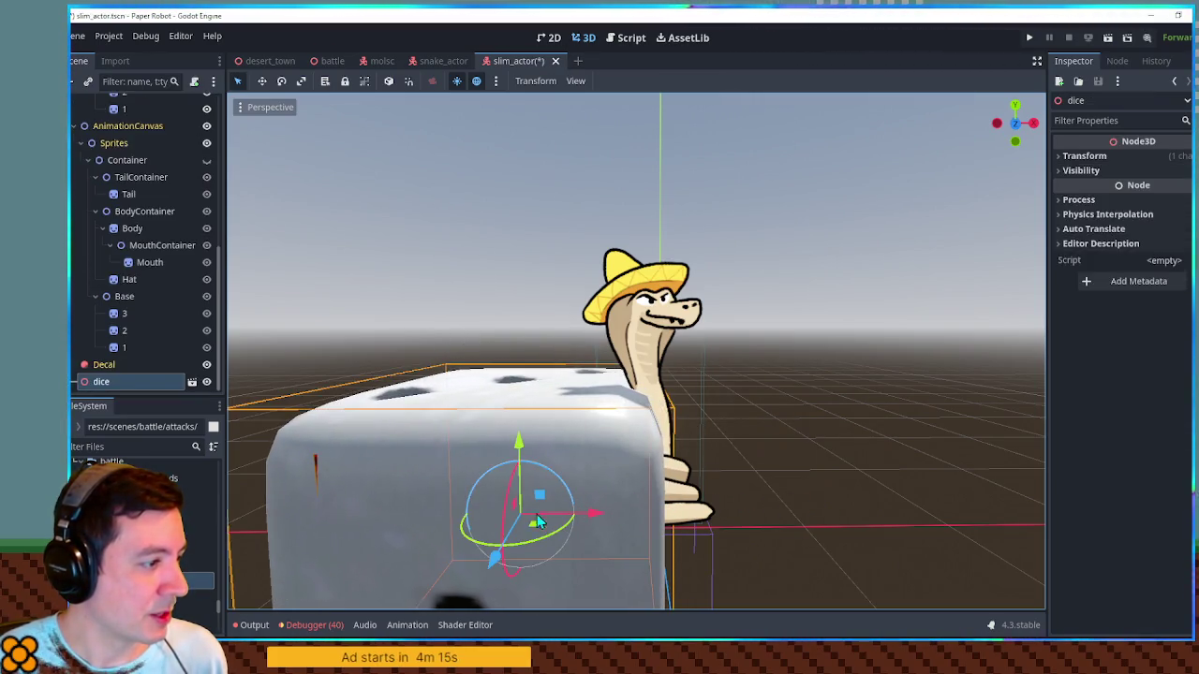
pyautogui.click(1085, 155)
pyautogui.moveTo(1085, 263); pyautogui.dragTo(1040, 263)
pyautogui.moveTo(541, 494)
pyautogui.mouseDown()
pyautogui.moveTo(681, 309)
pyautogui.moveTo(575, 263)
pyautogui.moveTo(449, 488)
pyautogui.moveTo(667, 400)
pyautogui.moveTo(675, 411)
pyautogui.moveTo(650, 489)
pyautogui.moveTo(496, 121)
pyautogui.moveTo(633, 515)
pyautogui.moveTo(680, 428)
pyautogui.mouseUp()
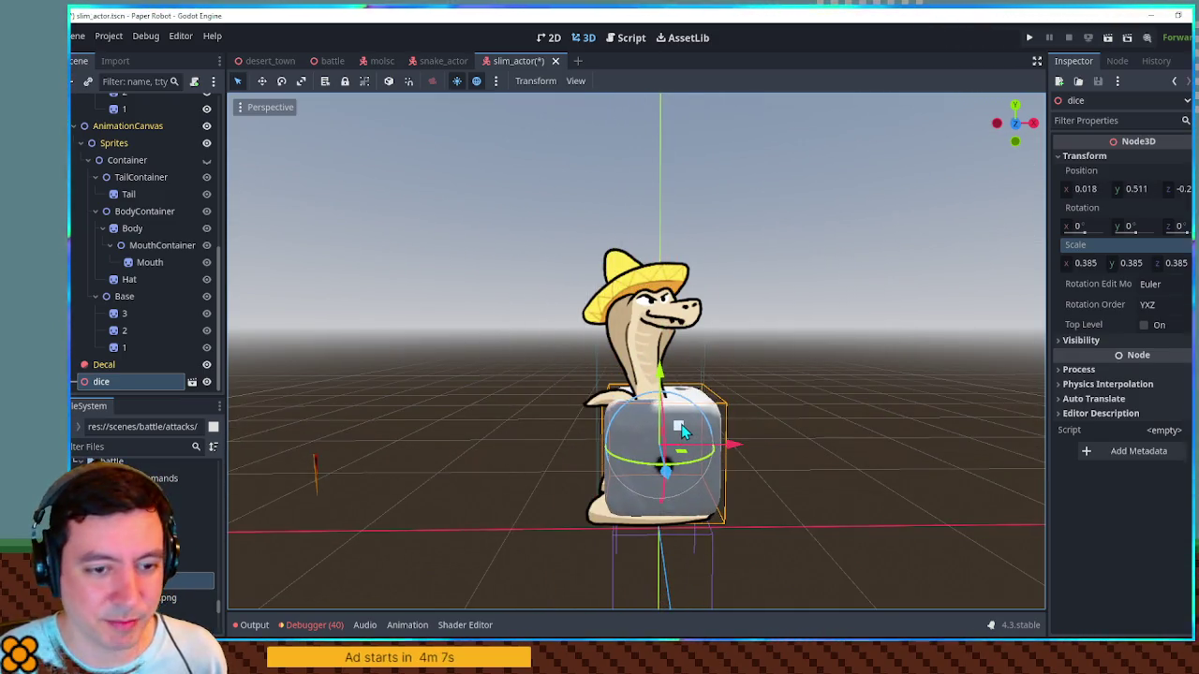
pyautogui.hotkey('ctrl', 'z')
pyautogui.hotkey('ctrl', 'z')
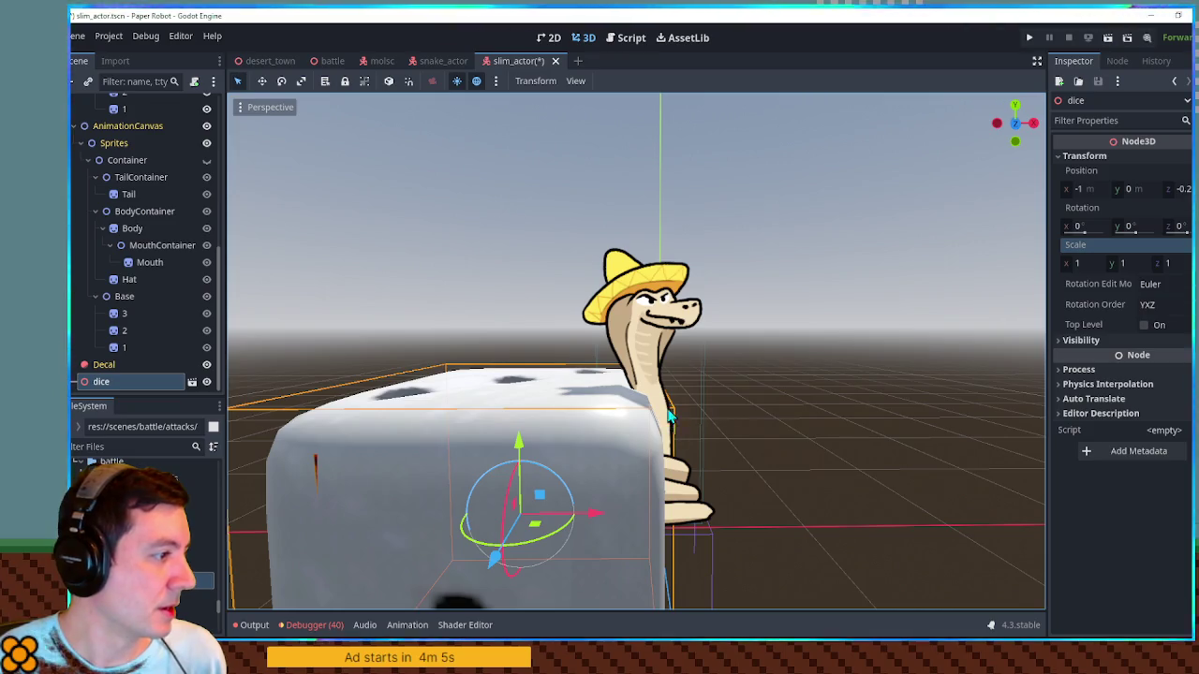
# Step: Scale the dice to 0.615 and place it at the centre in front of the snake
pyautogui.scroll(-3, 575, 393)
pyautogui.moveTo(600, 403)
pyautogui.mouseDown()
pyautogui.moveTo(621, 344)
pyautogui.moveTo(661, 339)
pyautogui.moveTo(678, 359)
pyautogui.mouseUp()
pyautogui.moveTo(1105, 255); pyautogui.dragTo(1035, 254)
pyautogui.moveTo(659, 350)
pyautogui.mouseDown()
pyautogui.moveTo(662, 243)
pyautogui.moveTo(665, 365)
pyautogui.moveTo(660, 351)
pyautogui.moveTo(651, 403)
pyautogui.moveTo(556, 315)
pyautogui.moveTo(648, 374)
pyautogui.moveTo(616, 514)
pyautogui.moveTo(614, 493)
pyautogui.mouseUp()
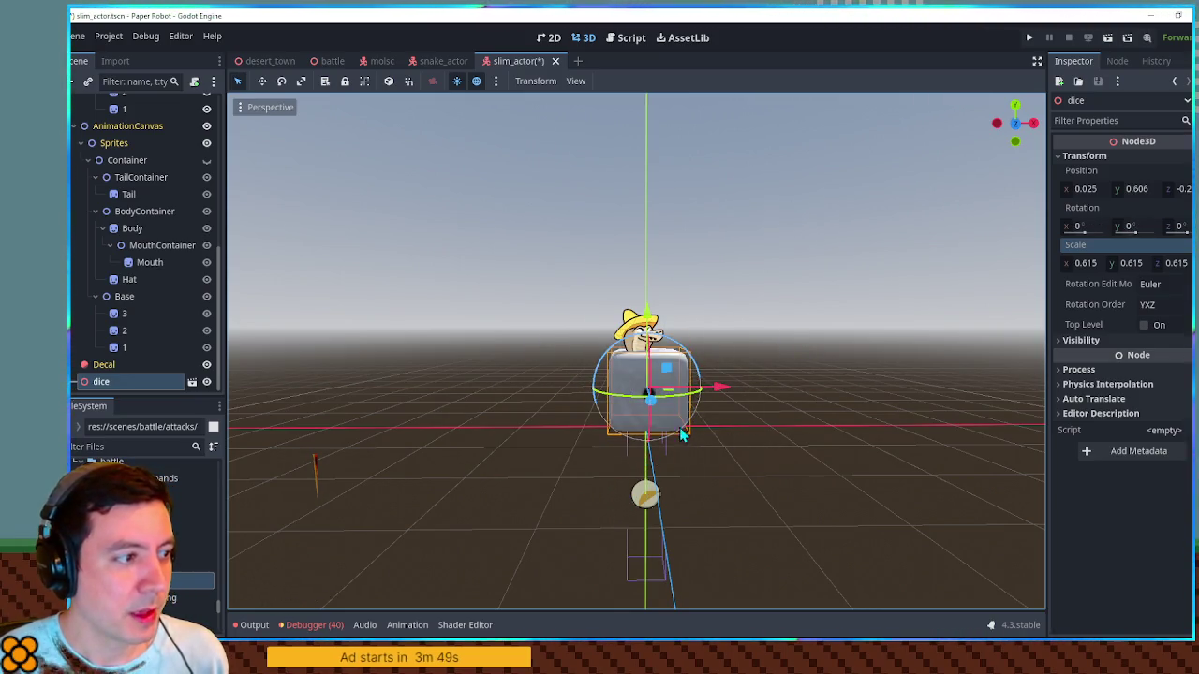
pyautogui.moveTo(660, 331)
pyautogui.mouseDown()
pyautogui.moveTo(665, 224)
pyautogui.moveTo(672, 354)
pyautogui.moveTo(812, 358)
pyautogui.moveTo(623, 383)
pyautogui.mouseUp()
# Step: Drag the dice along Y to position 0.554, just below the snake's head
pyautogui.scroll(5, 672, 354)
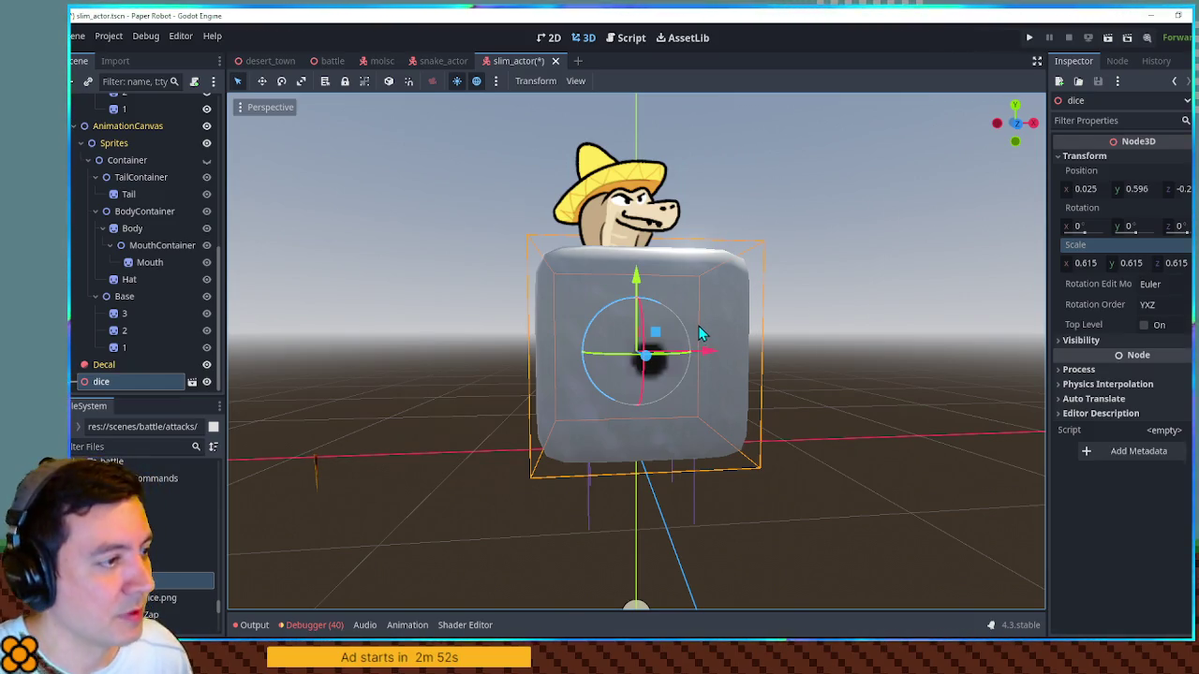
pyautogui.moveTo(645, 286)
pyautogui.mouseDown()
pyautogui.moveTo(640, 94)
pyautogui.moveTo(632, 292)
pyautogui.mouseUp()
pyautogui.moveTo(632, 292)
pyautogui.mouseDown()
pyautogui.moveTo(758, 278)
pyautogui.moveTo(744, 401)
pyautogui.moveTo(708, 277)
pyautogui.moveTo(752, 333)
pyautogui.moveTo(764, 320)
pyautogui.mouseUp()
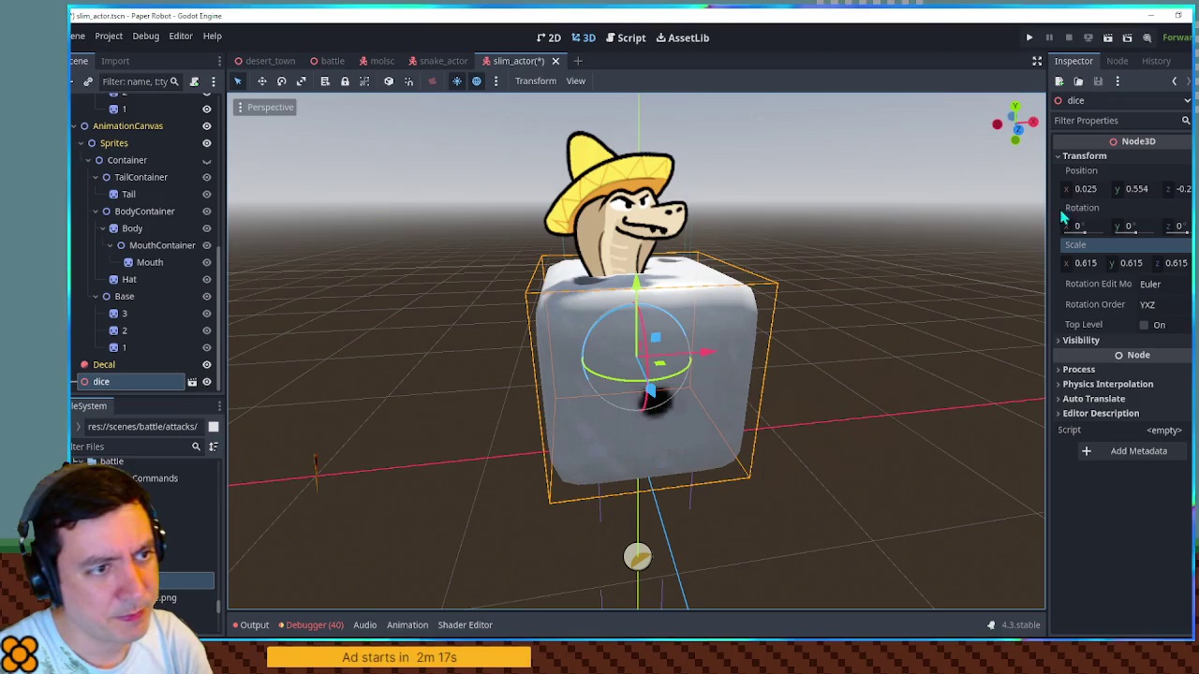
# Step: Test tilting, spinning and raising the dice, then delete the dice node
pyautogui.moveTo(1080, 228)
pyautogui.mouseDown()
pyautogui.moveTo(1197, 227)
pyautogui.moveTo(1084, 225)
pyautogui.moveTo(1104, 226)
pyautogui.mouseUp()
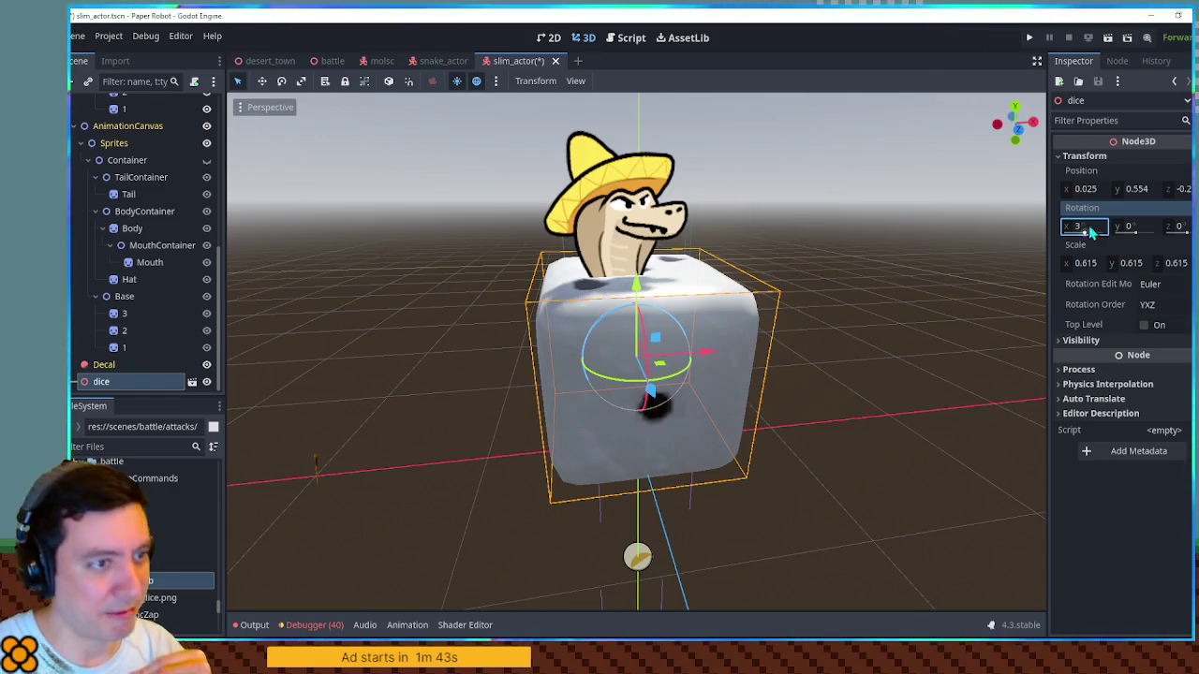
pyautogui.moveTo(679, 328)
pyautogui.mouseDown()
pyautogui.moveTo(656, 370)
pyautogui.moveTo(614, 388)
pyautogui.moveTo(645, 336)
pyautogui.moveTo(642, 373)
pyautogui.mouseUp()
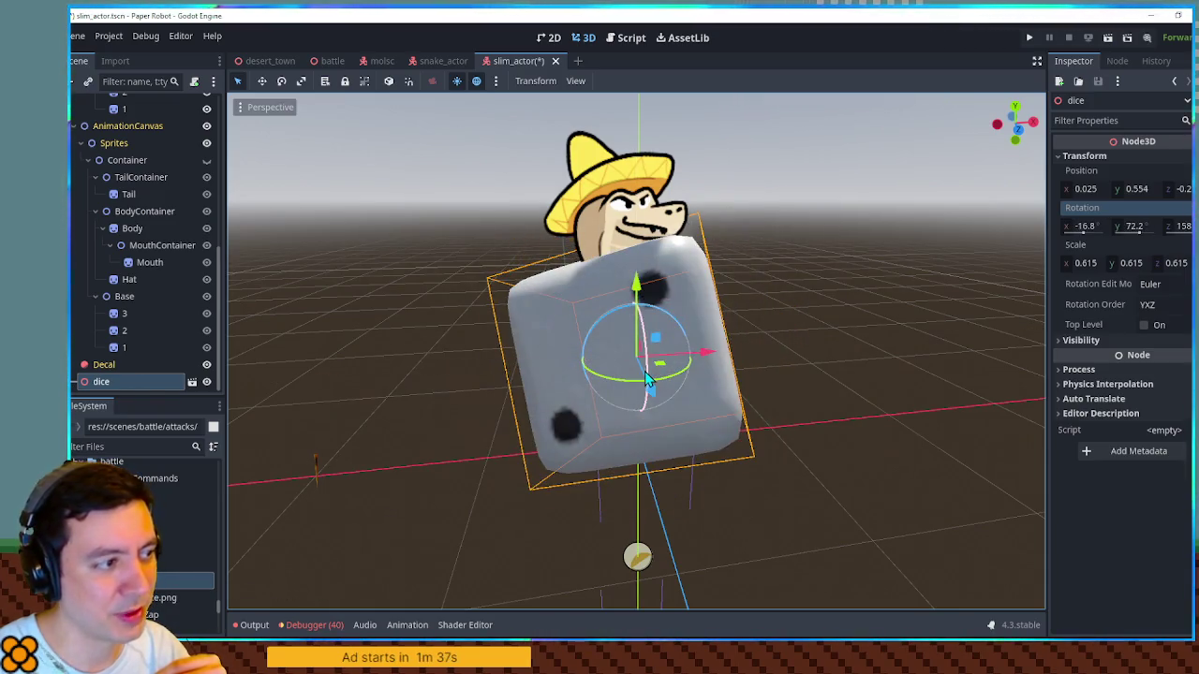
pyautogui.moveTo(644, 291); pyautogui.dragTo(642, 15)
pyautogui.scroll(-5, 675, 272)
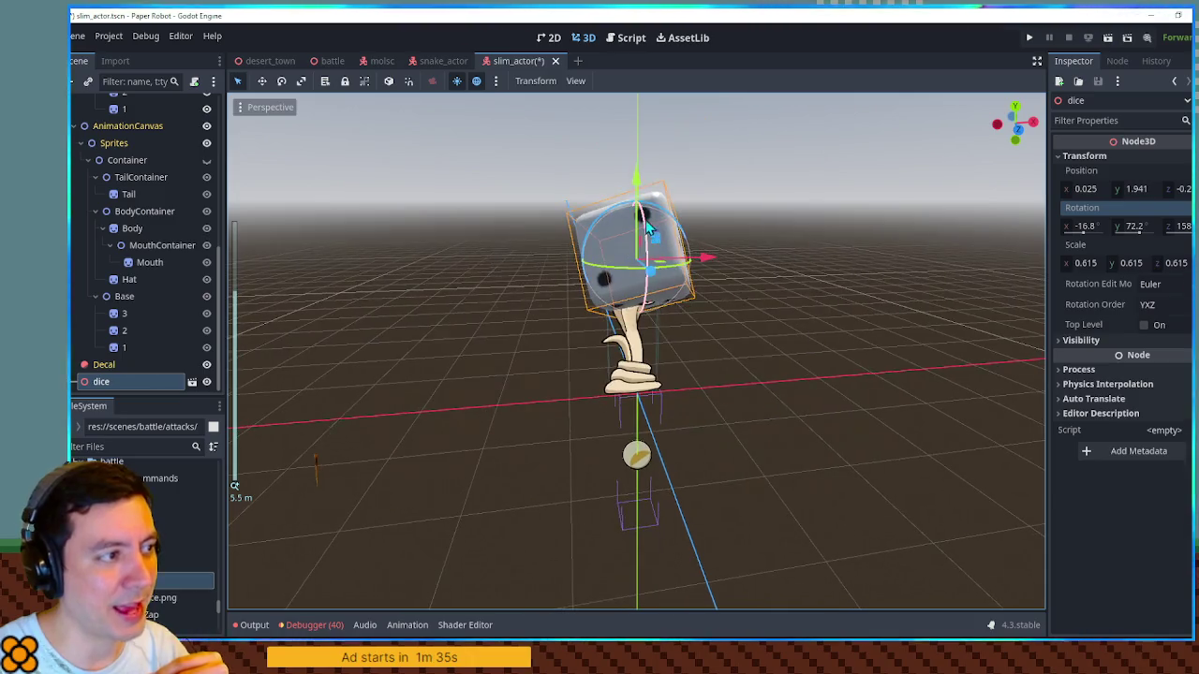
pyautogui.moveTo(639, 215)
pyautogui.mouseDown()
pyautogui.moveTo(639, 62)
pyautogui.moveTo(633, 298)
pyautogui.mouseUp()
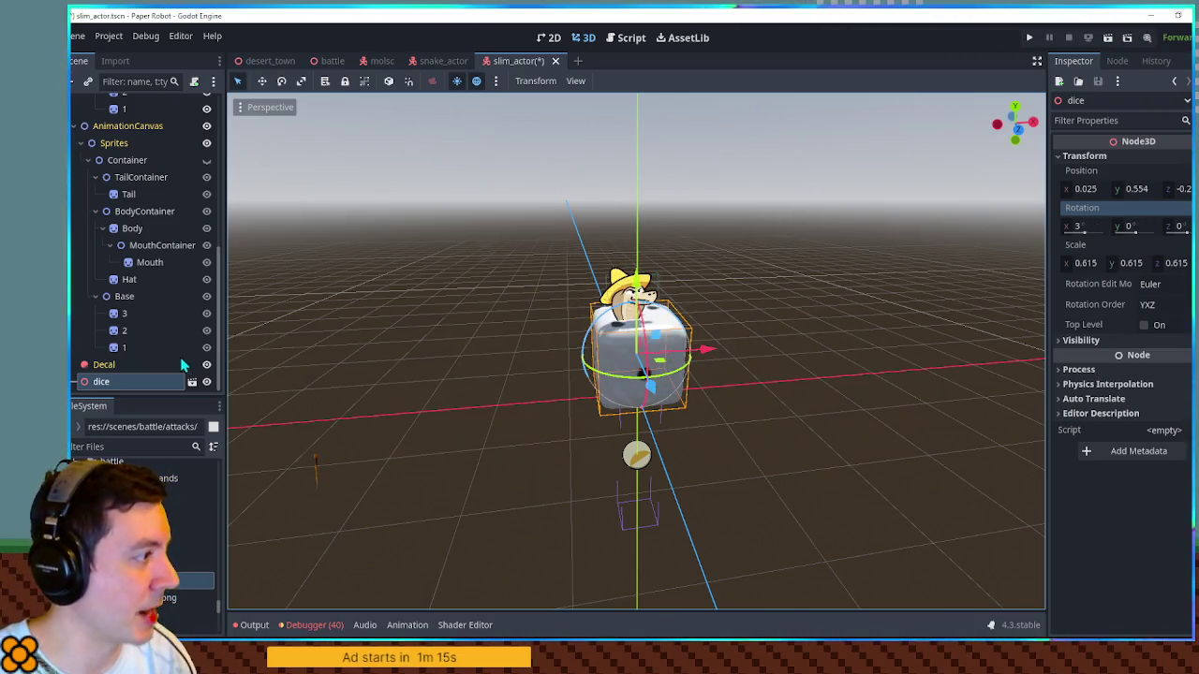
pyautogui.press('Delete')
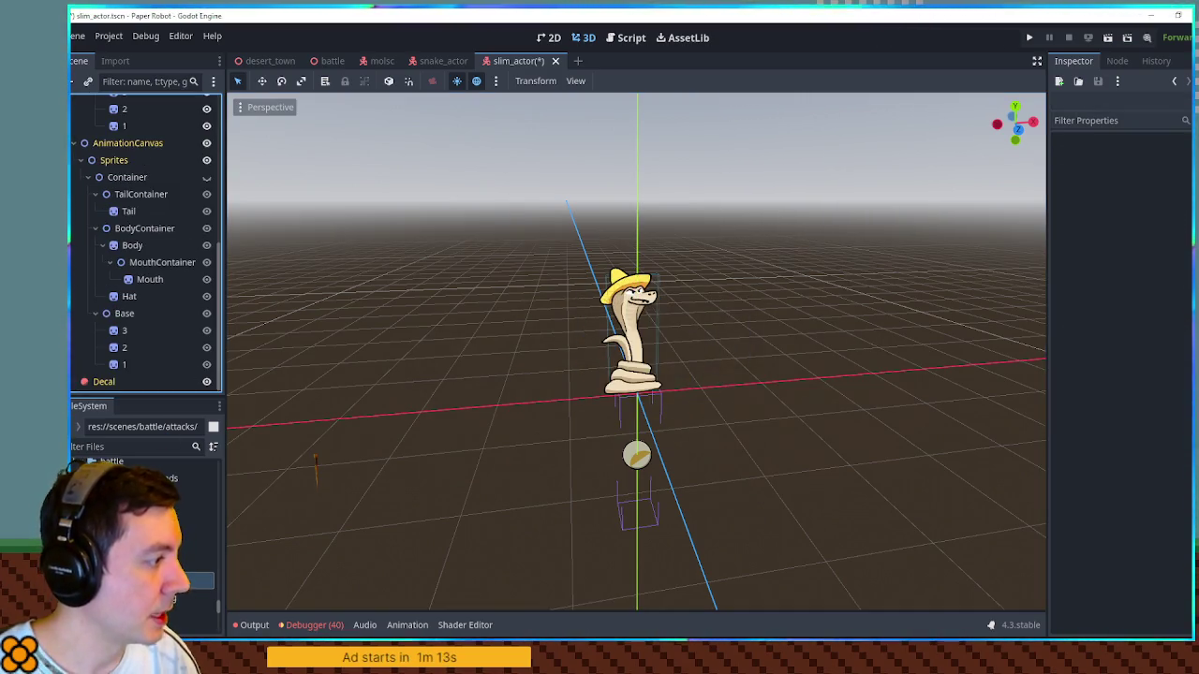
pyautogui.press('Delete')
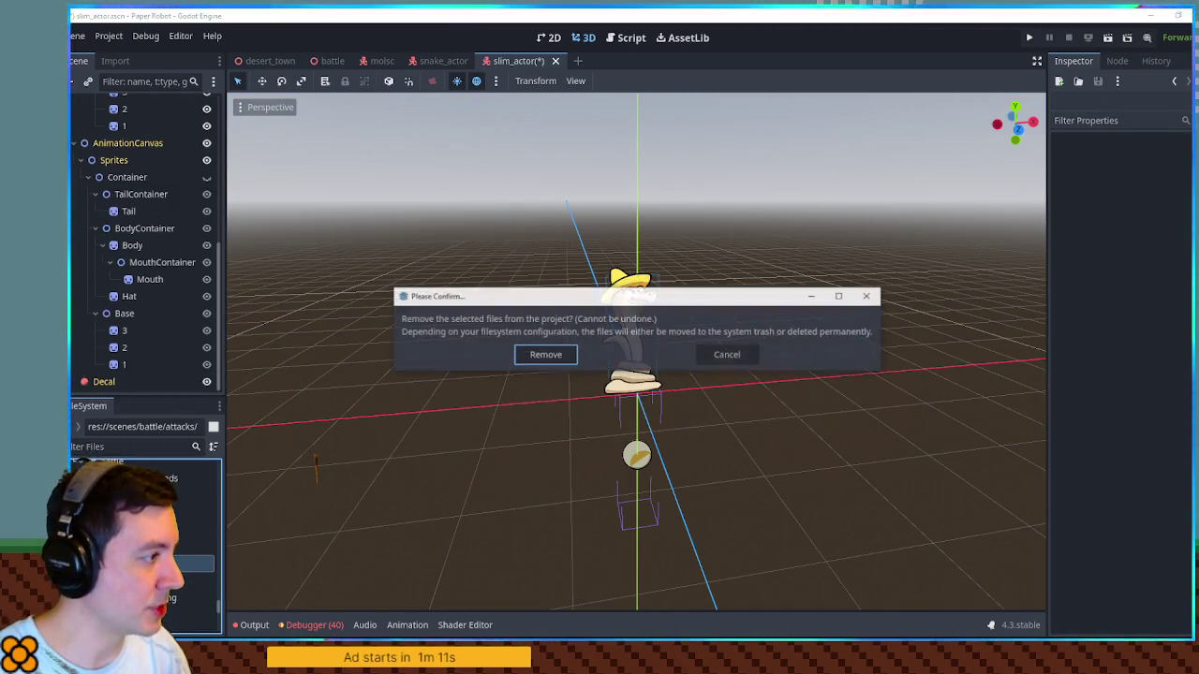
# Step: Cancel the file deletion and create a 3D-rooted scene diceAttackEffect in the attacks folder
pyautogui.click(756, 349)
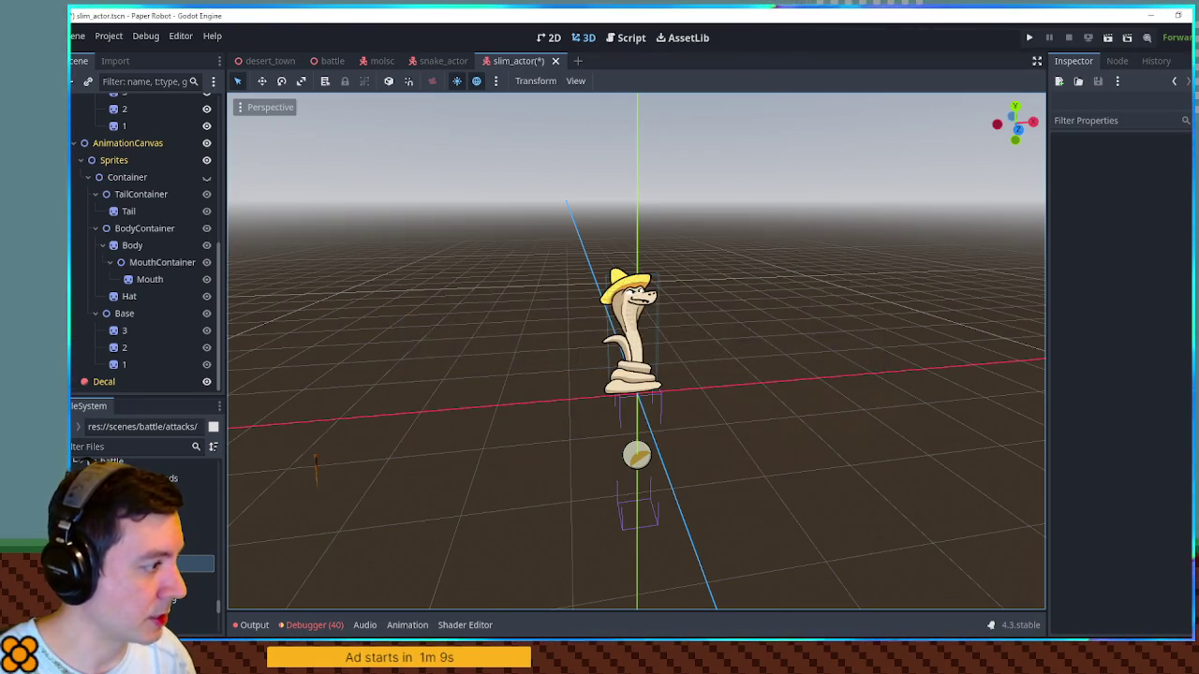
pyautogui.rightClick(150, 562)
pyautogui.moveTo(249, 394)
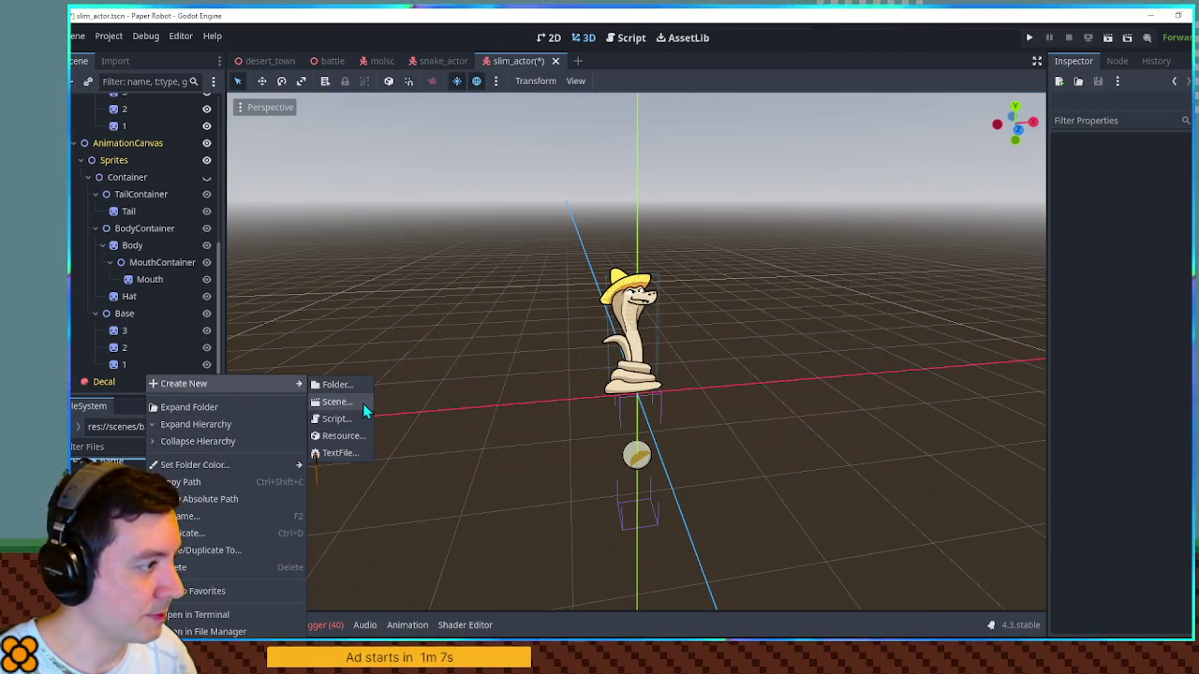
pyautogui.click(362, 404)
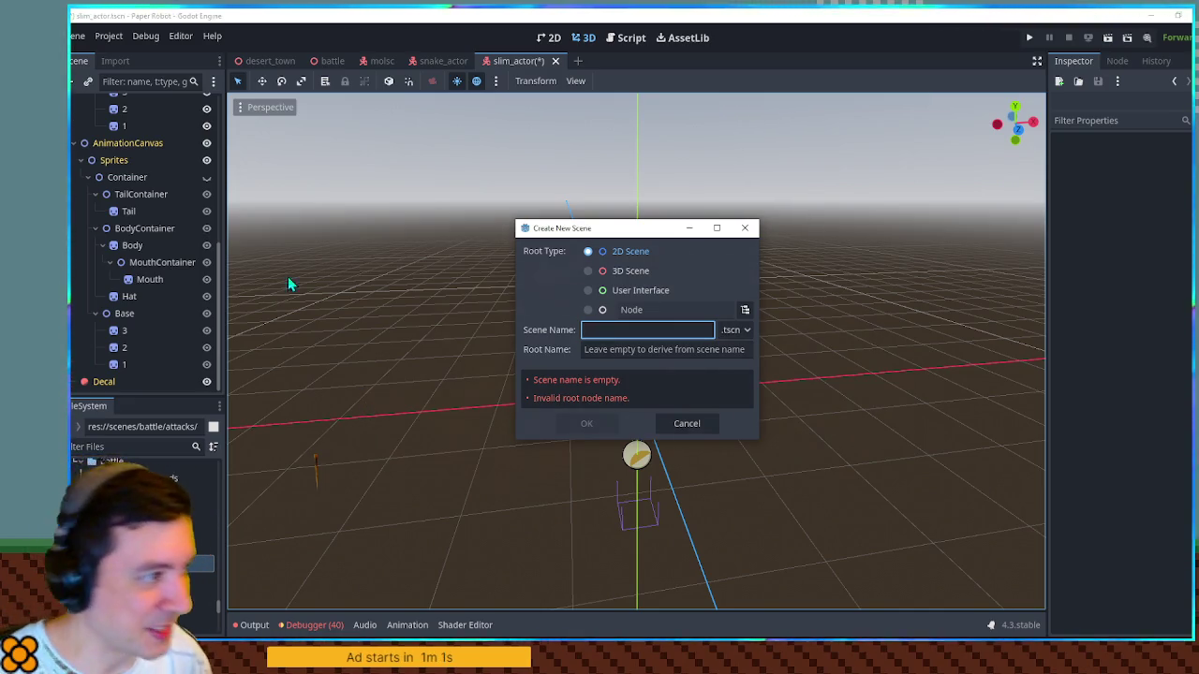
pyautogui.click(619, 271)
pyautogui.click(620, 268)
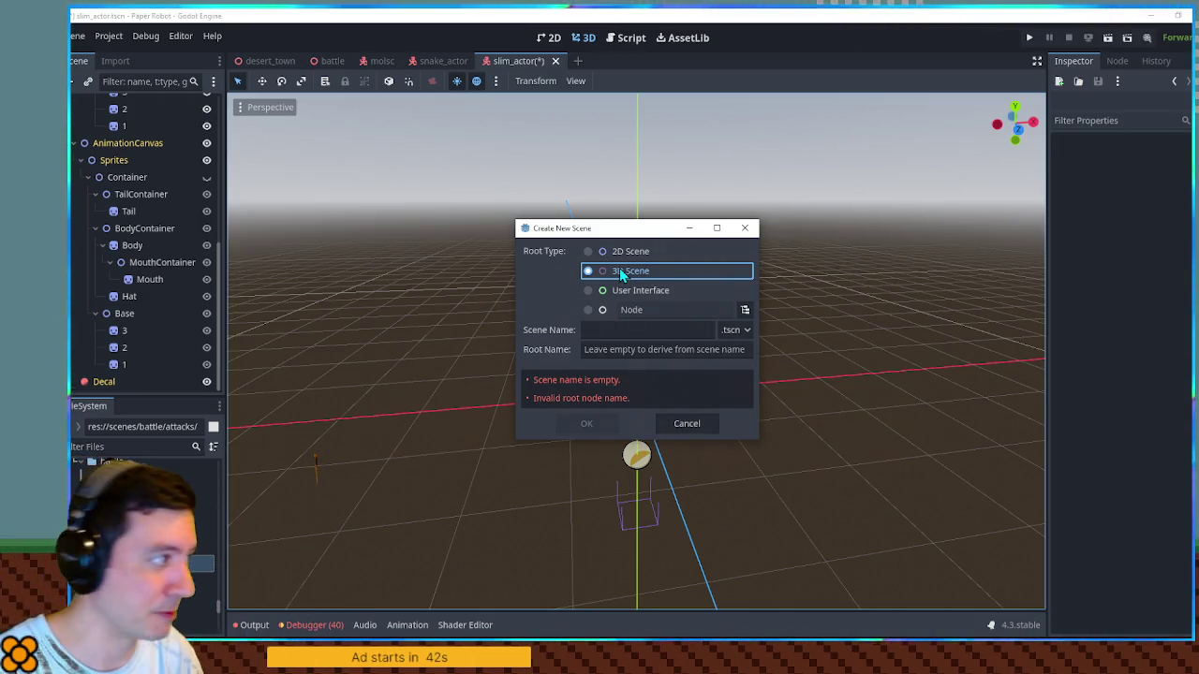
pyautogui.click(625, 330)
pyautogui.write('diceAttackEffect')
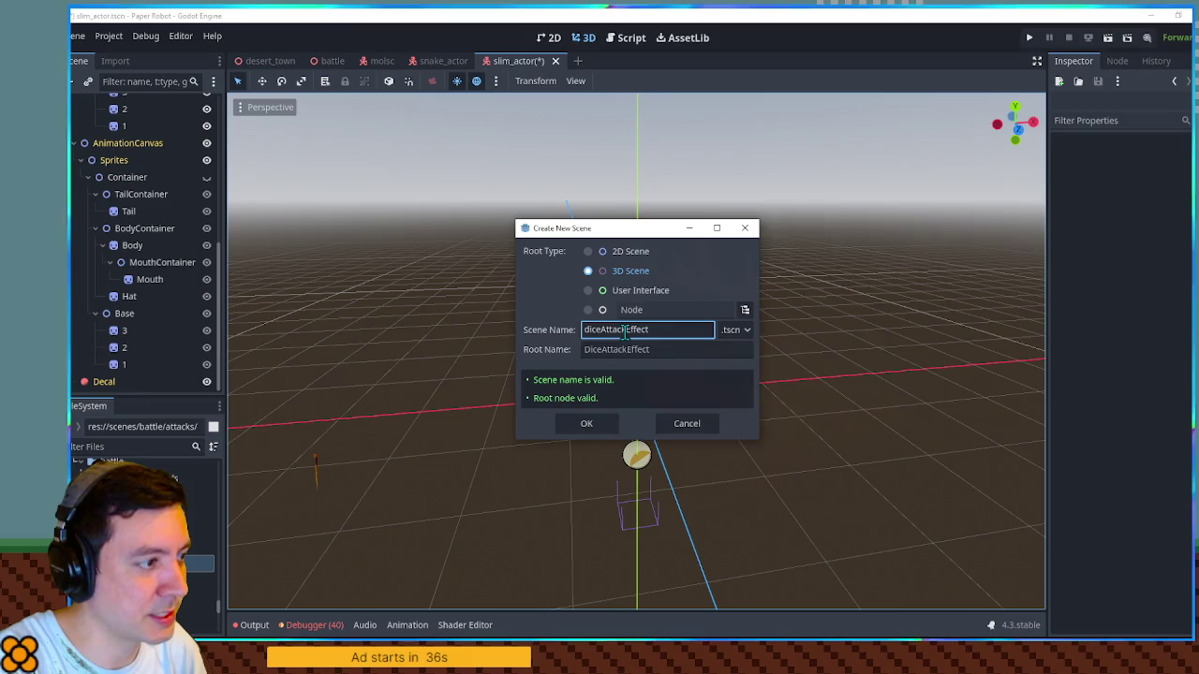
pyautogui.press('Return')
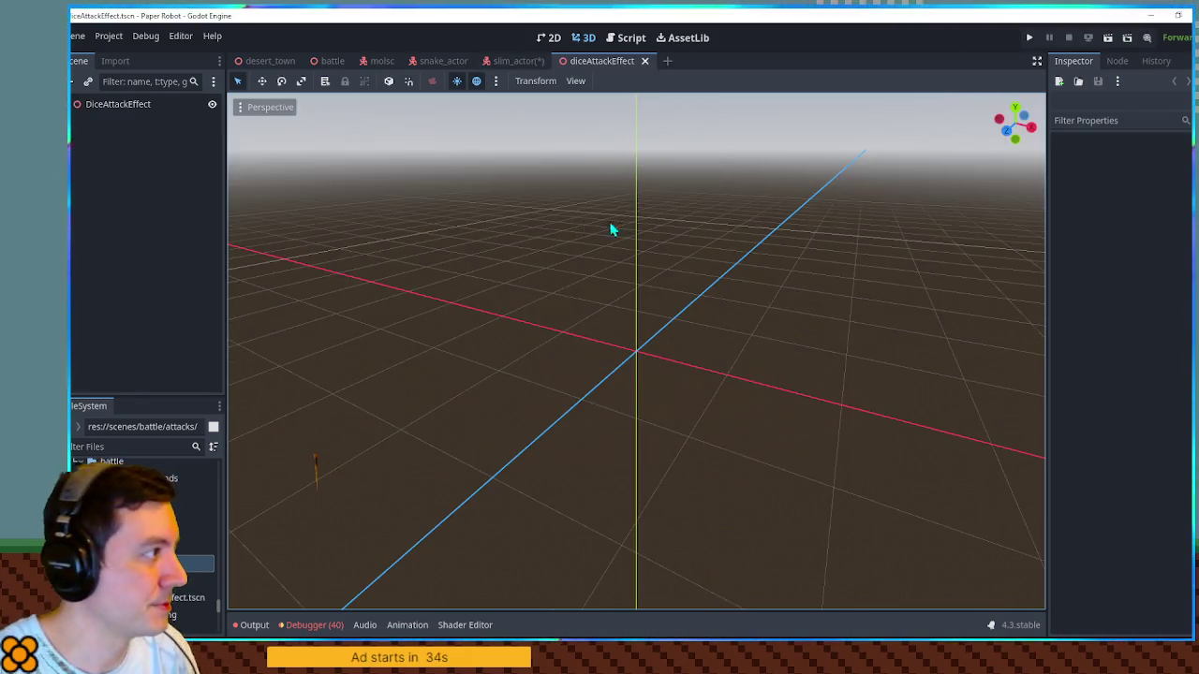
# Step: Add a Node3D child named RotationContainer under the DiceAttackEffect root
pyautogui.scroll(4, 579, 232)
pyautogui.moveTo(610, 237); pyautogui.dragTo(637, 237)
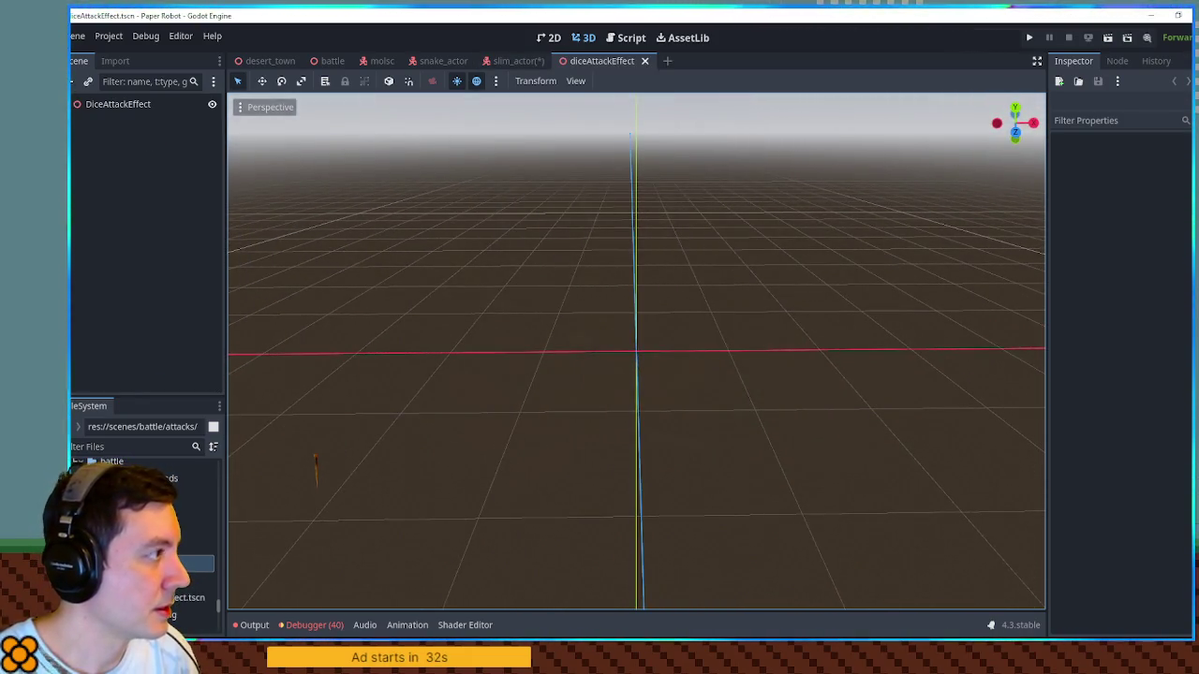
pyautogui.click(112, 110)
pyautogui.hotkey('ctrl', 'a')
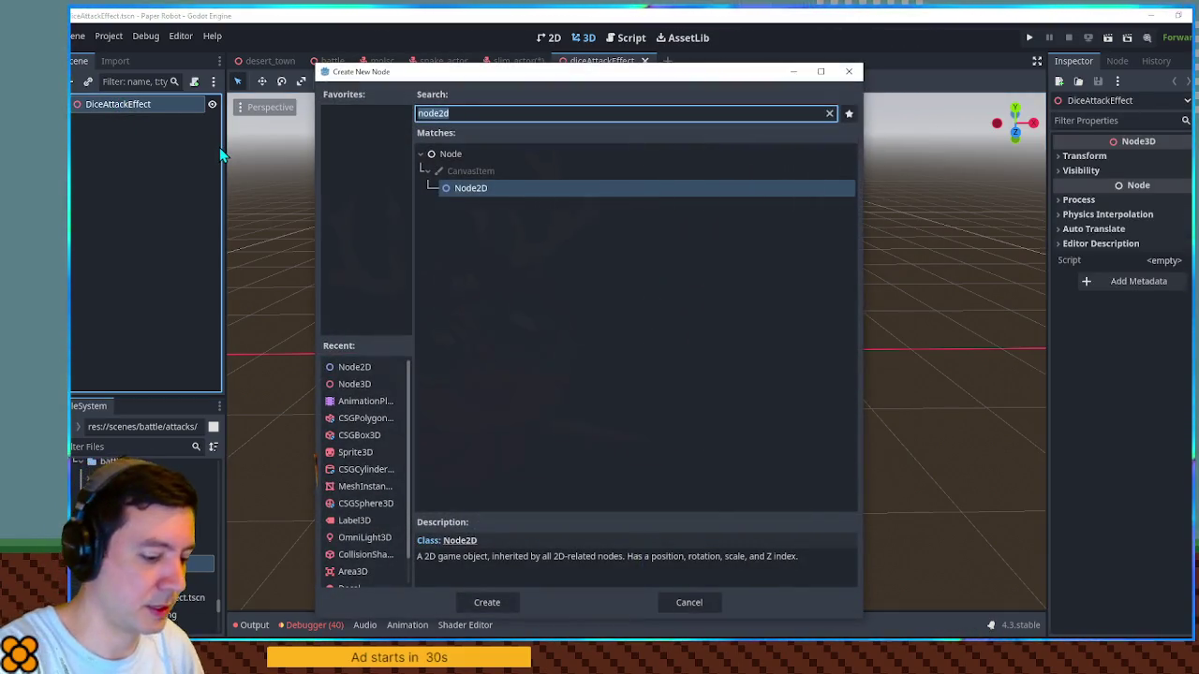
pyautogui.write('node3d')
pyautogui.press('Return')
pyautogui.press('F2')
pyautogui.write('RotationContaine')
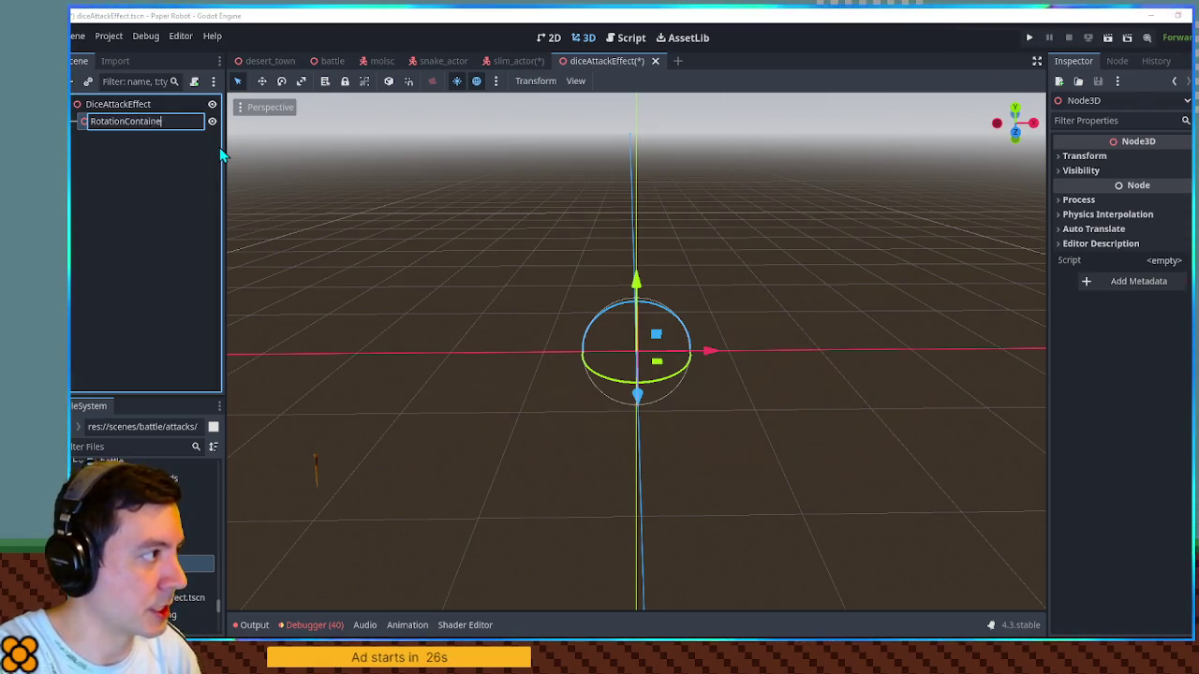
pyautogui.write('r')
pyautogui.press('Return')
# Step: Nest dice.glb under RotationContainer, check its transform, then filter files for 'player'
pyautogui.moveTo(187, 580); pyautogui.dragTo(128, 124)
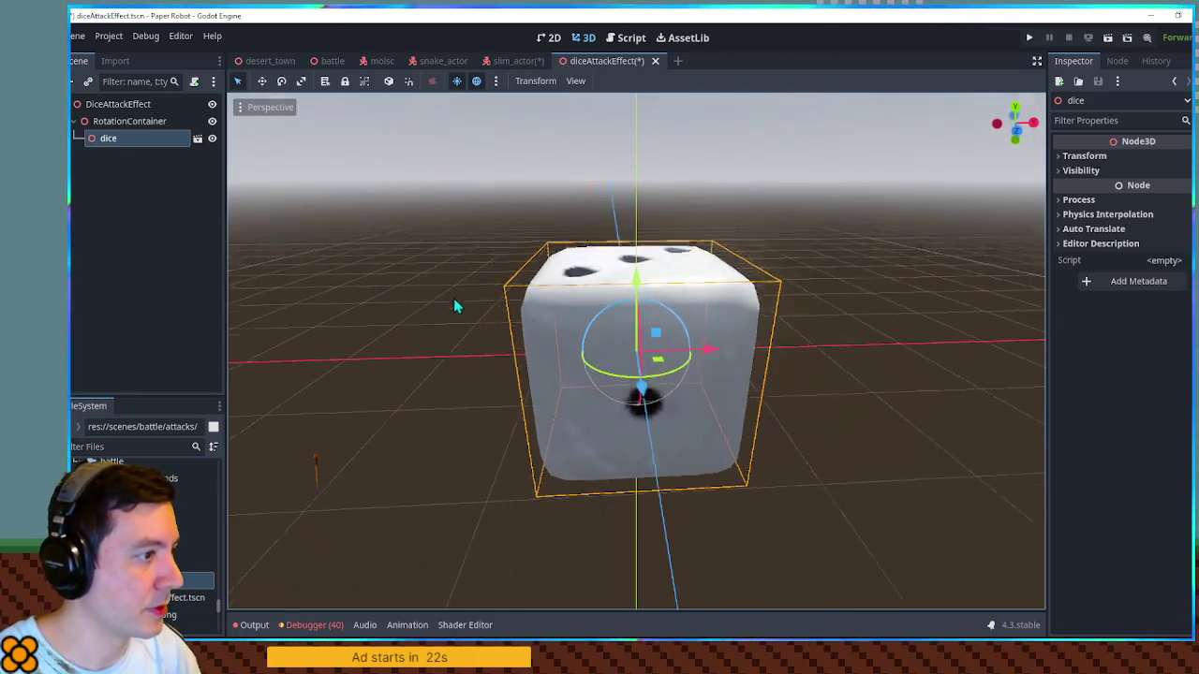
pyautogui.moveTo(453, 306); pyautogui.dragTo(455, 273)
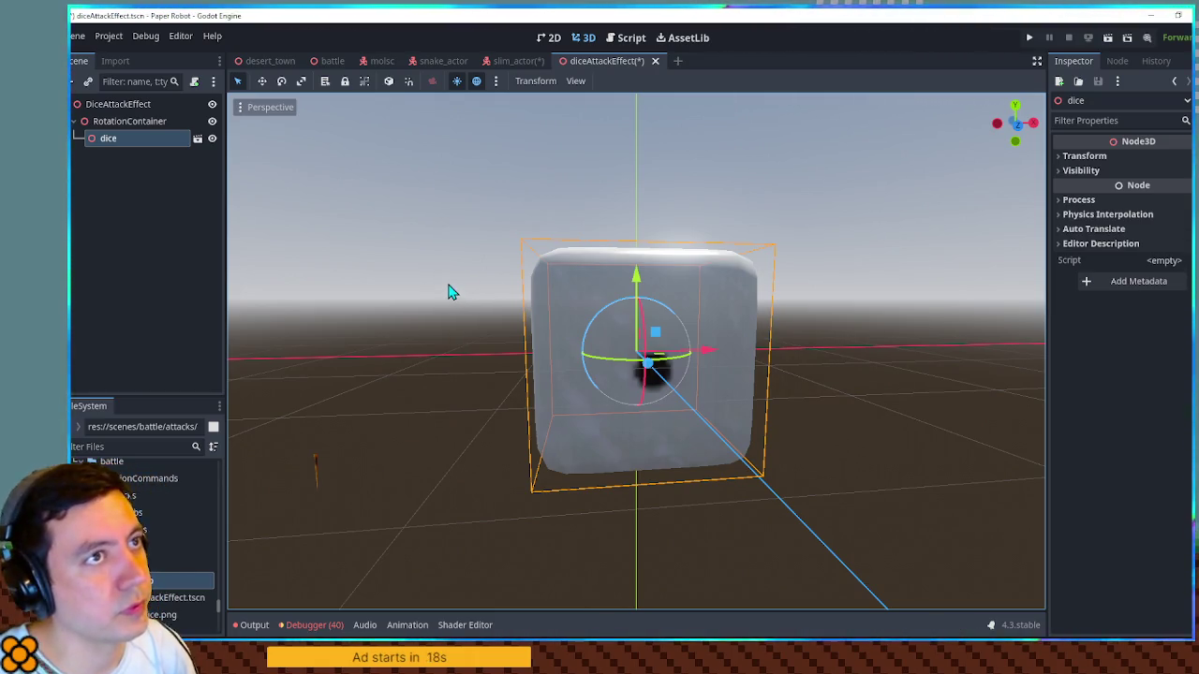
pyautogui.click(150, 121)
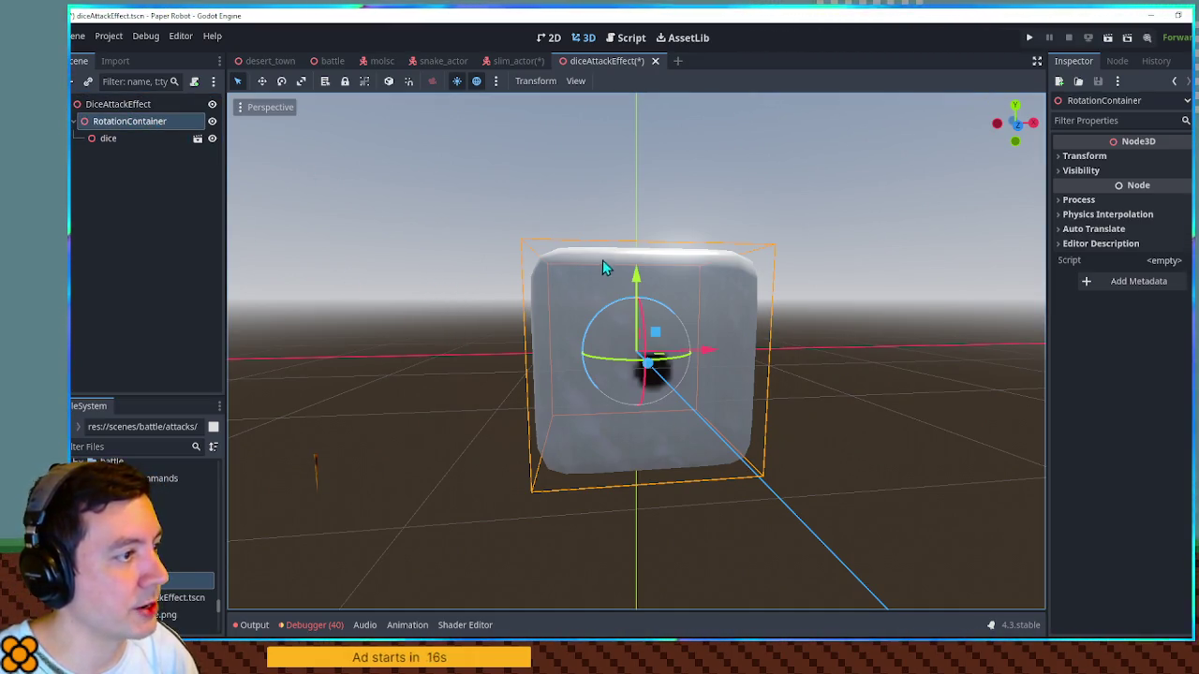
pyautogui.moveTo(636, 274); pyautogui.dragTo(632, 173)
pyautogui.hotkey('ctrl', 'z')
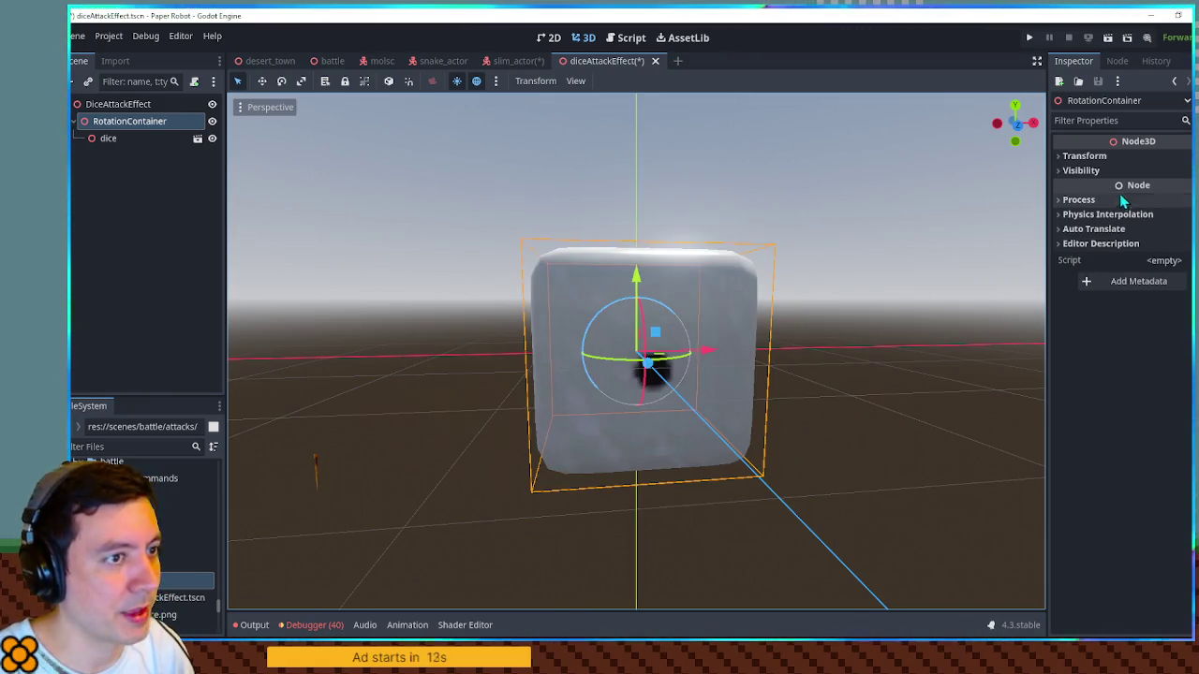
pyautogui.click(140, 140)
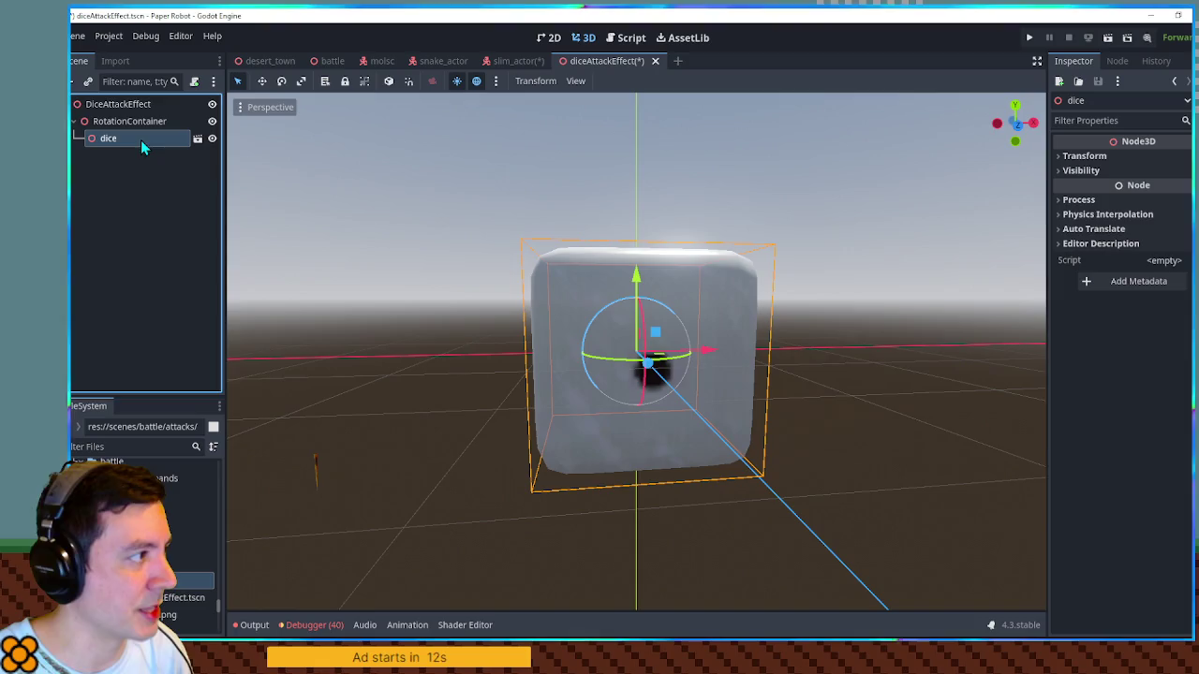
pyautogui.click(1128, 160)
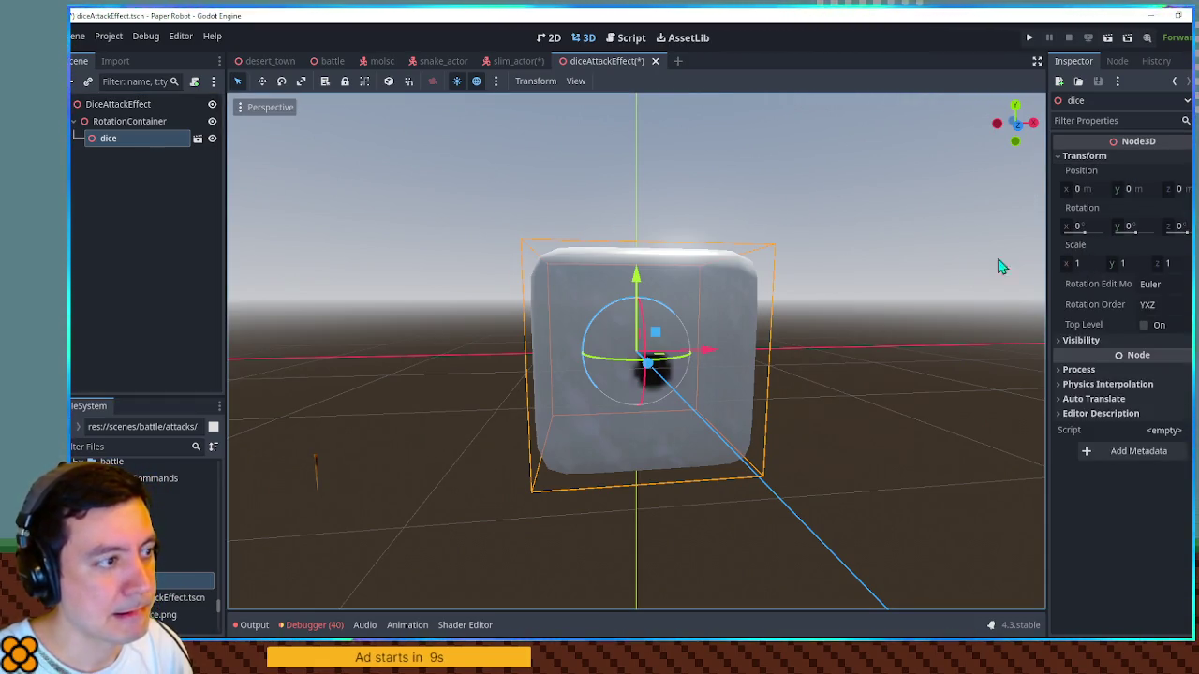
pyautogui.click(110, 447)
pyautogui.write('player')
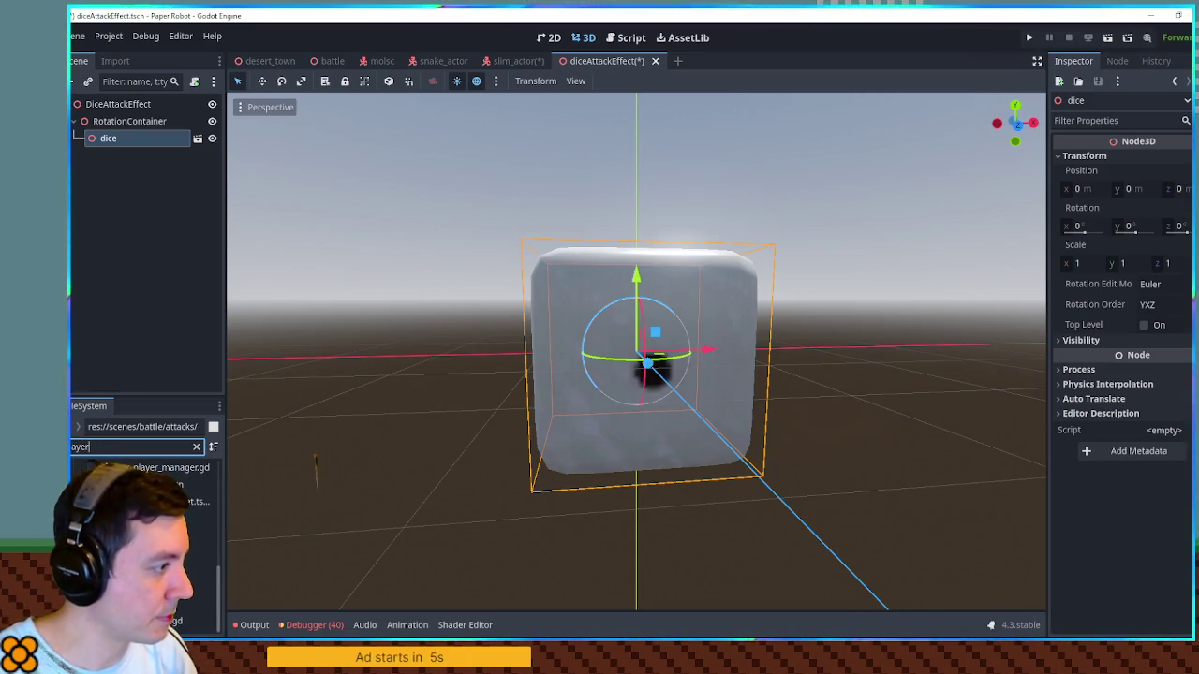
# Step: Add the player scene, shift it aside along X, and scale the dice to 0.5
pyautogui.moveTo(140, 518); pyautogui.dragTo(126, 104)
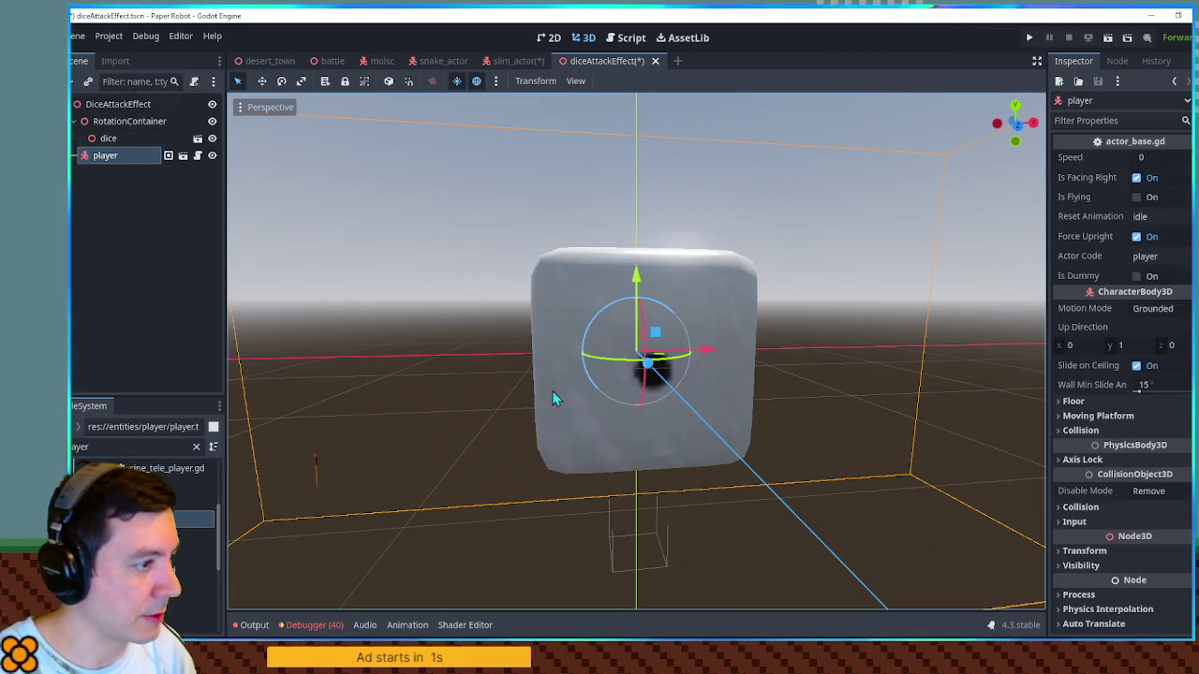
pyautogui.moveTo(716, 361)
pyautogui.mouseDown()
pyautogui.moveTo(548, 357)
pyautogui.moveTo(561, 358)
pyautogui.mouseUp()
pyautogui.click(648, 310)
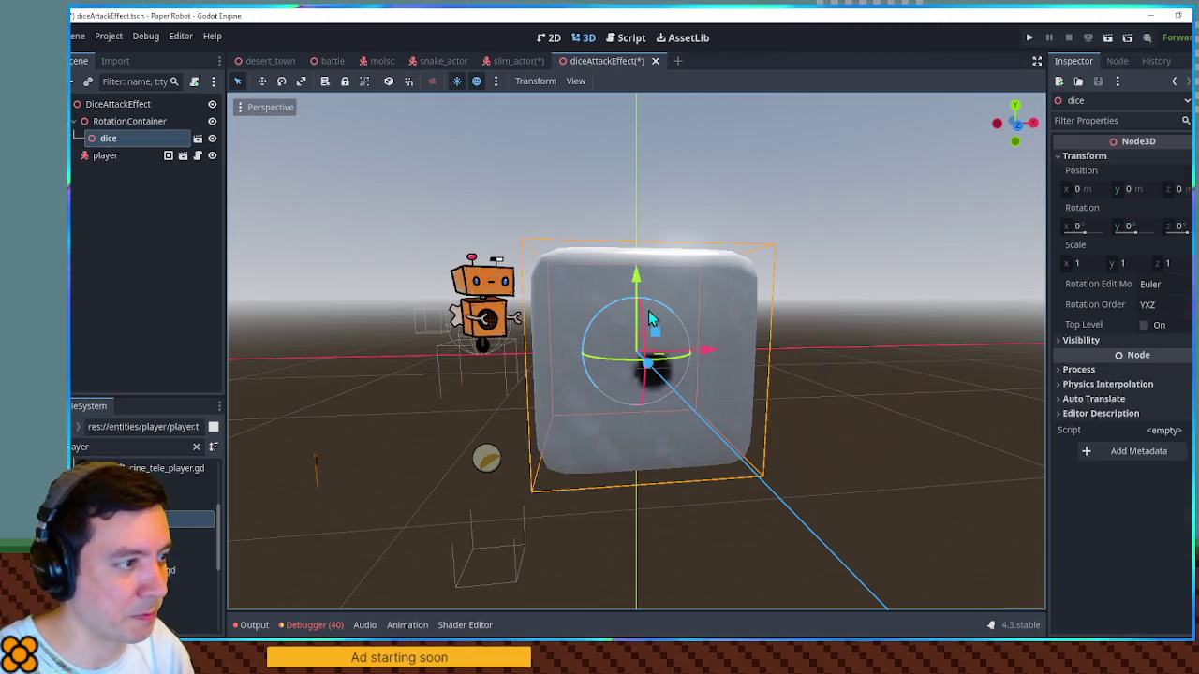
pyautogui.click(1078, 265)
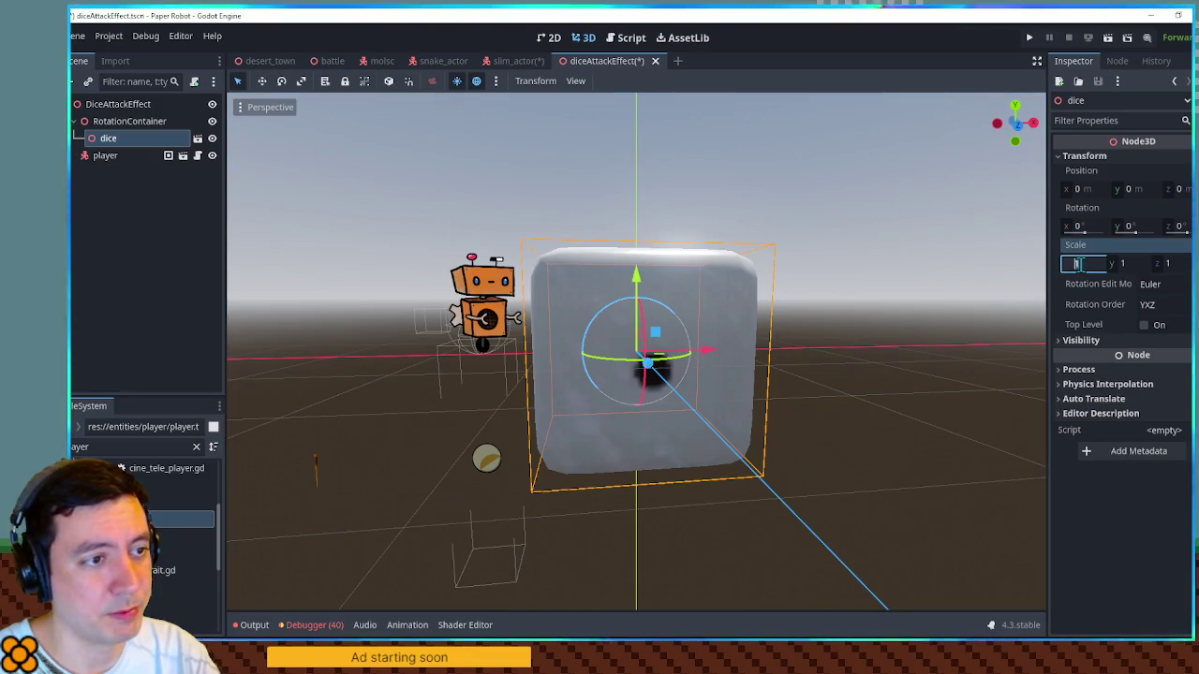
pyautogui.write('0.5')
pyautogui.press('Return')
# Step: Raise RotationContainer 0.5 up along Y so the dice floats above the grid
pyautogui.moveTo(663, 343)
pyautogui.mouseDown()
pyautogui.moveTo(441, 202)
pyautogui.moveTo(462, 264)
pyautogui.moveTo(640, 319)
pyautogui.moveTo(636, 224)
pyautogui.moveTo(635, 237)
pyautogui.mouseUp()
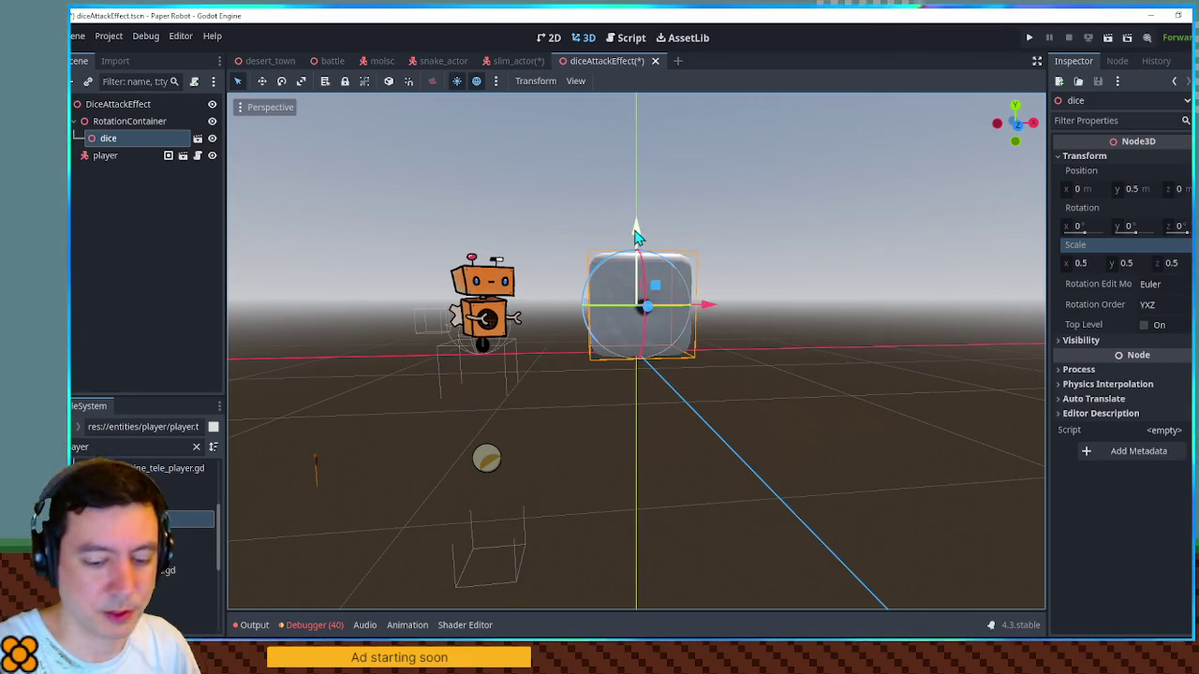
pyautogui.press('KP_1')
pyautogui.hotkey('ctrl', 'z')
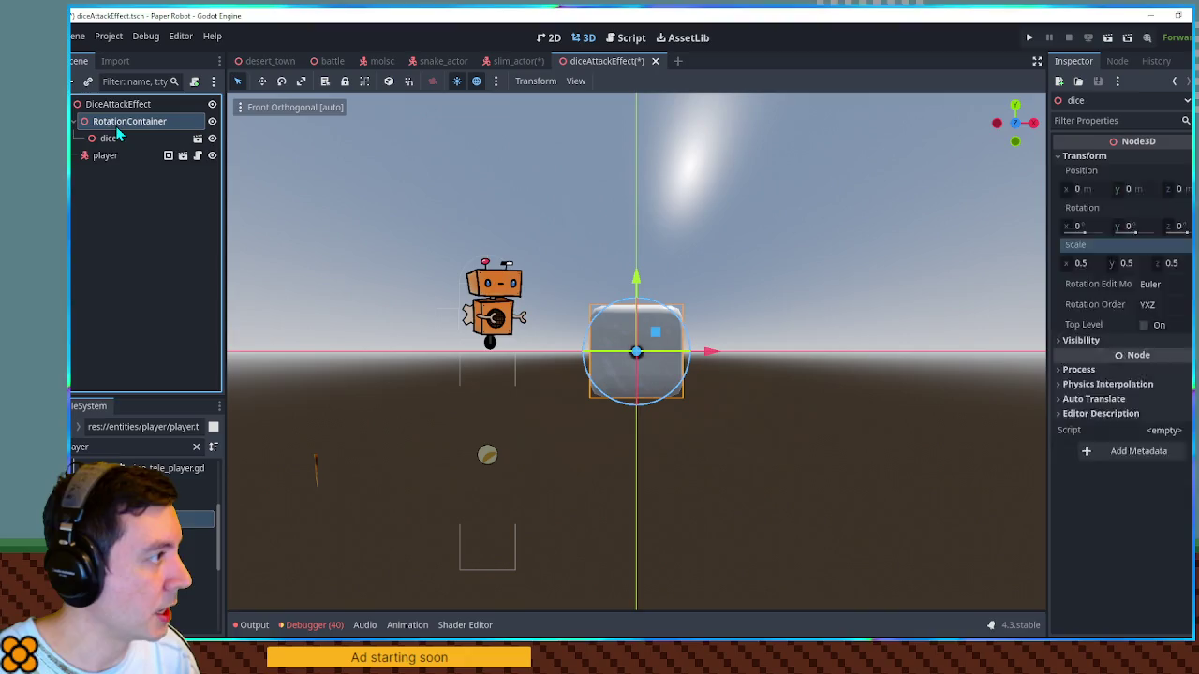
pyautogui.click(117, 123)
pyautogui.moveTo(636, 276)
pyautogui.mouseDown()
pyautogui.moveTo(639, 229)
pyautogui.moveTo(574, 223)
pyautogui.moveTo(784, 314)
pyautogui.moveTo(675, 291)
pyautogui.moveTo(596, 300)
pyautogui.moveTo(356, 267)
pyautogui.moveTo(547, 251)
pyautogui.mouseUp()
# Step: Add an AnimationPlayer node under DiceAttackEffect
pyautogui.click(107, 105)
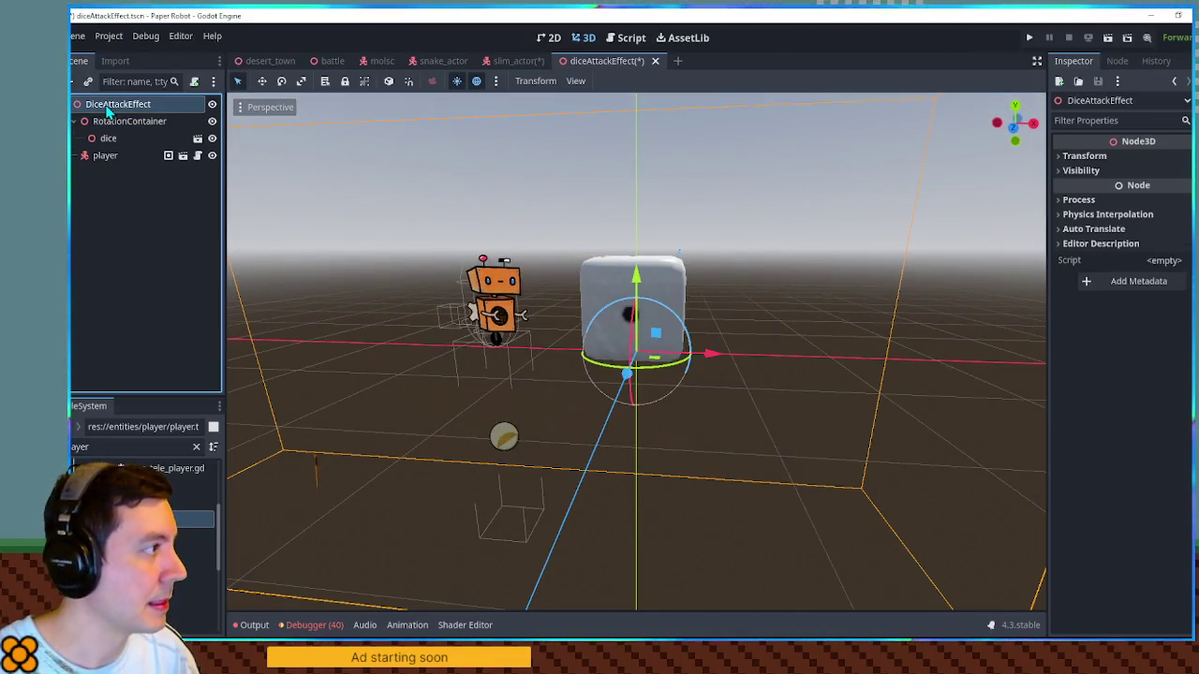
pyautogui.hotkey('ctrl', 'a')
pyautogui.write('animation')
pyautogui.press('Up')
pyautogui.press('Return')
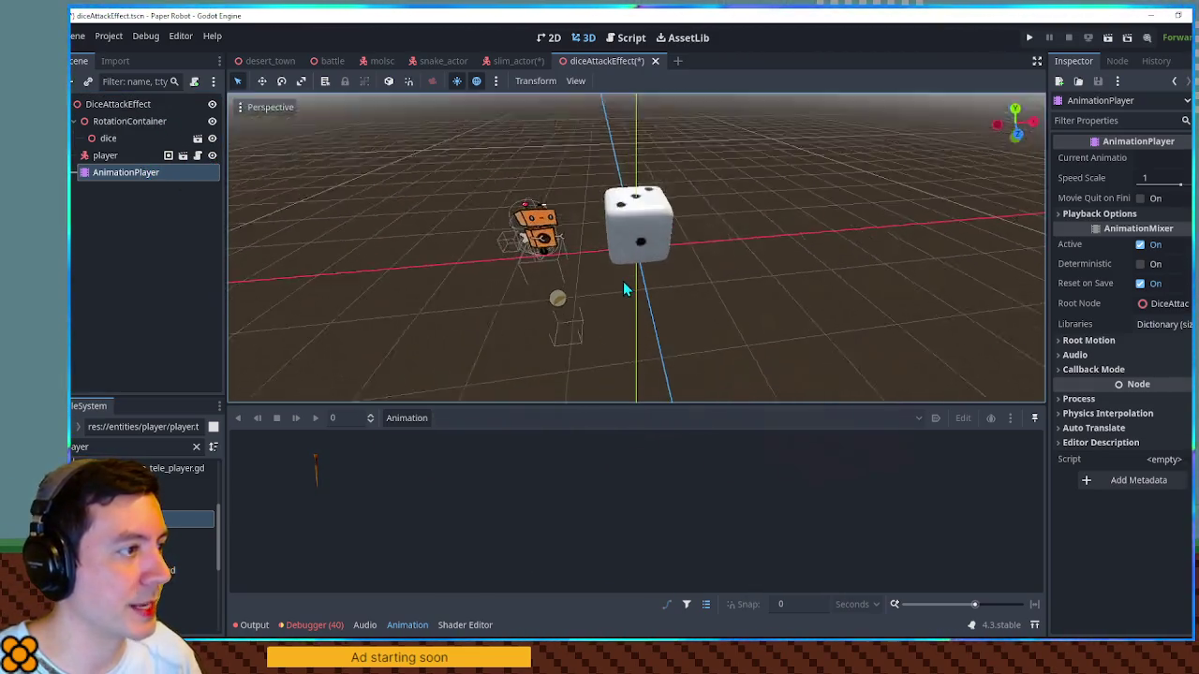
# Step: Create a new animation named 'roll'
pyautogui.click(407, 418)
pyautogui.click(404, 440)
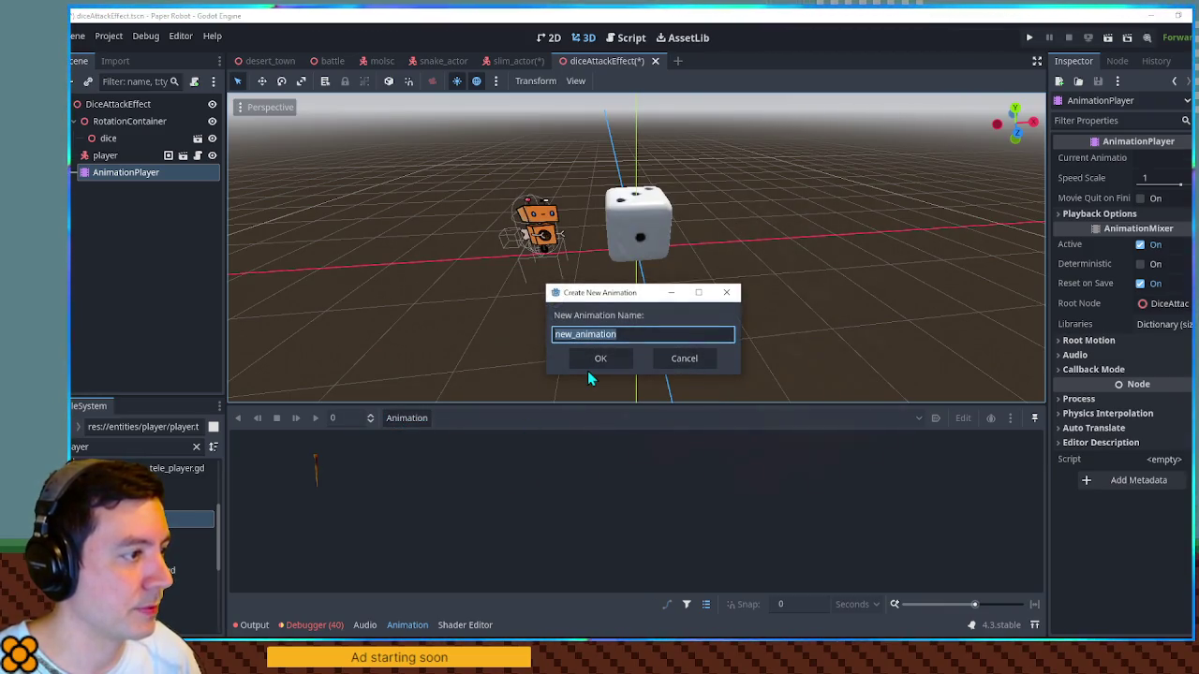
pyautogui.write('roll')
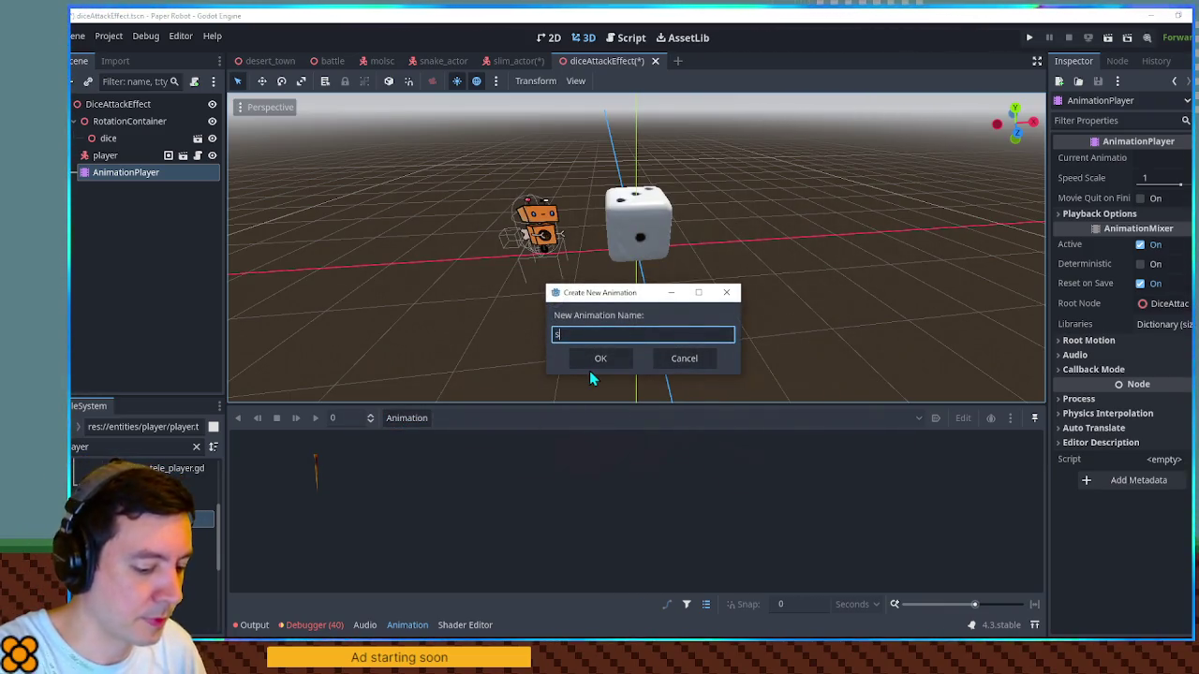
pyautogui.press('Return')
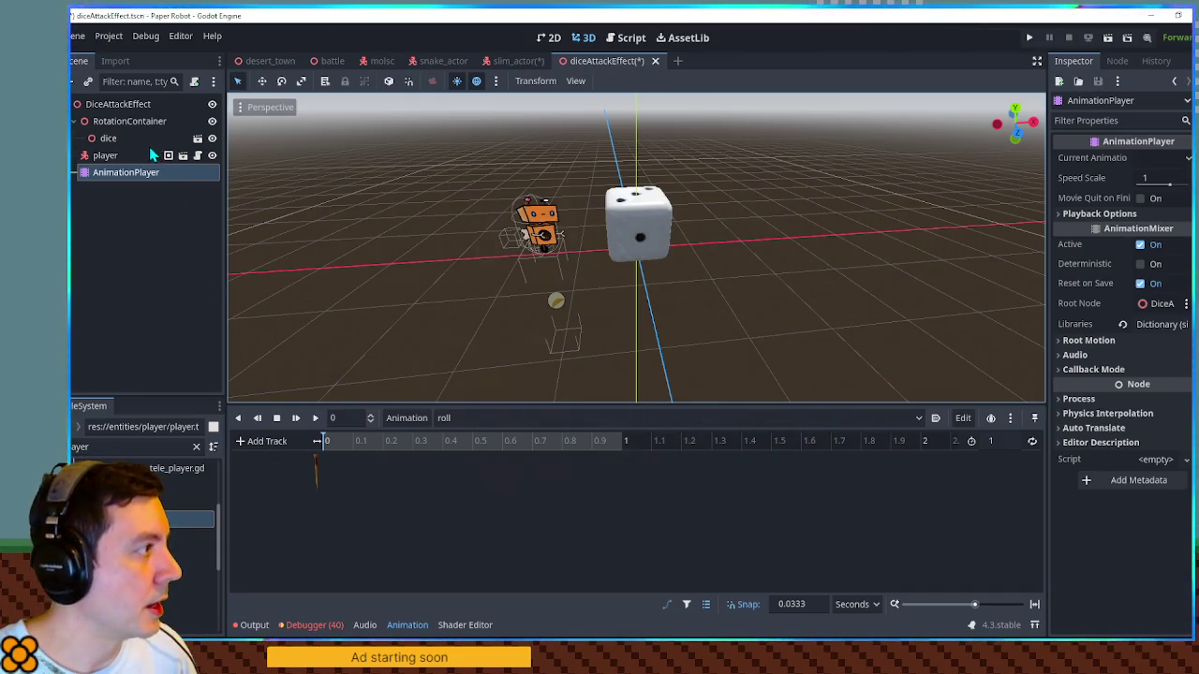
# Step: Key RotationContainer's position and rotation, then move both keys toward 1 second
pyautogui.click(136, 122)
pyautogui.click(1139, 156)
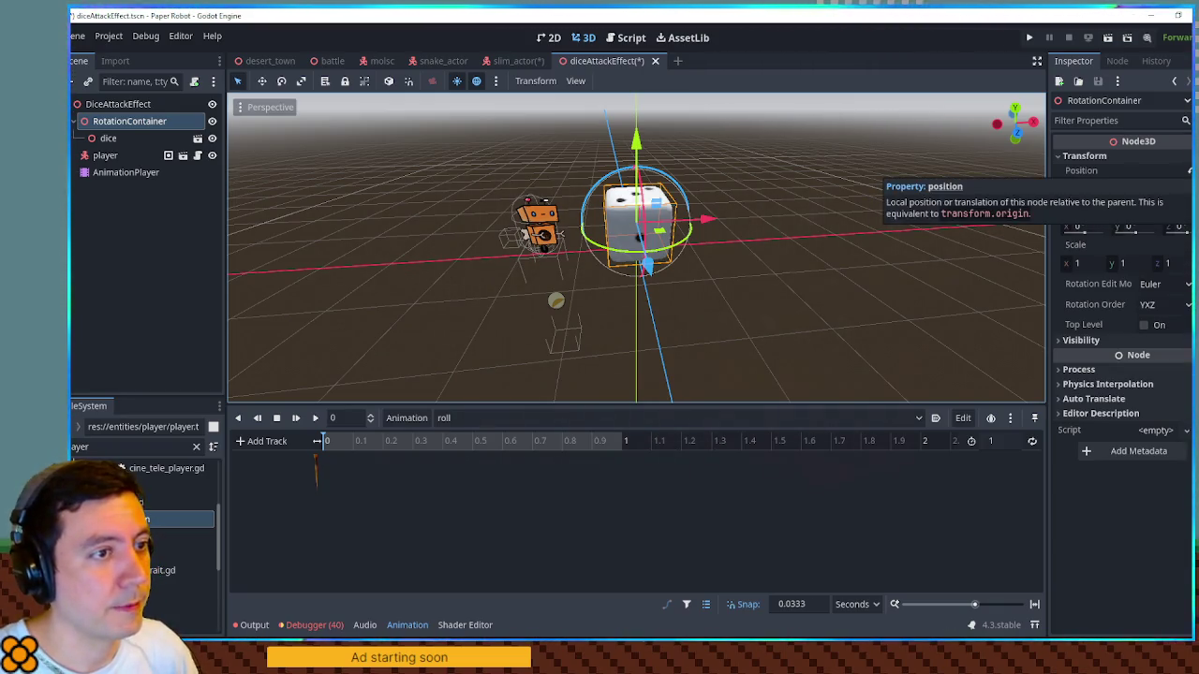
pyautogui.click(1190, 171)
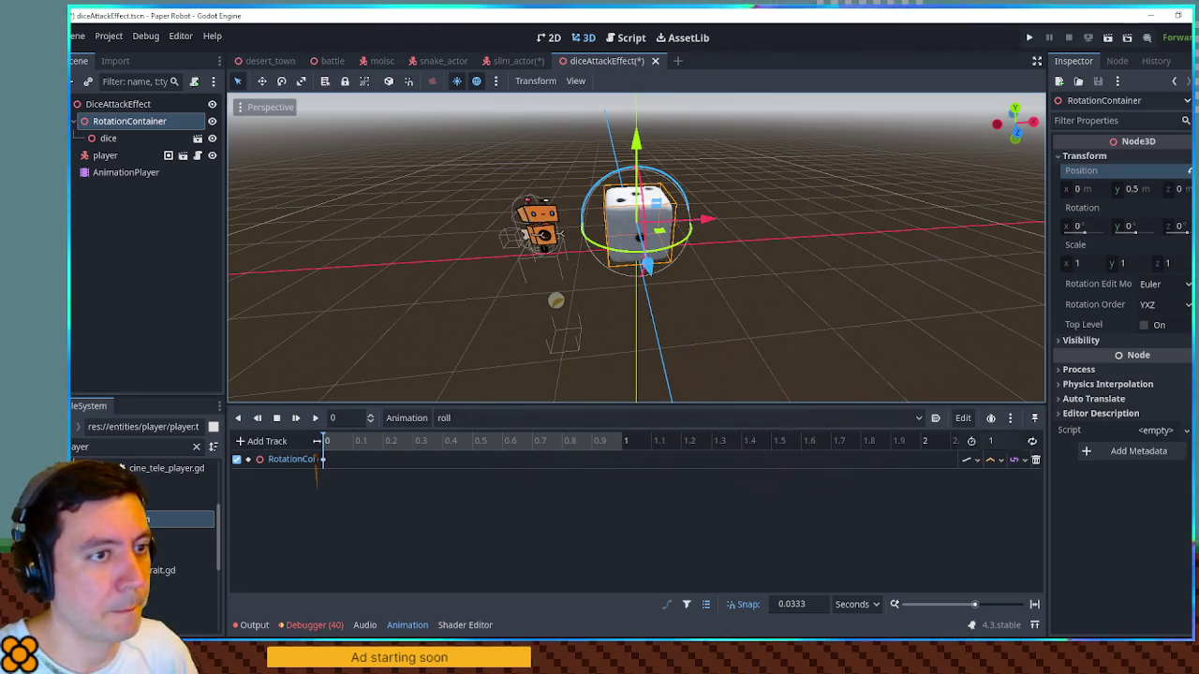
pyautogui.click(1189, 207)
pyautogui.moveTo(367, 464)
pyautogui.mouseDown()
pyautogui.moveTo(319, 478)
pyautogui.moveTo(620, 473)
pyautogui.mouseUp()
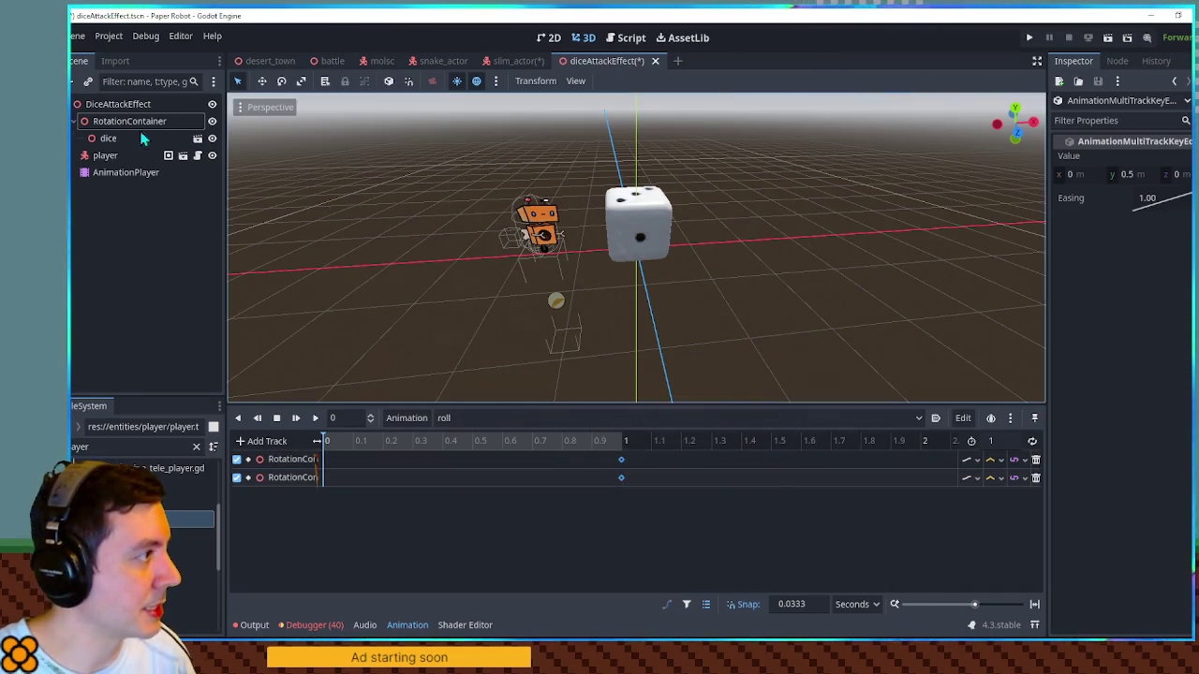
# Step: Lift RotationContainer to y 7.5 and insert a position key at time 0
pyautogui.click(129, 121)
pyautogui.scroll(-3, 678, 352)
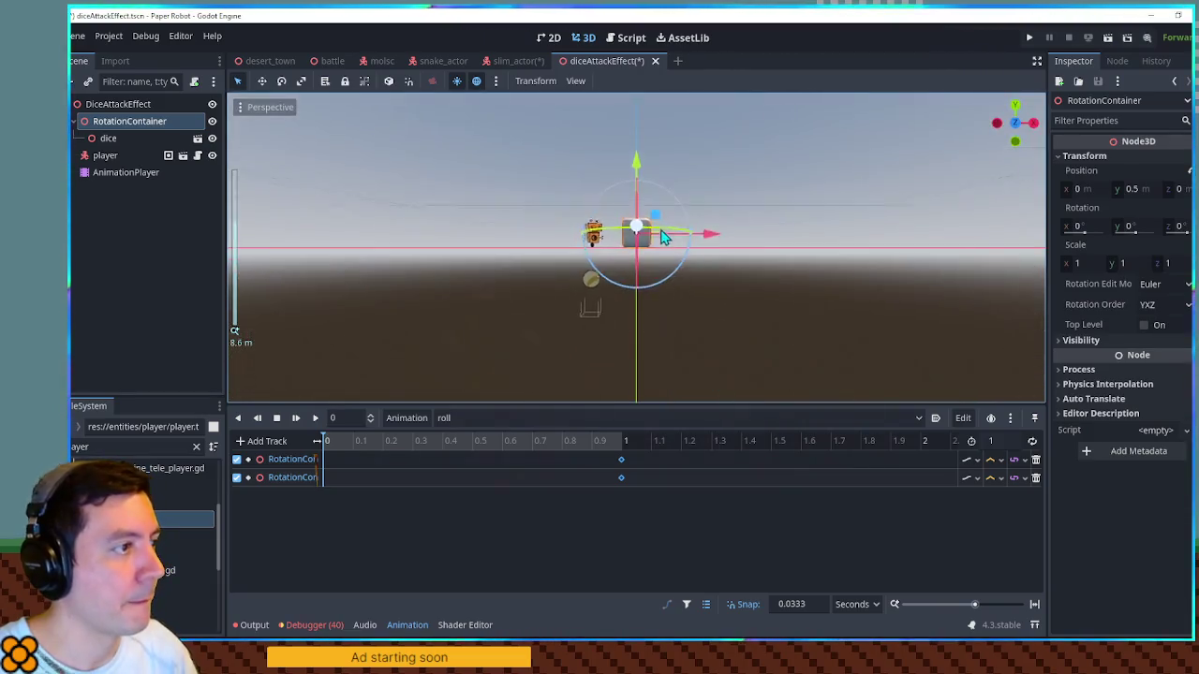
pyautogui.moveTo(637, 176); pyautogui.dragTo(641, 91)
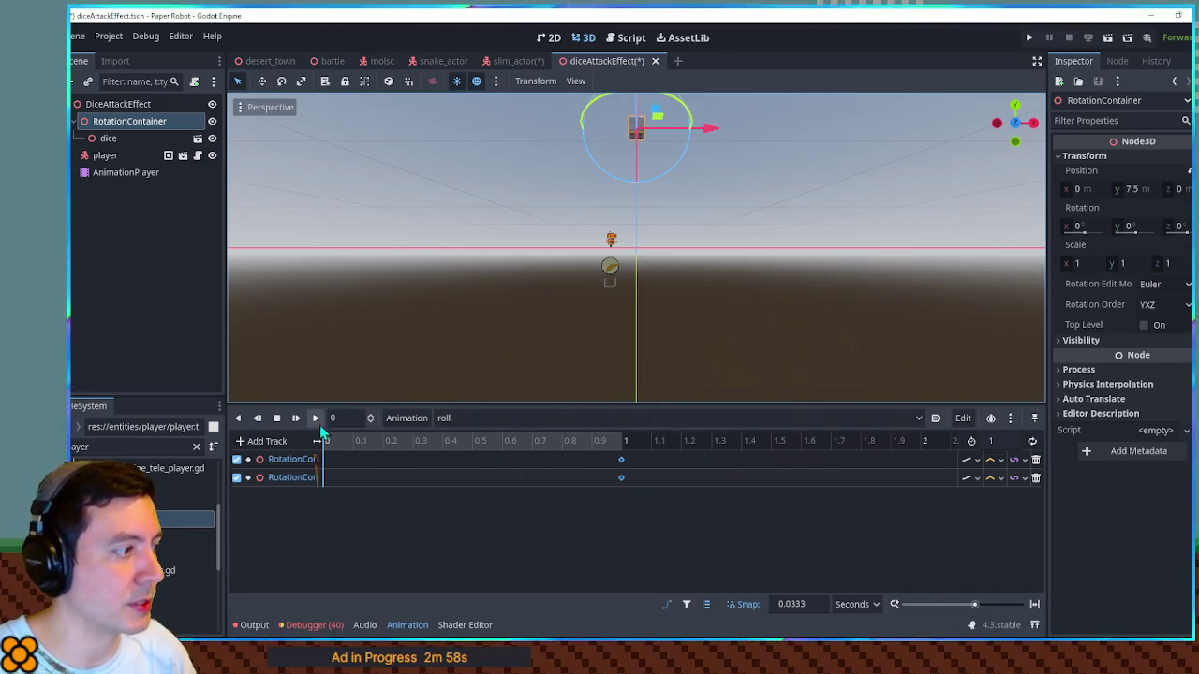
pyautogui.rightClick(324, 458)
pyautogui.click(337, 466)
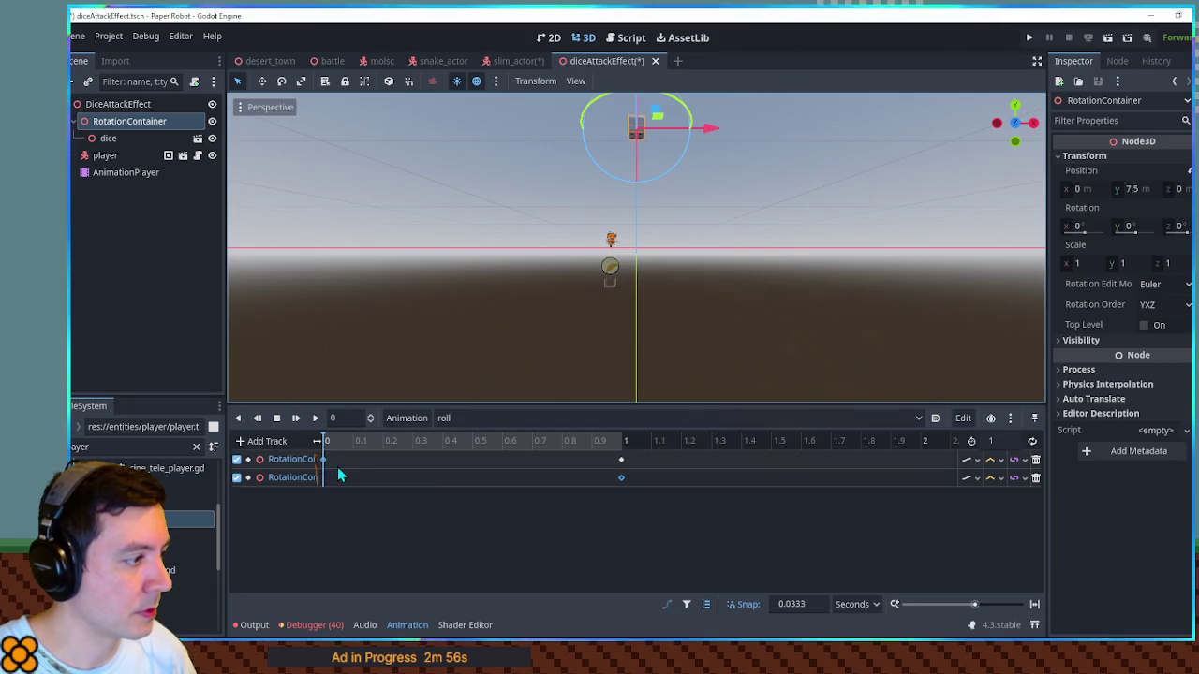
pyautogui.moveTo(571, 166); pyautogui.dragTo(570, 270)
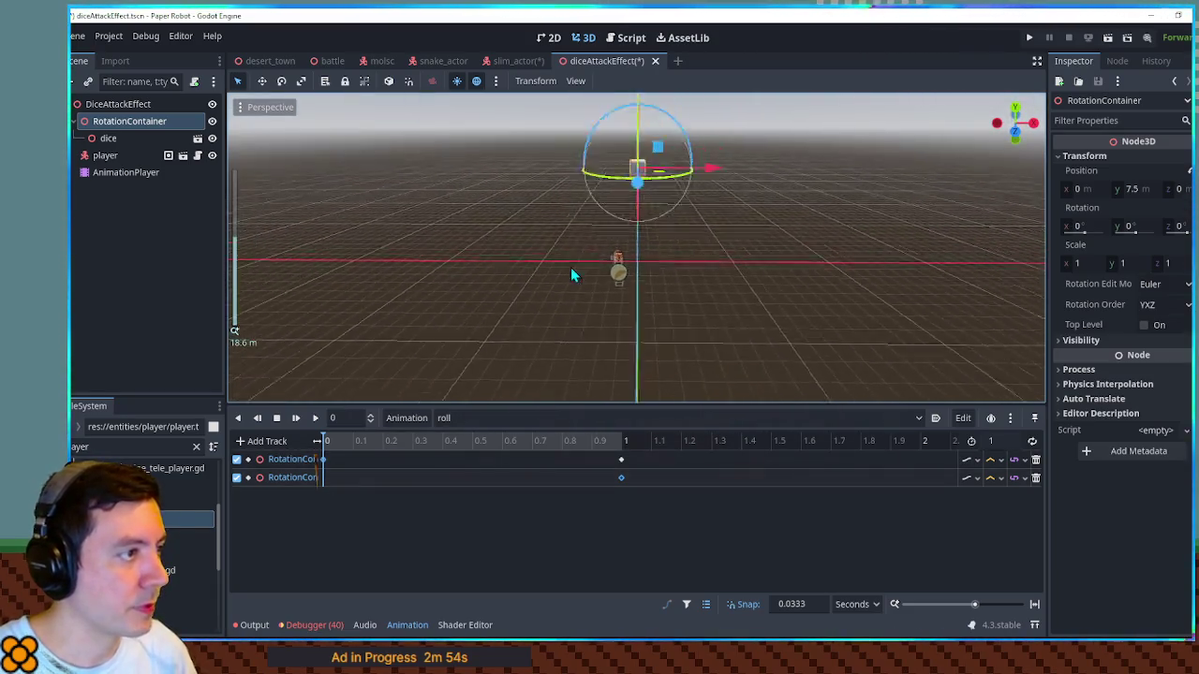
pyautogui.scroll(3, 579, 276)
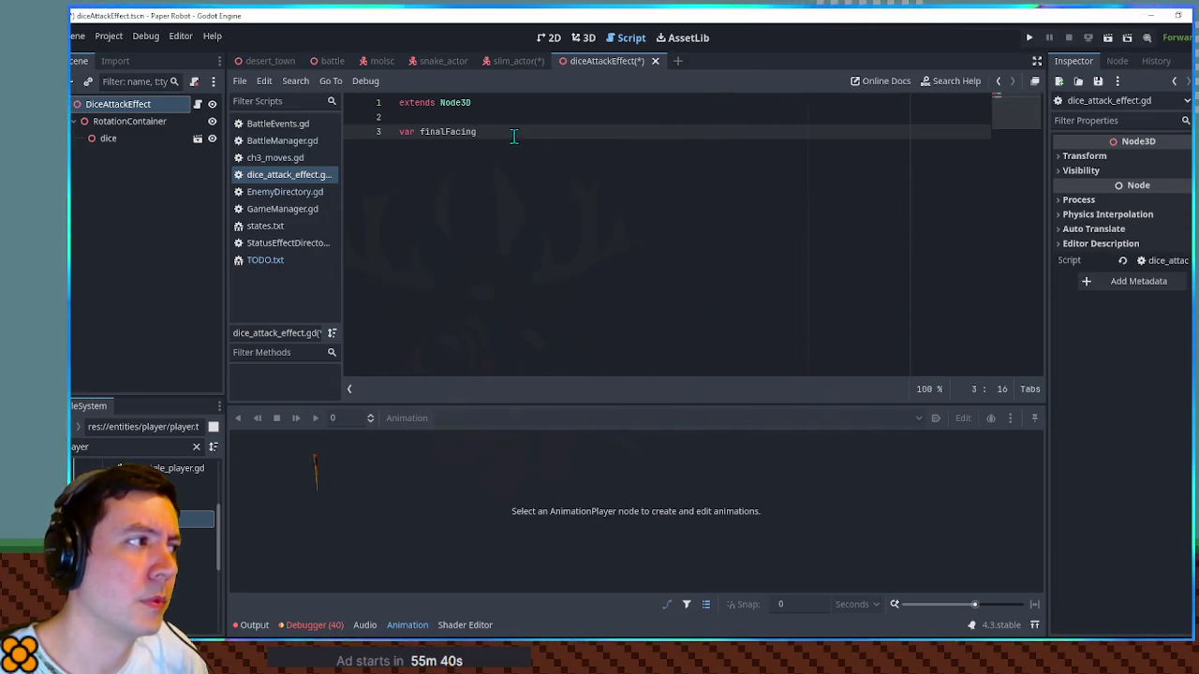
# Step: Declare a facings array below finalFacing filled with duplicated Vector3(0, 0, 0) entries
pyautogui.press('Return')
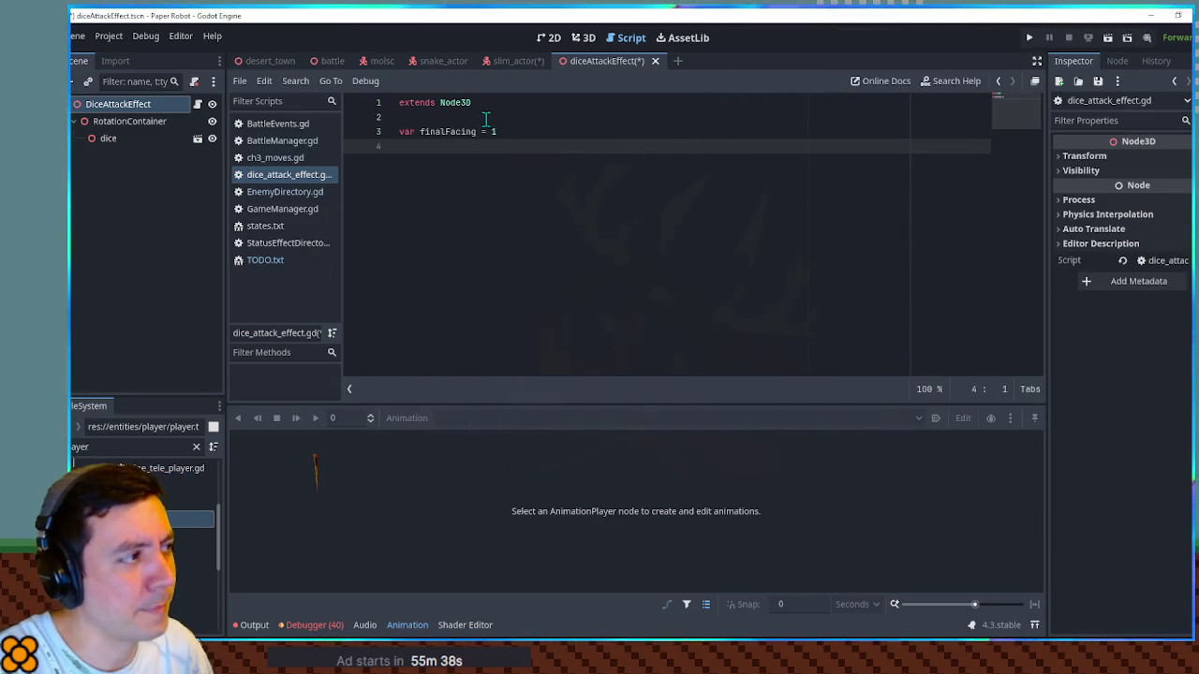
pyautogui.press('Return')
pyautogui.write('var fac')
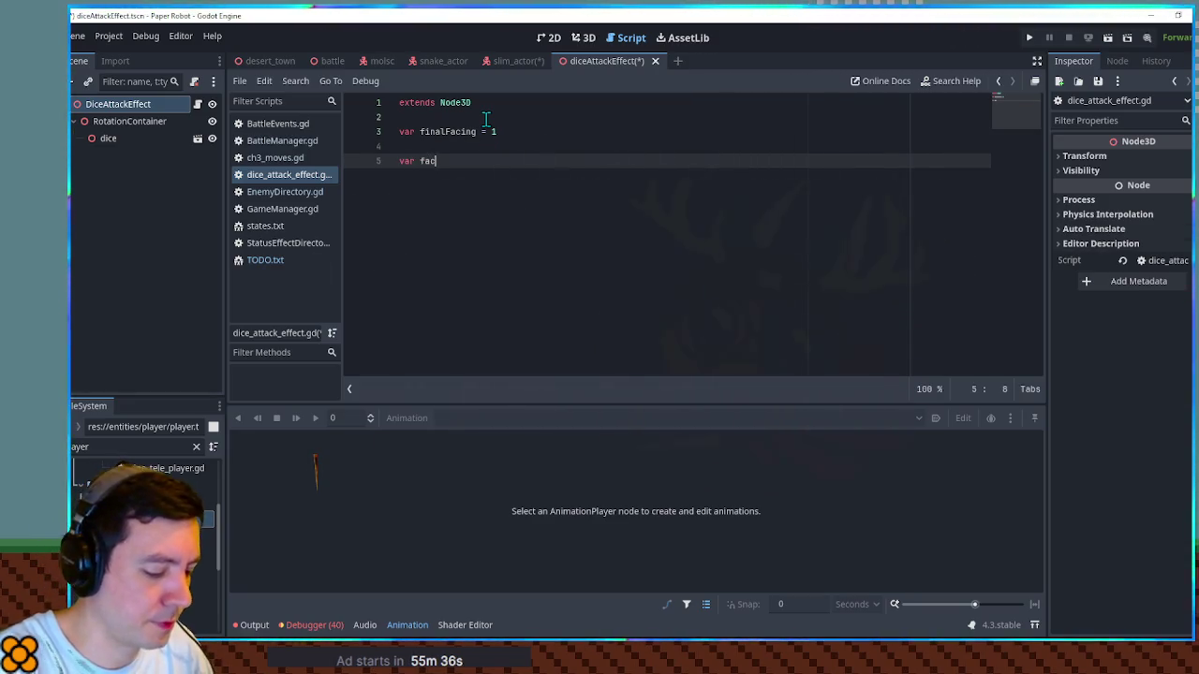
pyautogui.write('[')
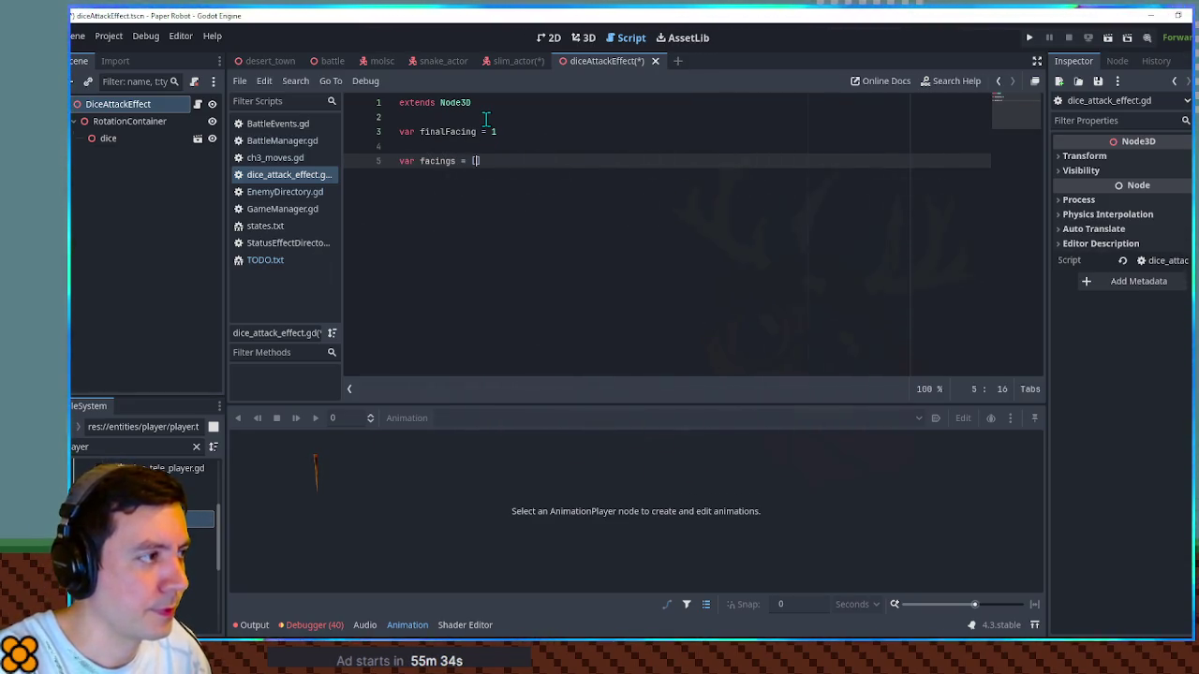
pyautogui.press('Return')
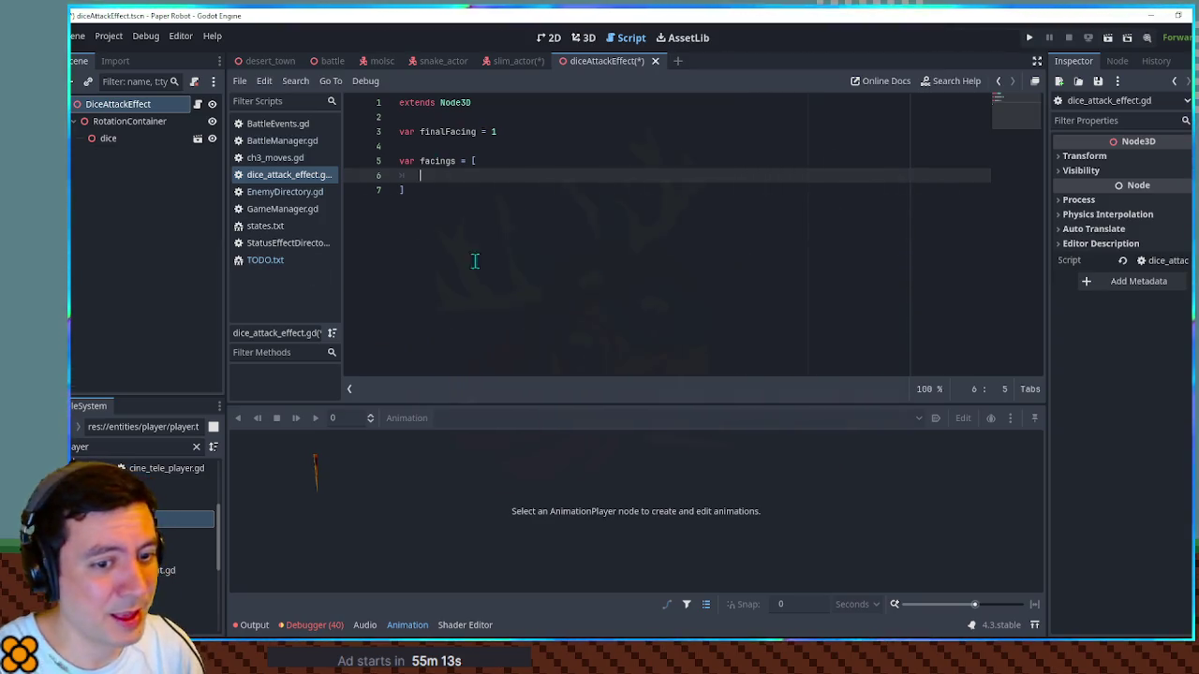
pyautogui.click(408, 625)
pyautogui.write('Vector')
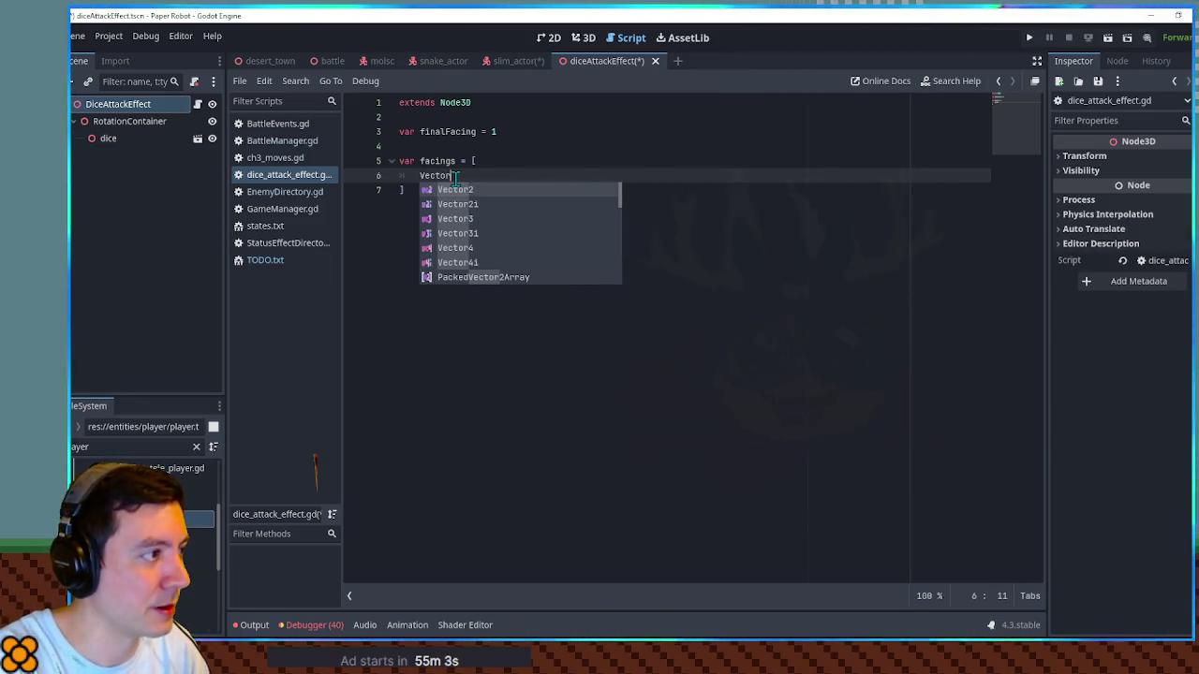
pyautogui.write('3')
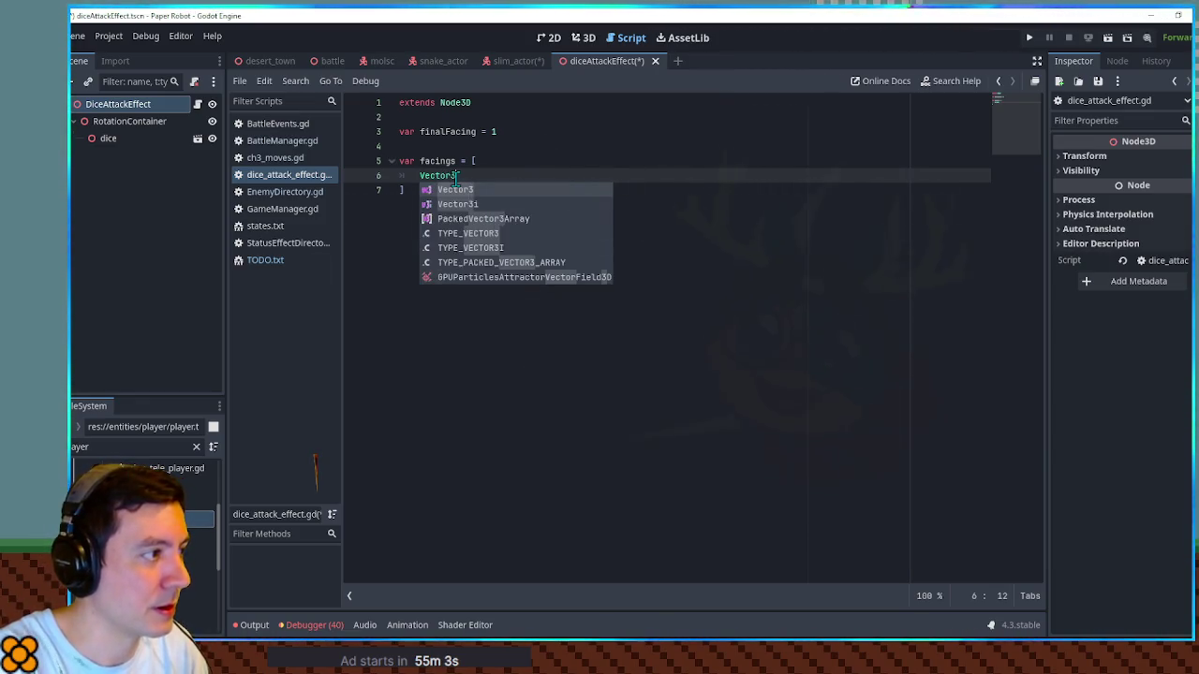
pyautogui.press('Return')
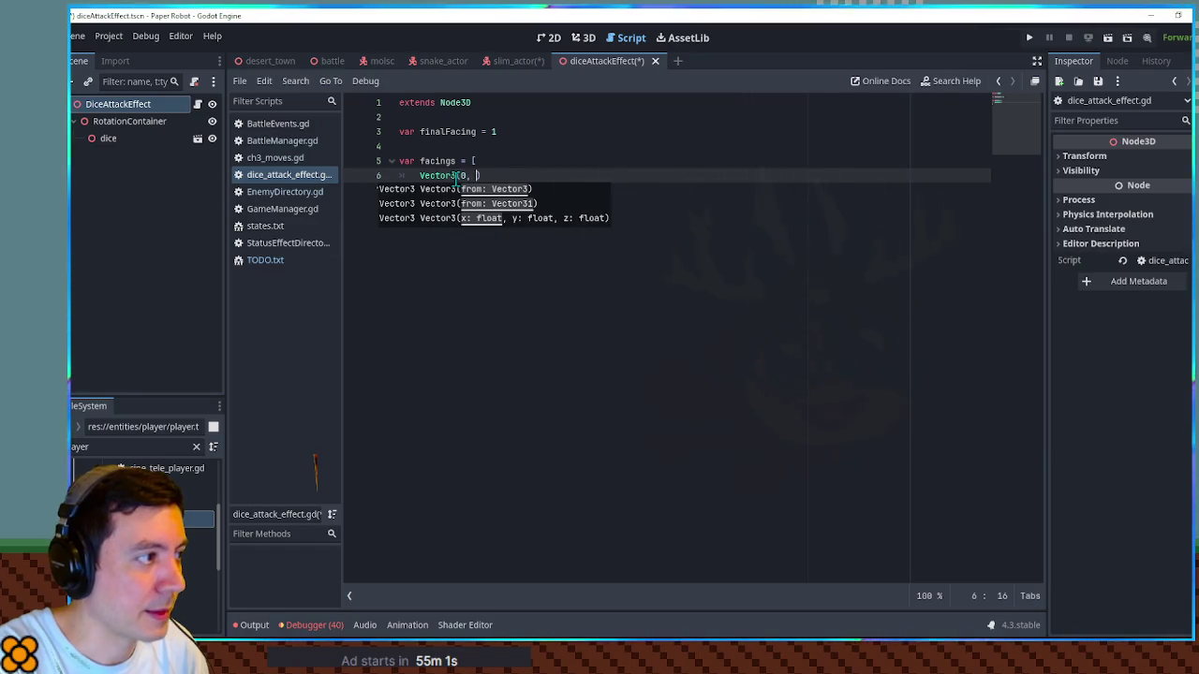
pyautogui.write('0, 0')
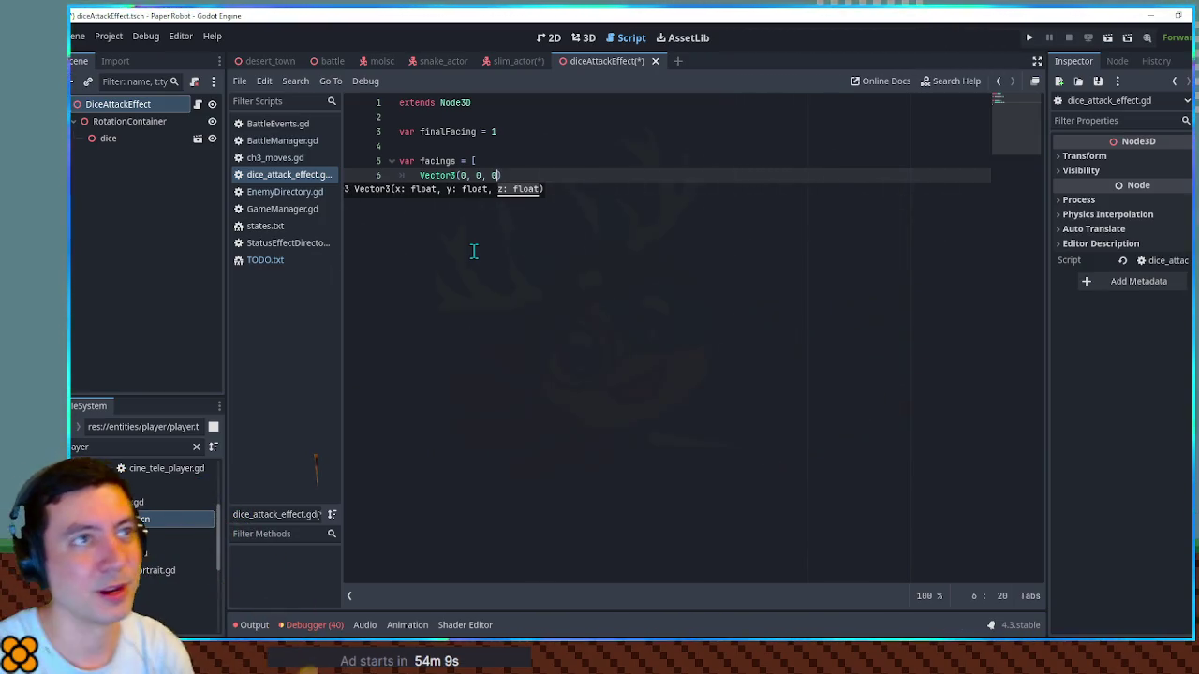
pyautogui.click(542, 175)
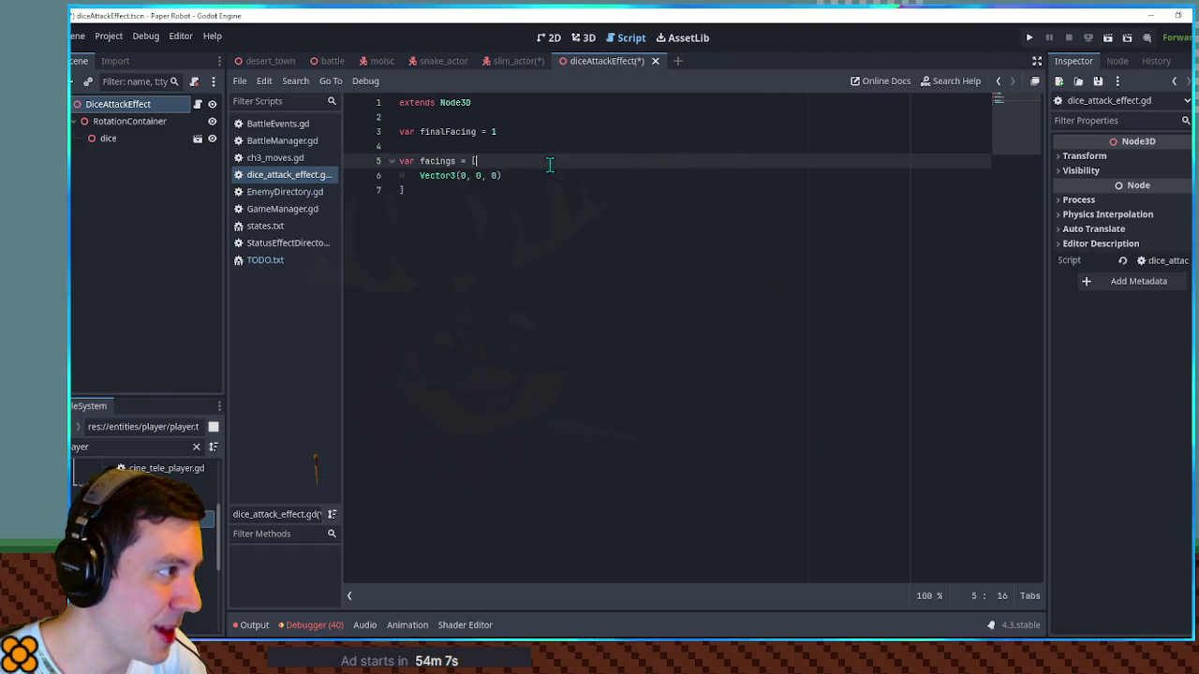
pyautogui.write(',')
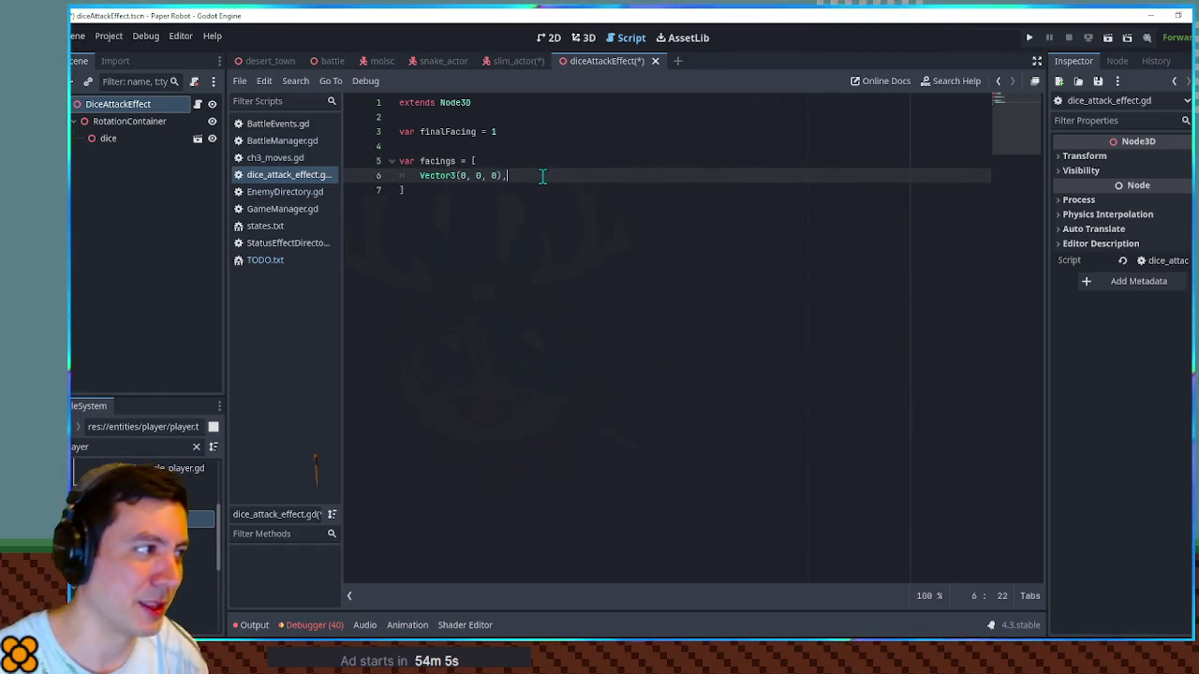
pyautogui.hotkey('ctrl', 'shift', 'd')
pyautogui.hotkey('ctrl', 'shift', 'd')
pyautogui.hotkey('ctrl', 'shift', 'd')
pyautogui.hotkey('ctrl', 'shift', 'd')
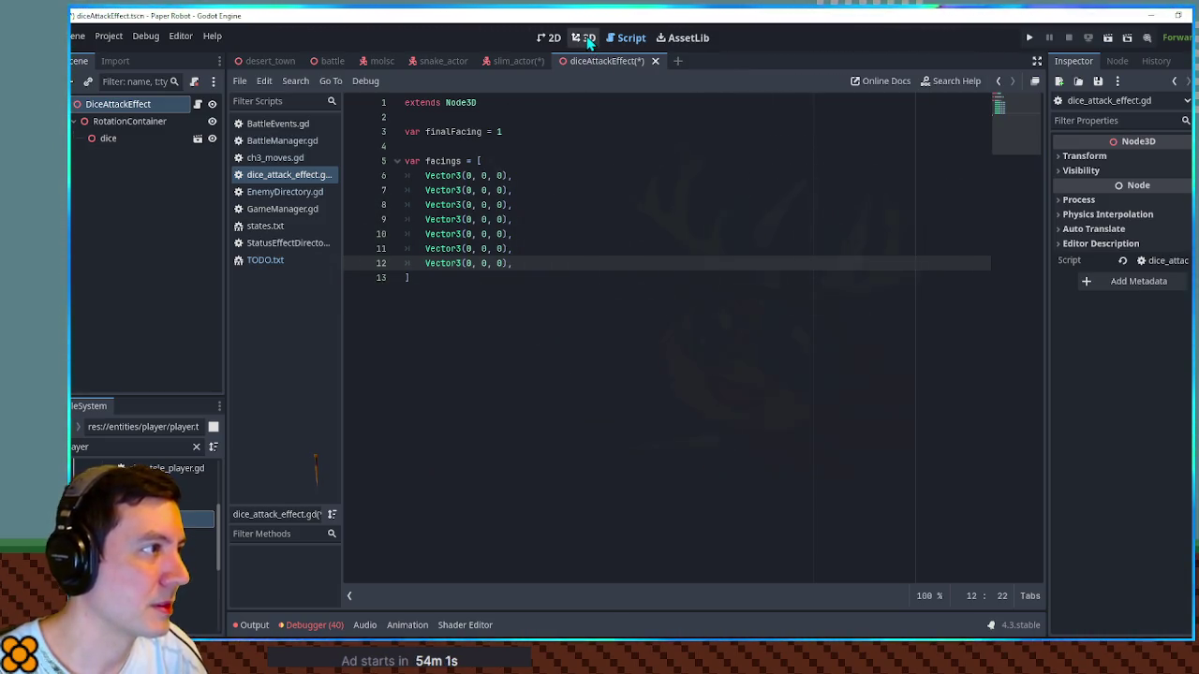
# Step: Rename the facings array to facingRotations
pyautogui.doubleClick(432, 161)
pyautogui.press('End')
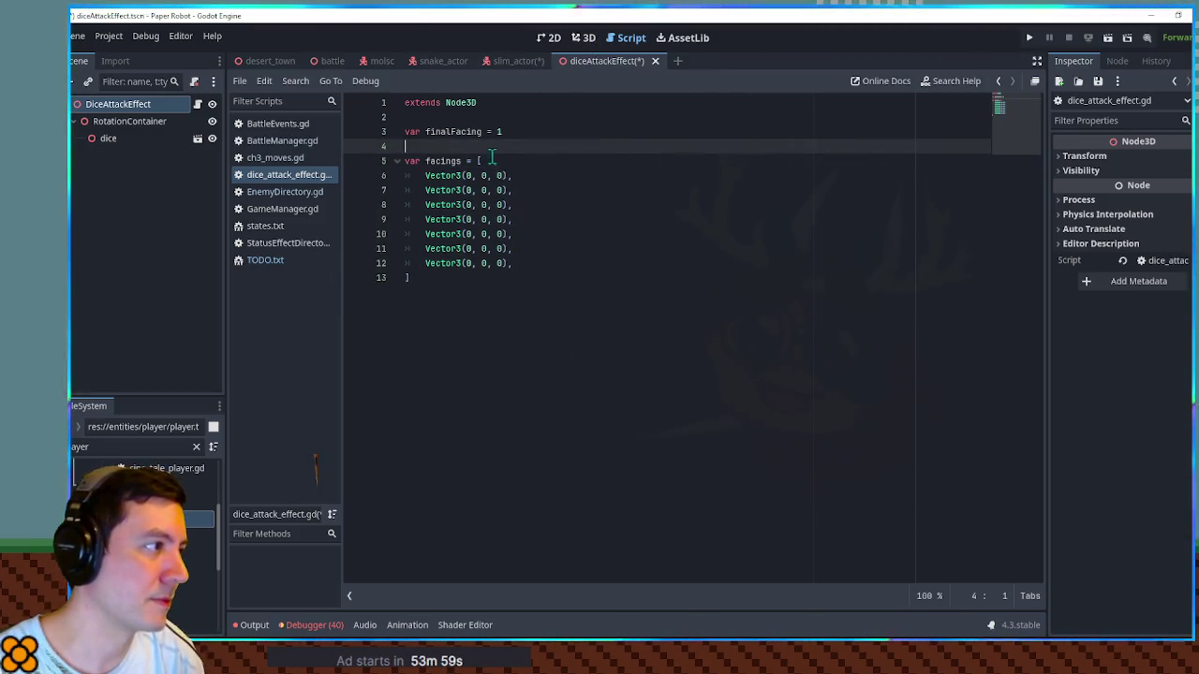
pyautogui.click(456, 160)
pyautogui.write('Rotation')
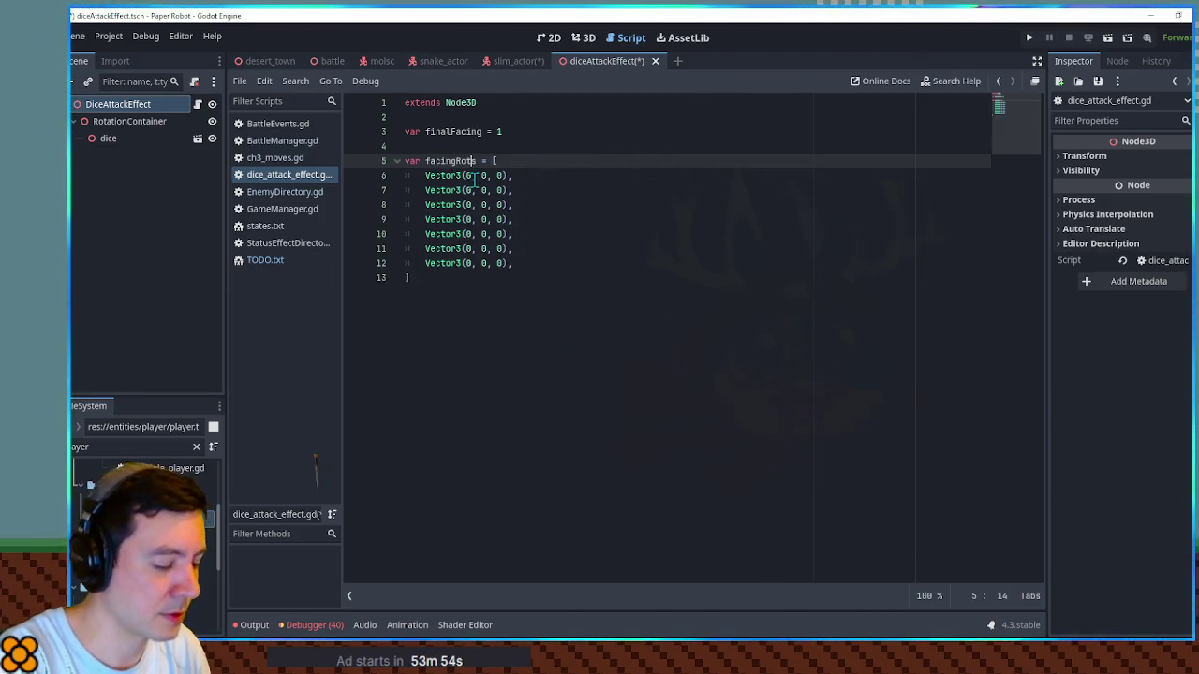
# Step: Rotate the dice 90° on X in the Inspector
pyautogui.click(577, 39)
pyautogui.scroll(5, 503, 278)
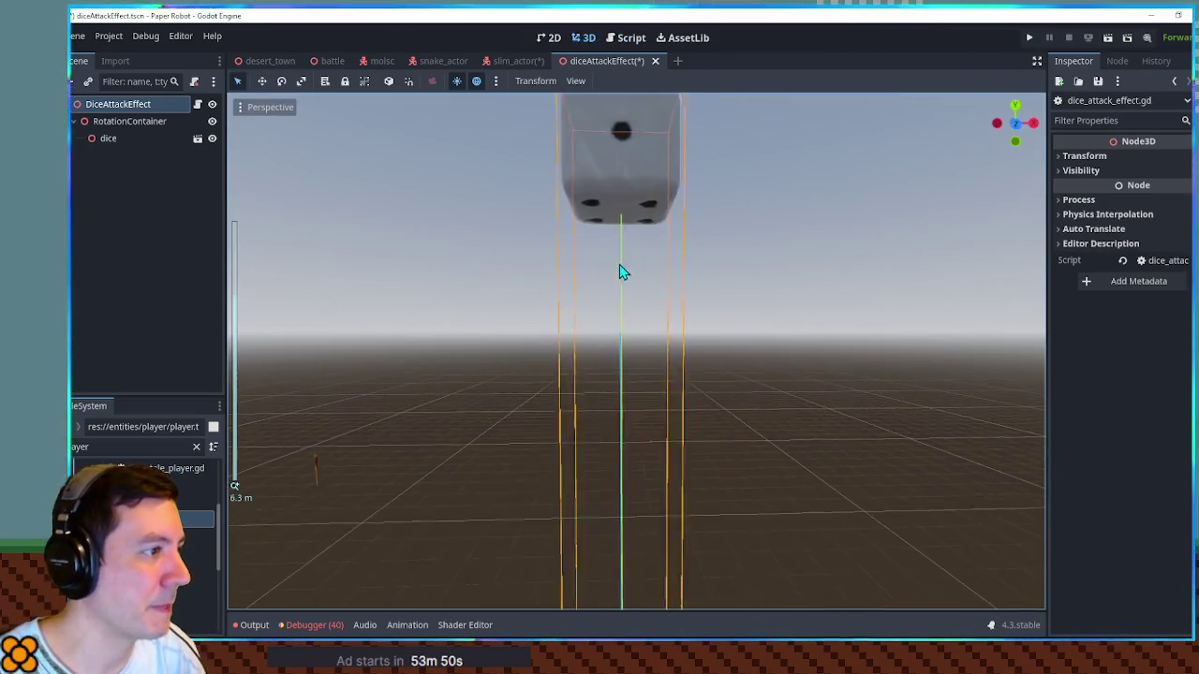
pyautogui.scroll(-3, 620, 272)
pyautogui.click(140, 140)
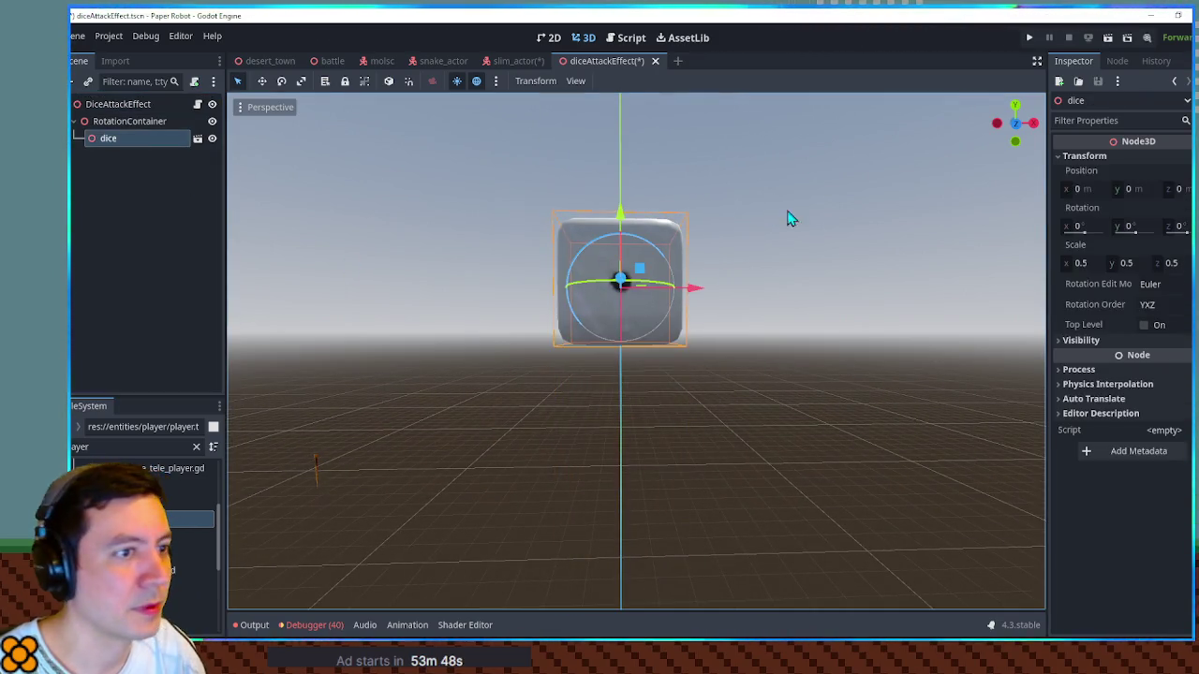
pyautogui.click(1082, 225)
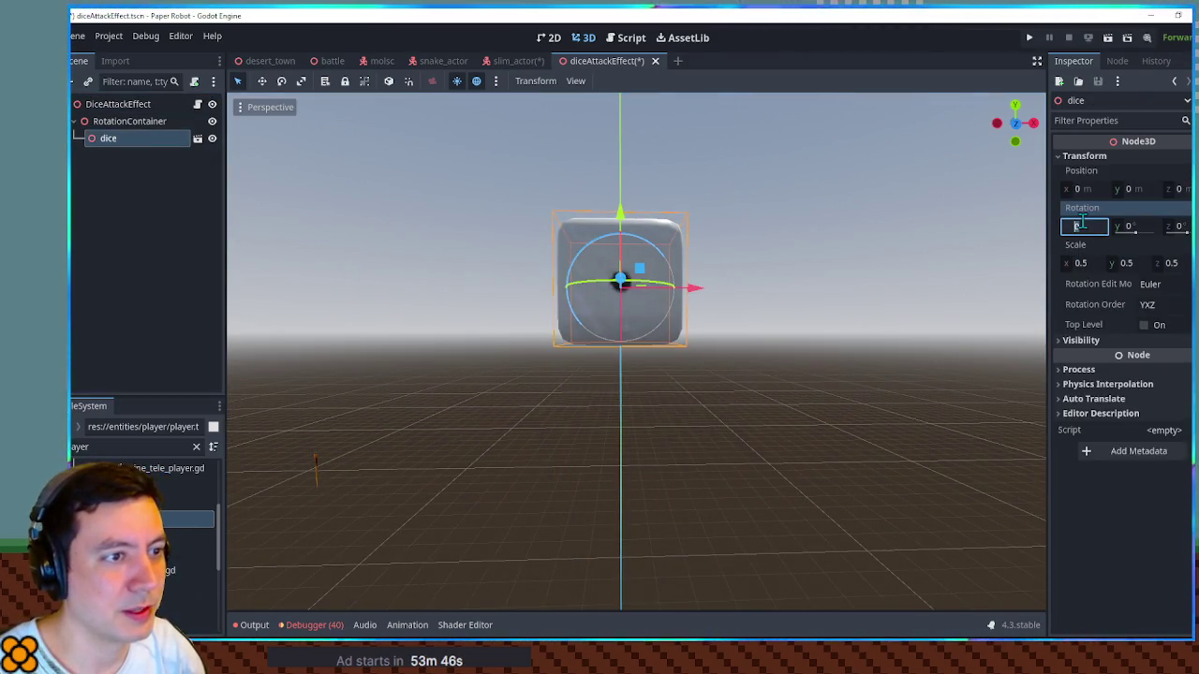
pyautogui.write('90')
pyautogui.press('Return')
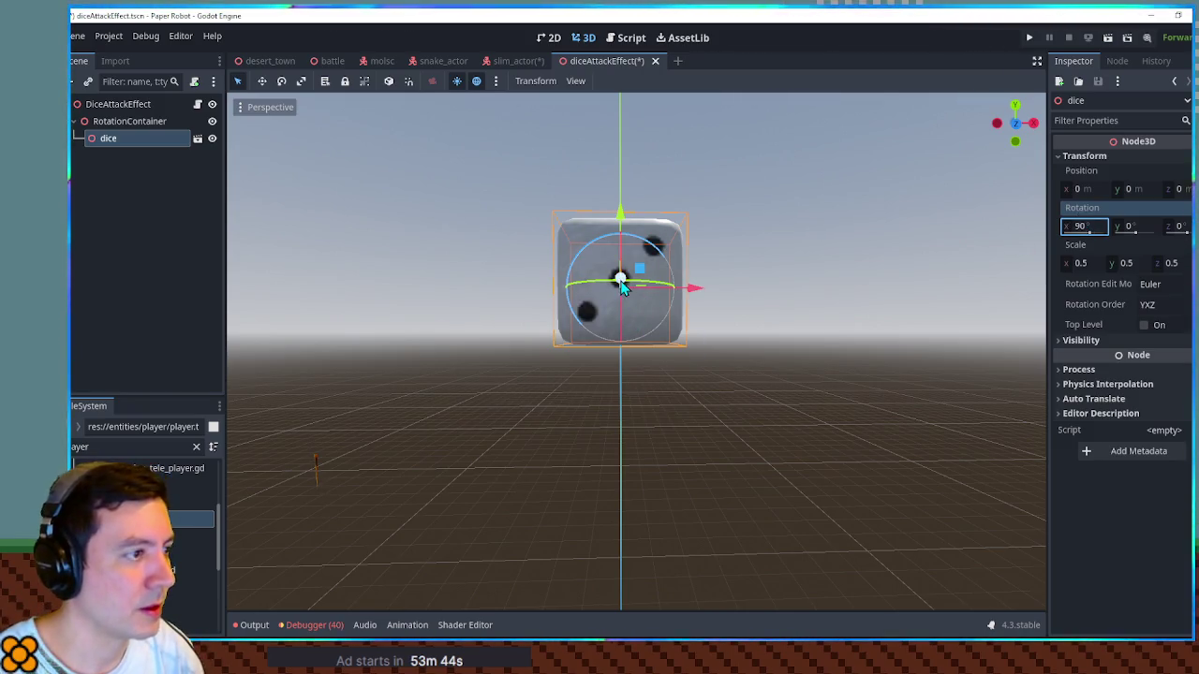
# Step: Comment the first array entry and change line 9's first value to PI/2
pyautogui.click(627, 40)
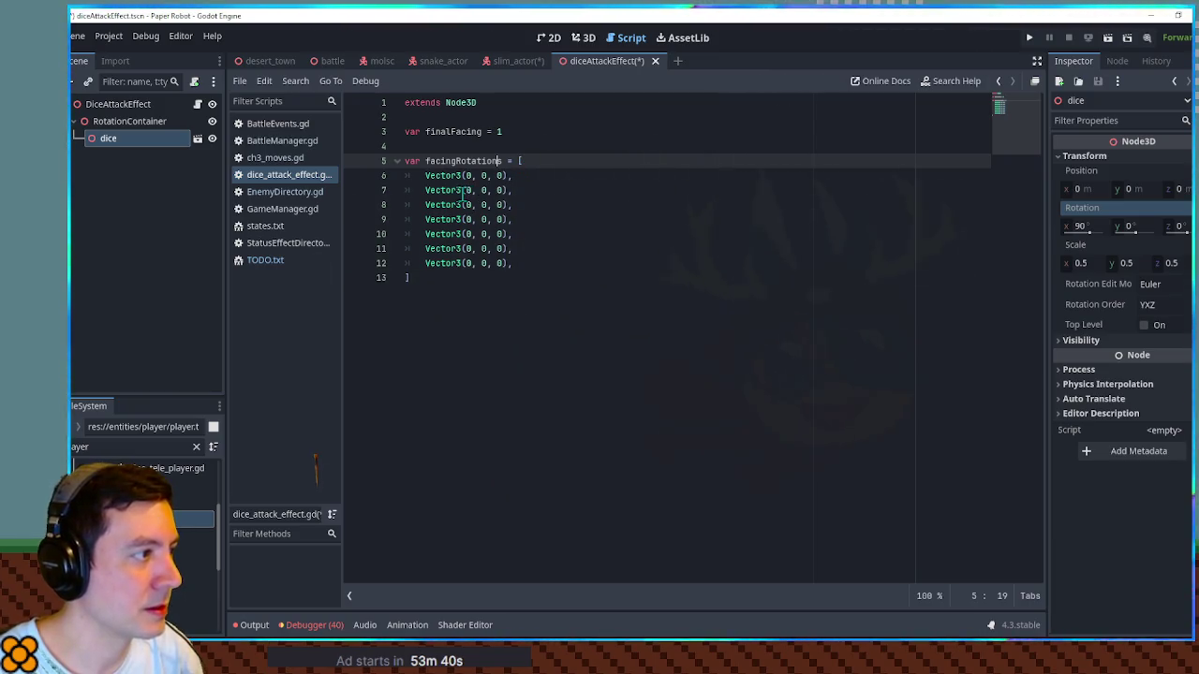
pyautogui.click(525, 176)
pyautogui.write('#')
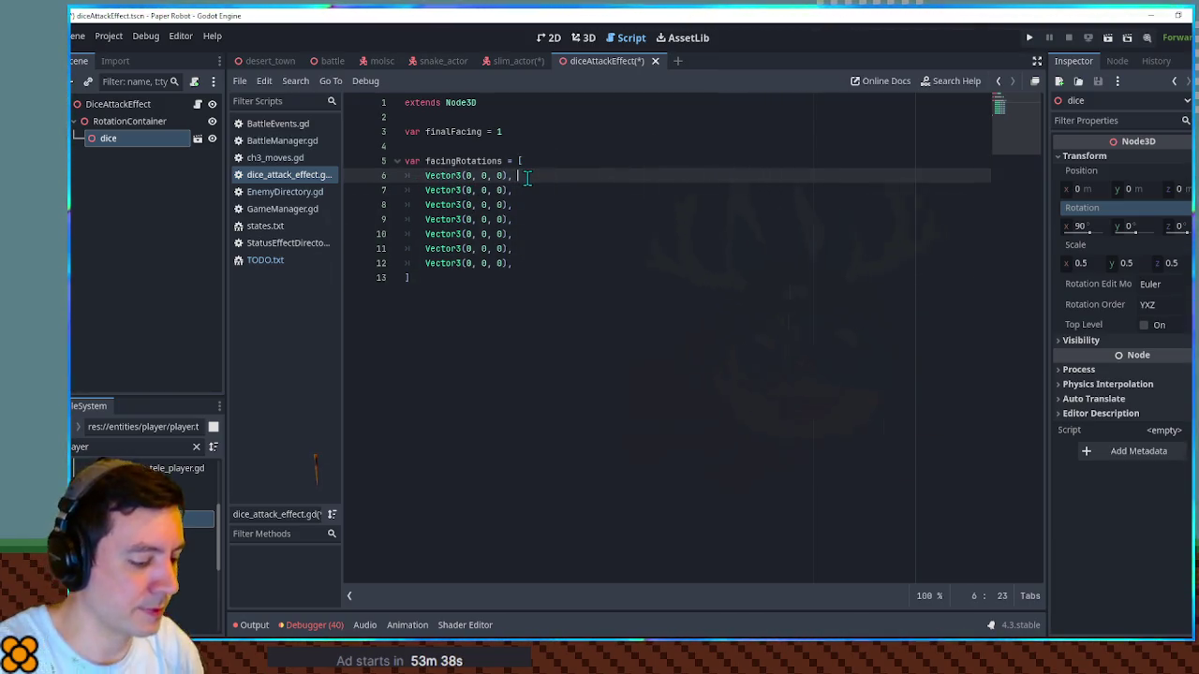
pyautogui.write(' 1/4')
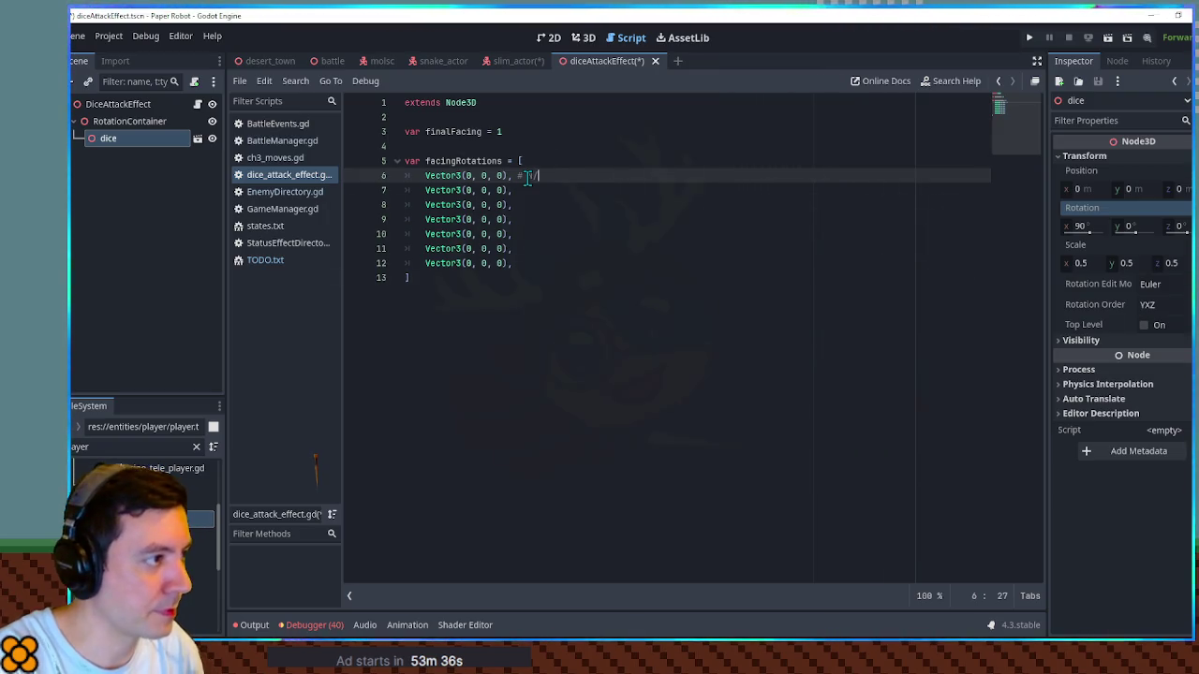
pyautogui.click(467, 219)
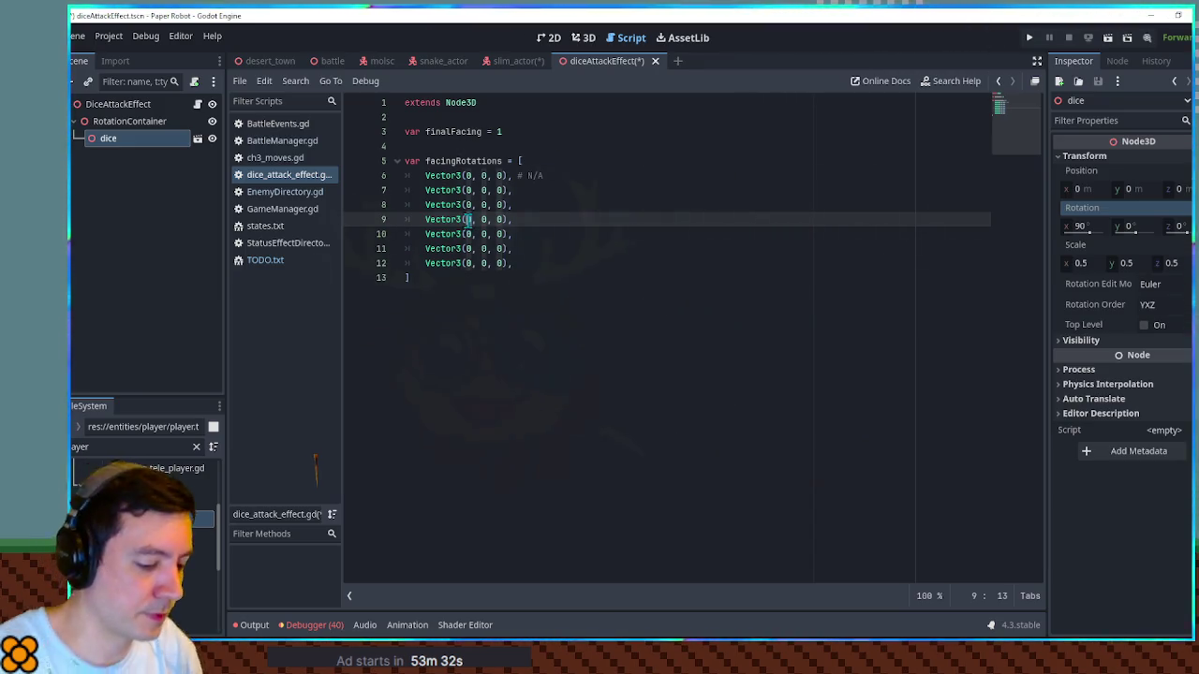
pyautogui.press('Delete')
pyautogui.write('PI/2')
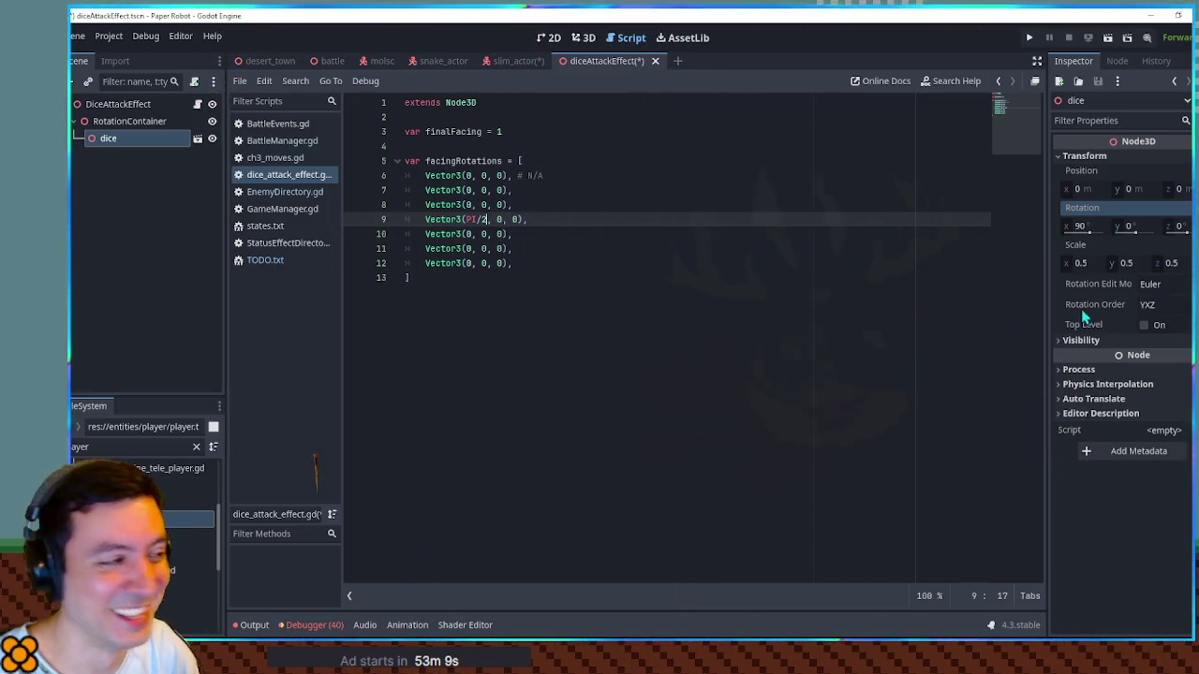
# Step: Set the X values on lines 9–11 to PI/2.0, -PI/2.0 and PI
pyautogui.click(580, 38)
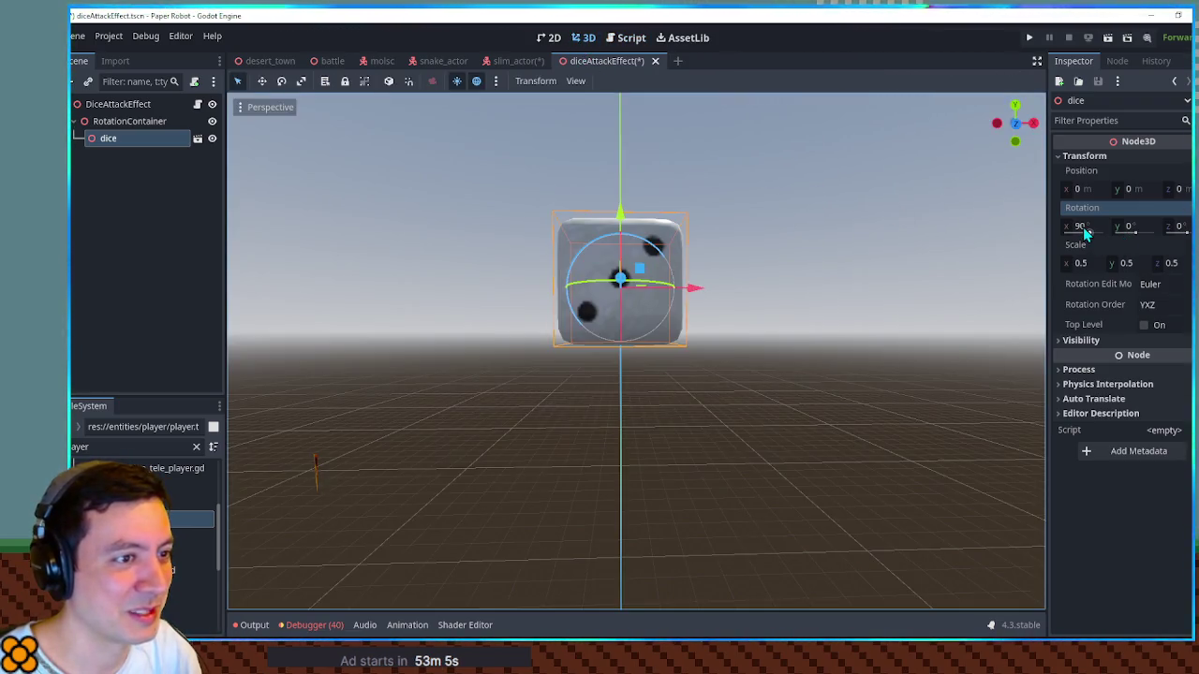
pyautogui.click(633, 39)
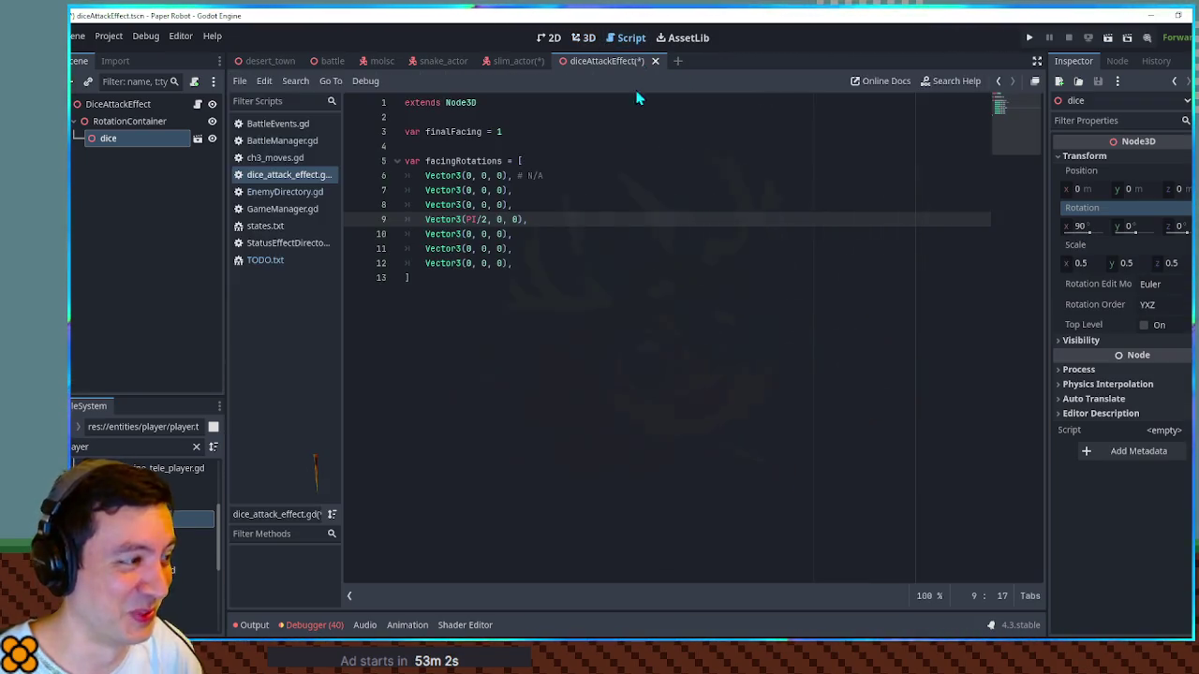
pyautogui.doubleClick(470, 219)
pyautogui.hotkey('ctrl', 'c')
pyautogui.doubleClick(468, 248)
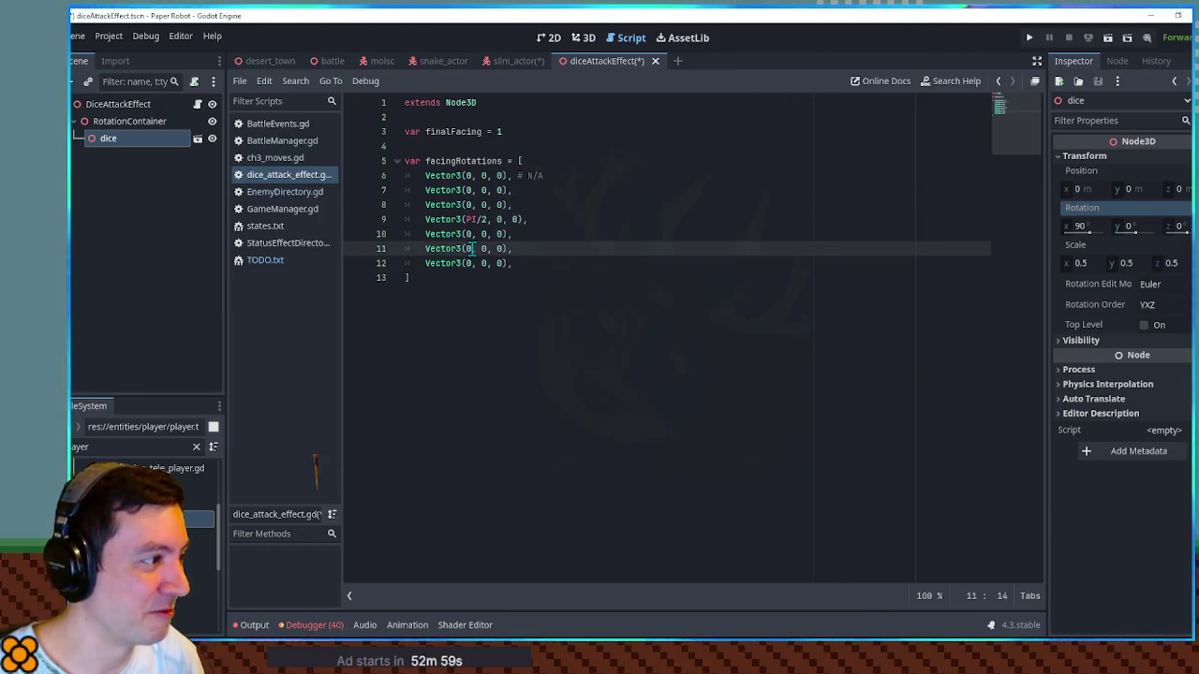
pyautogui.hotkey('ctrl', 'v')
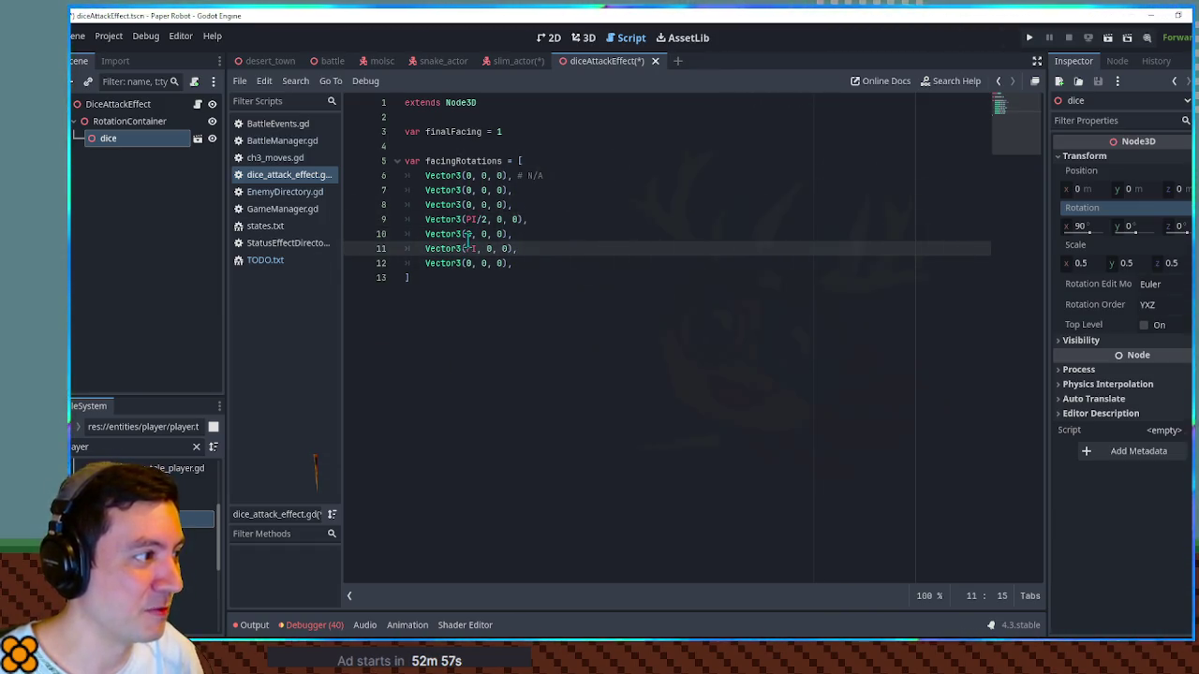
pyautogui.doubleClick(468, 234)
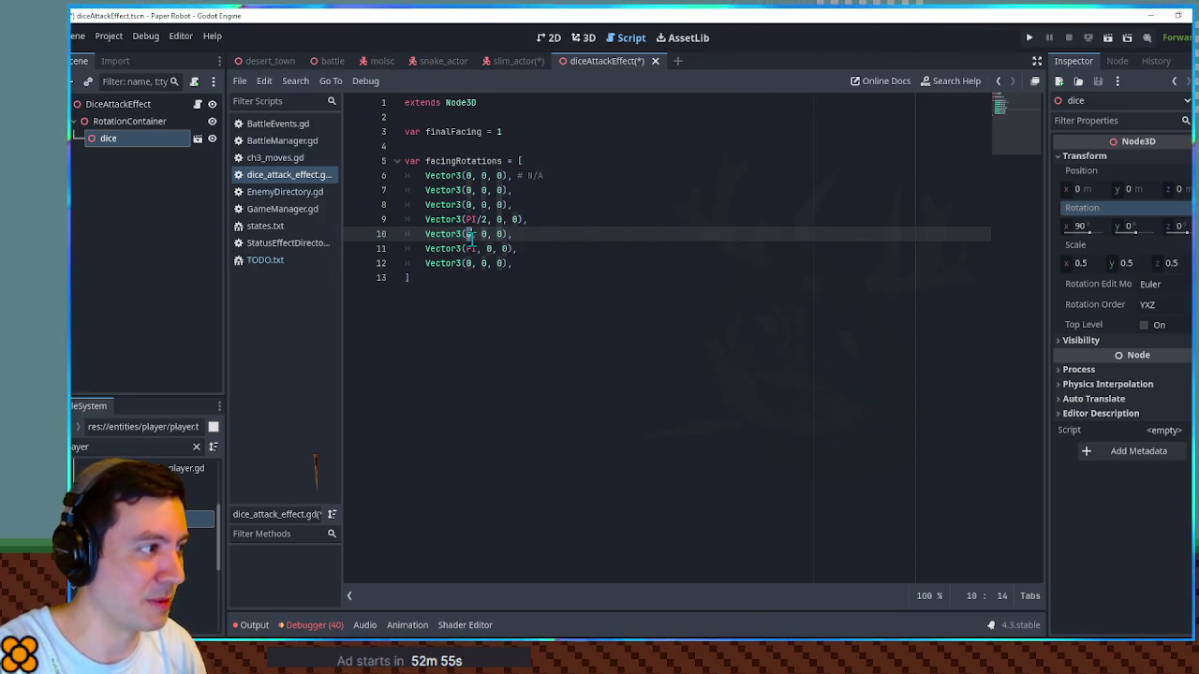
pyautogui.write('-PI')
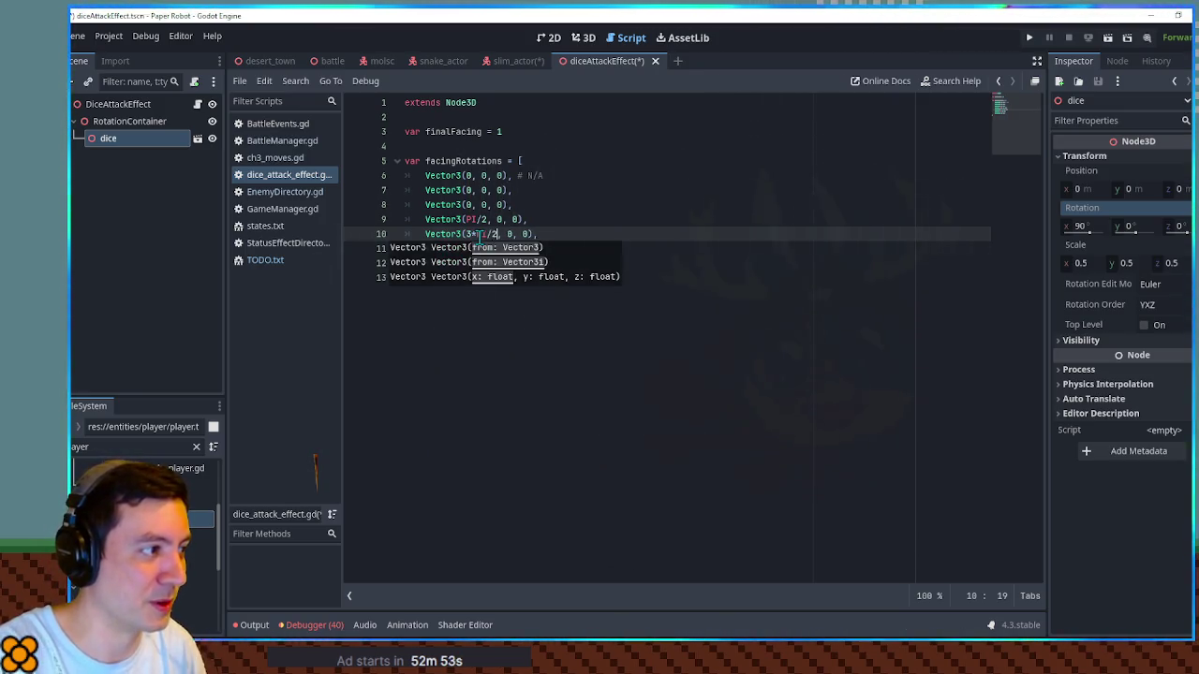
pyautogui.write('/2')
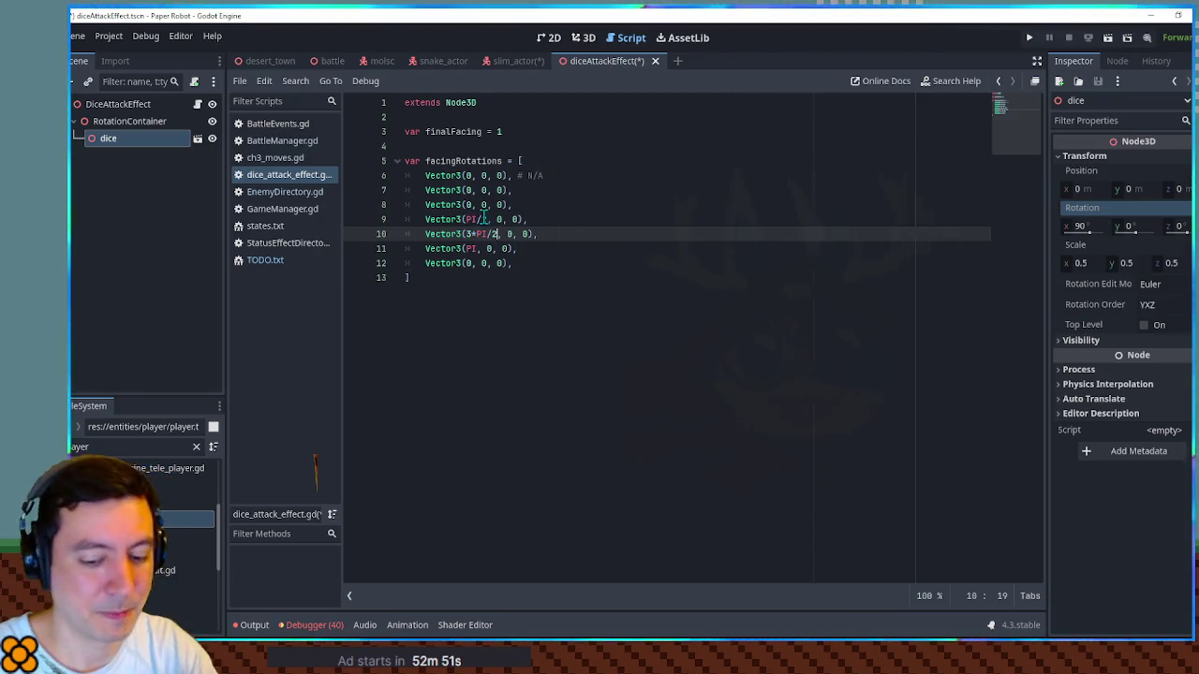
pyautogui.write('.0')
pyautogui.click(487, 219)
pyautogui.write('.0')
pyautogui.click(541, 222)
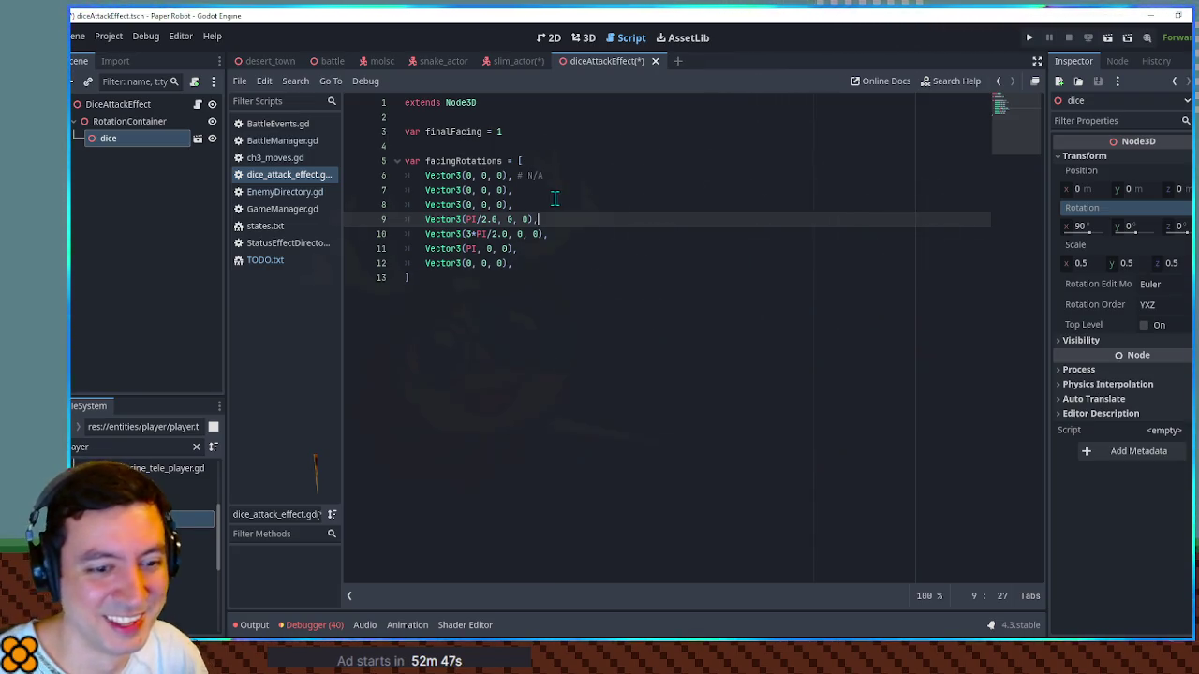
# Step: Reset the dice's X rotation to 0 and rotate it 90° on Y
pyautogui.click(581, 38)
pyautogui.click(1087, 226)
pyautogui.write('0')
pyautogui.press('Return')
pyautogui.click(1134, 226)
pyautogui.write('90')
pyautogui.press('Return')
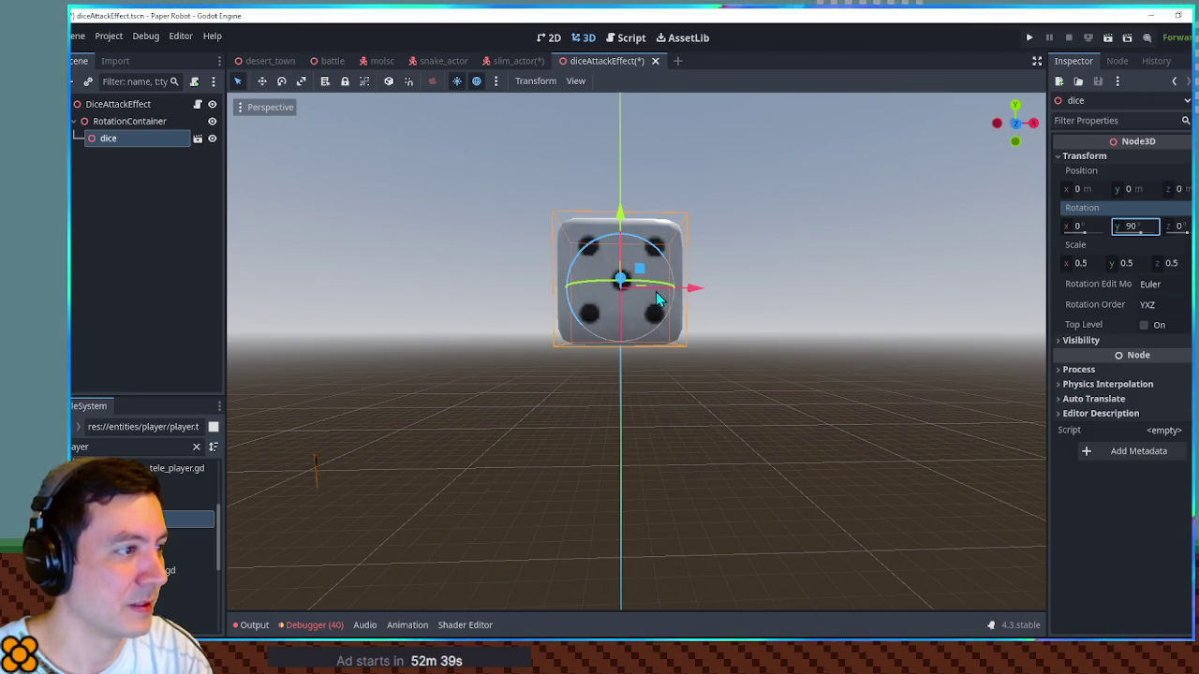
pyautogui.click(623, 38)
pyautogui.moveTo(465, 219); pyautogui.dragTo(497, 219)
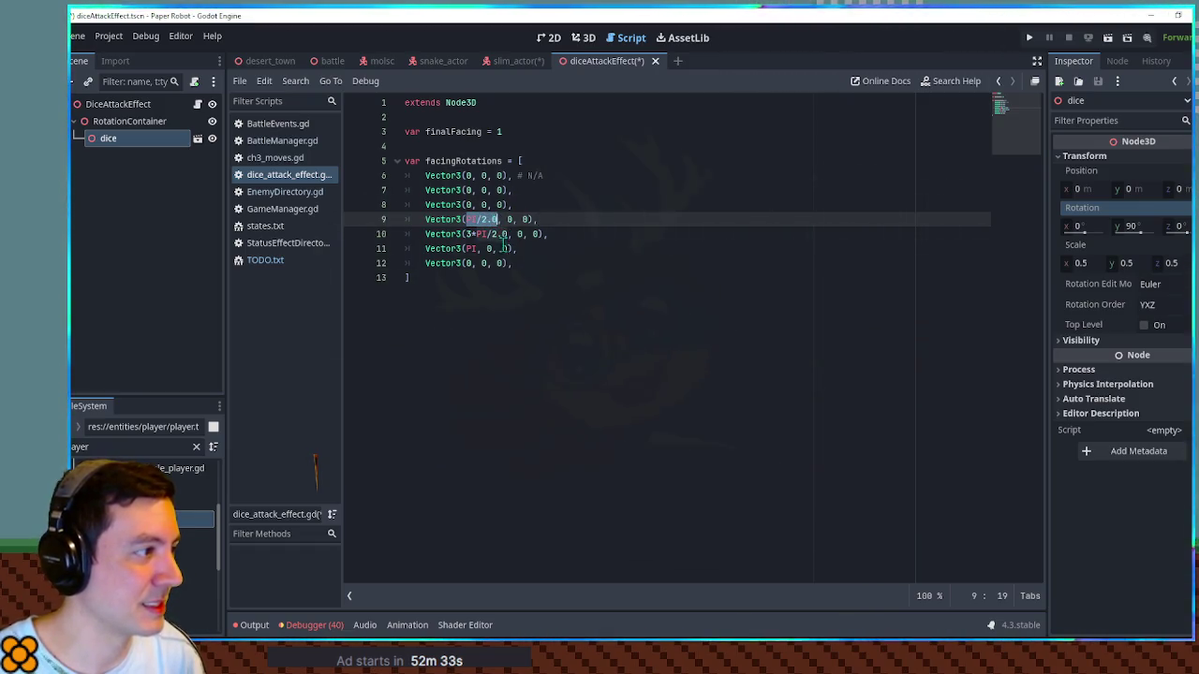
pyautogui.click(584, 38)
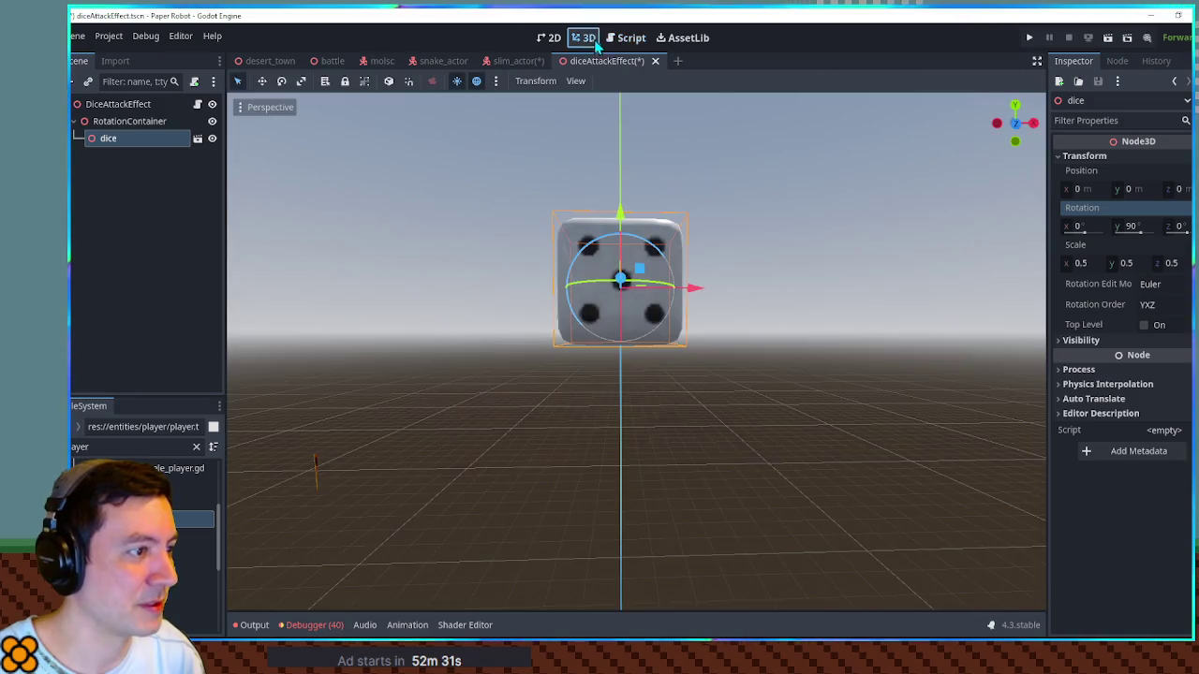
# Step: Orbit around the dice to inspect its current orientation
pyautogui.moveTo(781, 272)
pyautogui.mouseDown()
pyautogui.moveTo(701, 327)
pyautogui.moveTo(719, 320)
pyautogui.moveTo(675, 328)
pyautogui.mouseUp()
pyautogui.click(1084, 226)
pyautogui.write('90')
pyautogui.press('Escape')
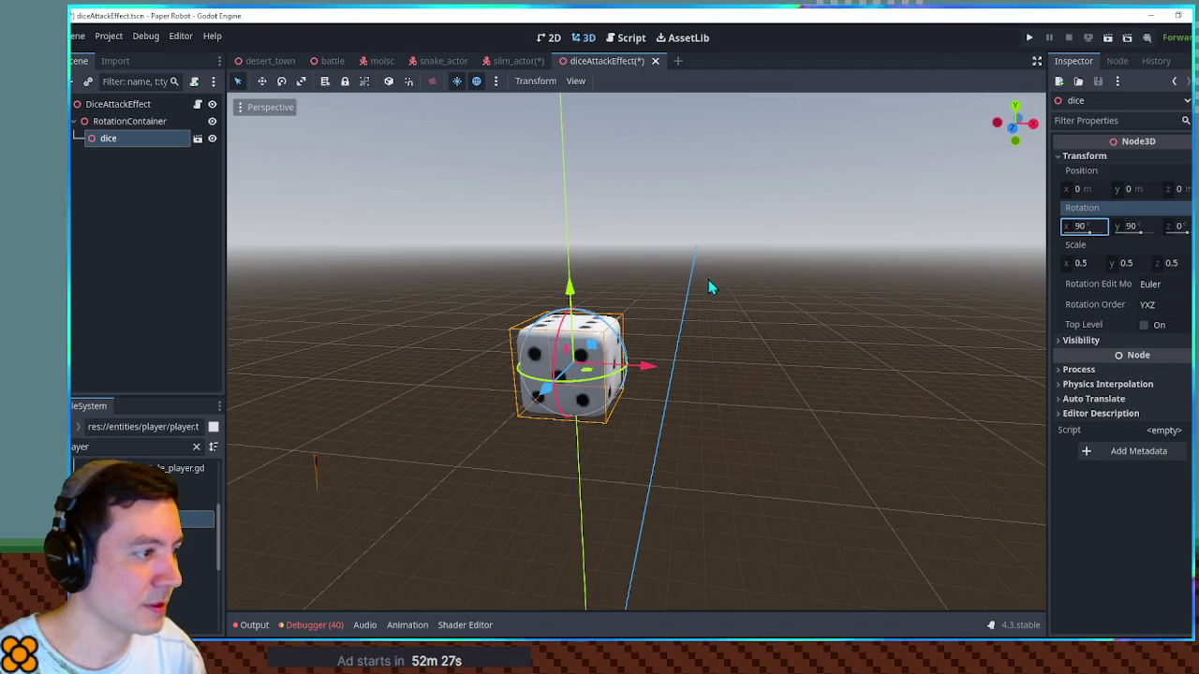
pyautogui.moveTo(814, 290)
pyautogui.mouseDown()
pyautogui.moveTo(693, 319)
pyautogui.moveTo(777, 309)
pyautogui.moveTo(736, 241)
pyautogui.moveTo(415, 334)
pyautogui.moveTo(437, 368)
pyautogui.moveTo(679, 286)
pyautogui.moveTo(690, 246)
pyautogui.moveTo(675, 224)
pyautogui.mouseUp()
# Step: Move the PI entry down and make line 11 read Vector3(0, PI/2.0, 0)
pyautogui.click(630, 38)
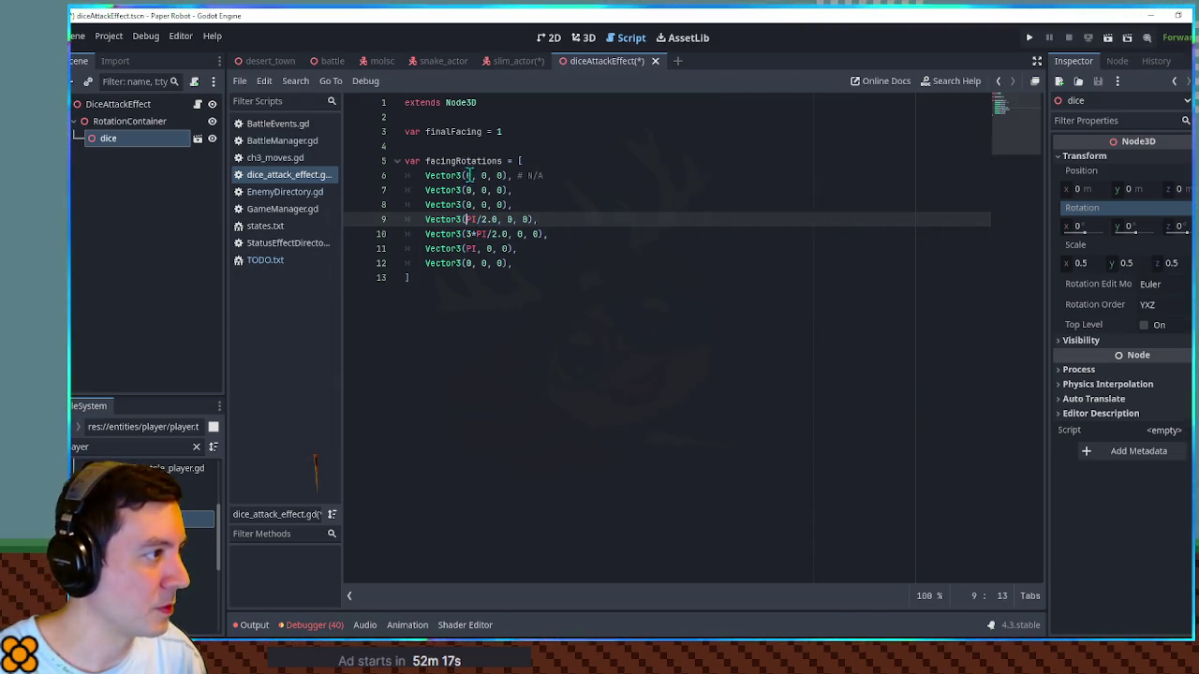
pyautogui.moveTo(463, 191)
pyautogui.mouseDown()
pyautogui.moveTo(514, 190)
pyautogui.moveTo(539, 219)
pyautogui.mouseUp()
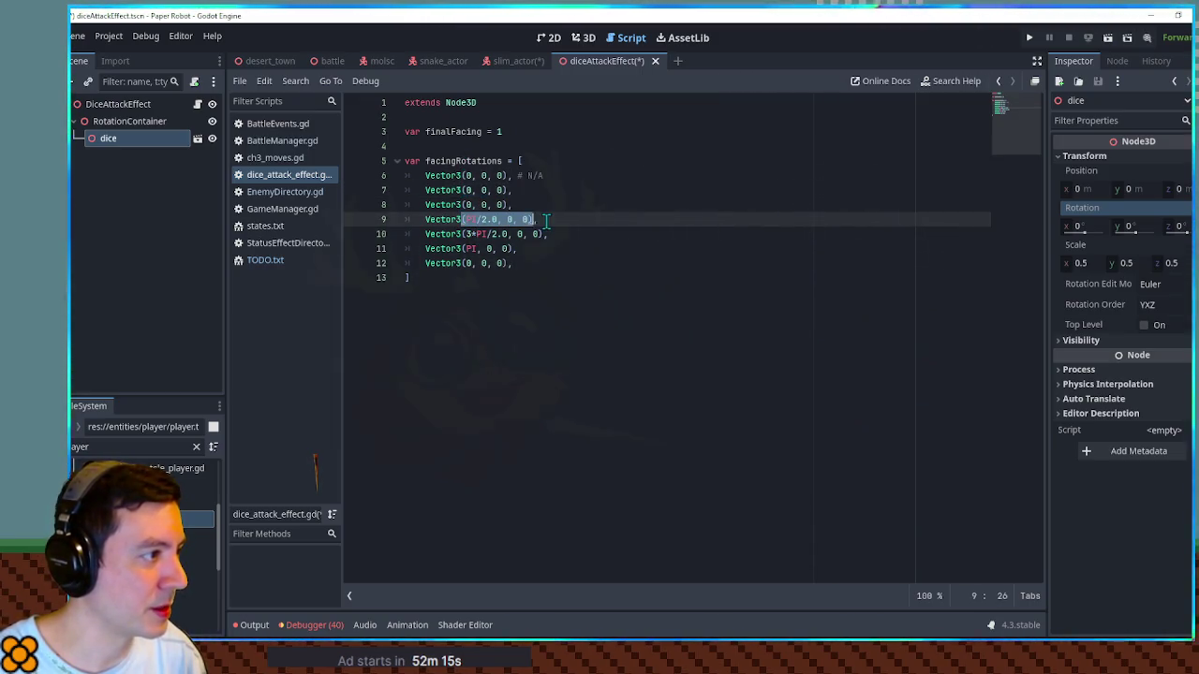
pyautogui.moveTo(465, 249)
pyautogui.mouseDown()
pyautogui.moveTo(511, 248)
pyautogui.moveTo(476, 249)
pyautogui.mouseUp()
pyautogui.hotkey('alt', 'Down')
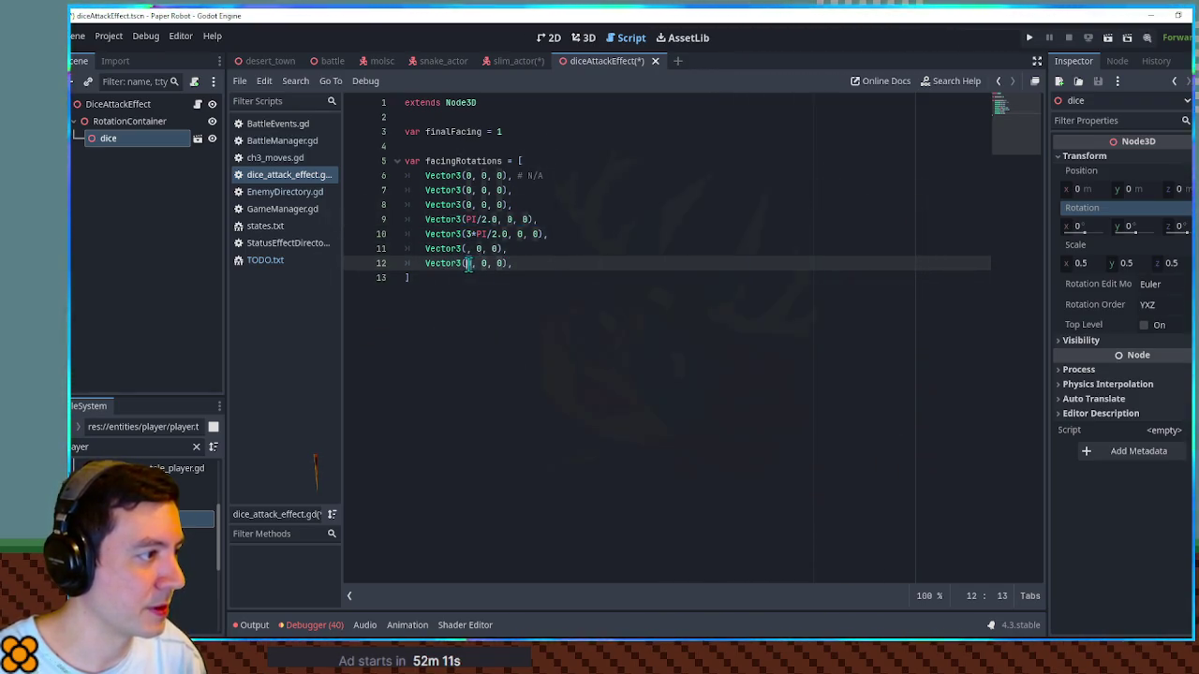
pyautogui.write('PI')
pyautogui.click(466, 249)
pyautogui.write('0')
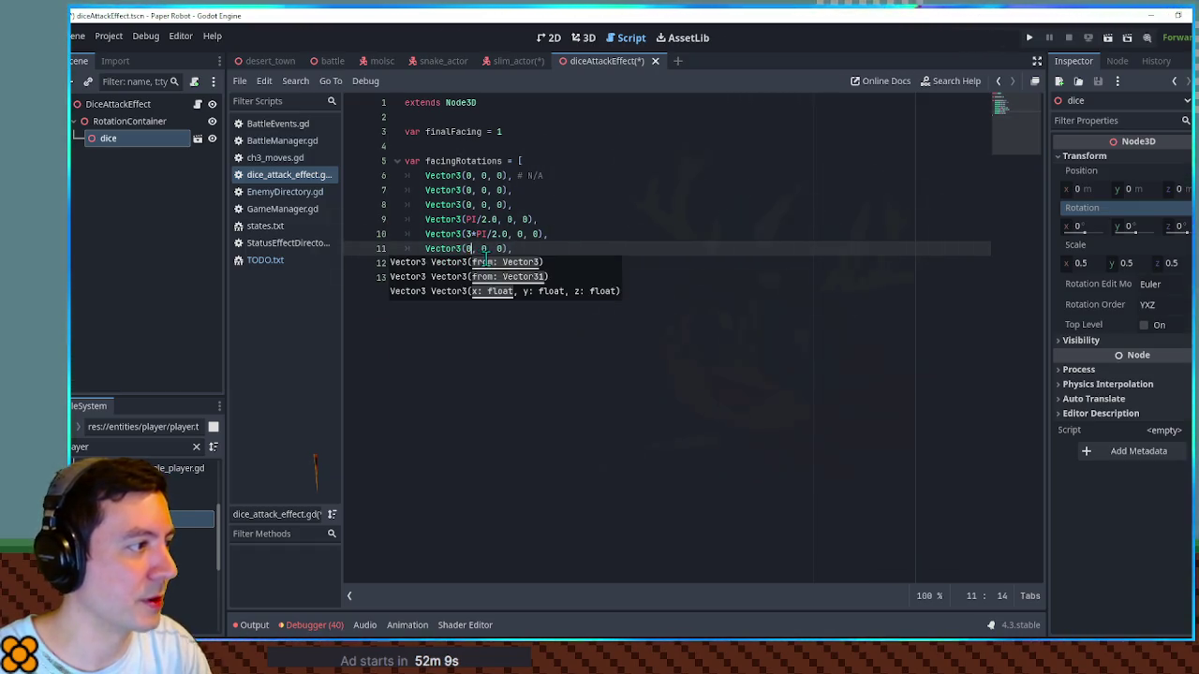
pyautogui.moveTo(477, 235); pyautogui.dragTo(506, 234)
pyautogui.hotkey('ctrl', 'c')
pyautogui.doubleClick(484, 248)
pyautogui.hotkey('ctrl', 'v')
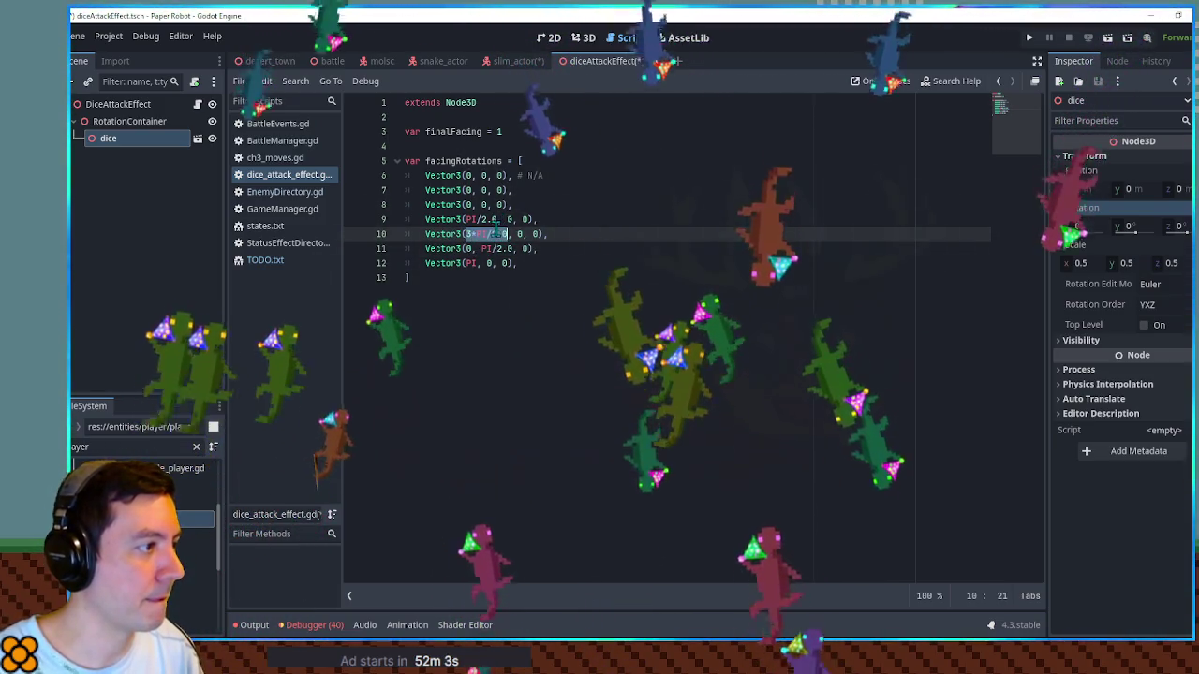
pyautogui.click(481, 248)
pyautogui.moveTo(482, 248); pyautogui.dragTo(514, 248)
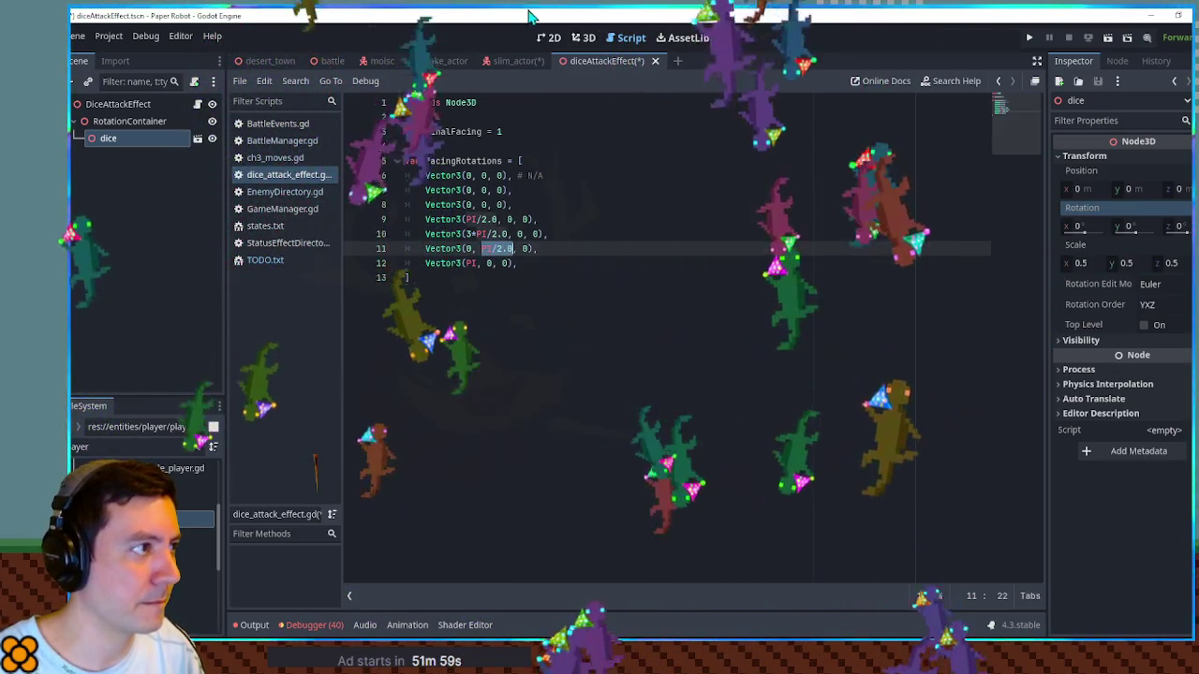
# Step: Set the dice's Y rotation to -90°
pyautogui.hotkey('ctrl', 'F2')
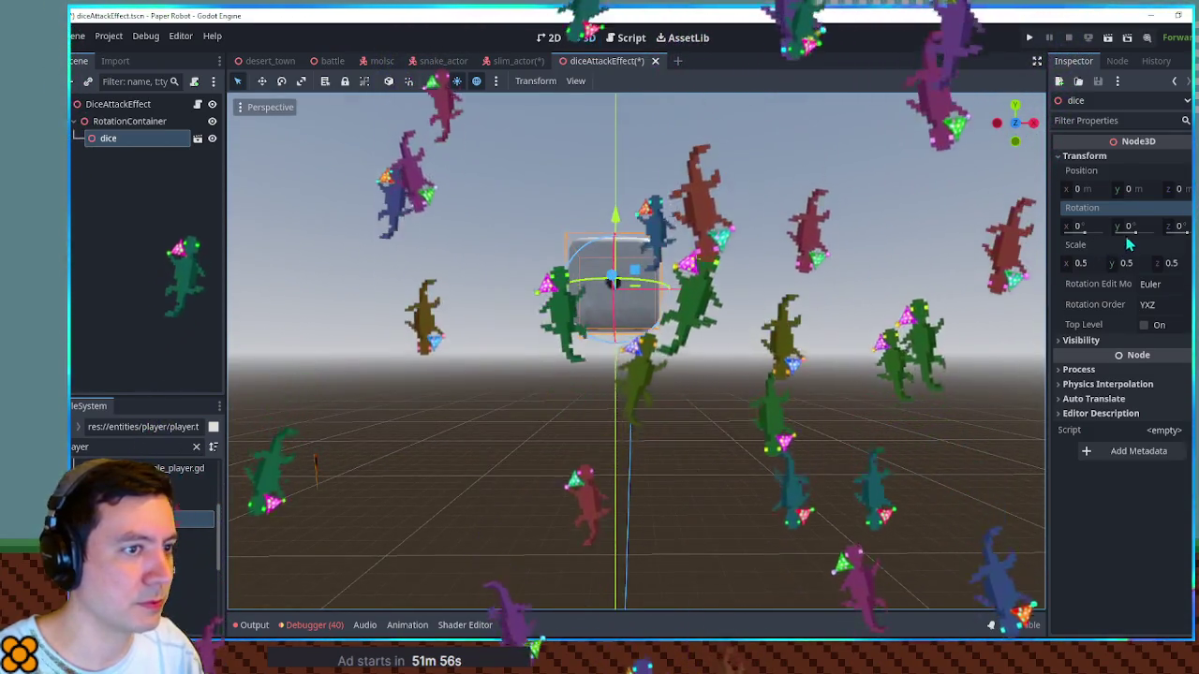
pyautogui.click(1129, 225)
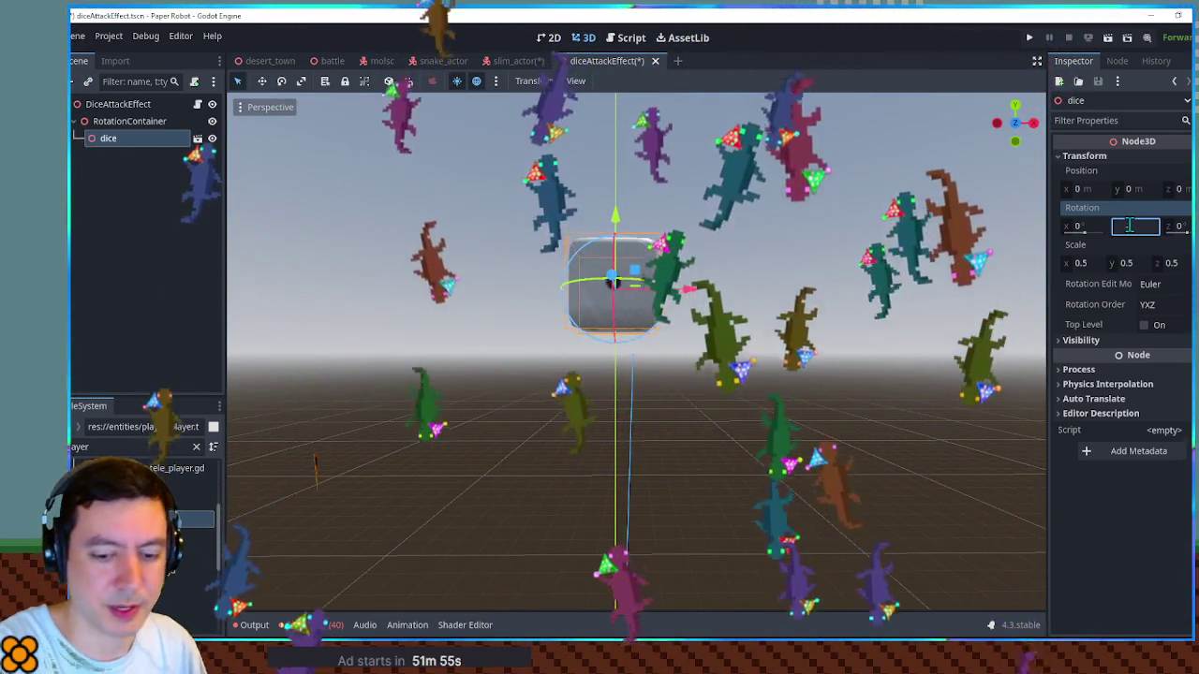
pyautogui.write('-90')
pyautogui.press('Return')
# Step: Make line 8 read Vector3(0, -PI/2.0, 0) and save the script
pyautogui.hotkey('ctrl', 'F3')
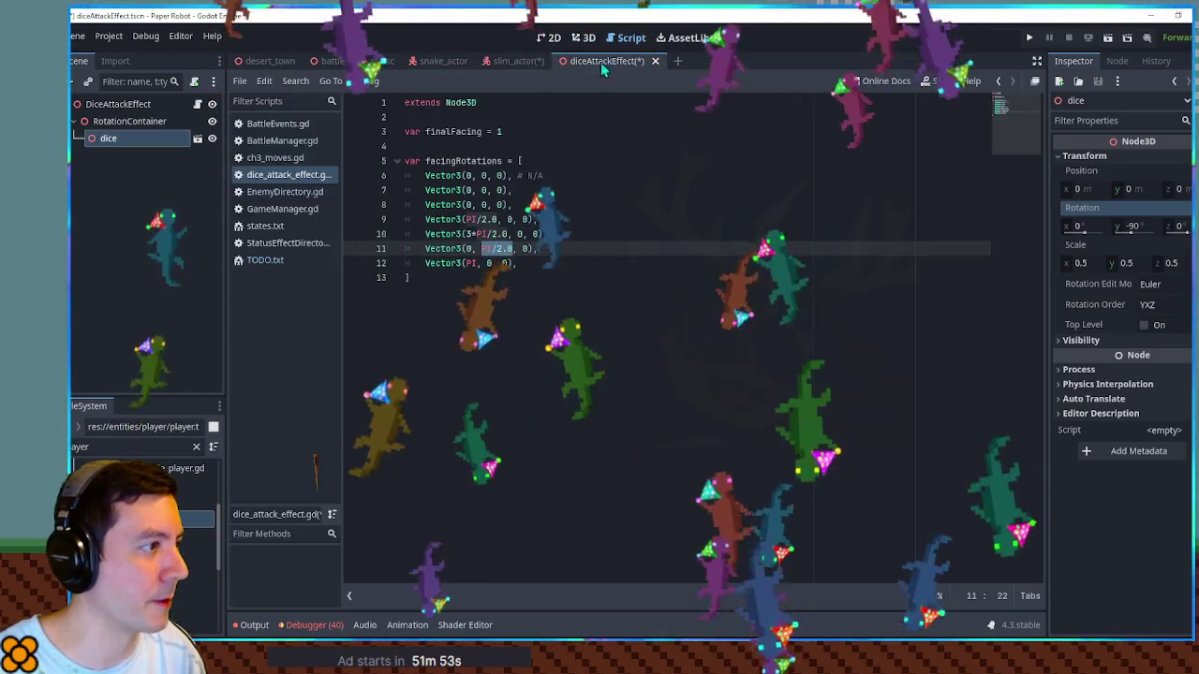
pyautogui.hotkey('ctrl', 'c')
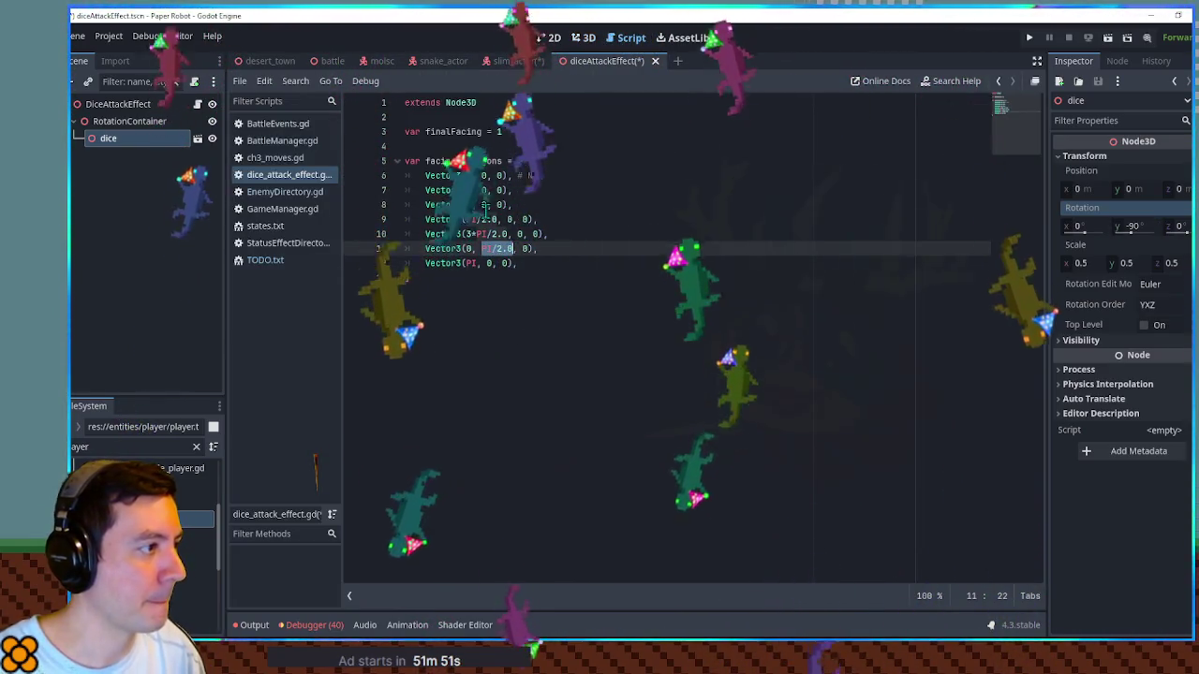
pyautogui.doubleClick(484, 204)
pyautogui.hotkey('ctrl', 'v')
pyautogui.click(481, 205)
pyautogui.write('-')
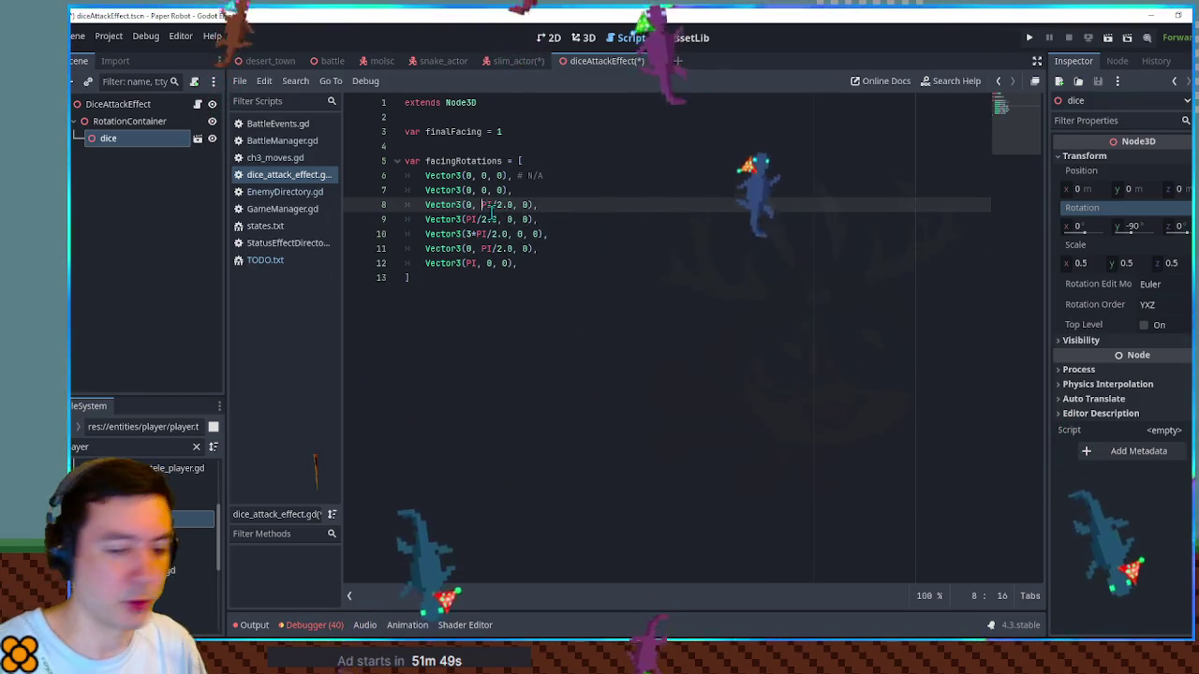
pyautogui.hotkey('ctrl', 's')
pyautogui.click(551, 278)
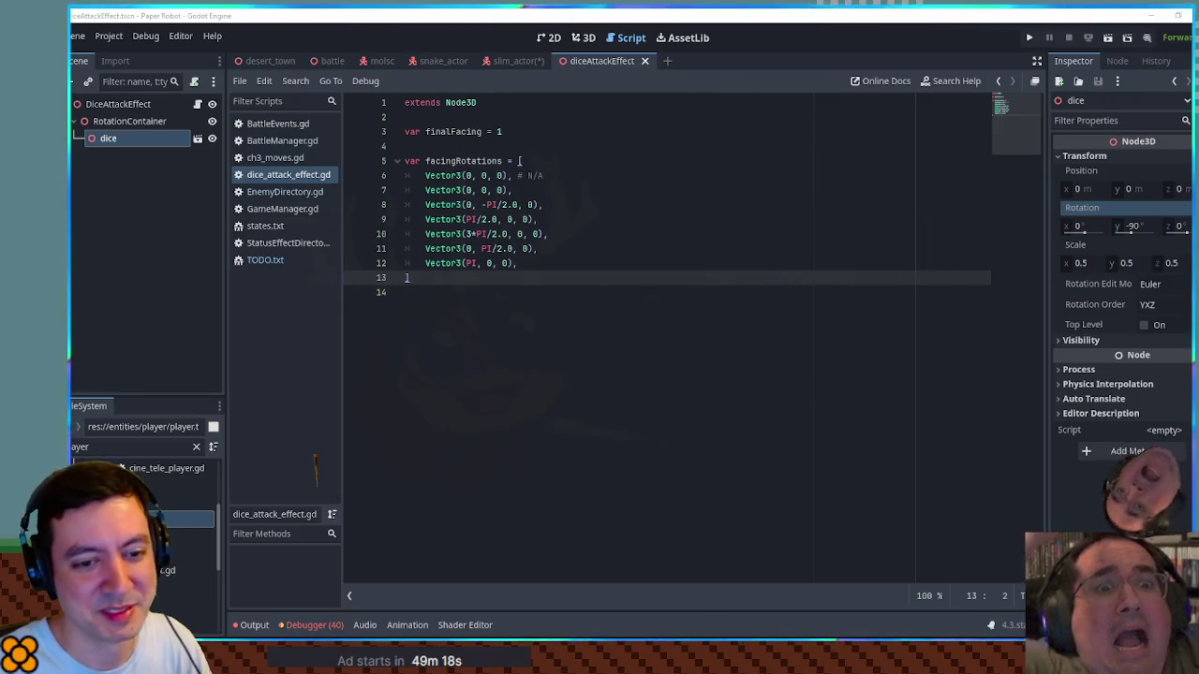
# Step: Add an empty func _ready() -> void: declaration after the facingRotations array
pyautogui.press('Return')
pyautogui.press('Return')
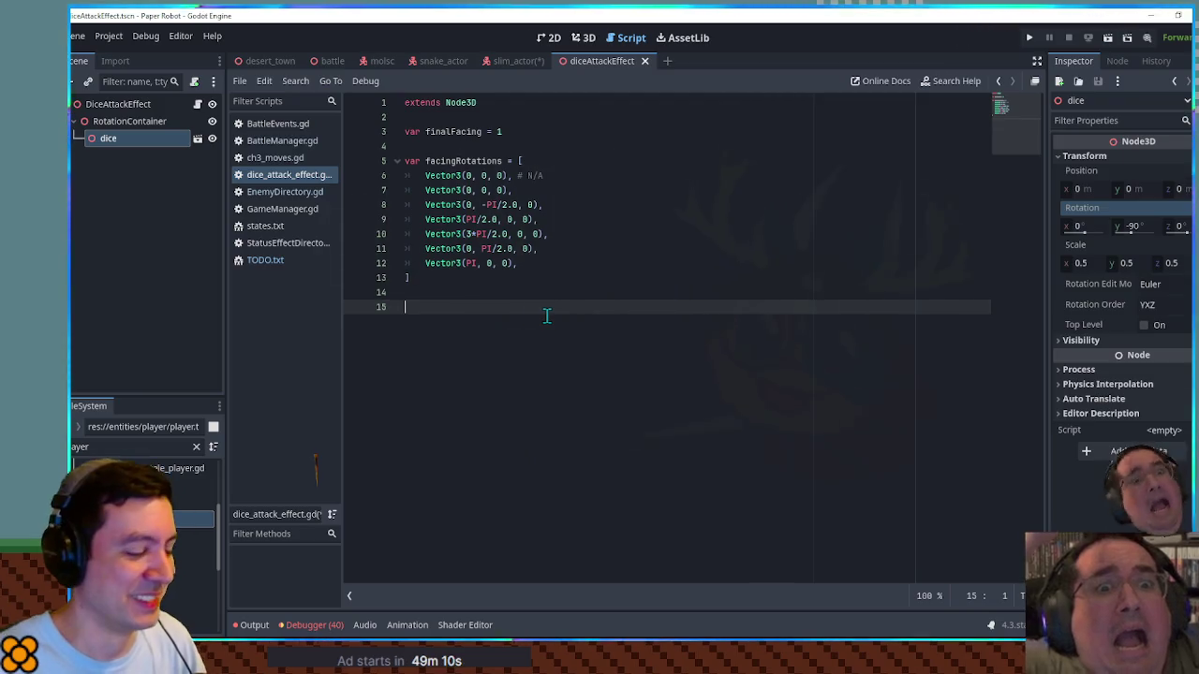
pyautogui.write('func _ready')
pyautogui.press('Return')
pyautogui.press('Return')
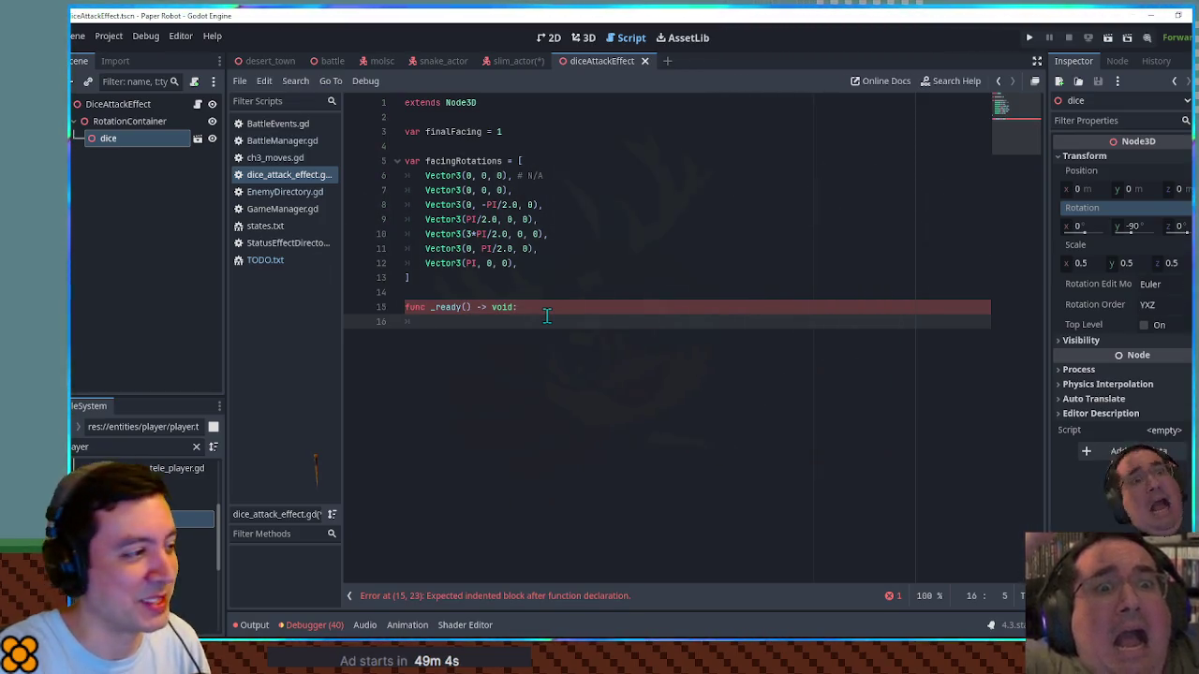
# Step: Give _ready a pass body and add a _process(delta) function stub containing pass
pyautogui.write('pass')
pyautogui.press('Return')
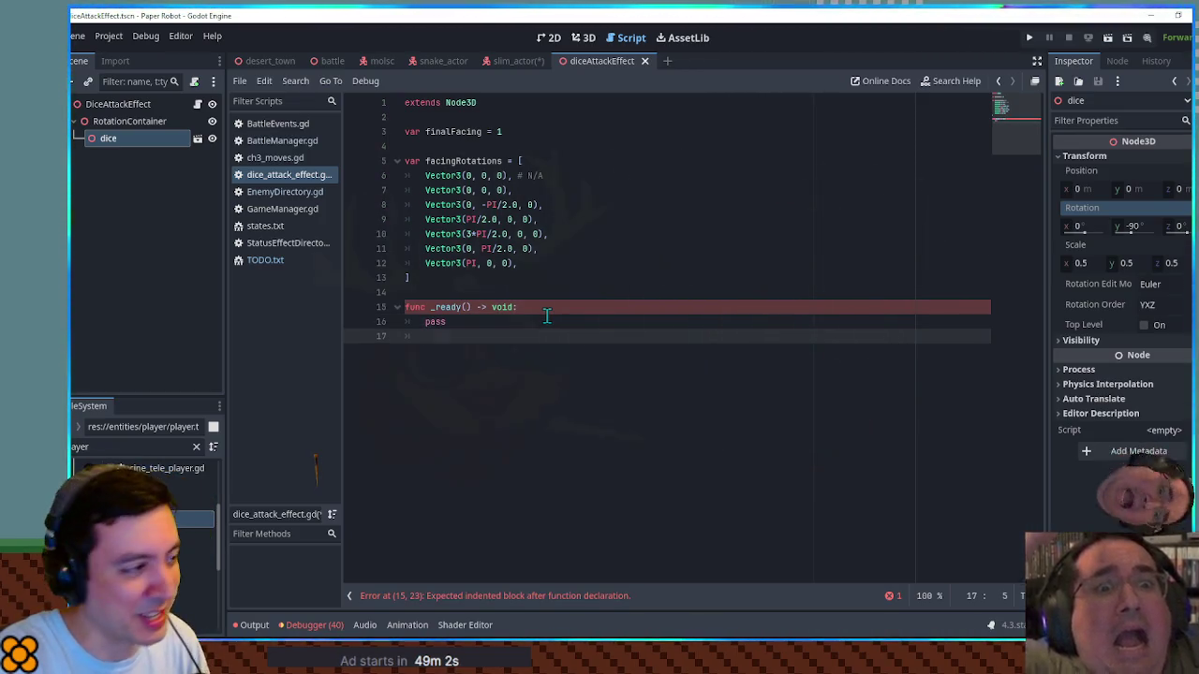
pyautogui.press('Return')
pyautogui.press('BackSpace')
pyautogui.write('func _pro')
pyautogui.press('Return')
pyautogui.press('Return')
pyautogui.write('pass')
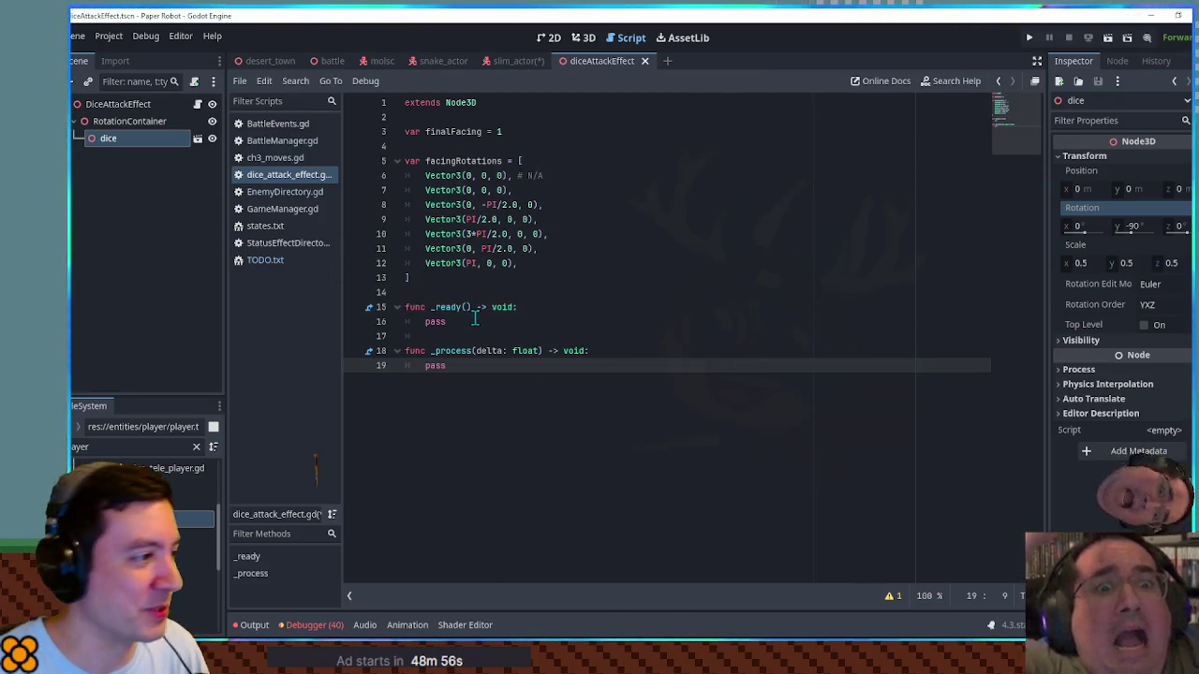
pyautogui.doubleClick(436, 321)
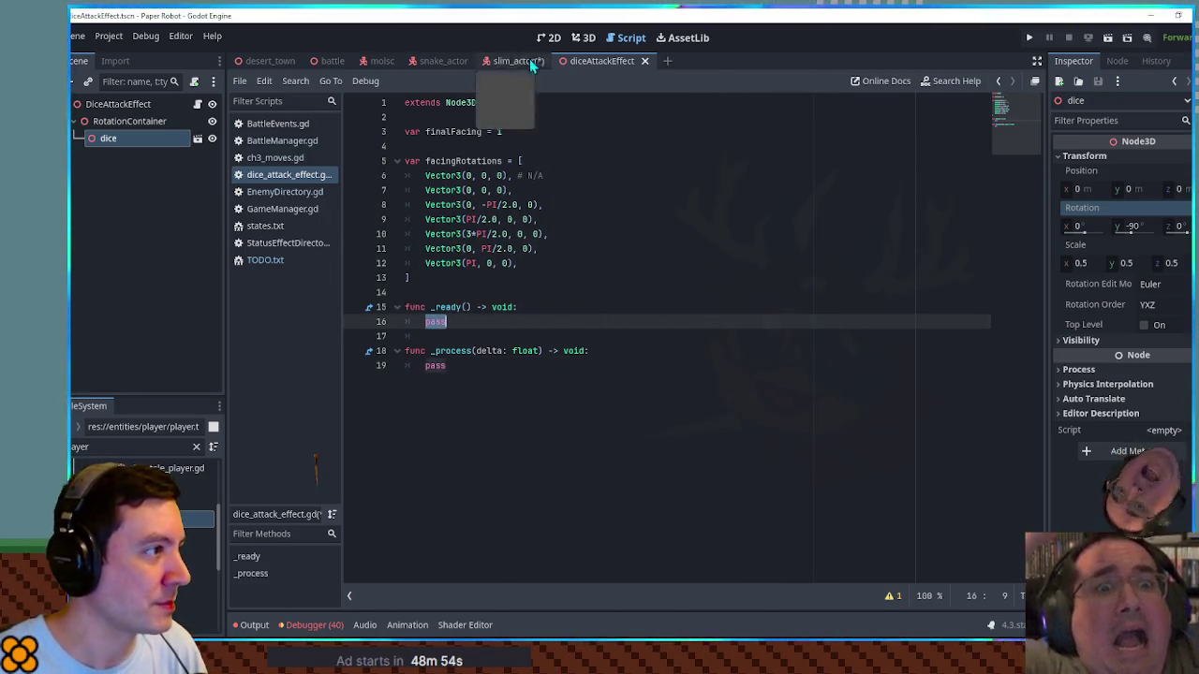
pyautogui.hotkey('ctrl', 'F2')
pyautogui.click(120, 126)
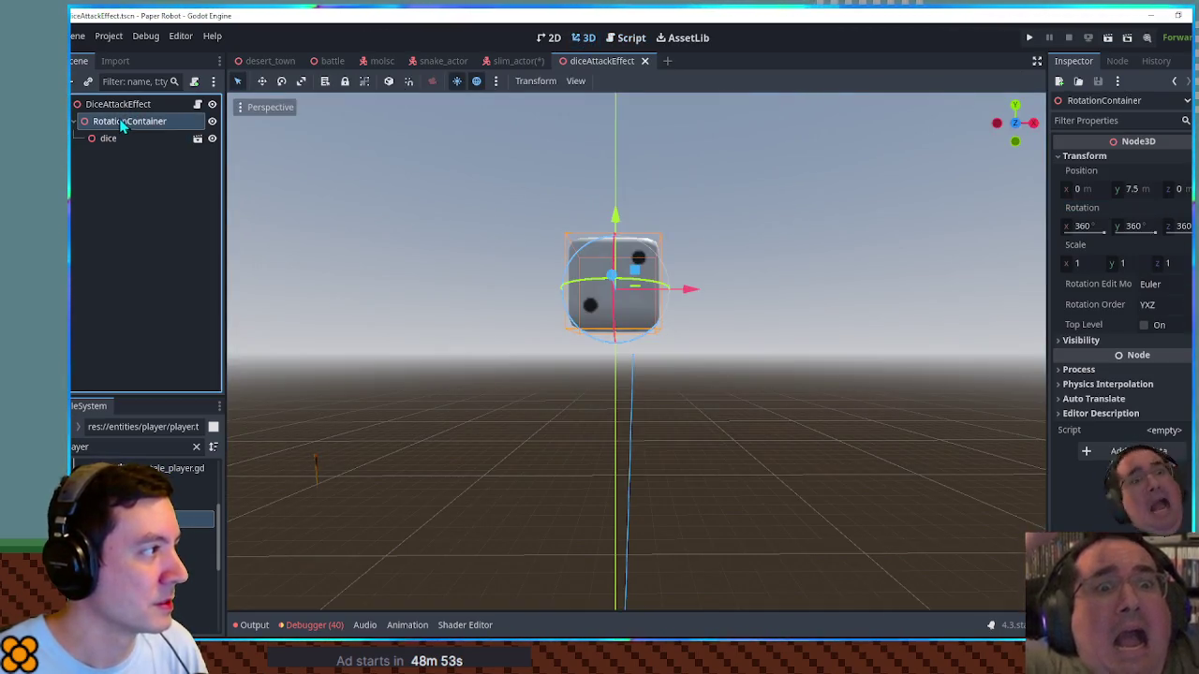
pyautogui.click(624, 43)
pyautogui.moveTo(140, 122)
pyautogui.mouseDown()
pyautogui.moveTo(361, 132)
pyautogui.moveTo(501, 125)
pyautogui.moveTo(492, 119)
pyautogui.mouseUp()
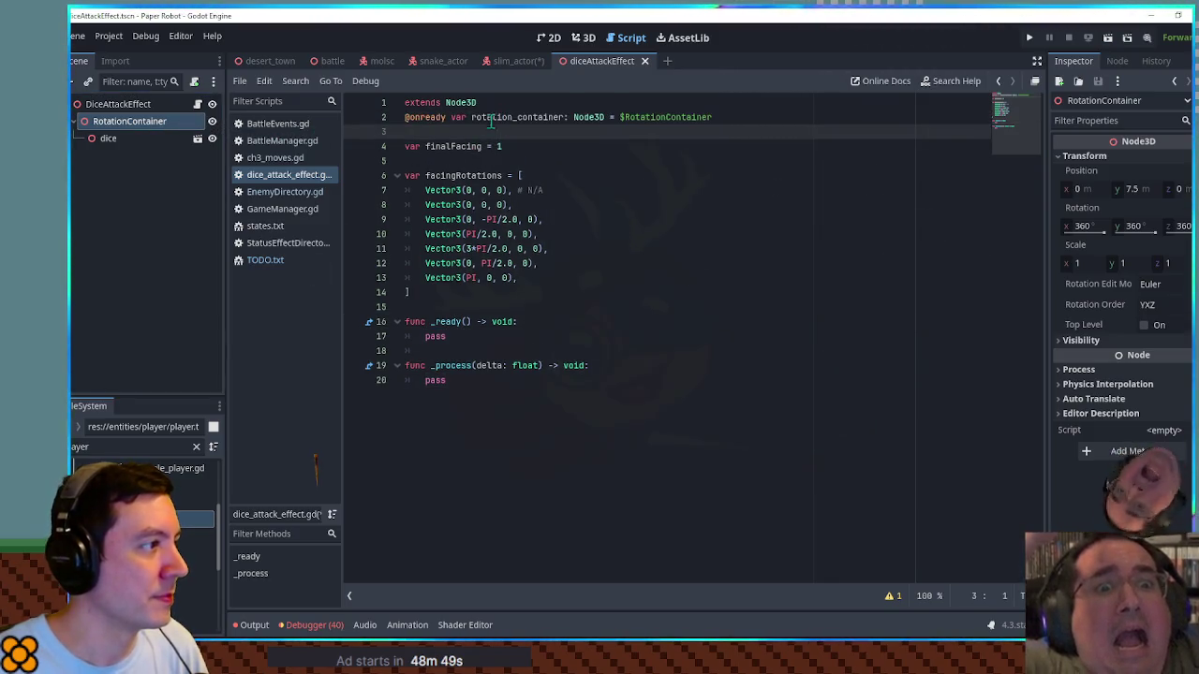
pyautogui.doubleClick(491, 118)
pyautogui.doubleClick(439, 336)
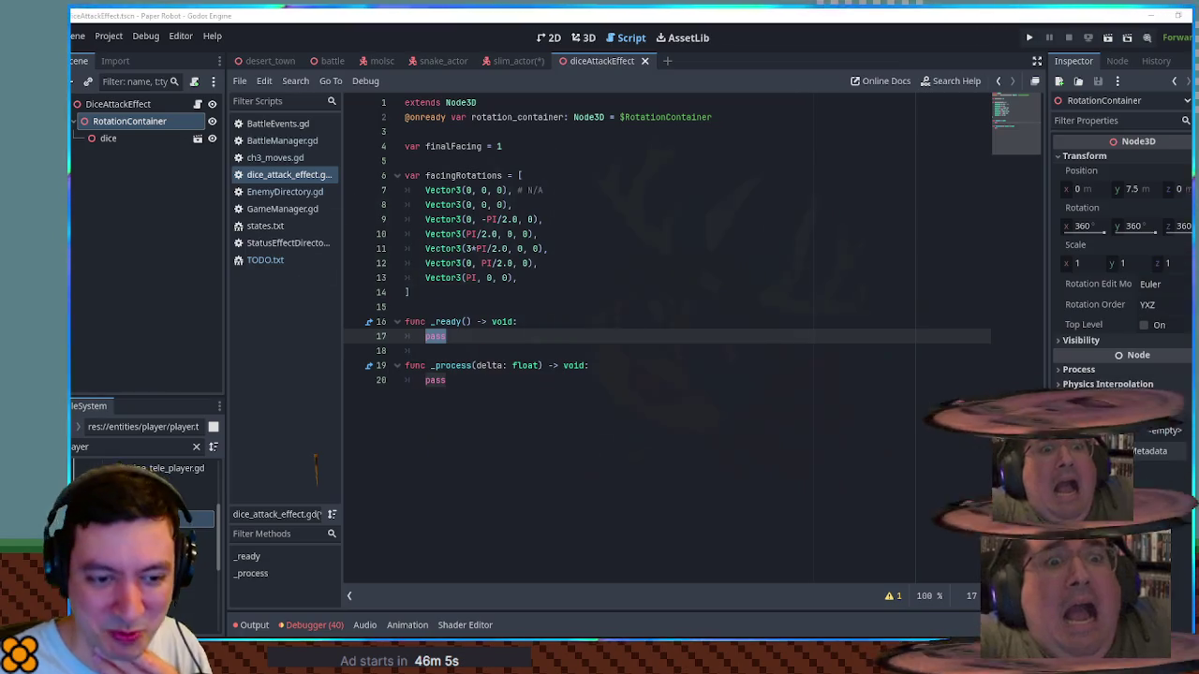
# Step: Select the placeholder pass in _process
pyautogui.click(563, 384)
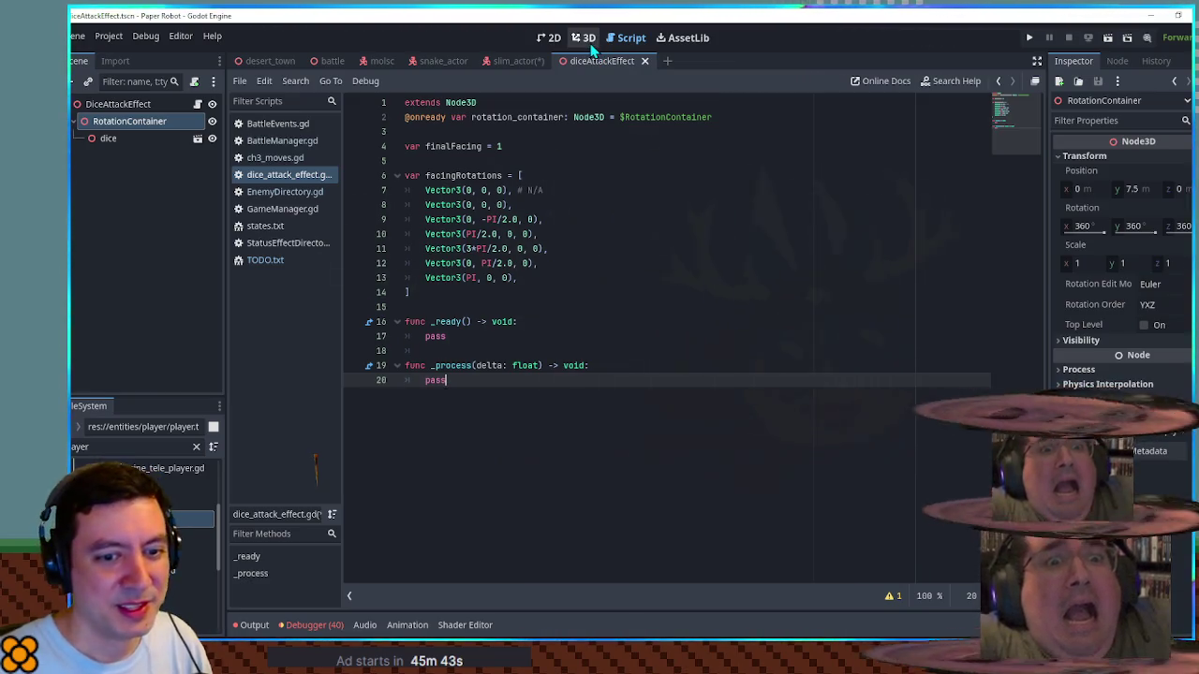
pyautogui.doubleClick(434, 380)
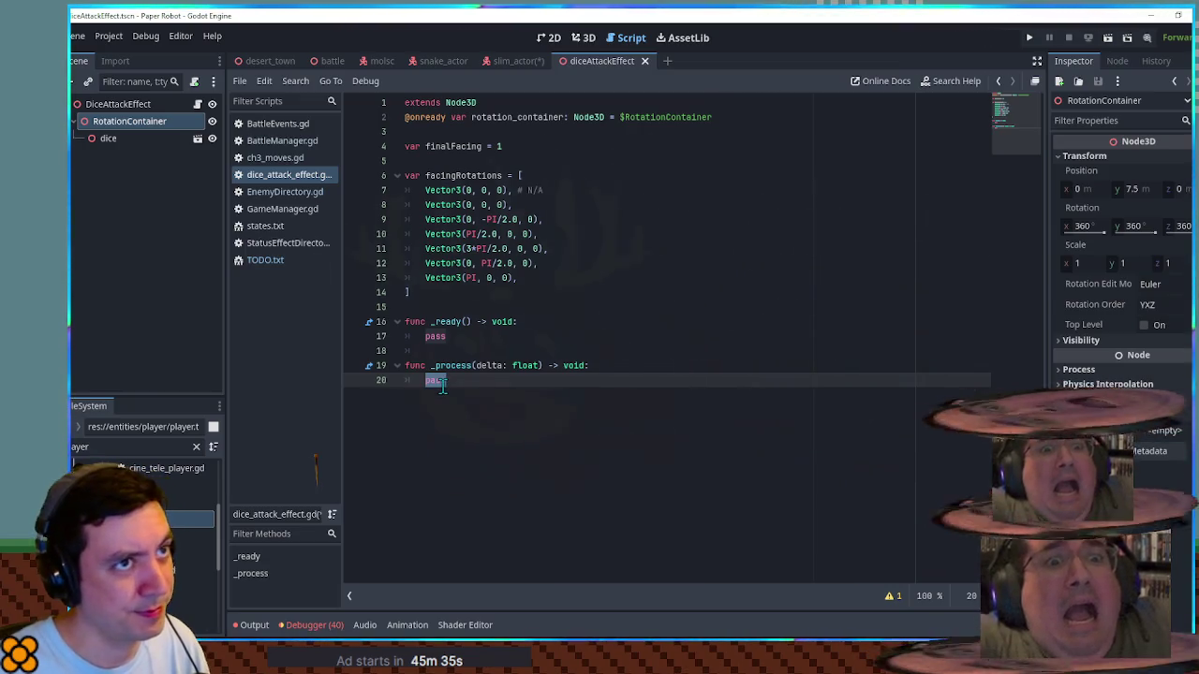
# Step: Declare var dy = 0.0 and var grav = 9.8 below finalFacing
pyautogui.click(531, 143)
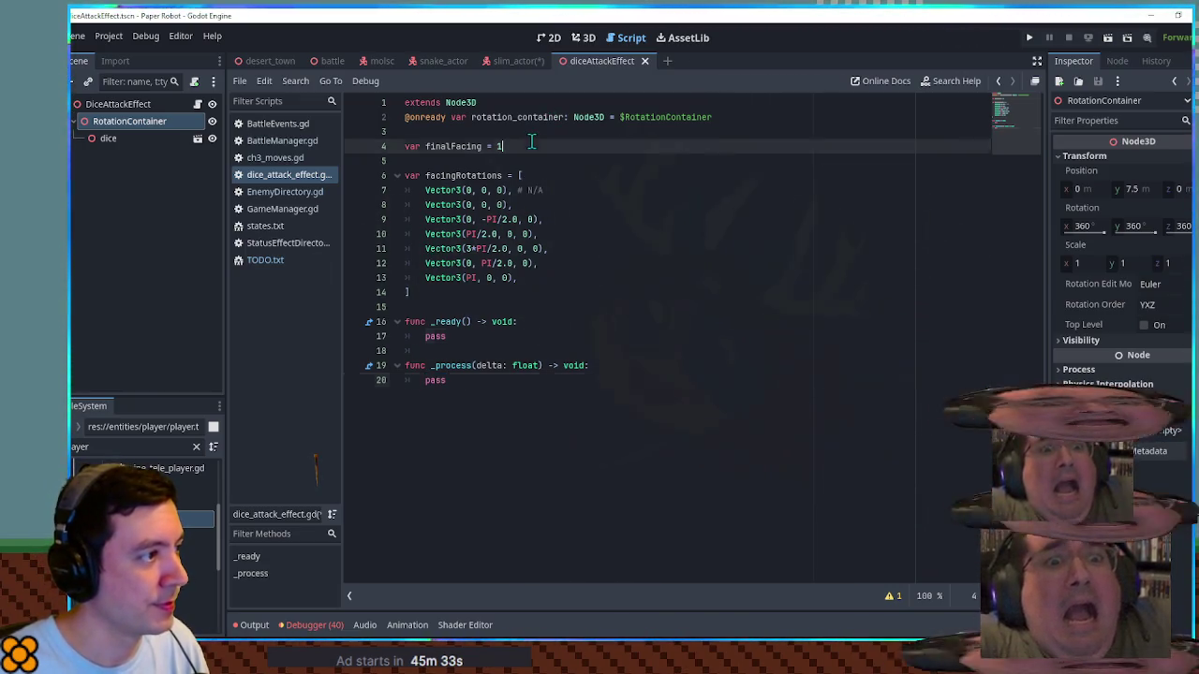
pyautogui.press('Return')
pyautogui.write('var dy')
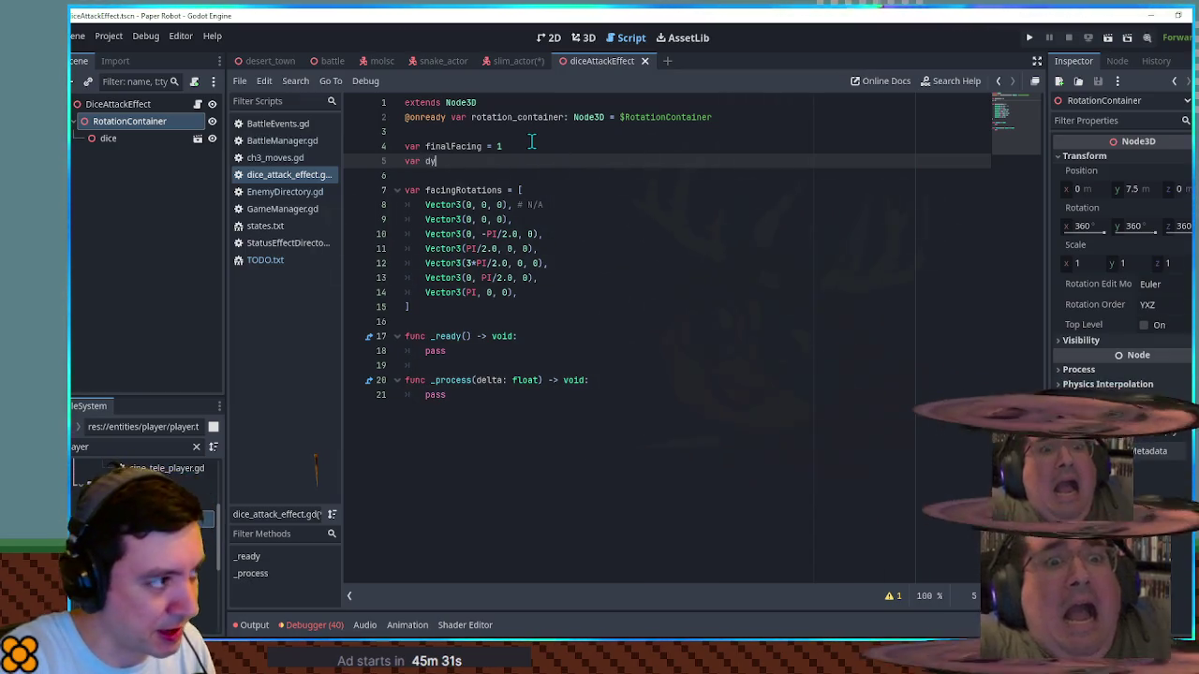
pyautogui.write(' =')
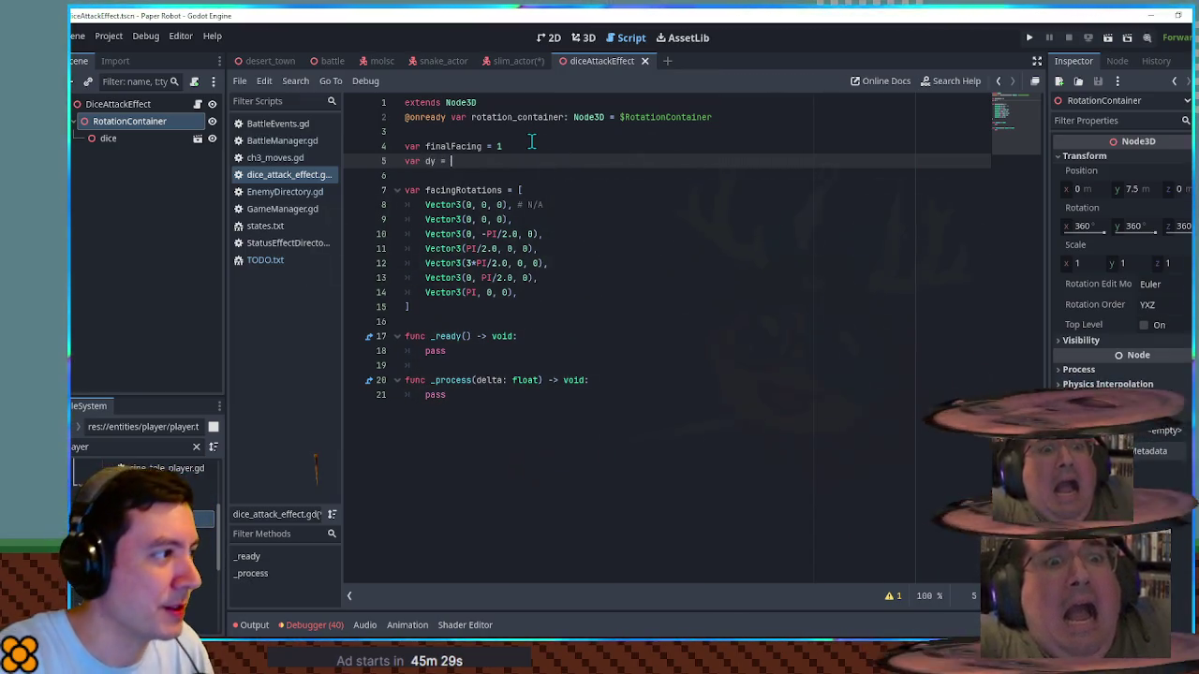
pyautogui.write(' 0.0')
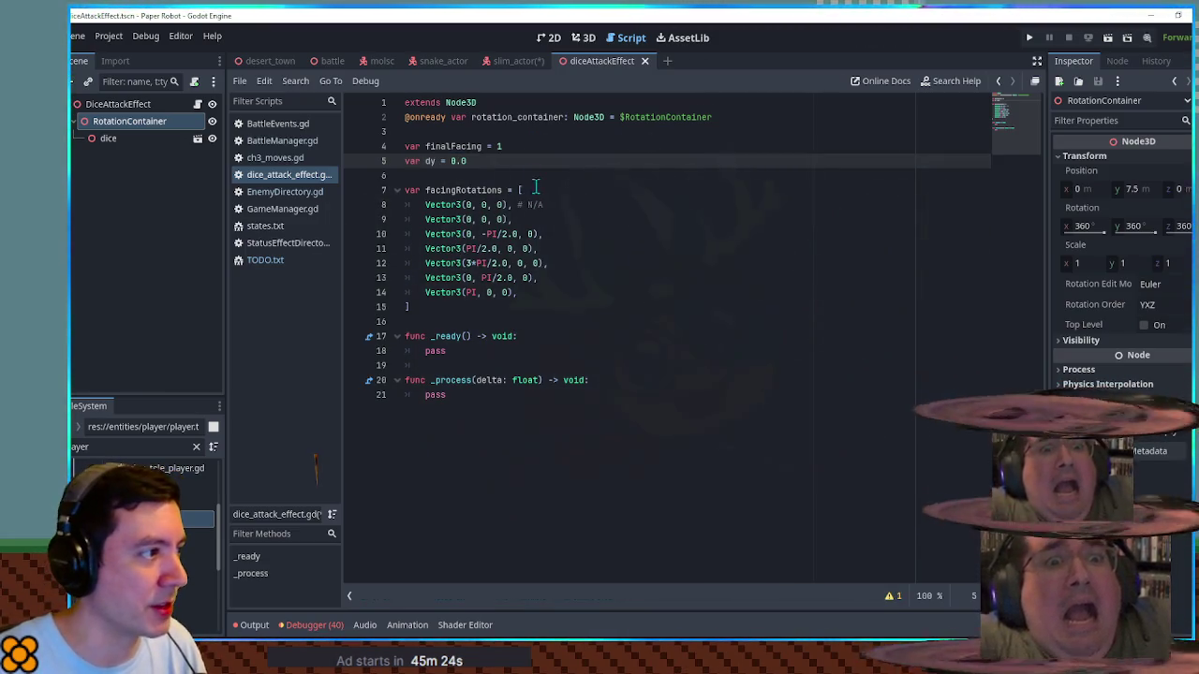
pyautogui.press('Return')
pyautogui.write('var grav = 9.')
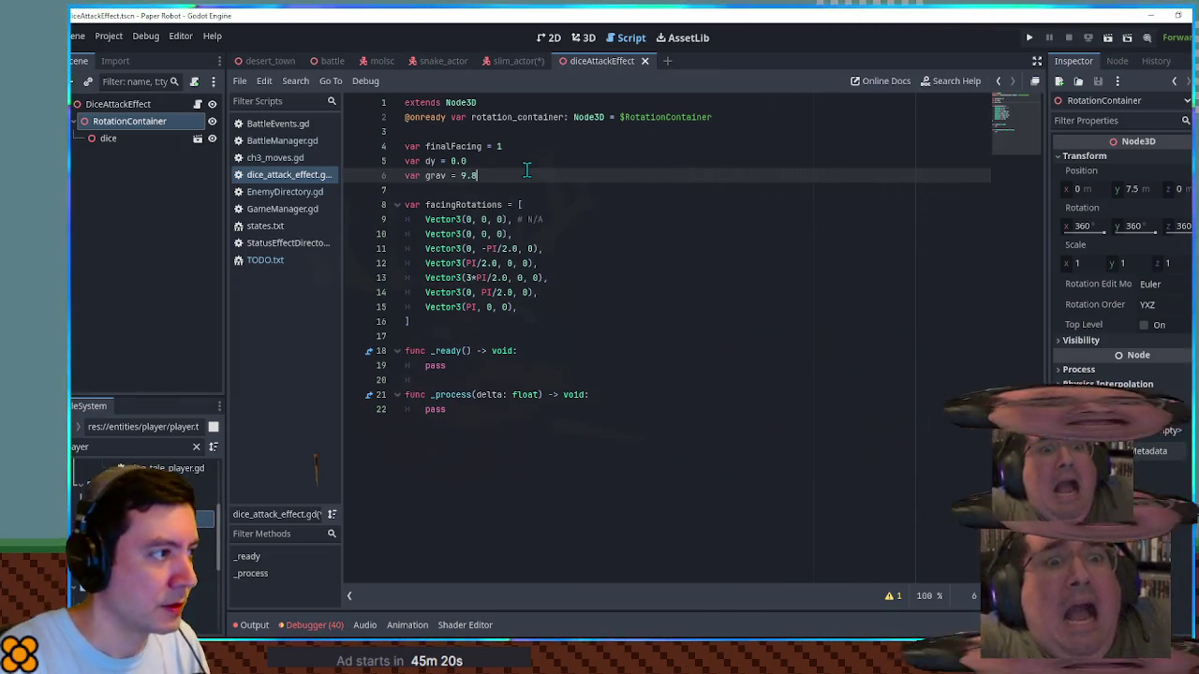
pyautogui.write('8')
# Step: Replace pass in _process with dy += grav * delta and rotation_container.position.y -= dy
pyautogui.doubleClick(436, 175)
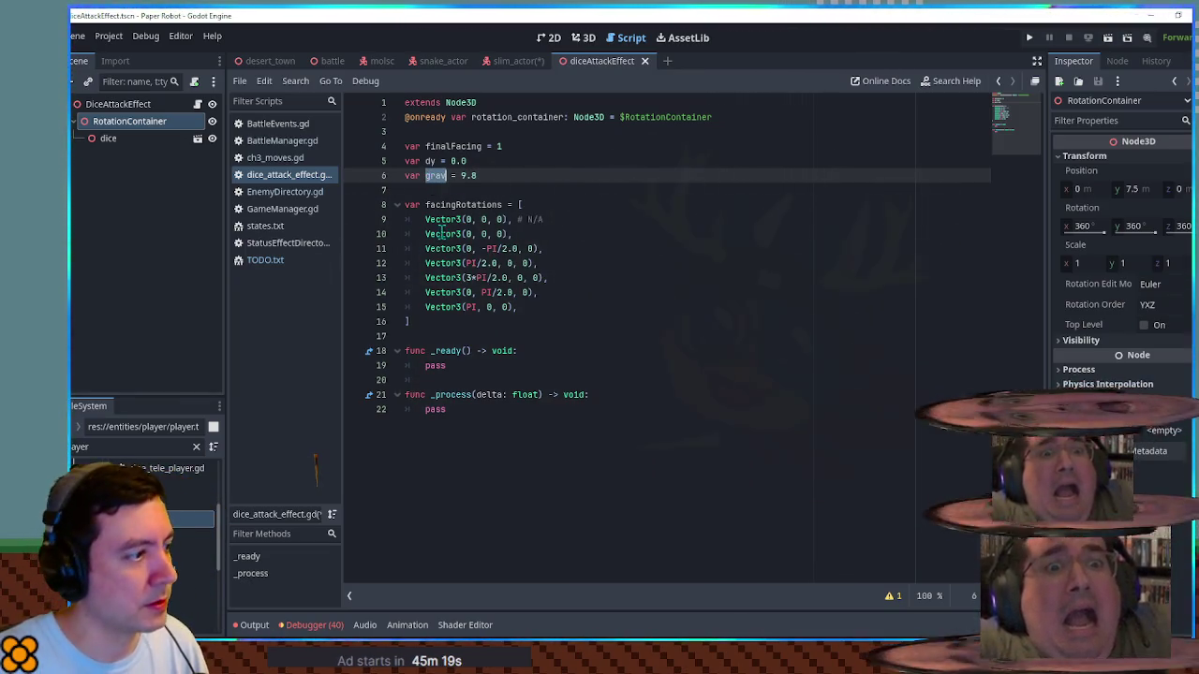
pyautogui.doubleClick(436, 409)
pyautogui.write('dy += grab')
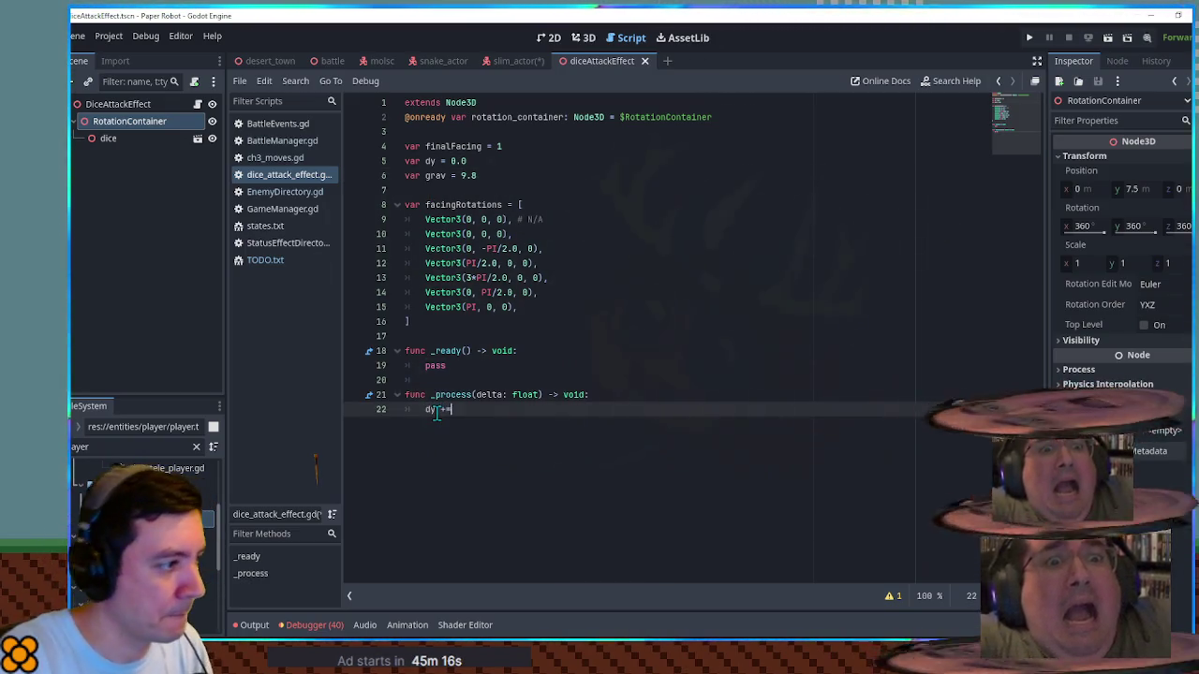
pyautogui.press('BackSpace')
pyautogui.write('v')
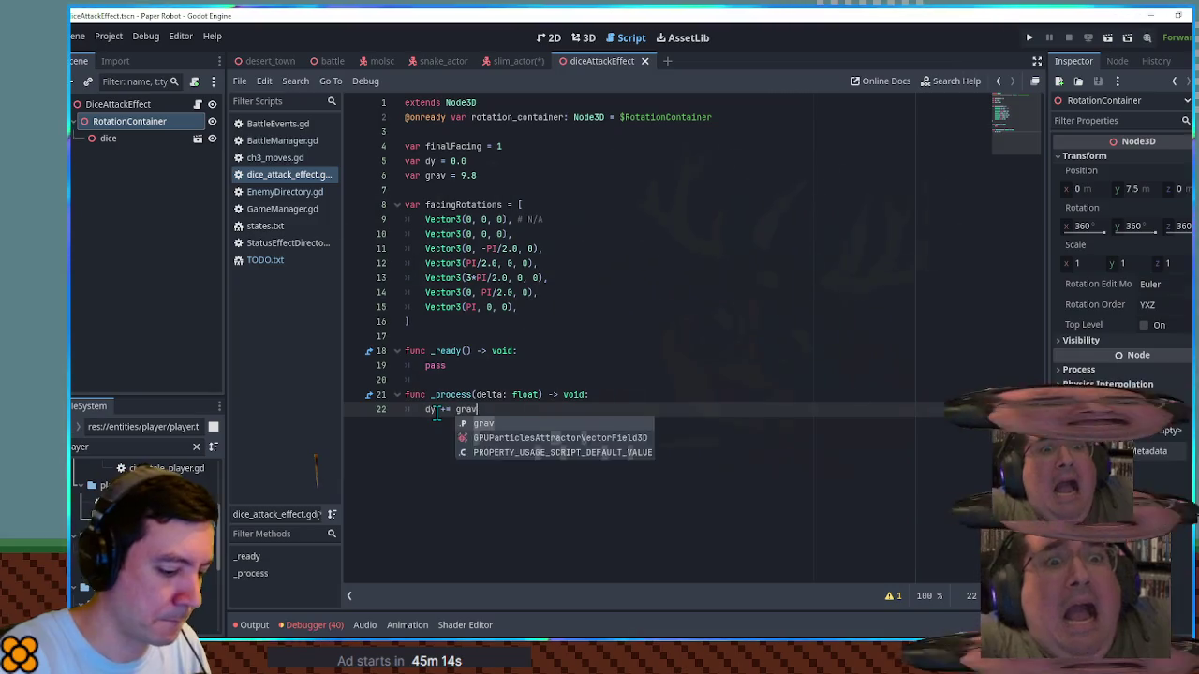
pyautogui.write(' * delta.y')
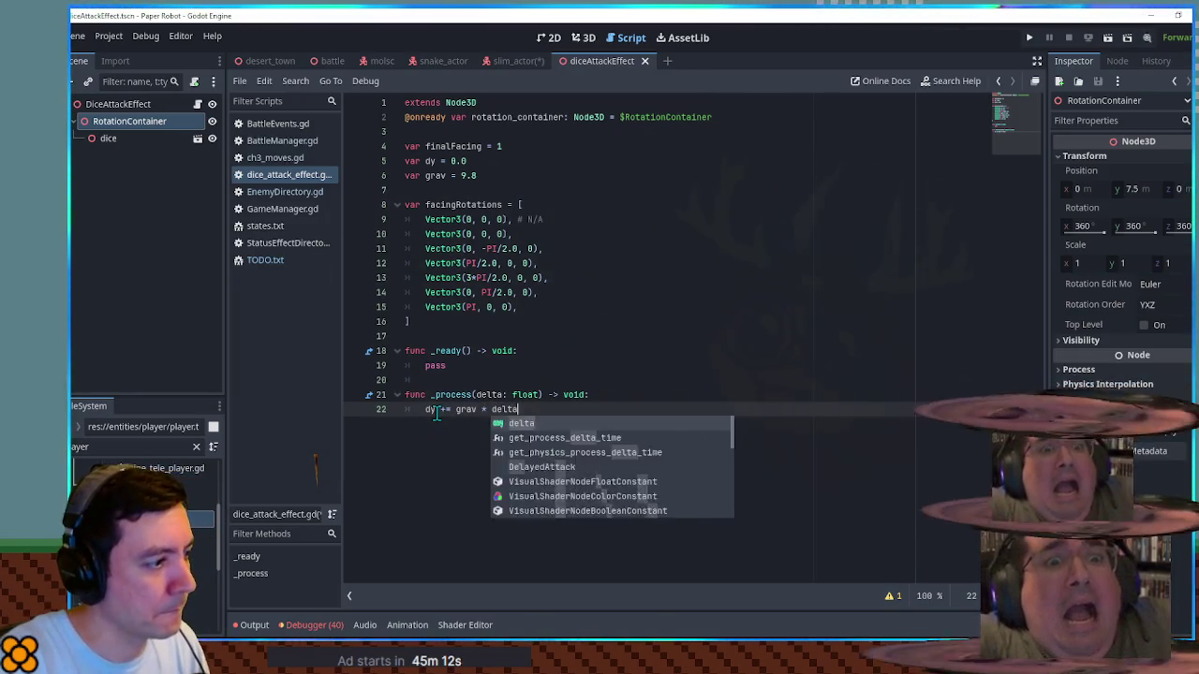
pyautogui.press('Return')
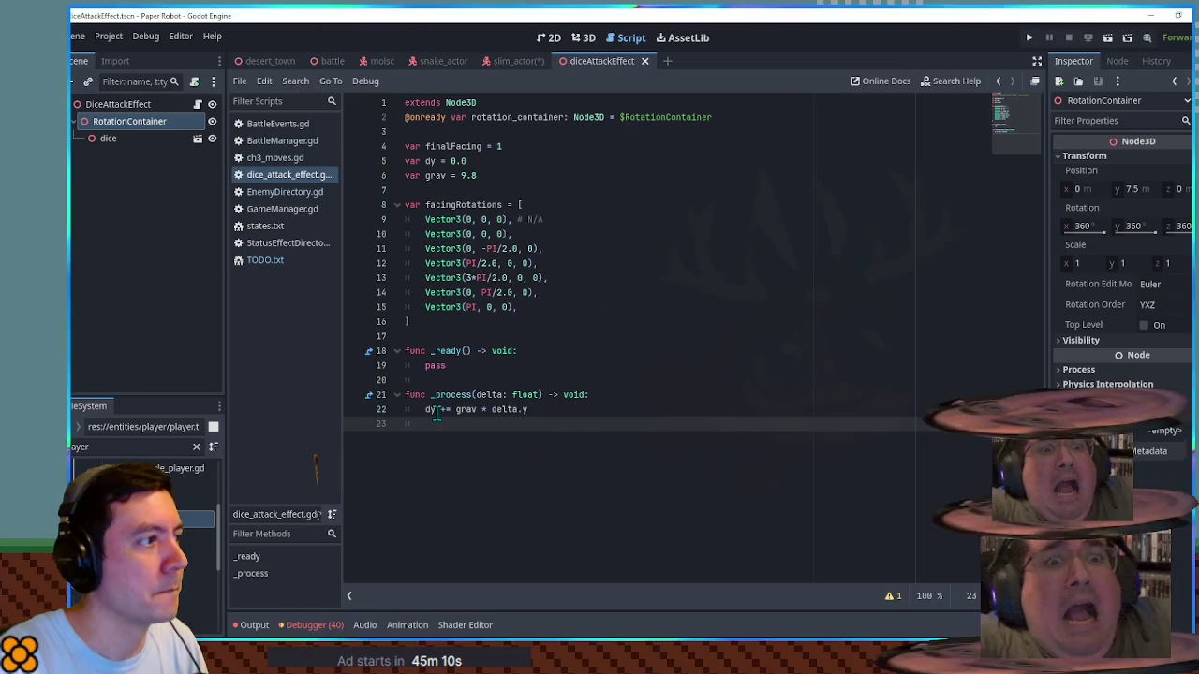
pyautogui.write('rota')
pyautogui.press('Return')
pyautogui.write('.pos')
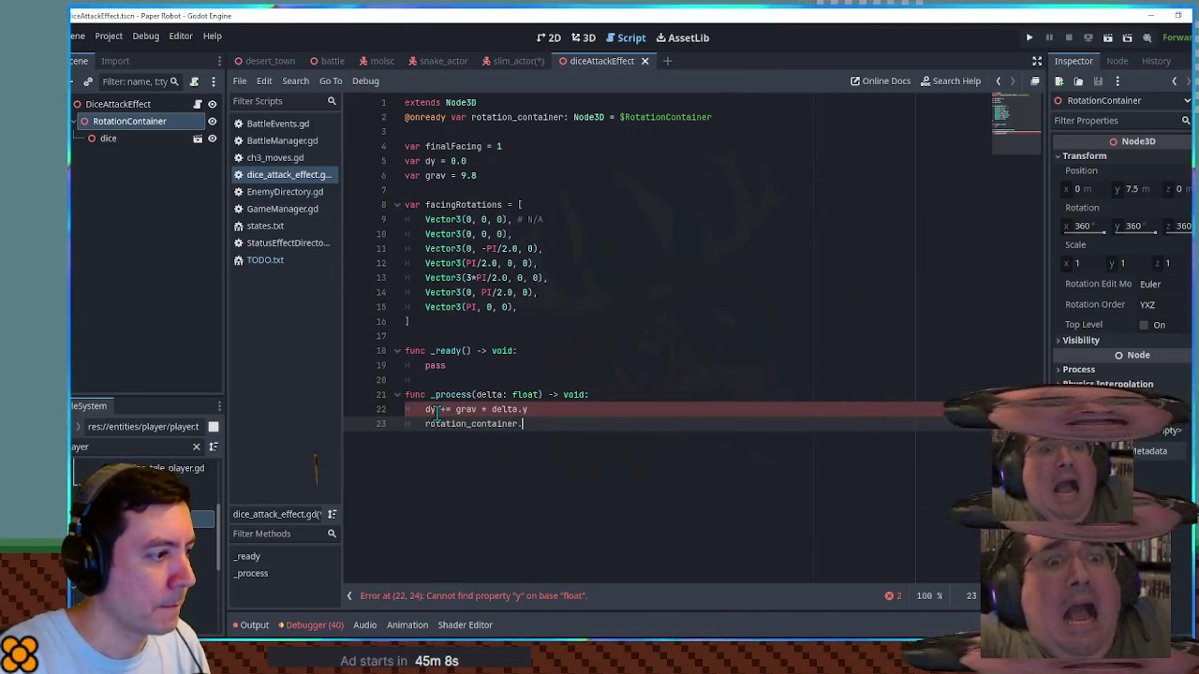
pyautogui.press('Return')
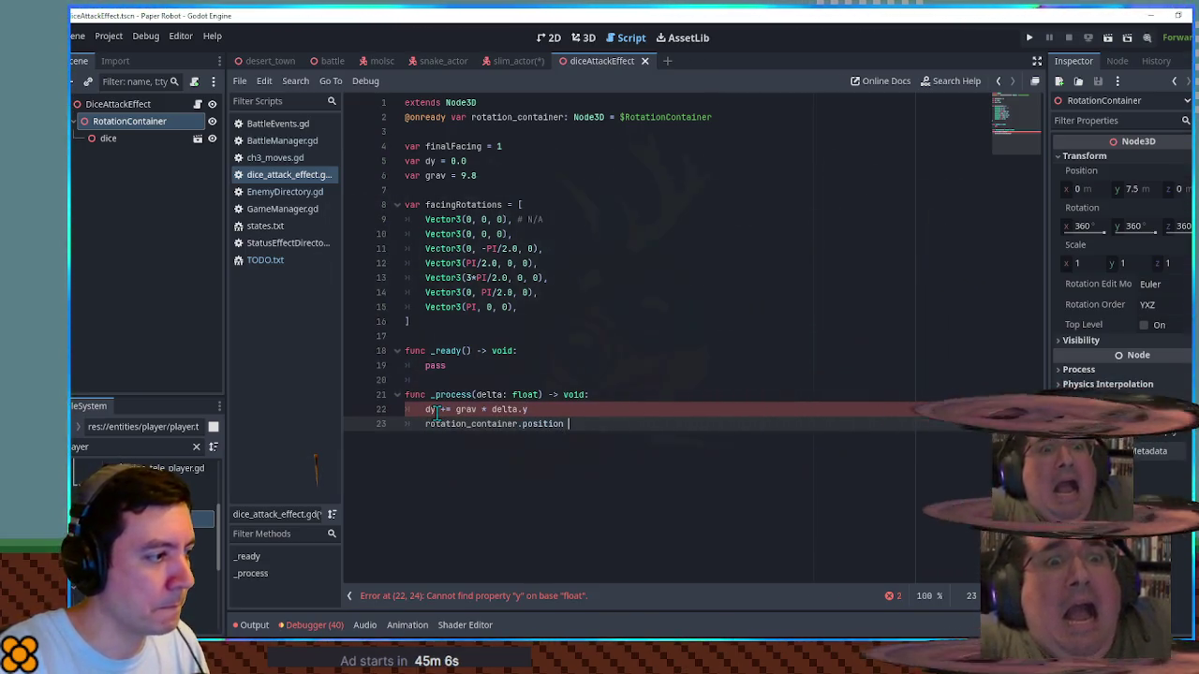
pyautogui.write('.y -= dy')
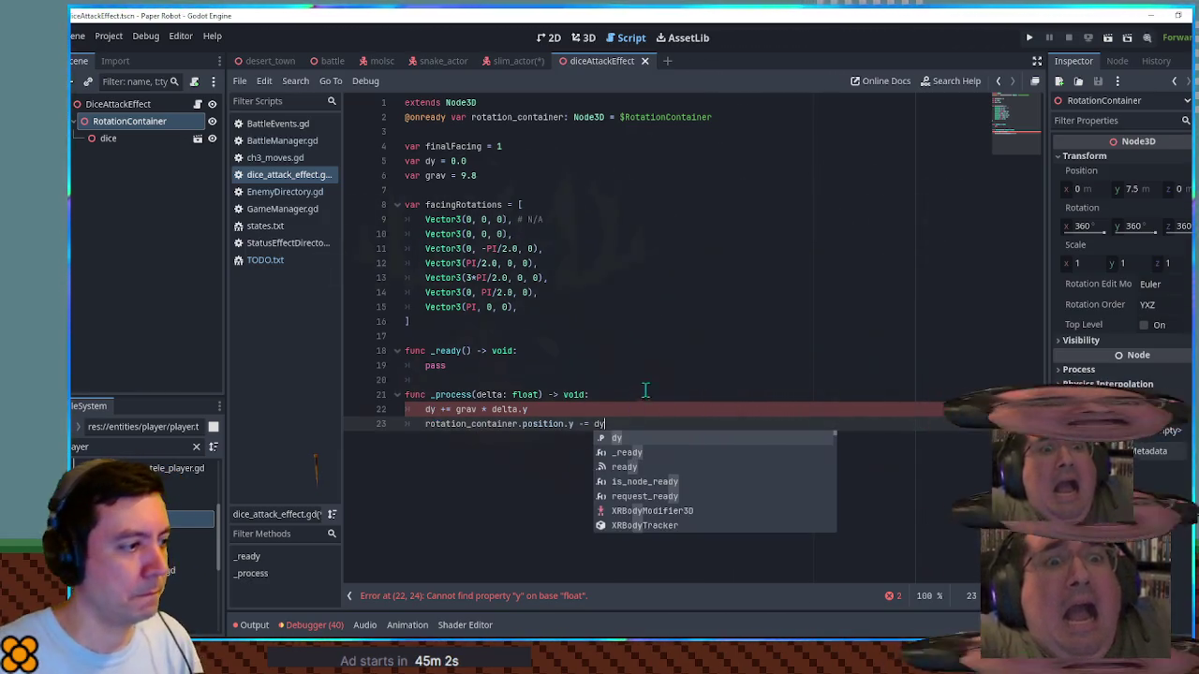
# Step: Remove the stray .y after delta on line 22 and add a new line after line 23
pyautogui.click(650, 376)
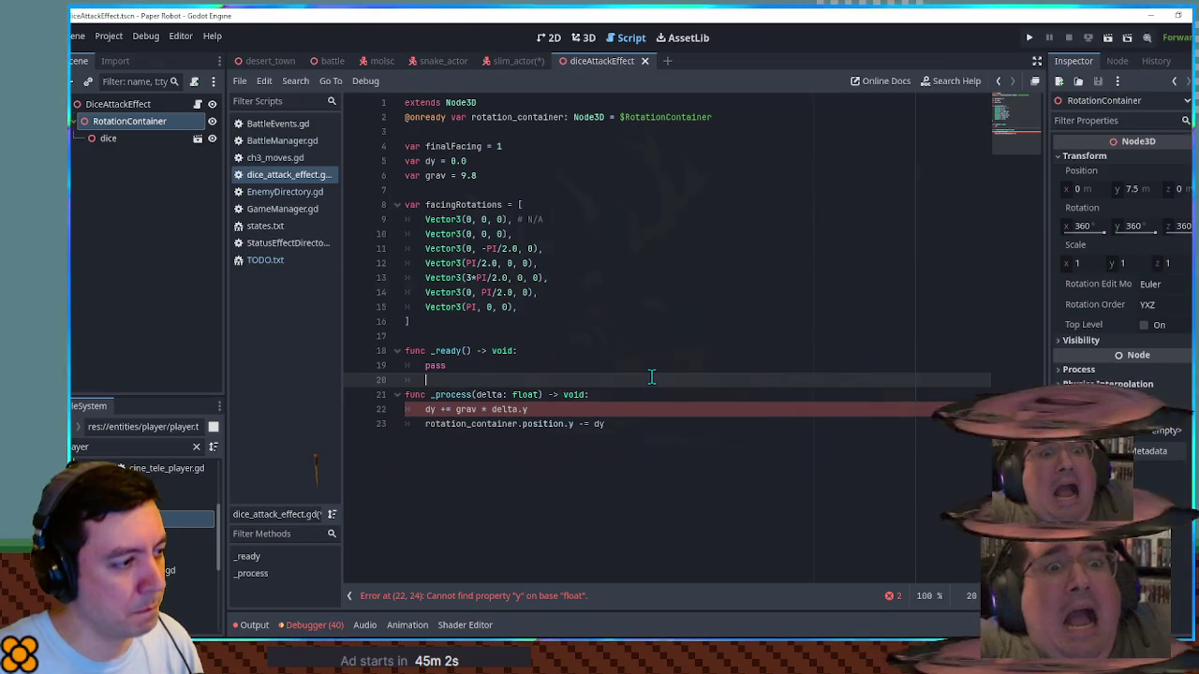
pyautogui.click(531, 409)
pyautogui.press('BackSpace')
pyautogui.press('BackSpace')
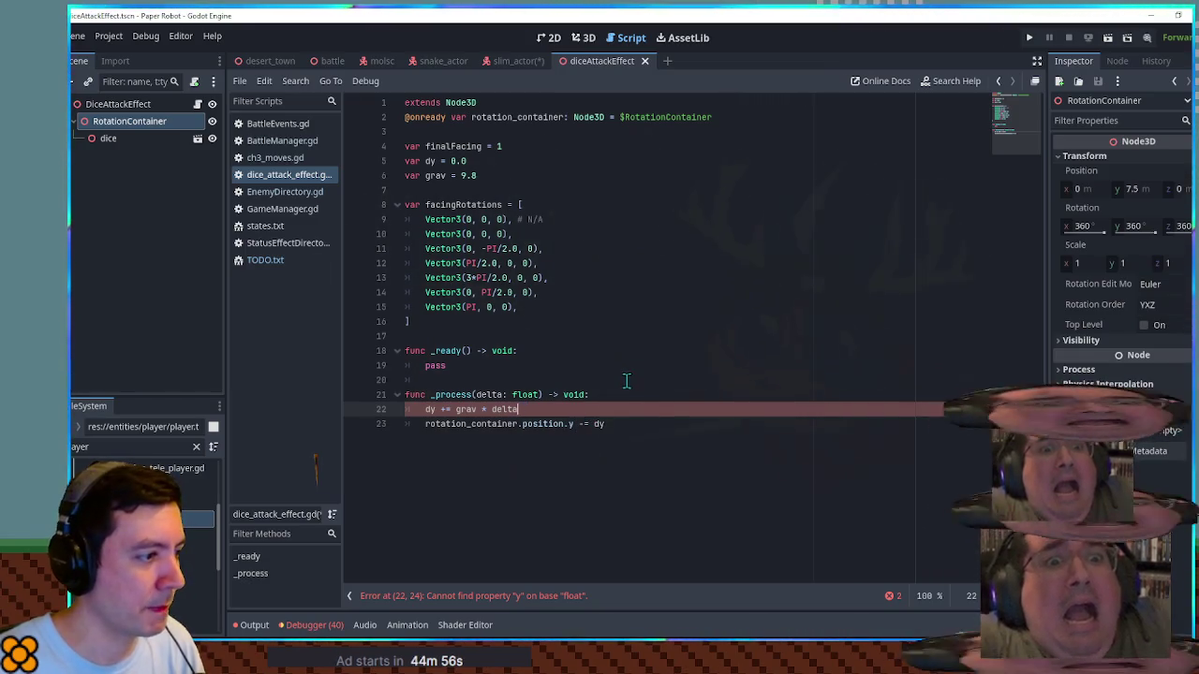
pyautogui.click(637, 423)
pyautogui.press('Return')
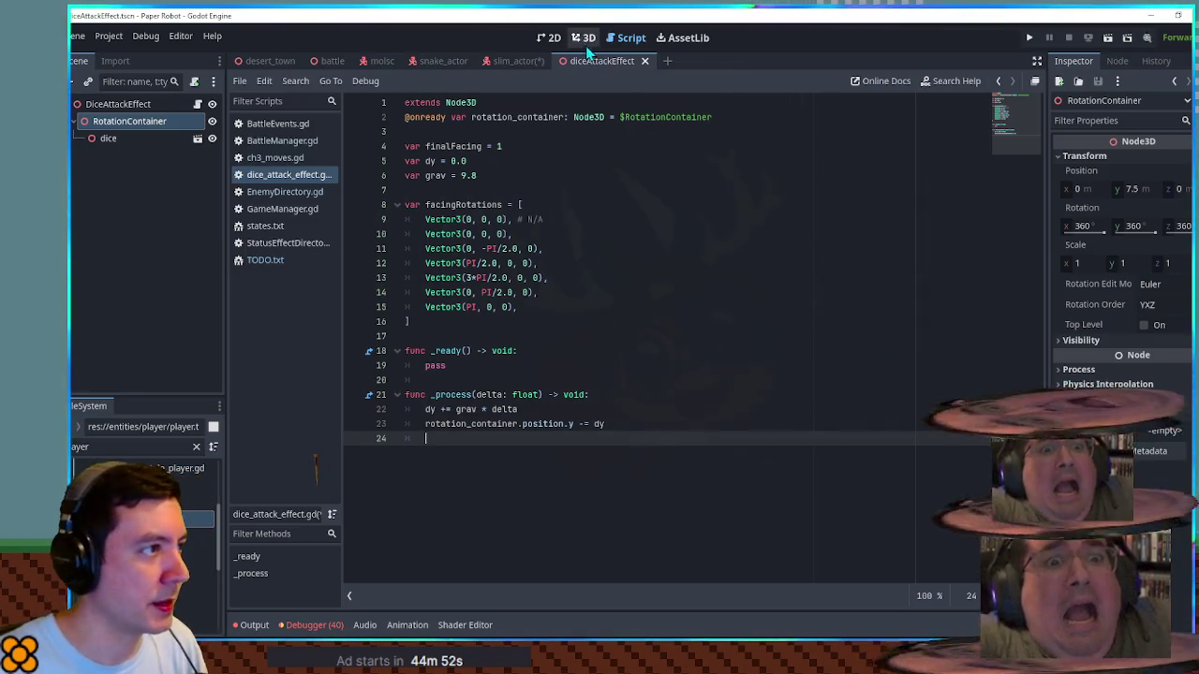
# Step: Preview RotationContainer at position y 0.5 in the 3D view, then undo back to 7.5
pyautogui.click(584, 37)
pyautogui.scroll(-4, 613, 398)
pyautogui.moveTo(614, 398); pyautogui.dragTo(592, 253)
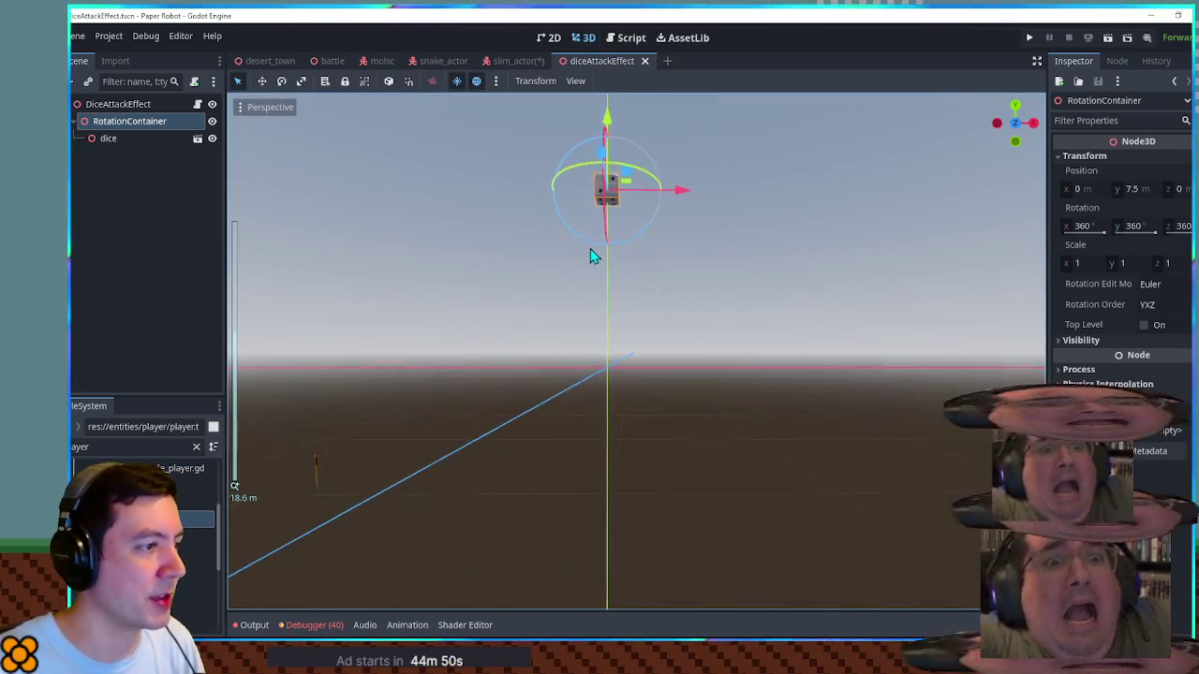
pyautogui.click(1152, 189)
pyautogui.write('0.5')
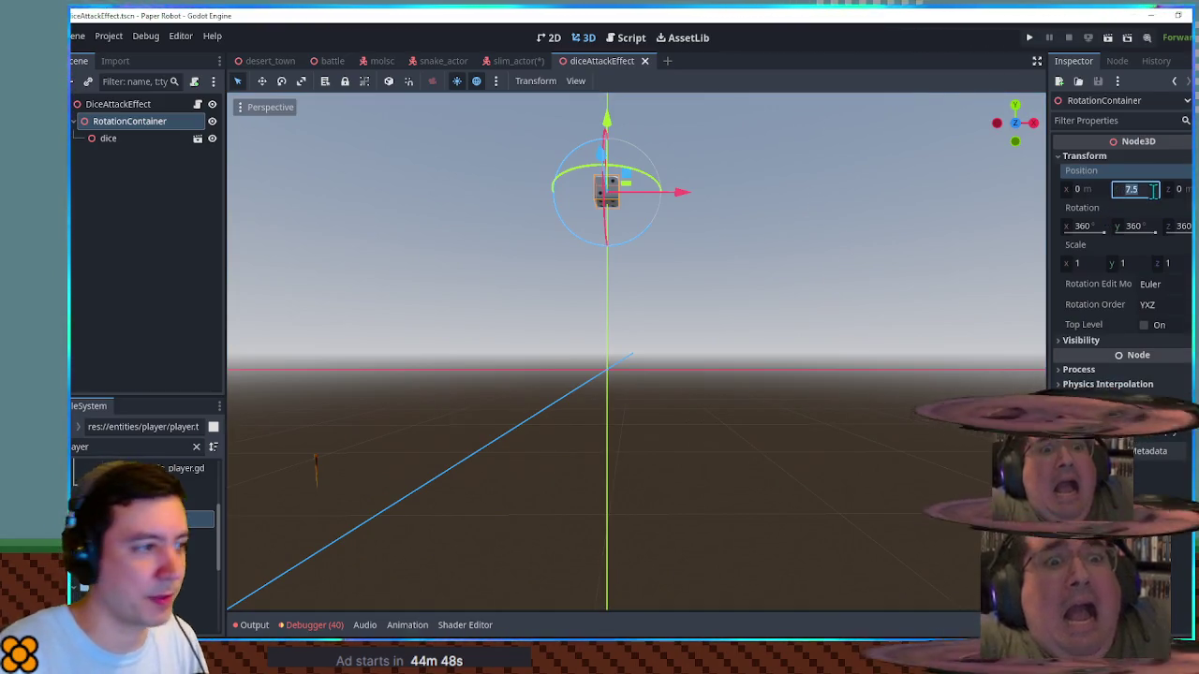
pyautogui.press('Return')
pyautogui.scroll(6, 717, 338)
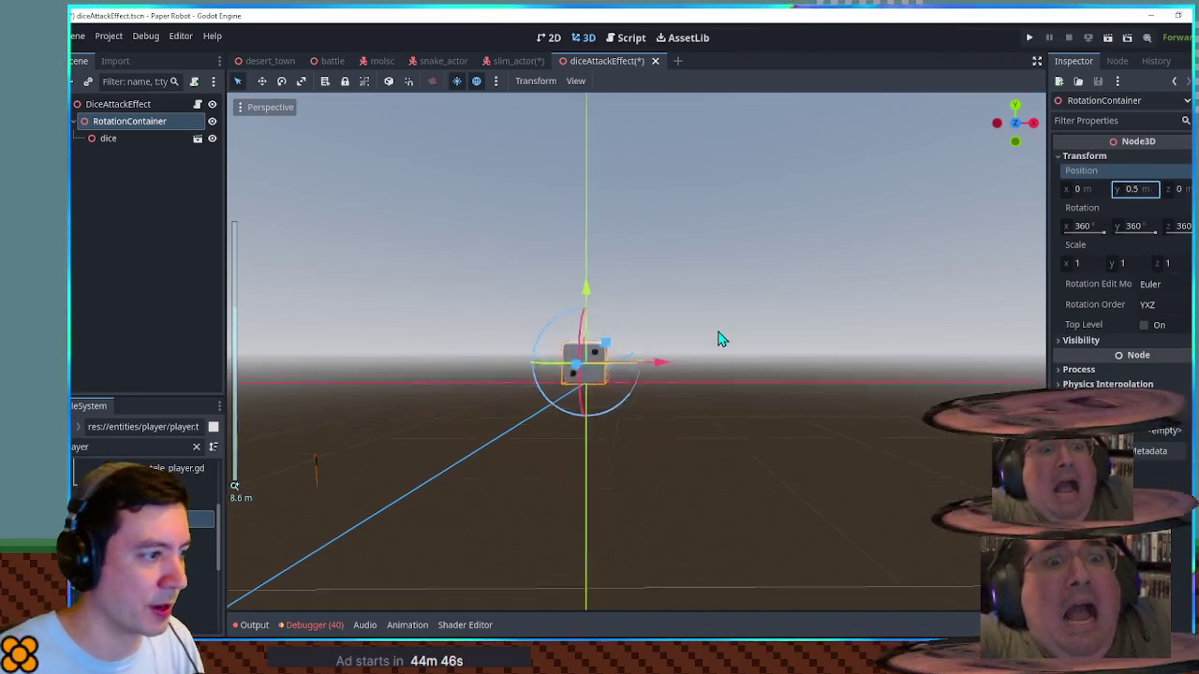
pyautogui.scroll(-3, 669, 378)
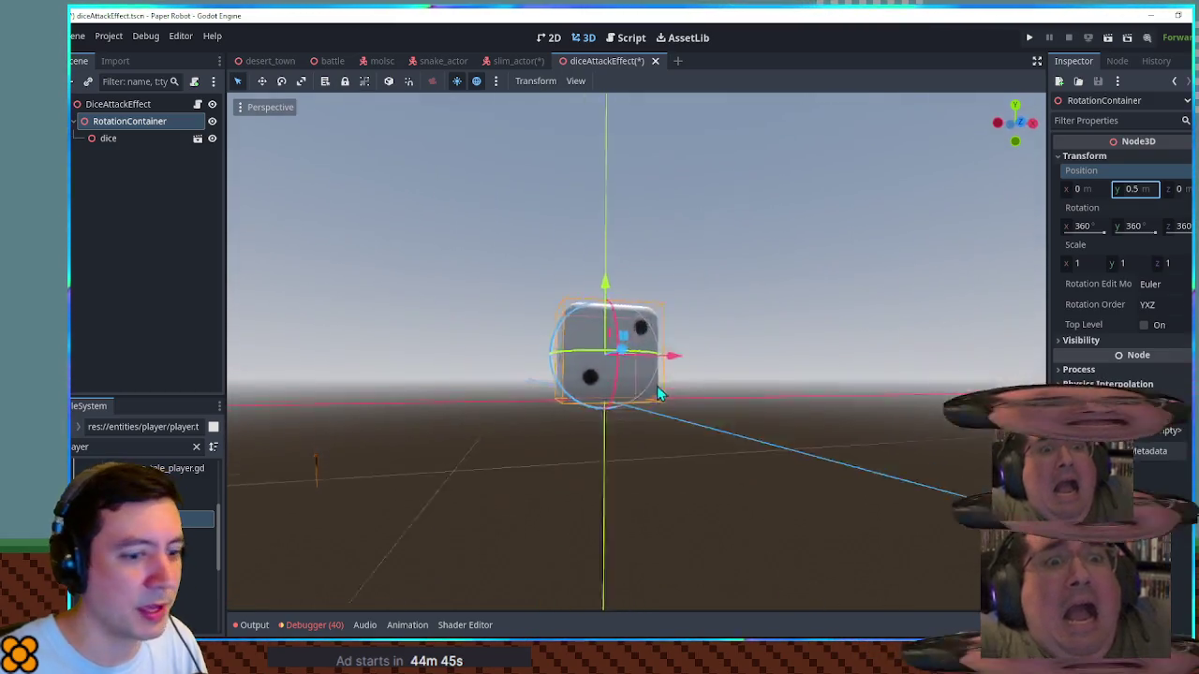
pyautogui.hotkey('ctrl', 'z')
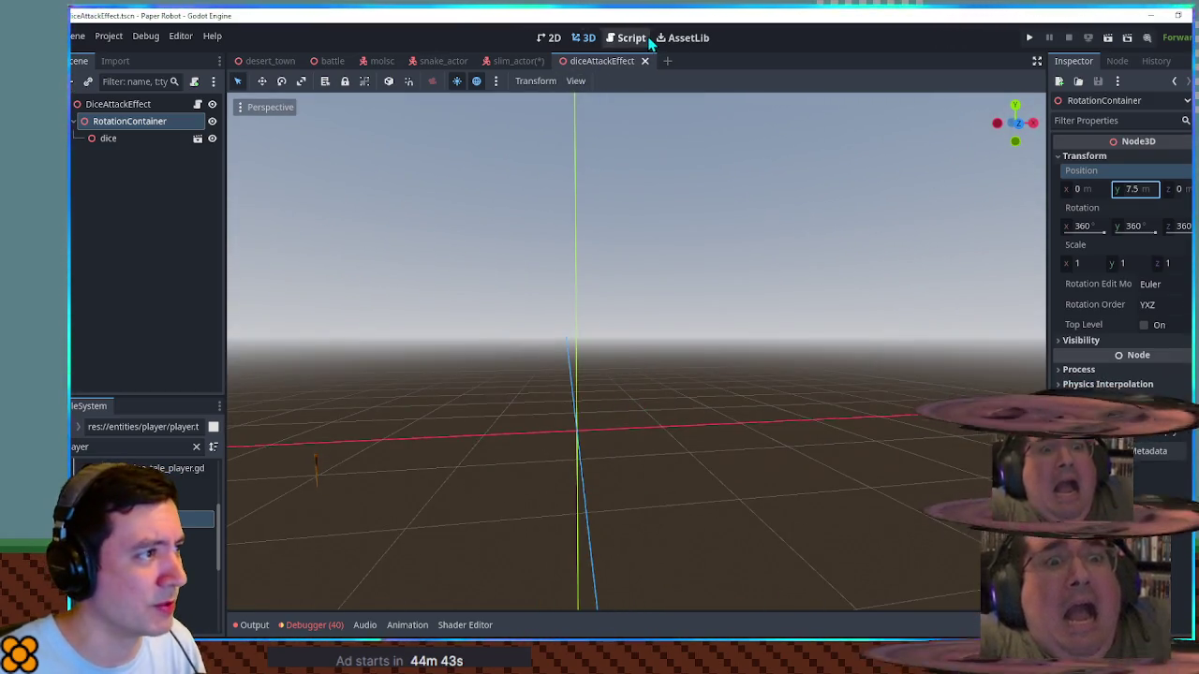
pyautogui.click(625, 37)
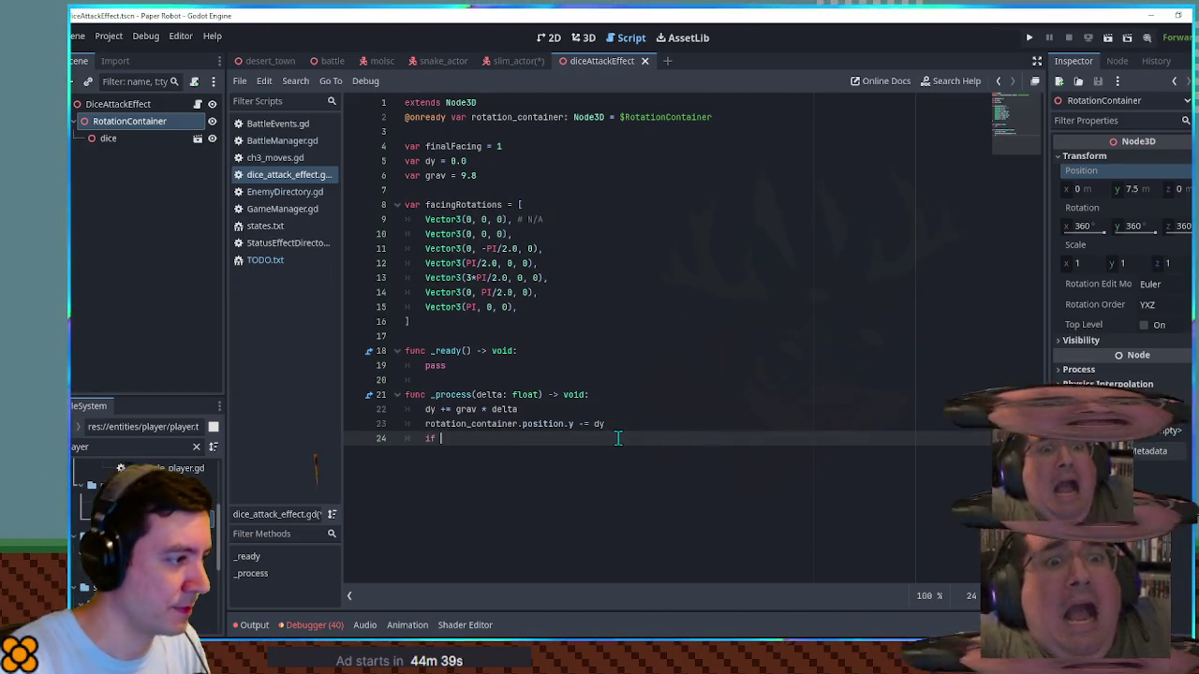
# Step: Add the condition if rotation_container.position.y < 0.5: on line 24
pyautogui.write('if')
pyautogui.moveTo(425, 424); pyautogui.dragTo(578, 426)
pyautogui.hotkey('ctrl', 'c')
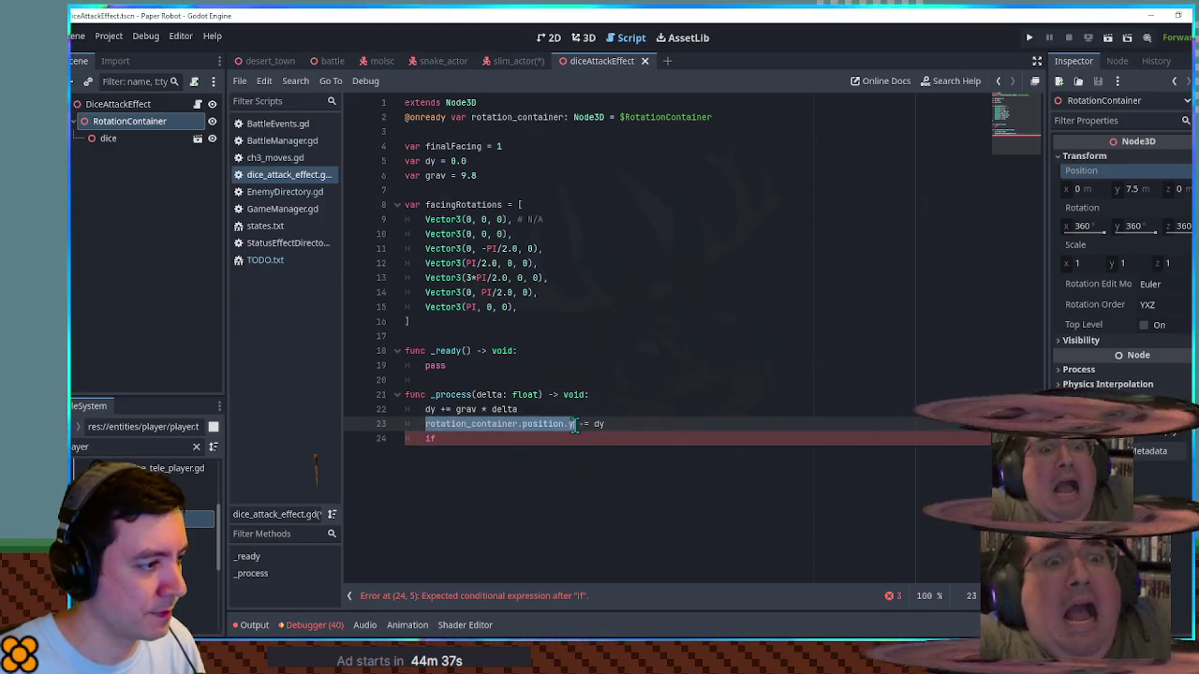
pyautogui.click(562, 438)
pyautogui.hotkey('ctrl', 'v')
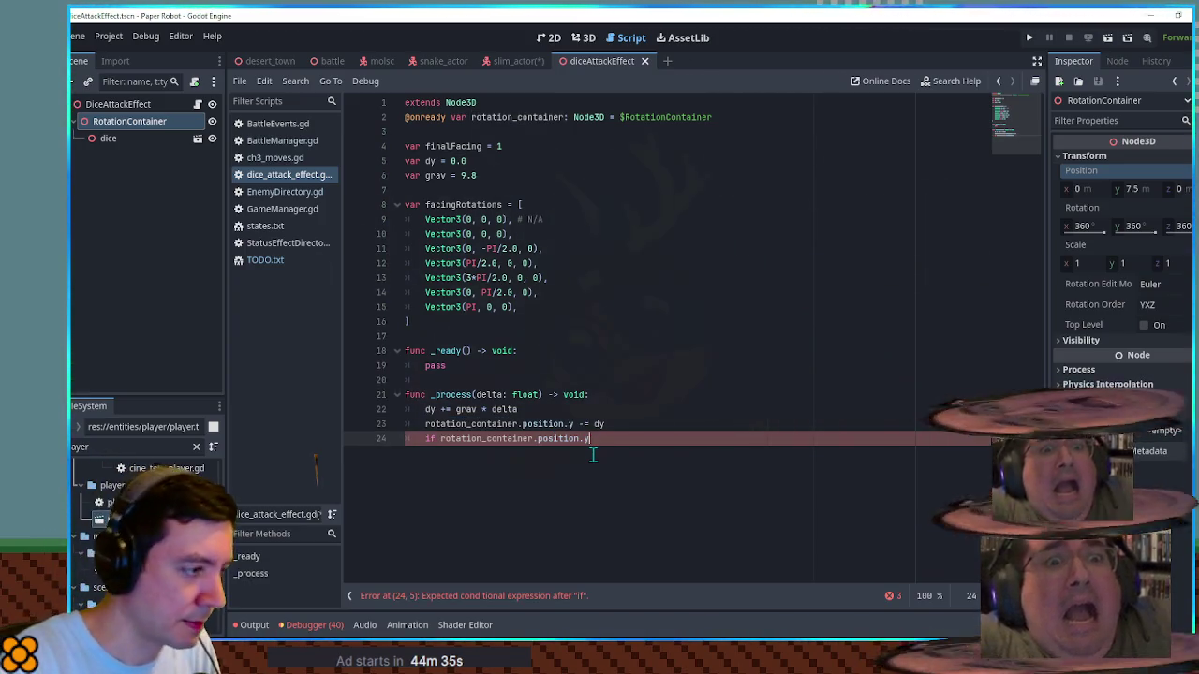
pyautogui.write(' < 0.5:')
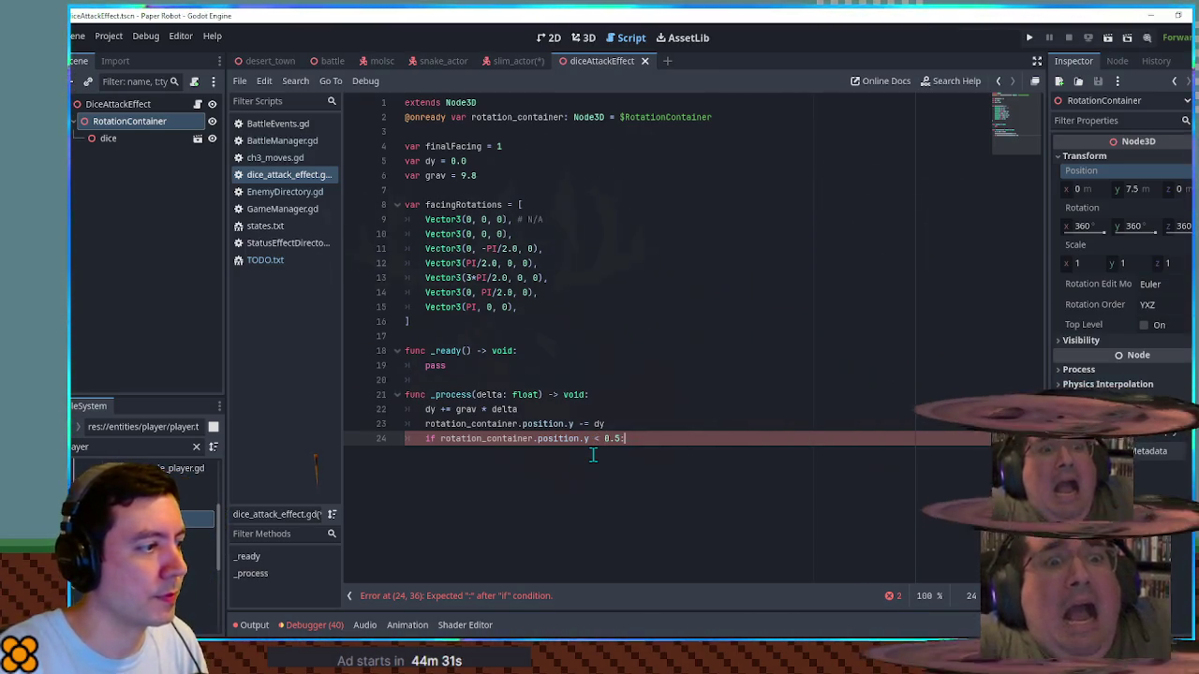
# Step: Inside the if, set position.y = 0.0 and dy = -dy * 0.8
pyautogui.press('Return')
pyautogui.hotkey('ctrl', 'v')
pyautogui.press('BackSpace')
pyautogui.write('y = 0.0')
pyautogui.press('Return')
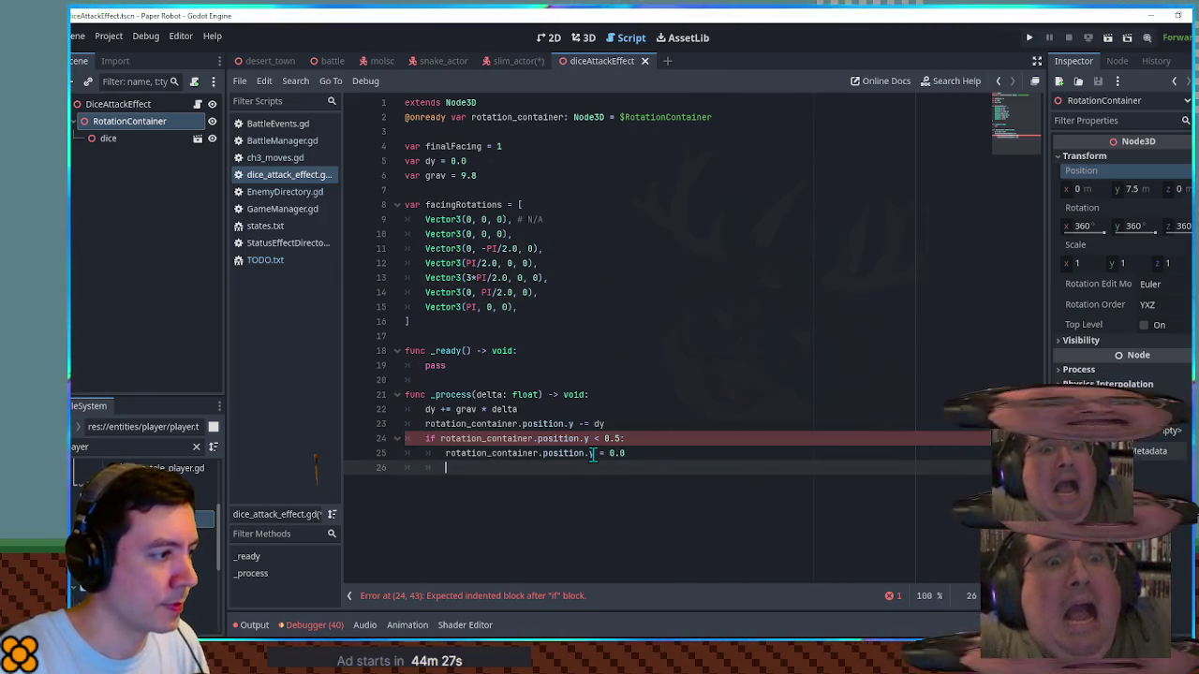
pyautogui.write('dy ')
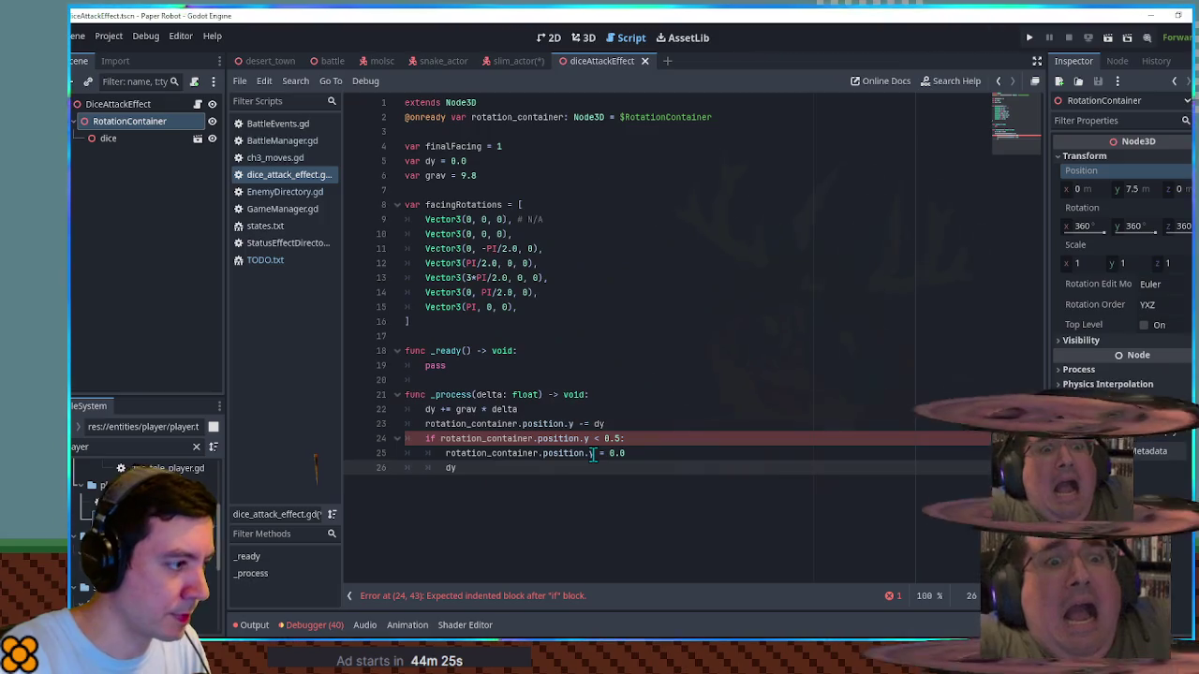
pyautogui.write('= -d')
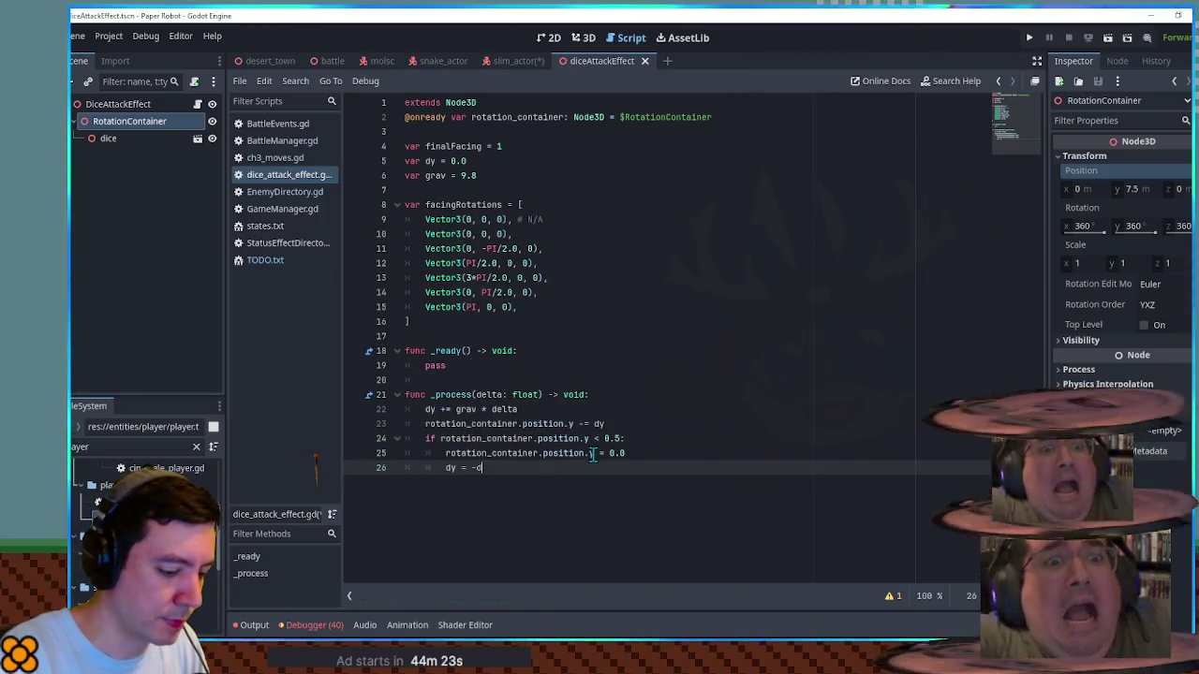
pyautogui.write('y * ')
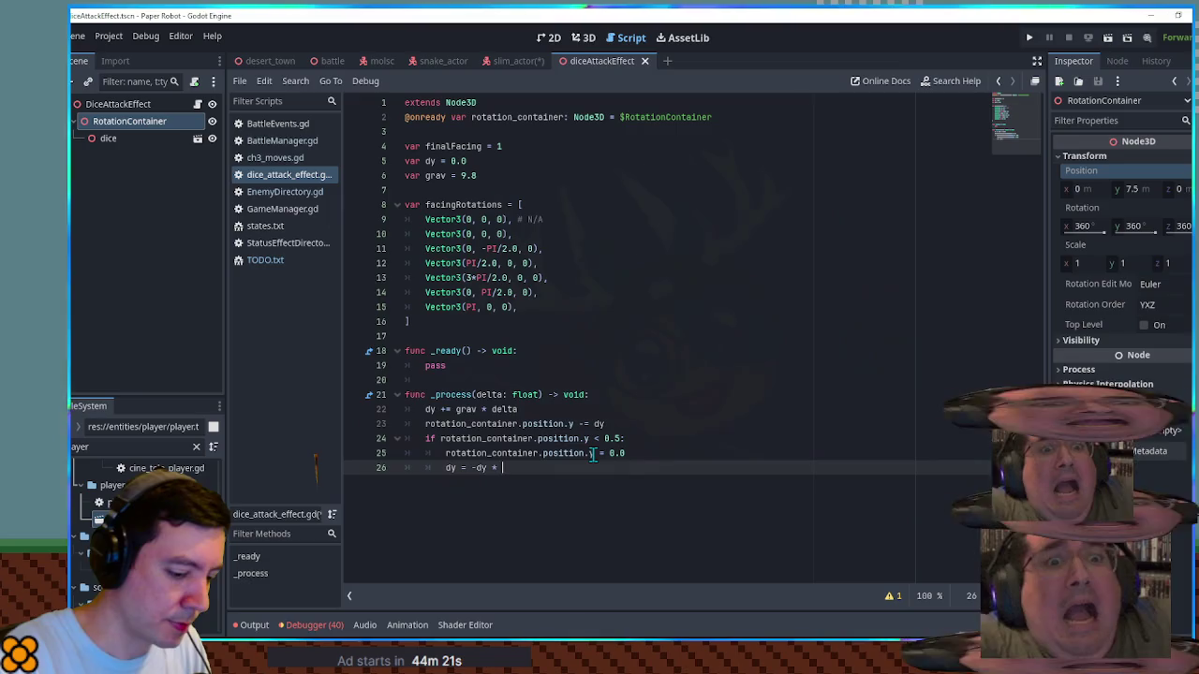
pyautogui.write('0.8')
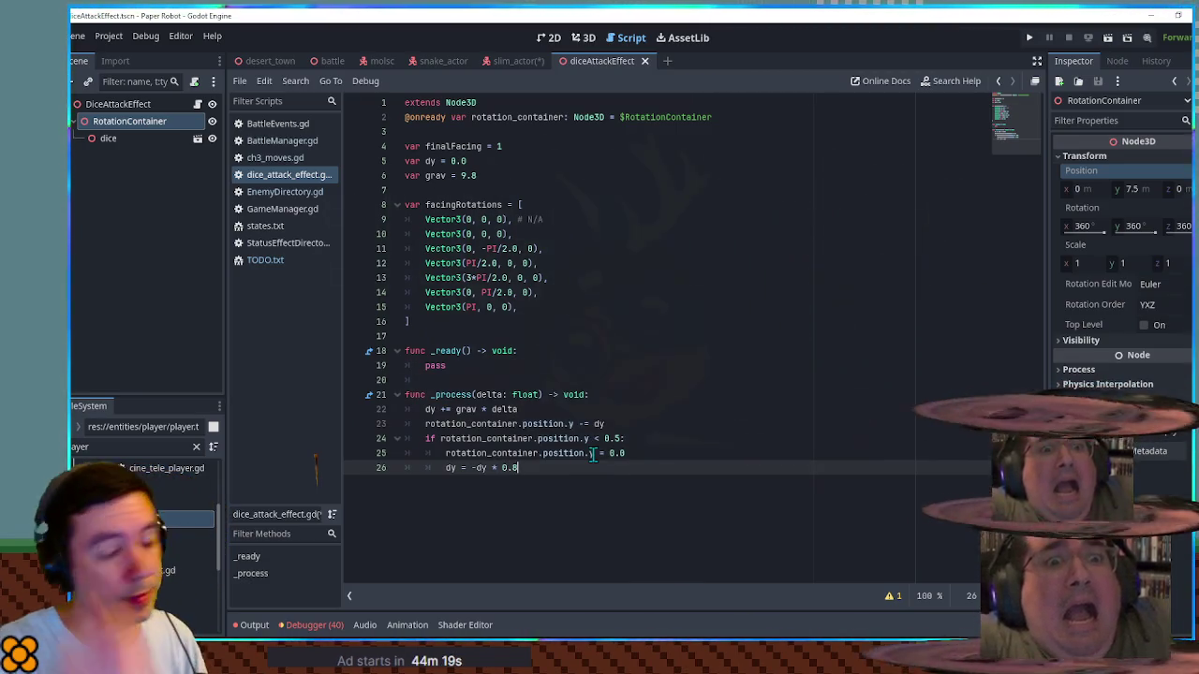
pyautogui.press('Return')
# Step: Add a '# play sfx?' comment on line 27 below the bounce code
pyautogui.click(581, 380)
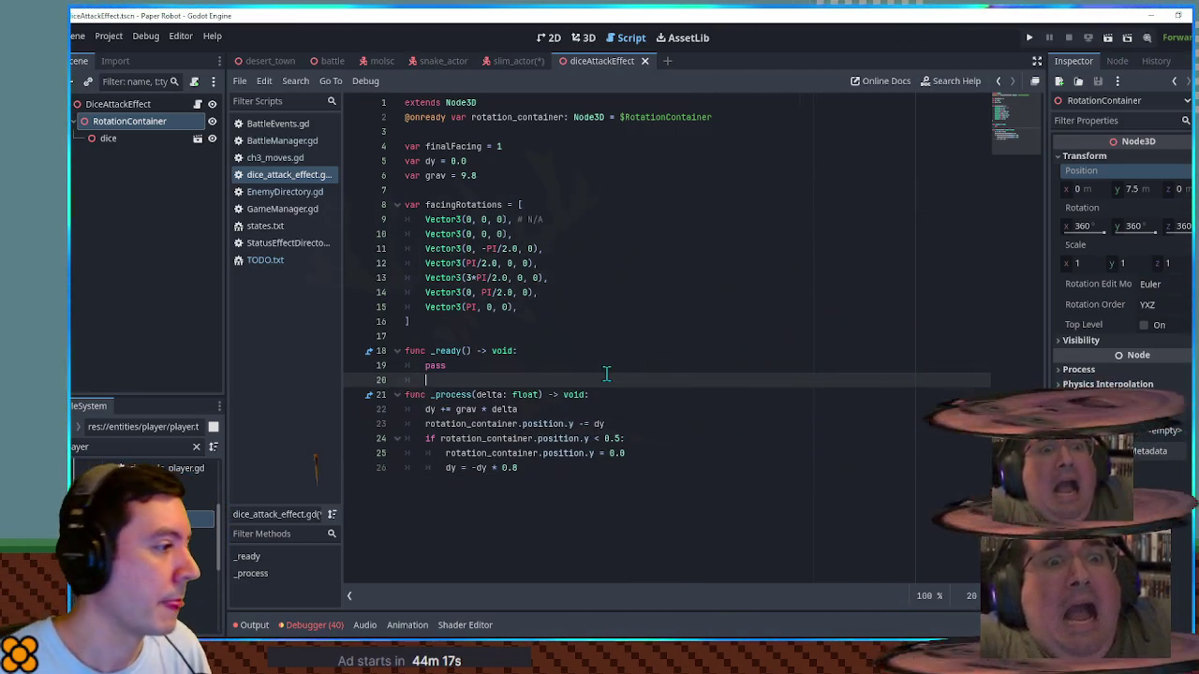
pyautogui.click(532, 467)
pyautogui.press('Return')
pyautogui.write('# play sfx?')
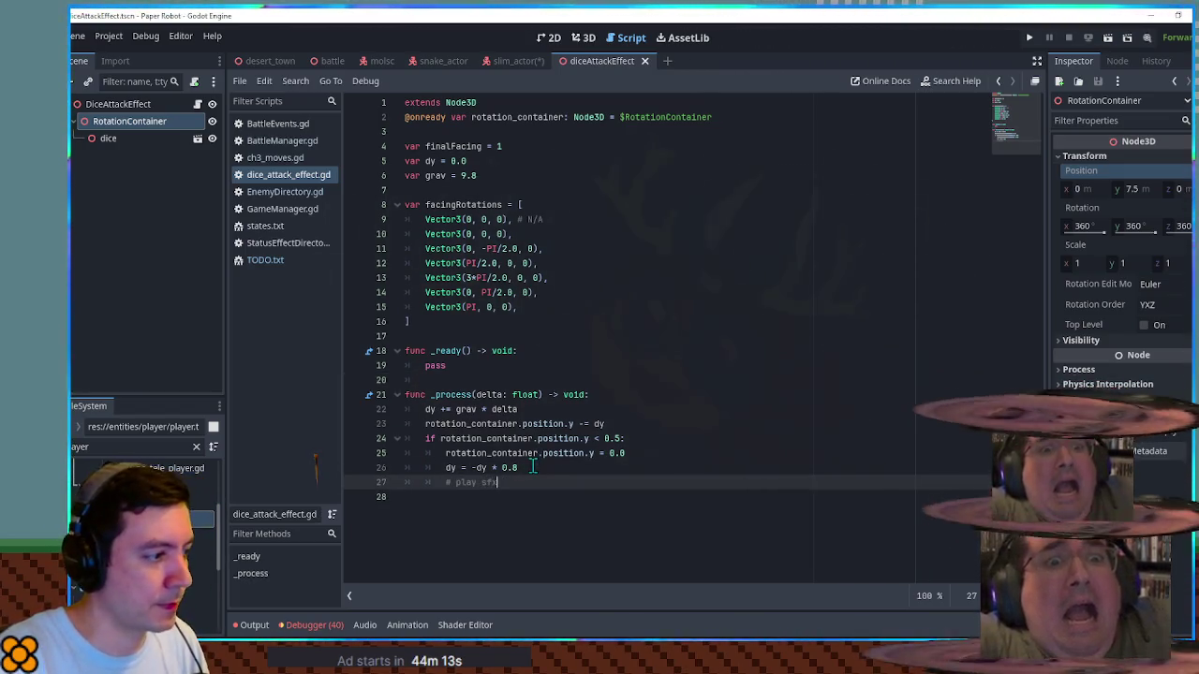
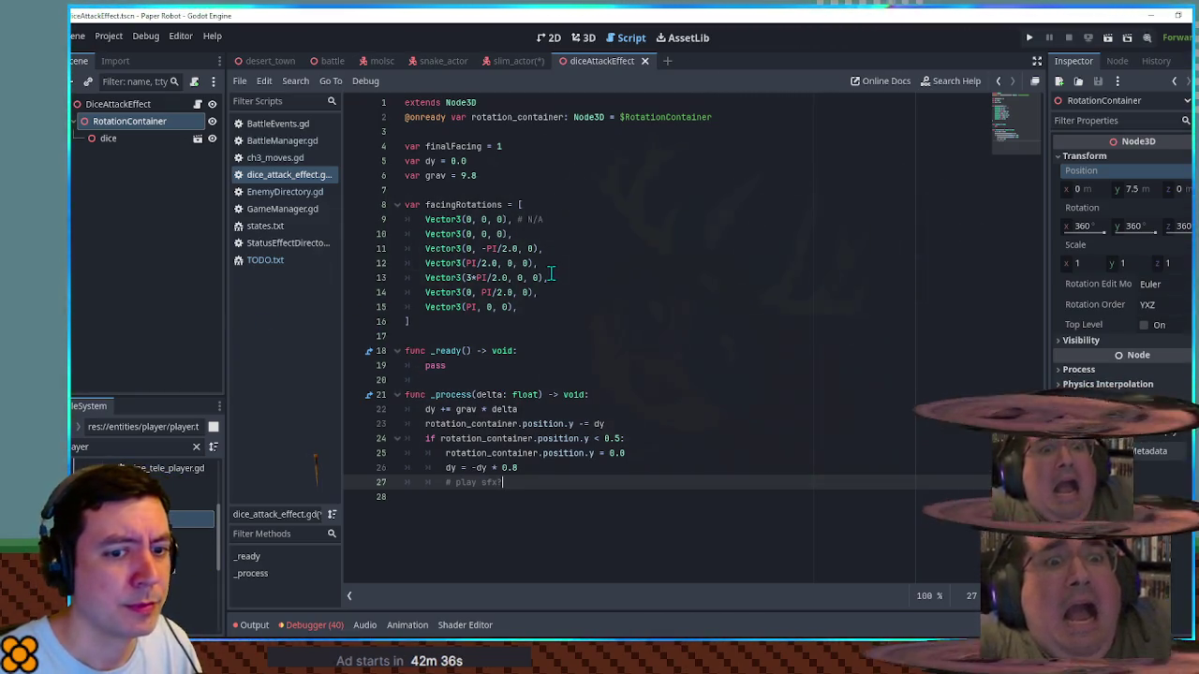
# Step: Delete the dy and grav variables and the gravity bounce lines, leaving _process with only pass
pyautogui.click(489, 161)
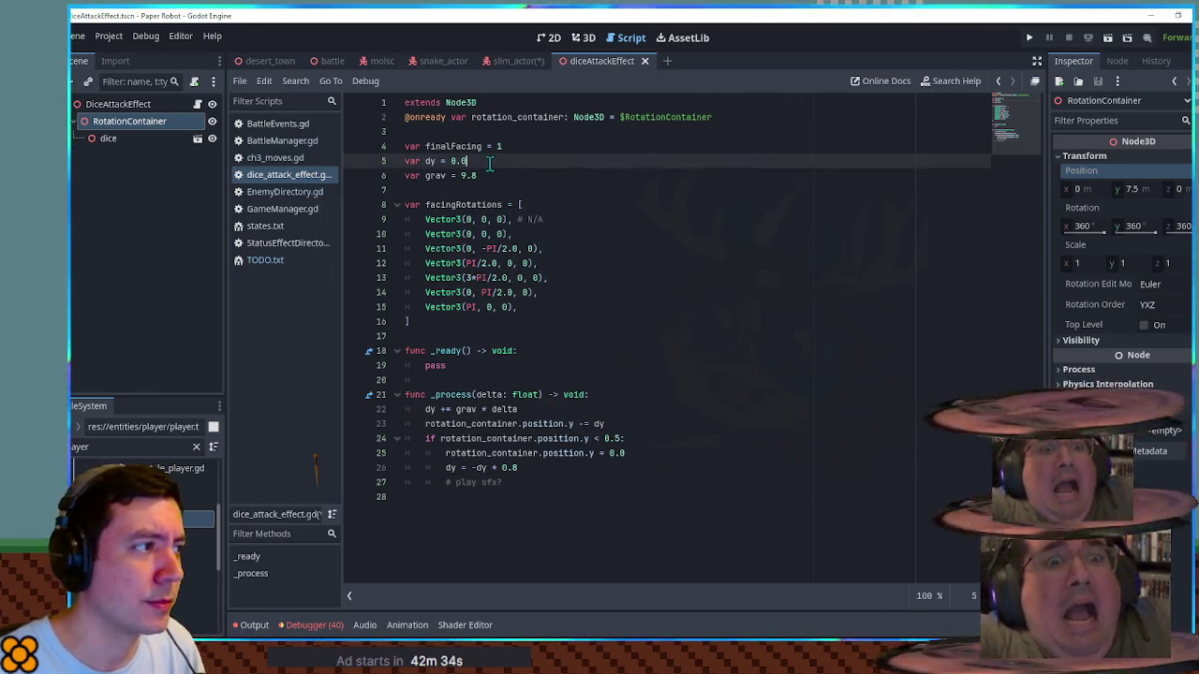
pyautogui.hotkey('ctrl', 'shift', 'k')
pyautogui.hotkey('ctrl', 'shift', 'k')
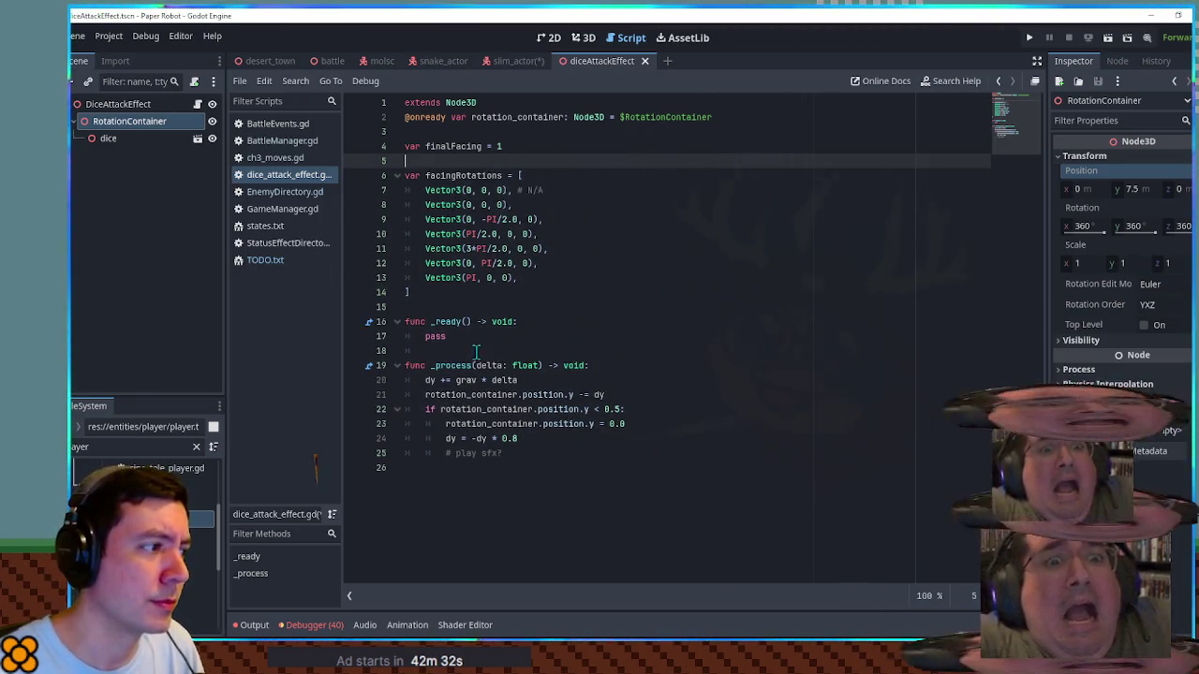
pyautogui.click(486, 383)
pyautogui.hotkey('ctrl', 'shift', 'k')
pyautogui.hotkey('ctrl', 'shift', 'k')
pyautogui.hotkey('ctrl', 'shift', 'k')
pyautogui.hotkey('ctrl', 'shift', 'k')
pyautogui.hotkey('ctrl', 'shift', 'k')
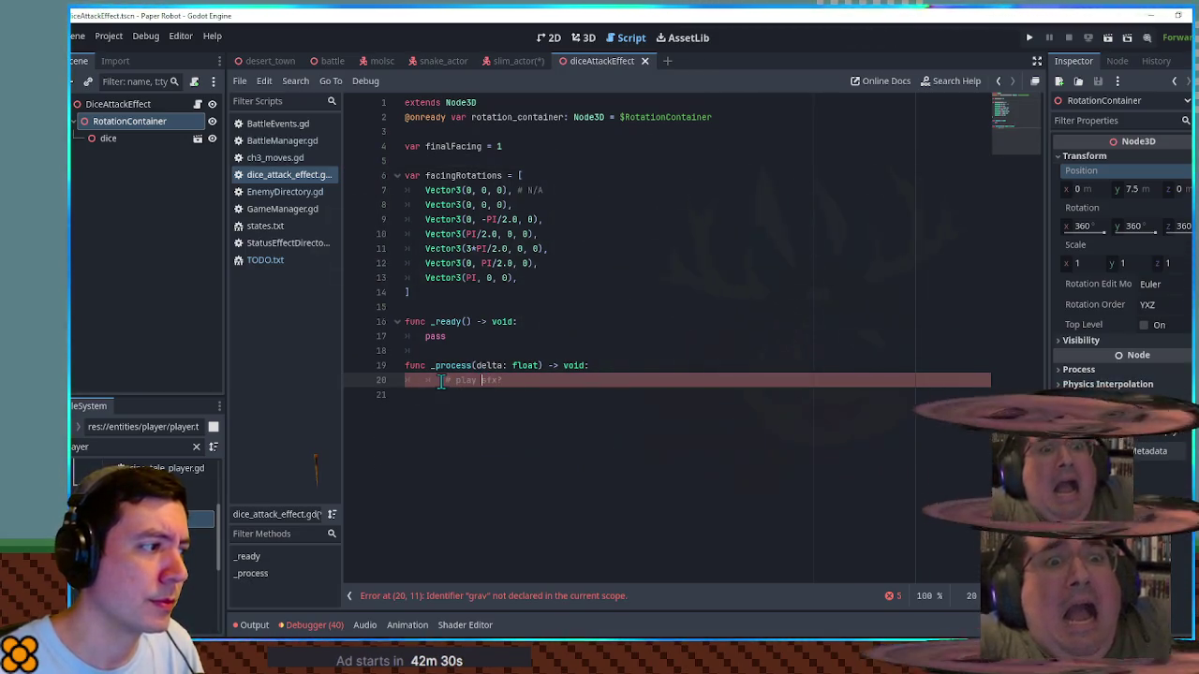
pyautogui.moveTo(442, 381); pyautogui.dragTo(557, 377)
pyautogui.write('pas')
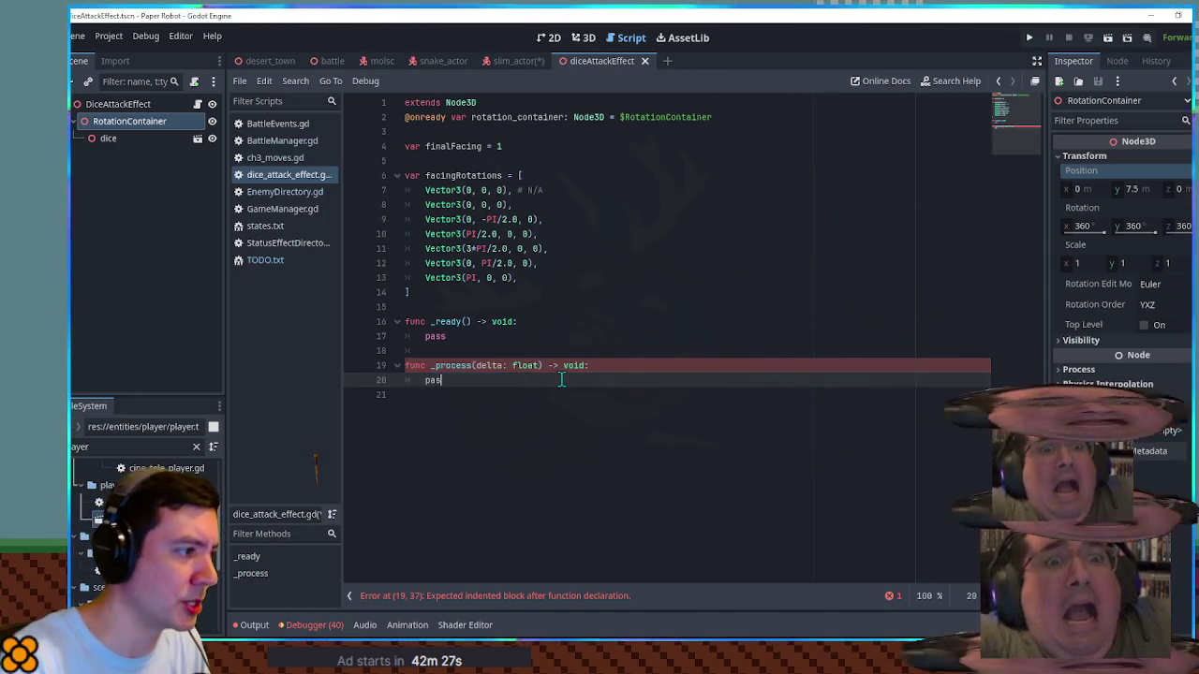
# Step: Insert empty lines above pass in _ready for new code
pyautogui.press('Up')
pyautogui.press('Up')
pyautogui.press('Up')
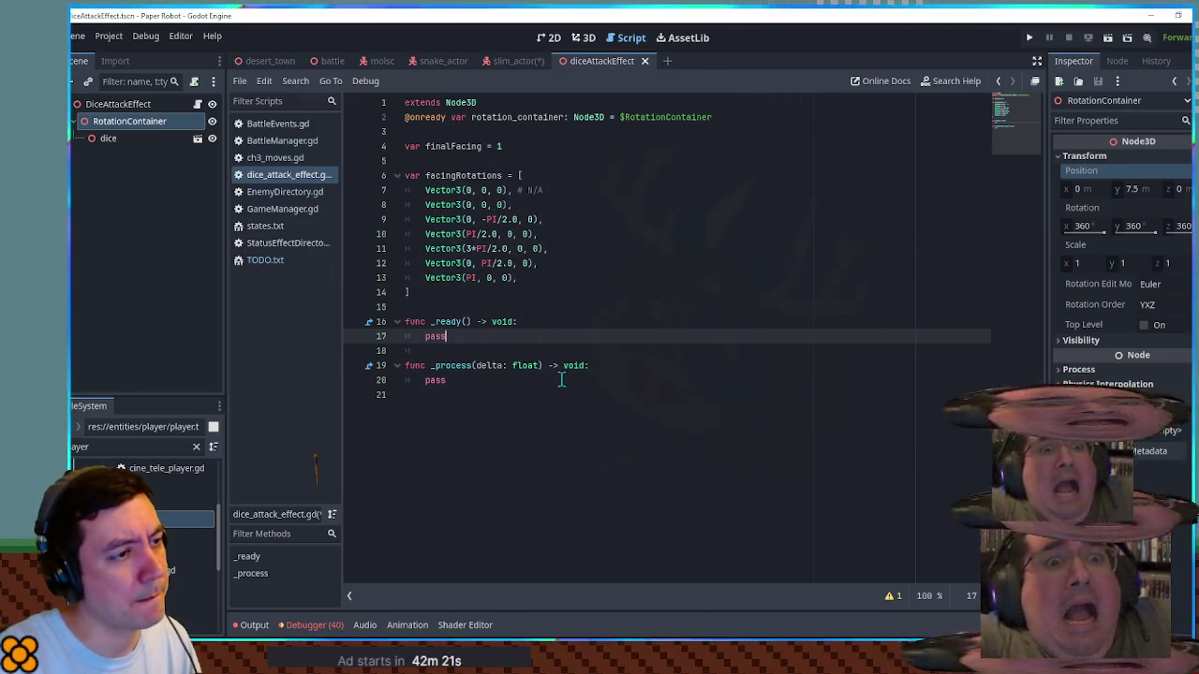
pyautogui.press('Up')
pyautogui.press('End')
pyautogui.press('Return')
pyautogui.press('Return')
pyautogui.press('Return')
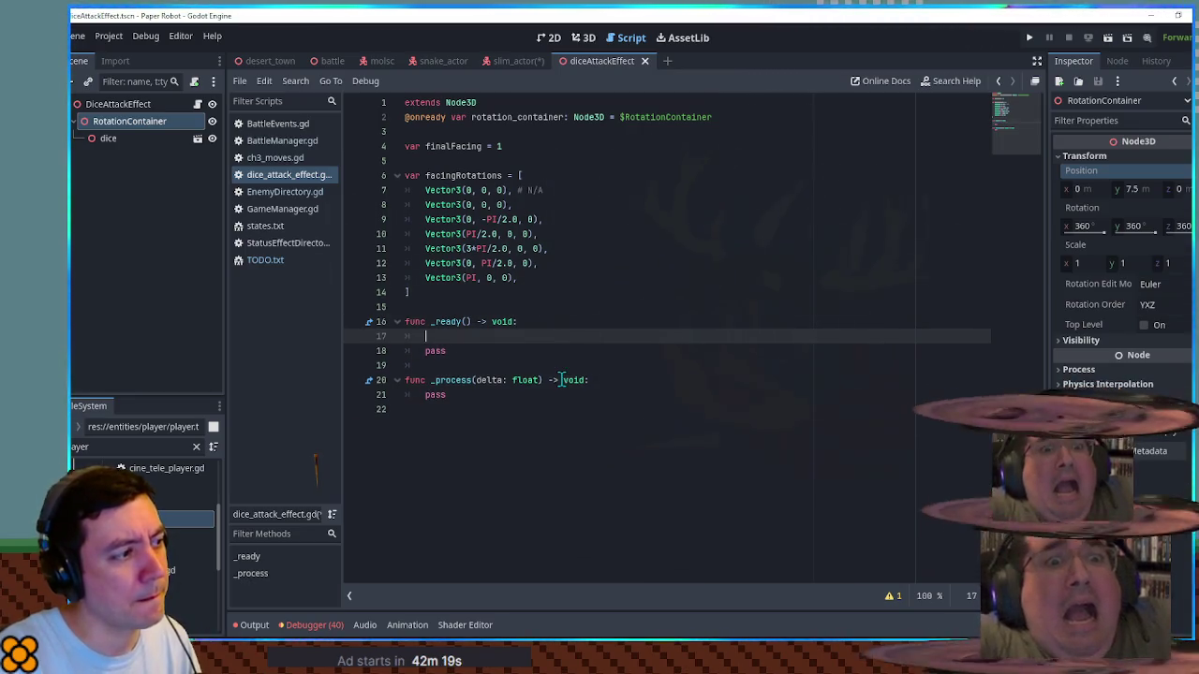
pyautogui.press('Up')
pyautogui.press('Up')
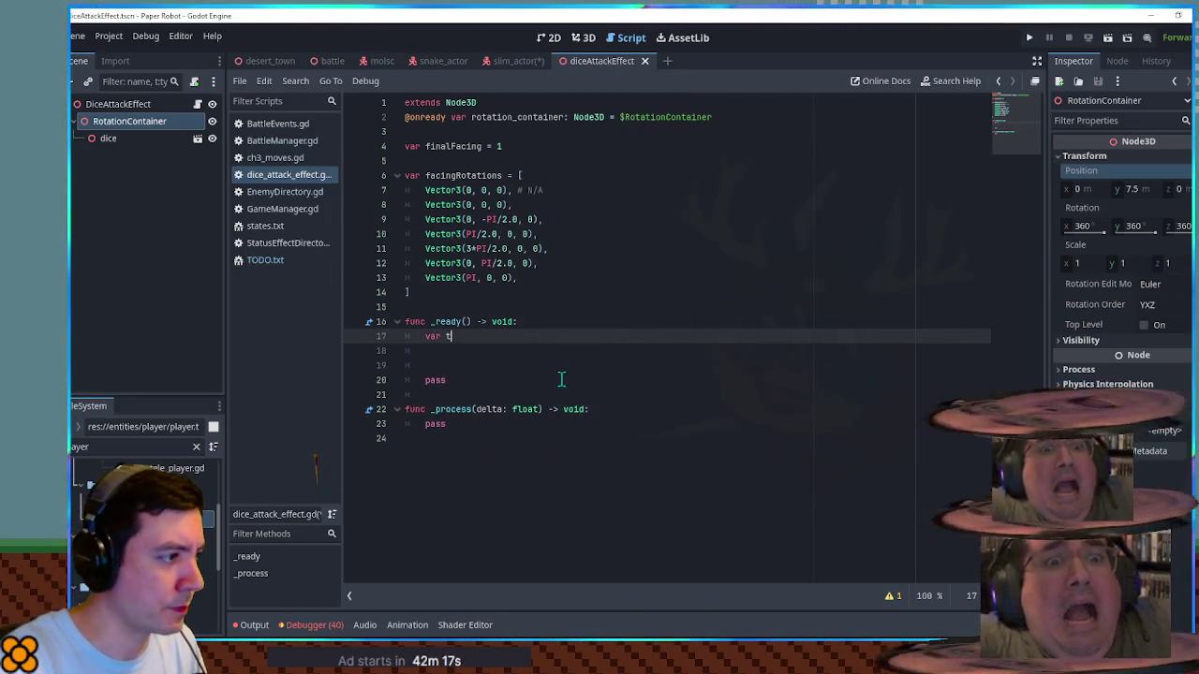
# Step: Create tween t in _ready, tweening rotation_container's position:y to 0.5 over 0.5 seconds
pyautogui.write(' = create_t')
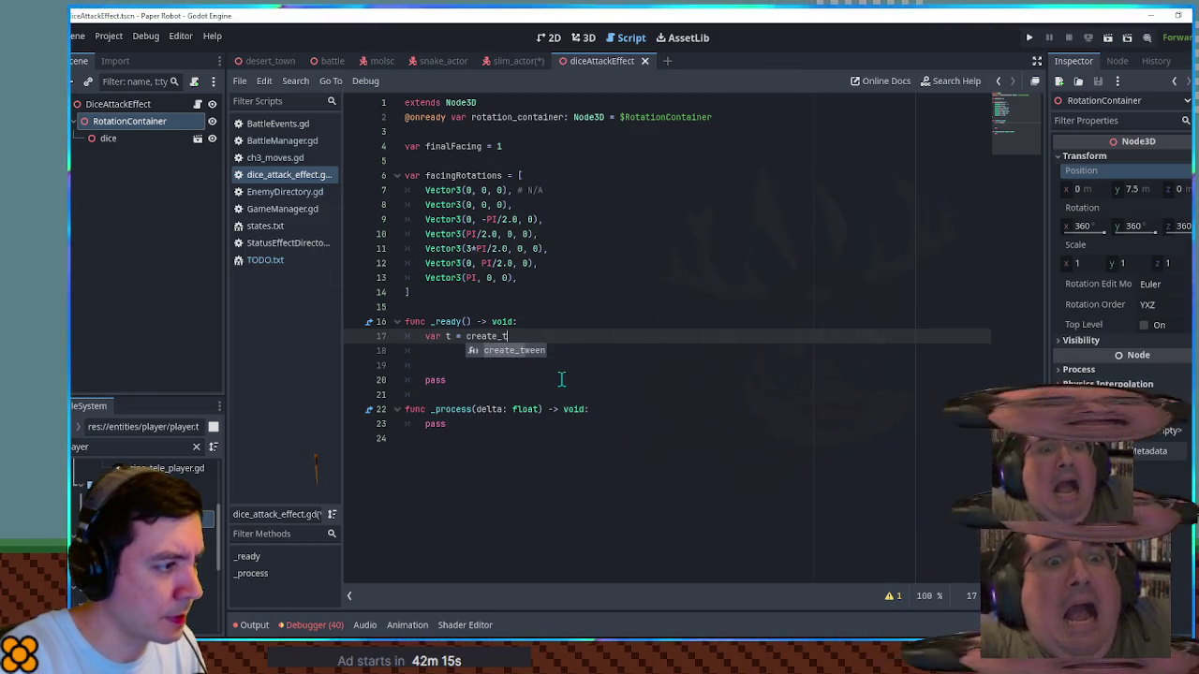
pyautogui.press('Return')
pyautogui.press('Return')
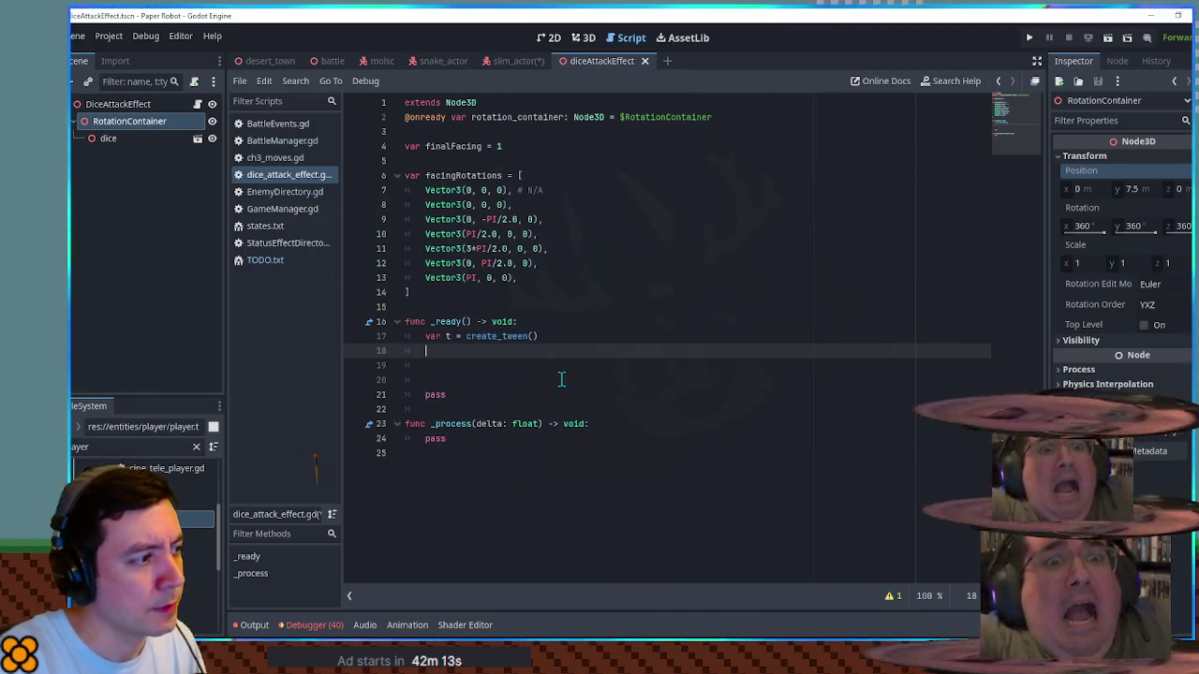
pyautogui.write('twee')
pyautogui.press('Down')
pyautogui.press('Down')
pyautogui.press('Down')
pyautogui.press('Return')
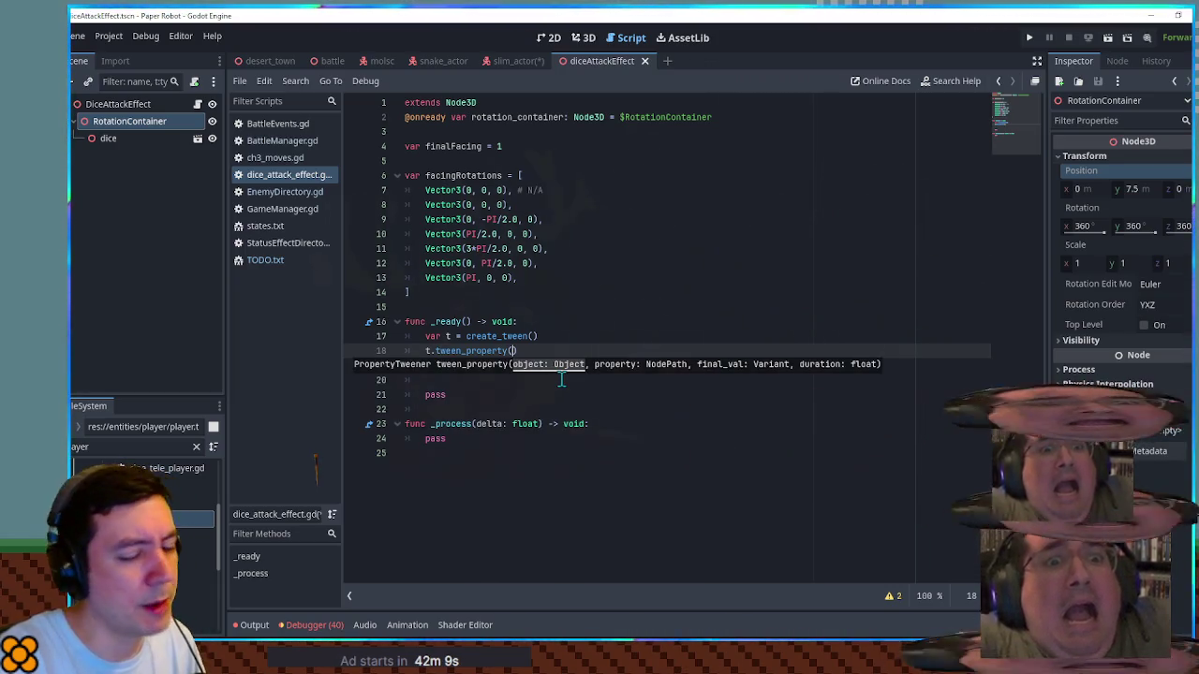
pyautogui.doubleClick(558, 116)
pyautogui.hotkey('ctrl', 'c')
pyautogui.click(511, 351)
pyautogui.hotkey('ctrl', 'v')
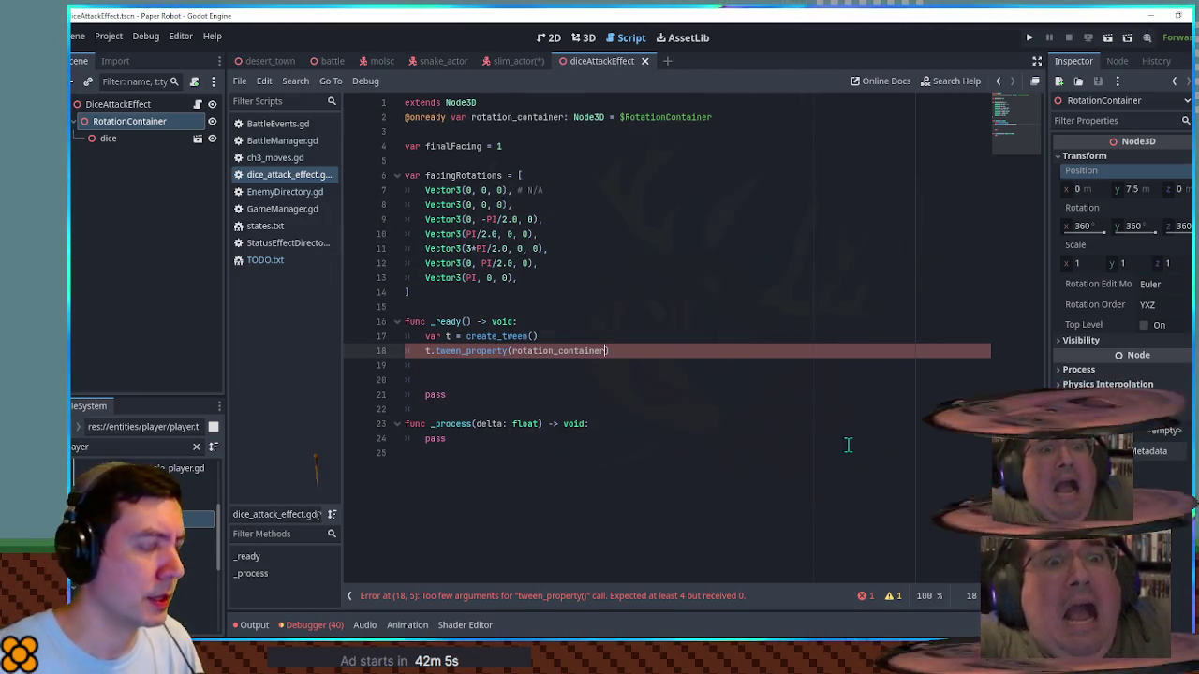
pyautogui.write('"position')
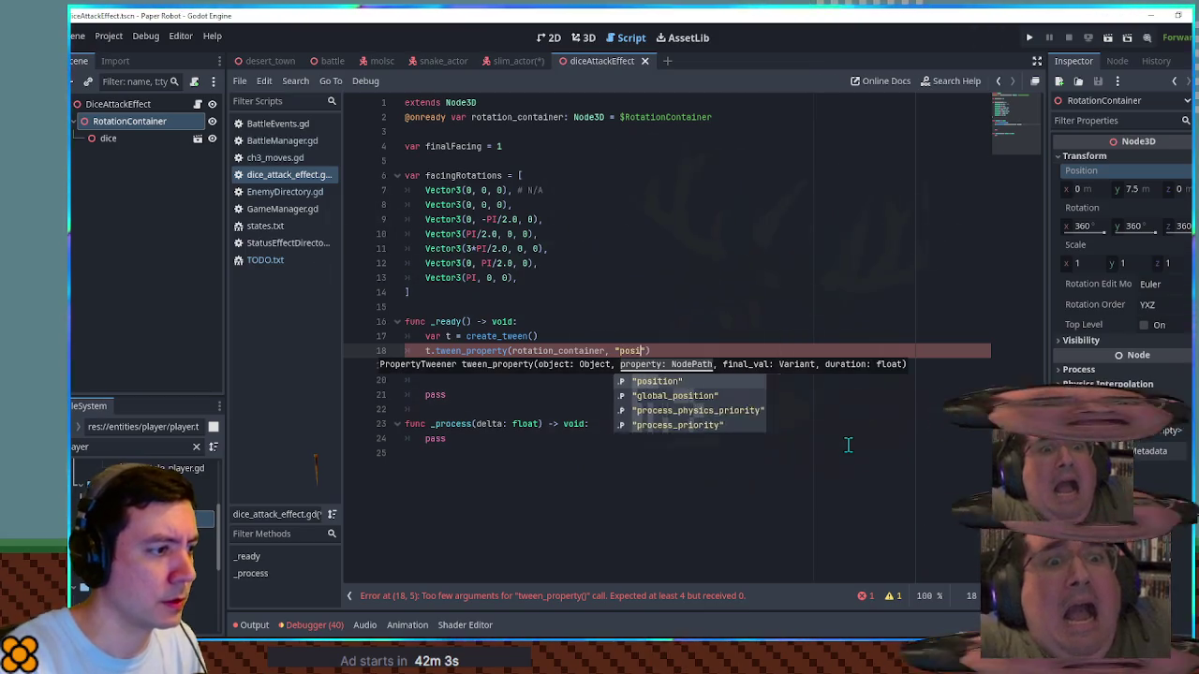
pyautogui.write(':')
pyautogui.write('"')
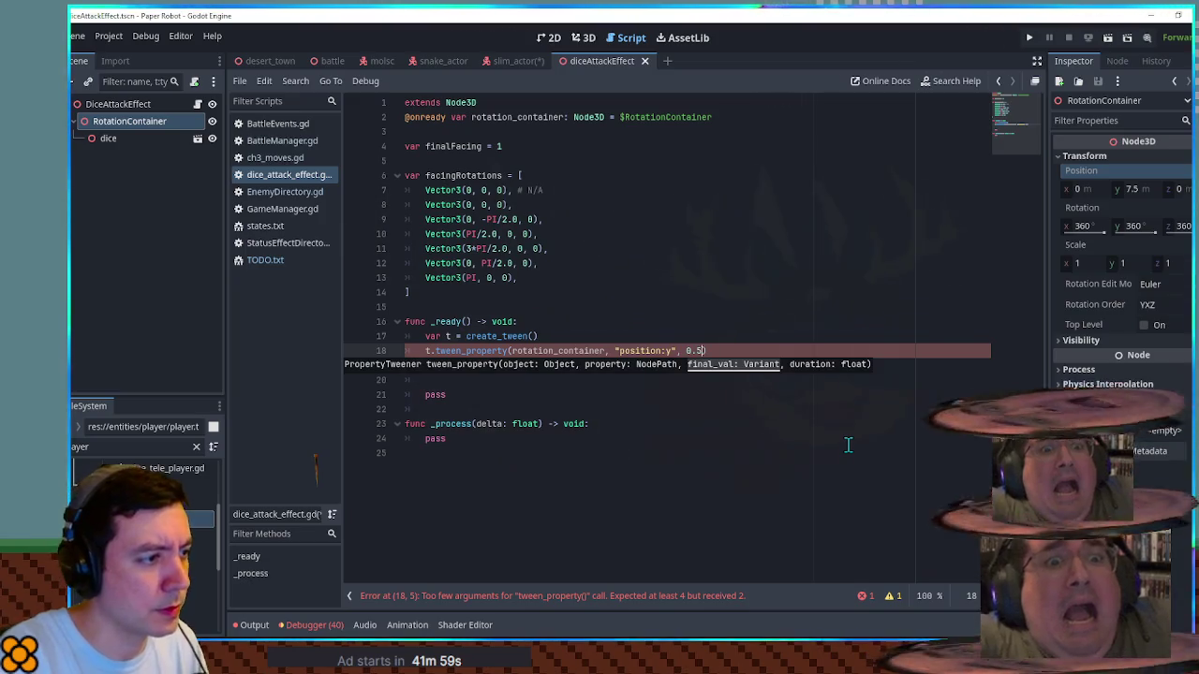
pyautogui.write(' )')
pyautogui.write('0.5')
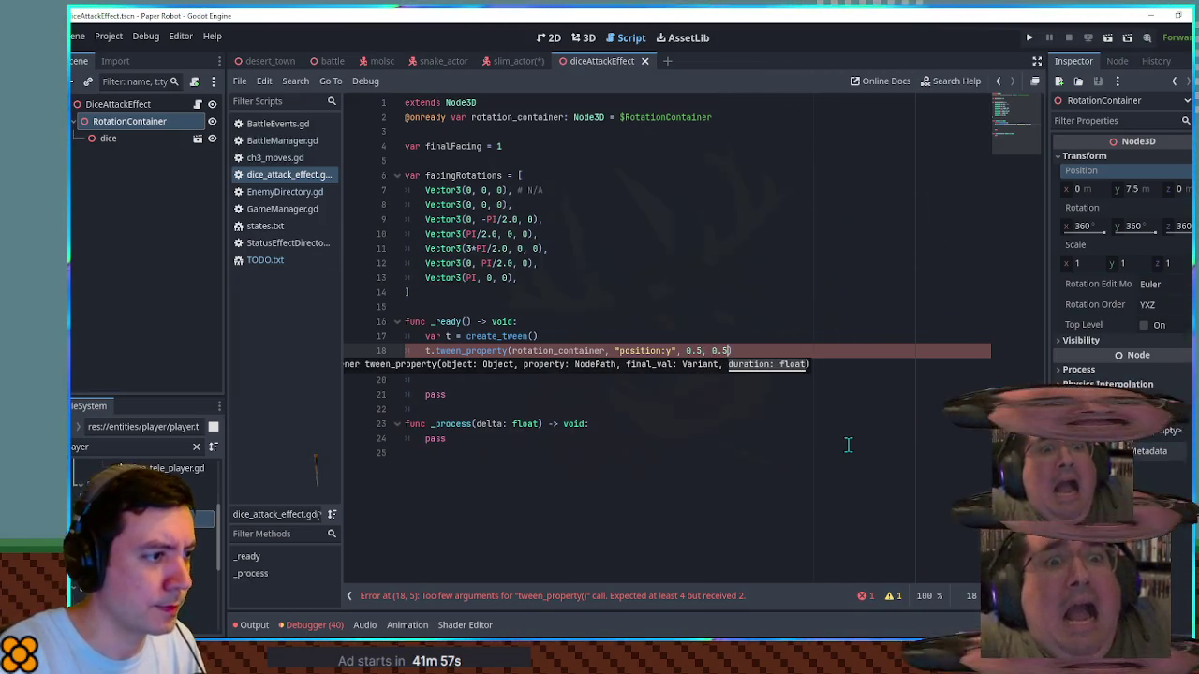
# Step: Chain set_ease(Tween.EASE_IN) and set_trans(Tween.TRANS_QUAD) onto the tween_property call
pyautogui.press('Right')
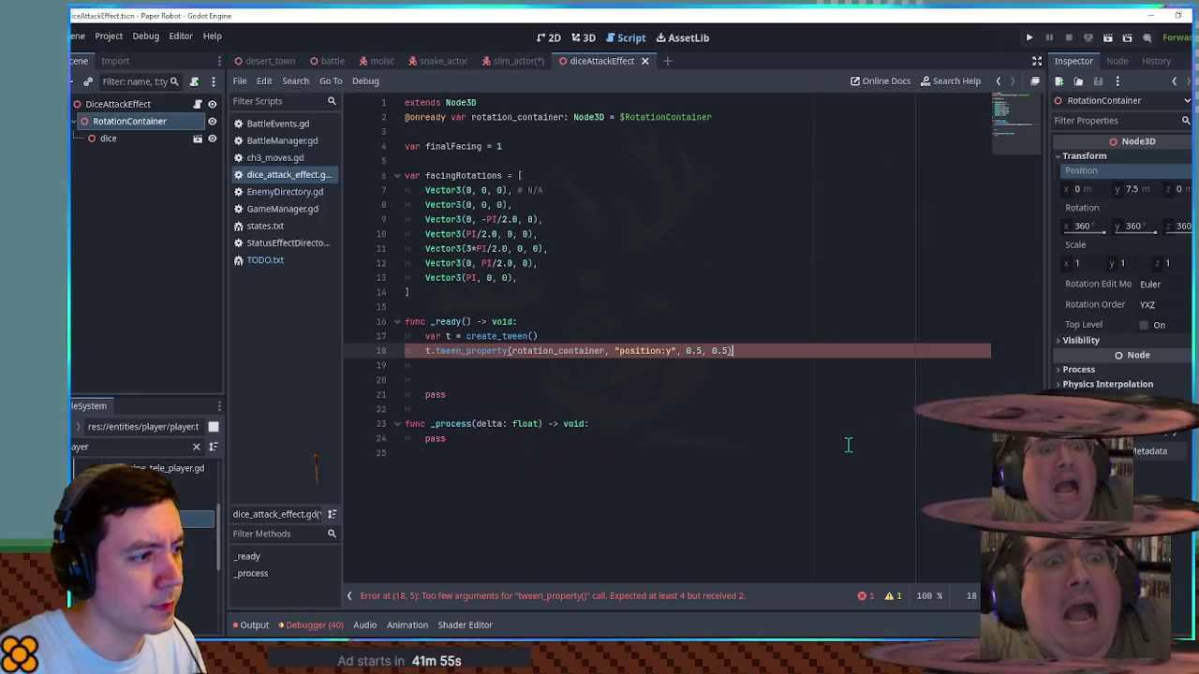
pyautogui.write('.set_e')
pyautogui.press('Return')
pyautogui.press('Down')
pyautogui.press('Down')
pyautogui.press('Return')
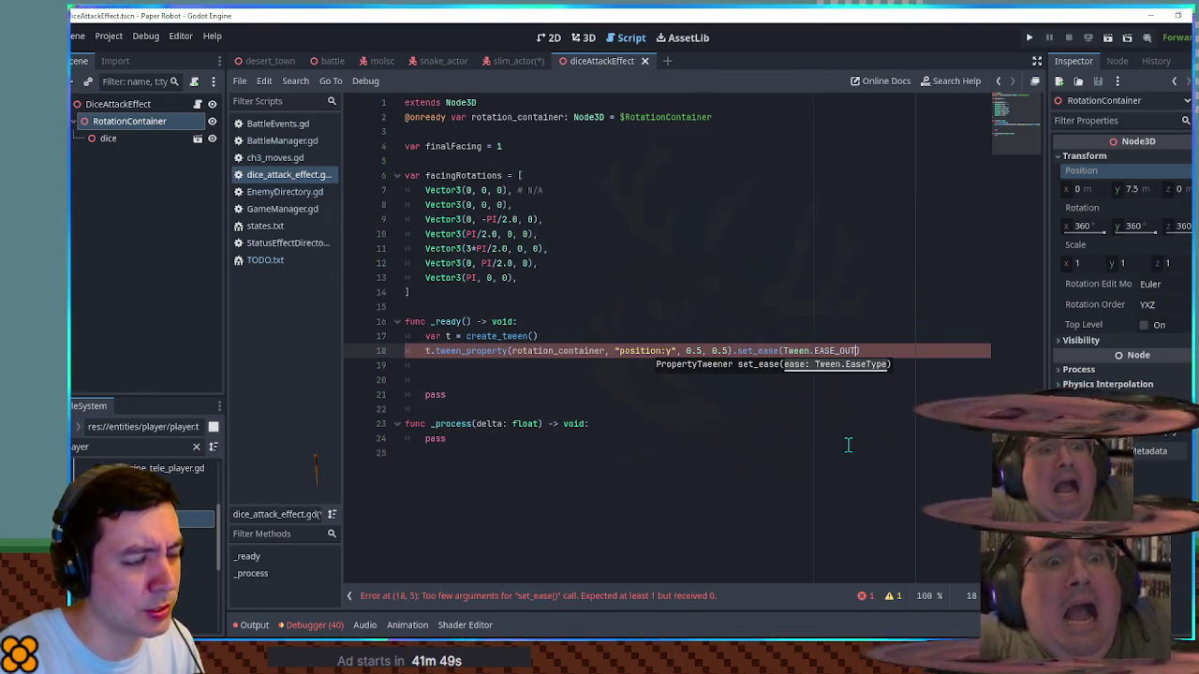
pyautogui.write(')')
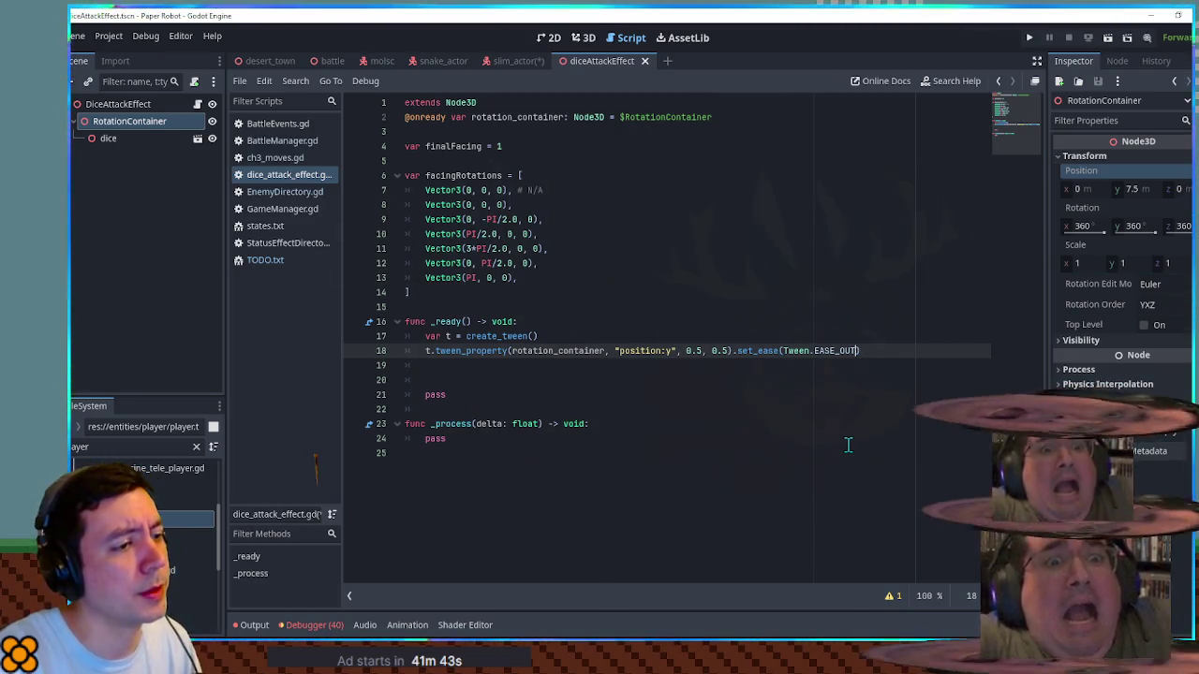
pyautogui.write('N)')
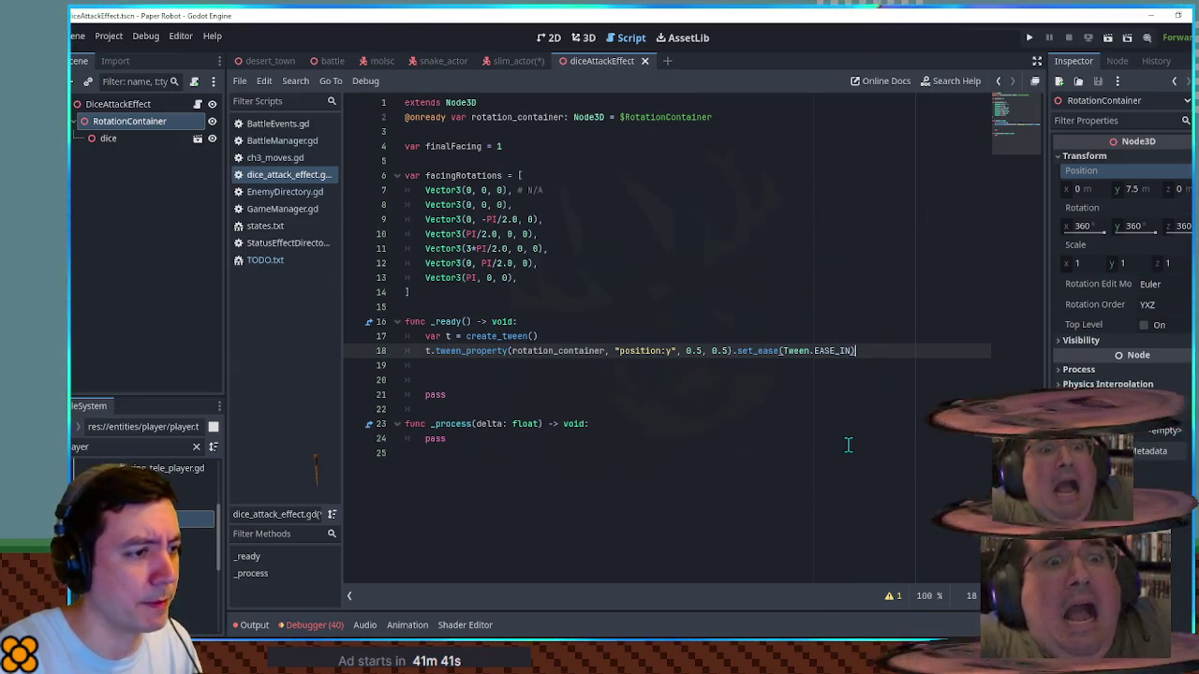
pyautogui.write('.set_trans(')
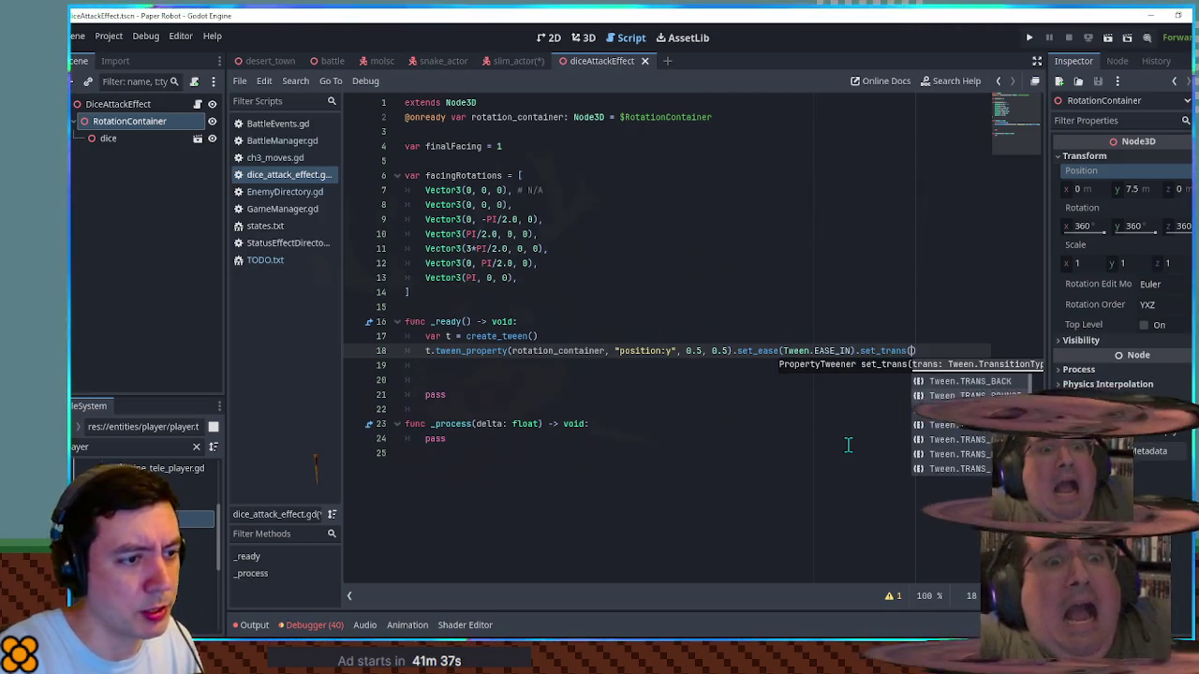
pyautogui.write('quad')
pyautogui.press('Return')
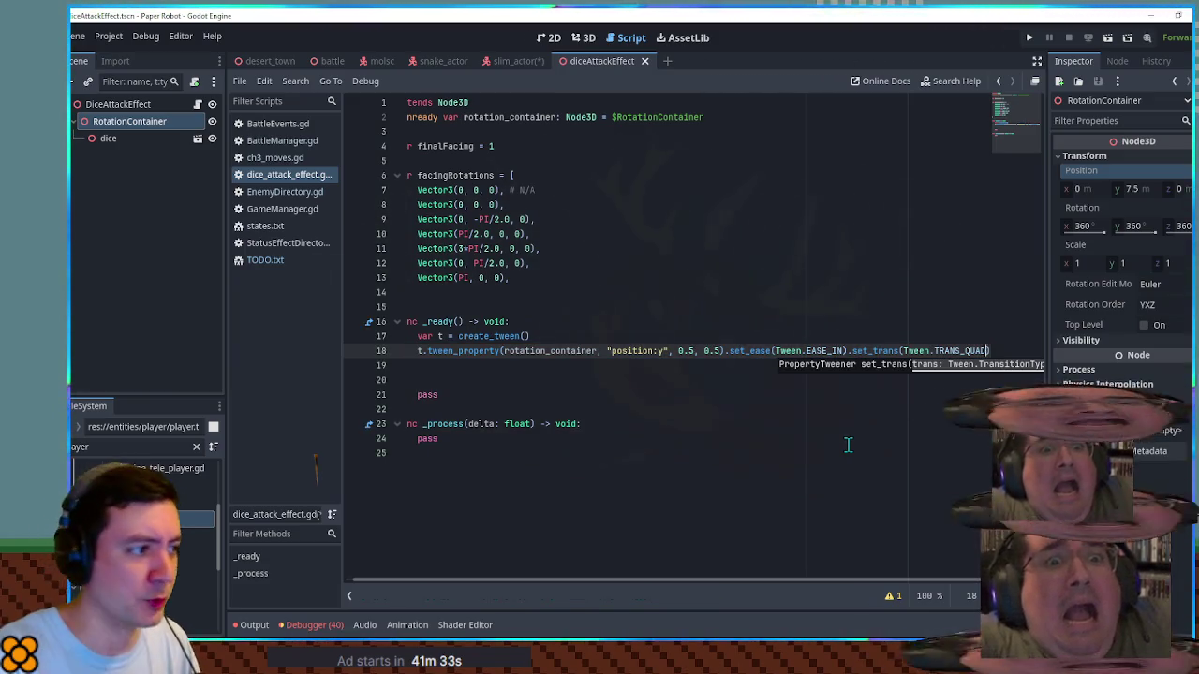
pyautogui.press('End')
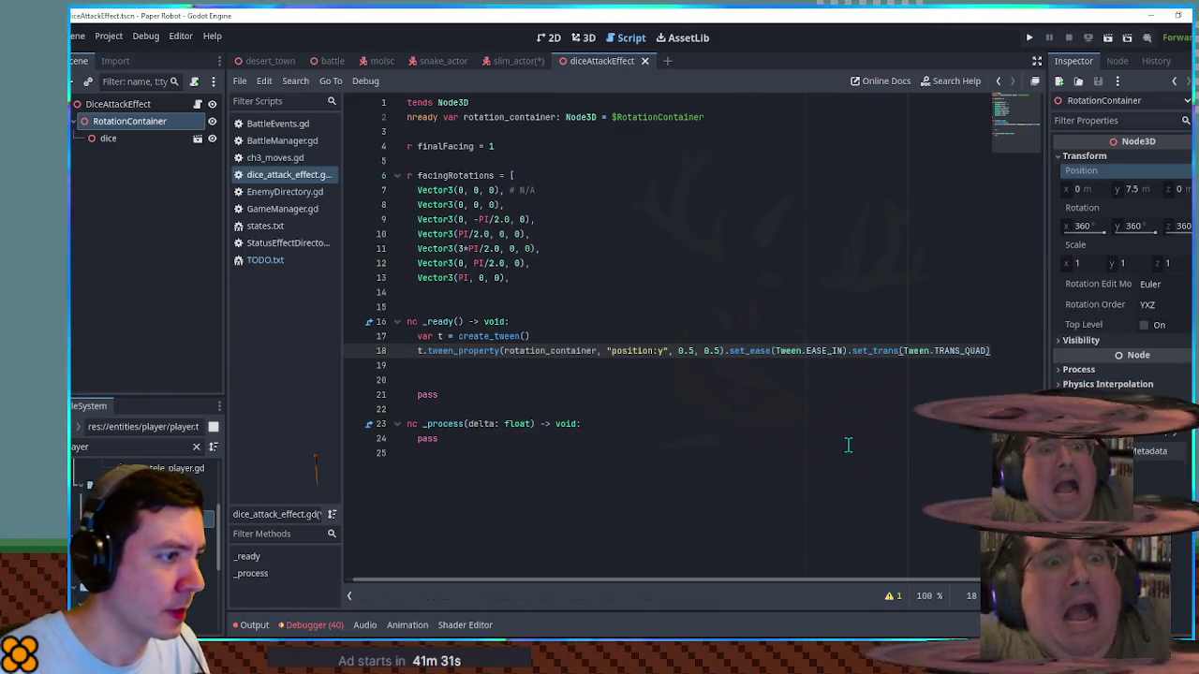
pyautogui.keyDown('shift'); pyautogui.click(726, 350); pyautogui.keyUp('shift')
pyautogui.press('BackSpace')
pyautogui.hotkey('ctrl', 'z')
pyautogui.press('Return')
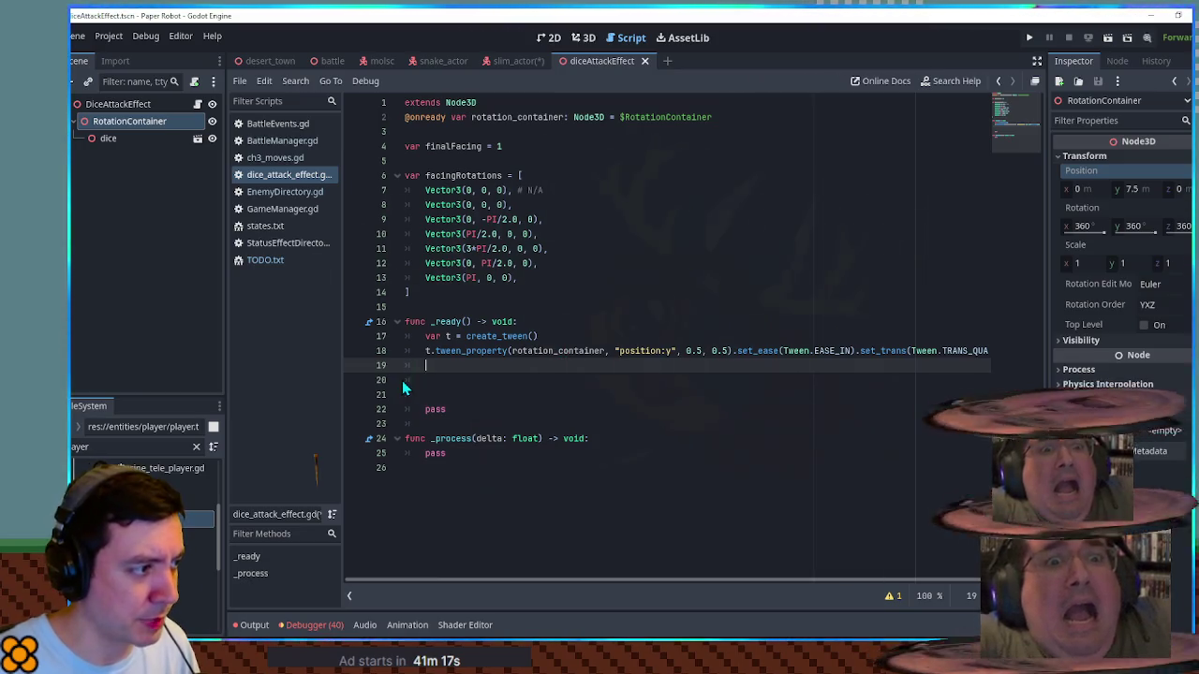
# Step: Copy the tween_property line into four more chained position:y tweens
pyautogui.moveTo(431, 367); pyautogui.dragTo(428, 350)
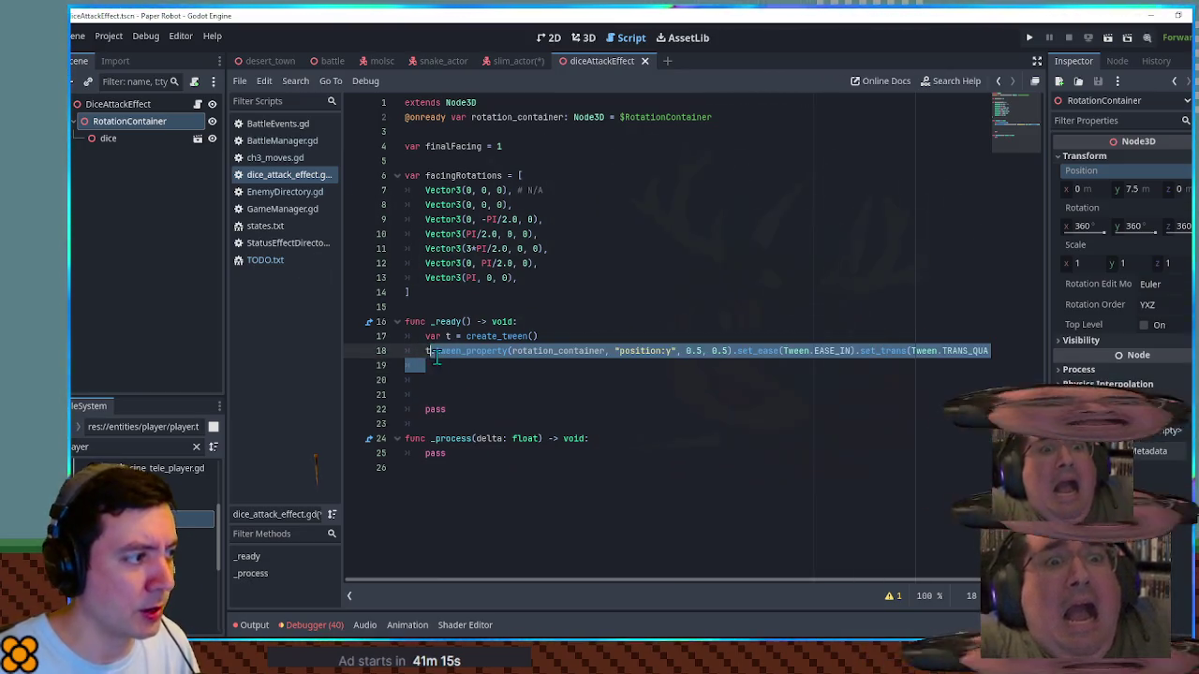
pyautogui.click(428, 354)
pyautogui.hotkey('shift', 'Down')
pyautogui.hotkey('ctrl', 'c')
pyautogui.press('Right')
pyautogui.hotkey('ctrl', 'v')
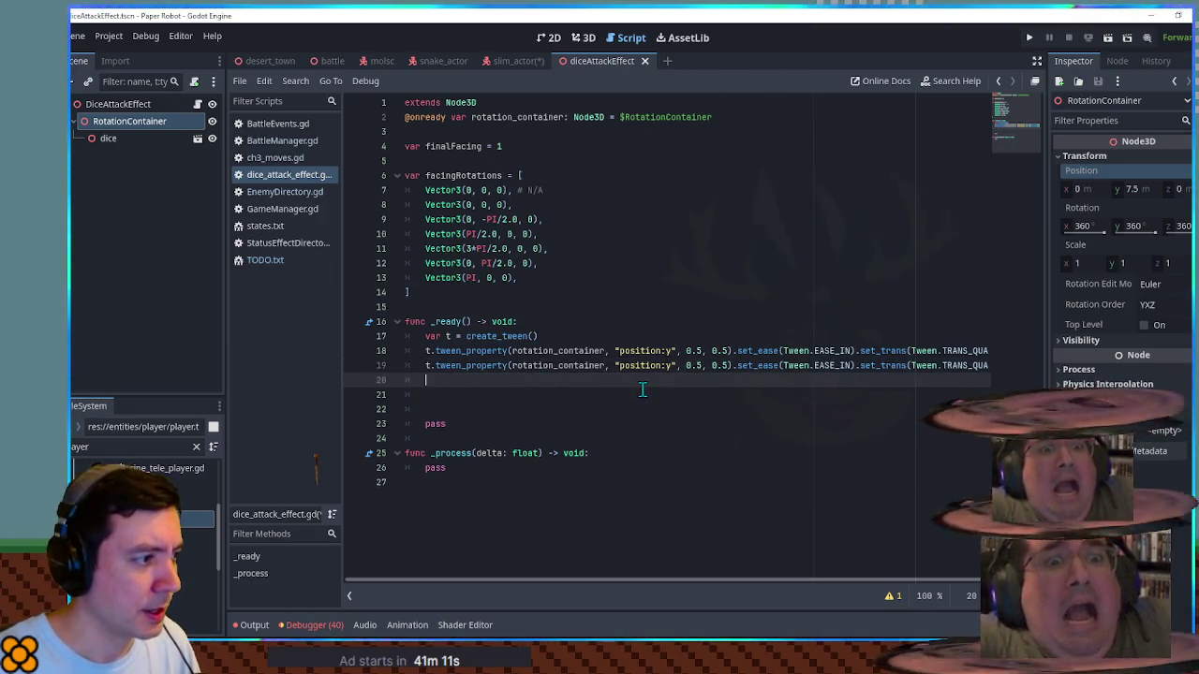
pyautogui.hotkey('ctrl', 'v')
pyautogui.hotkey('ctrl', 'v')
pyautogui.hotkey('ctrl', 'v')
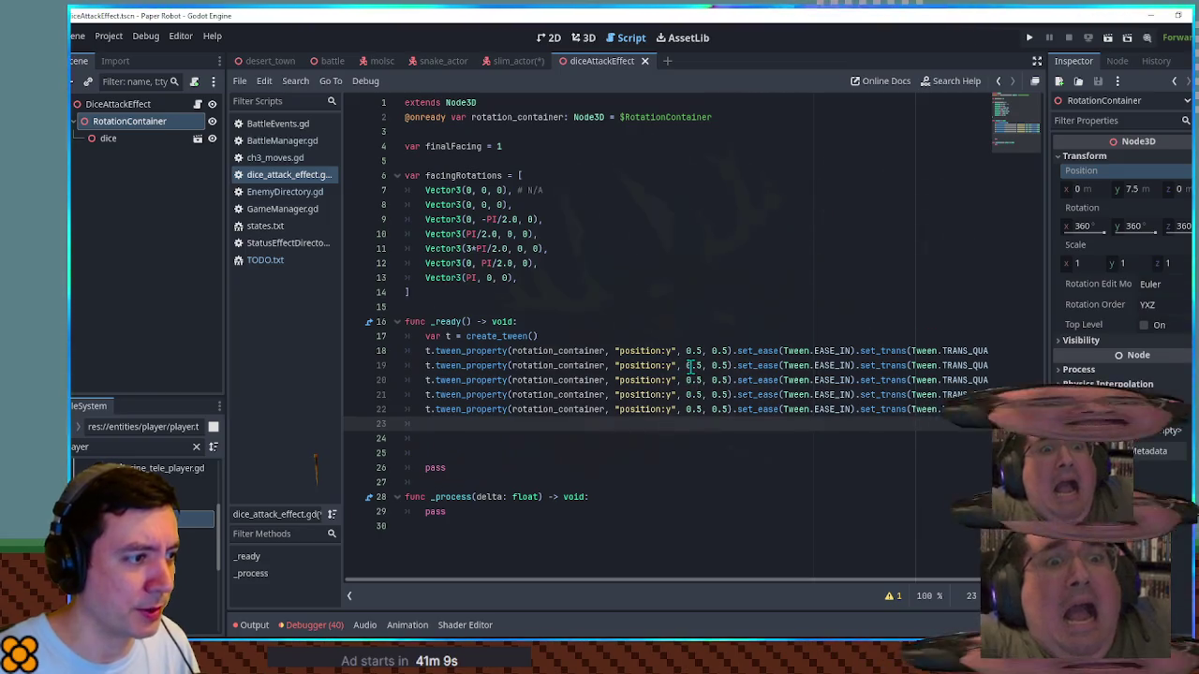
# Step: Change the targets to 1.5 on line 19 and 1.0 on line 21
pyautogui.click(686, 366)
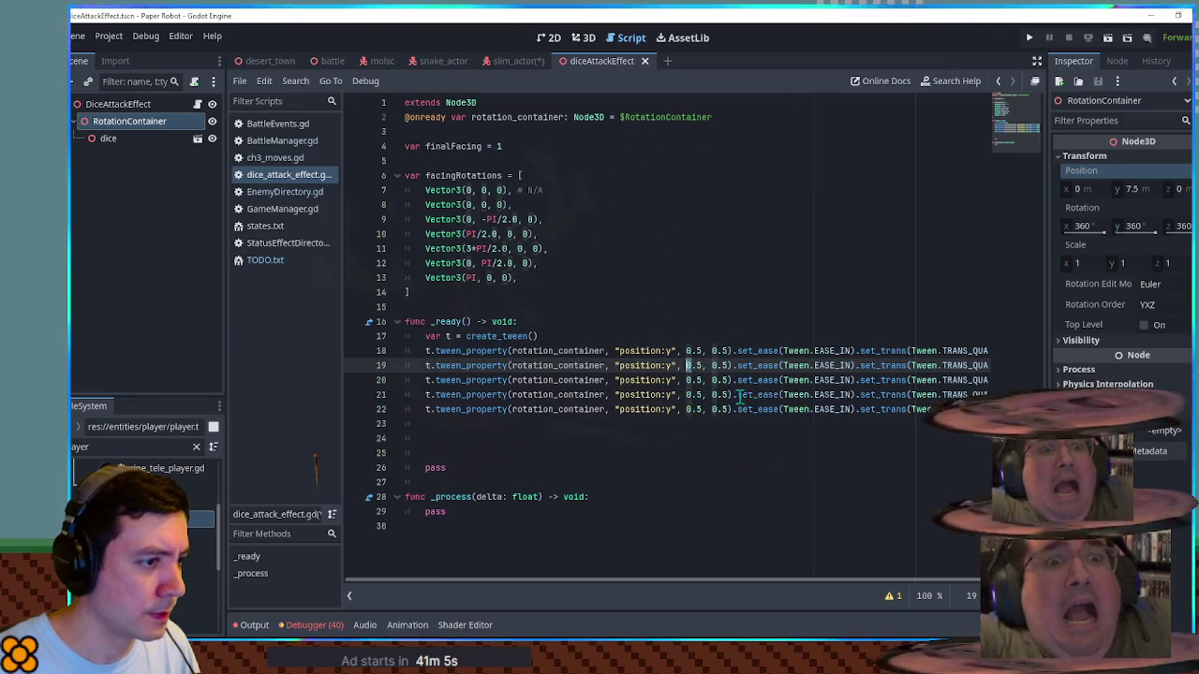
pyautogui.press('Delete')
pyautogui.write('1')
pyautogui.doubleClick(694, 394)
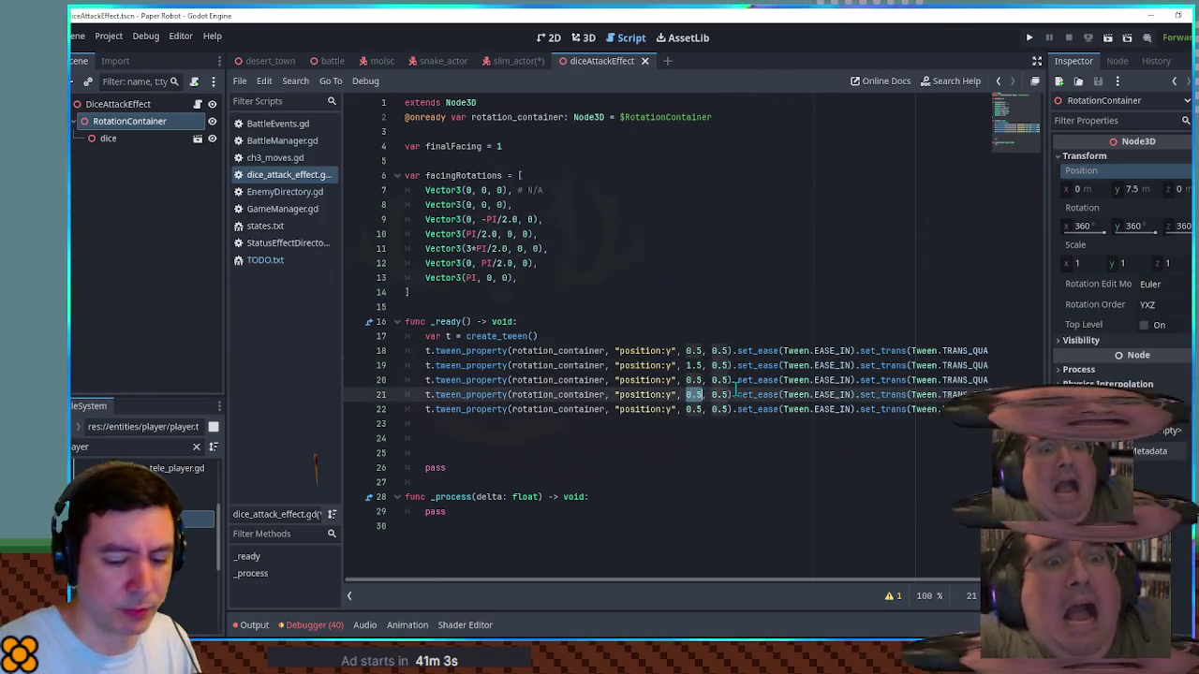
pyautogui.write('1.0')
# Step: Switch lines 19 and 21 from Tween.EASE_IN to Tween.EASE_OUT
pyautogui.click(722, 433)
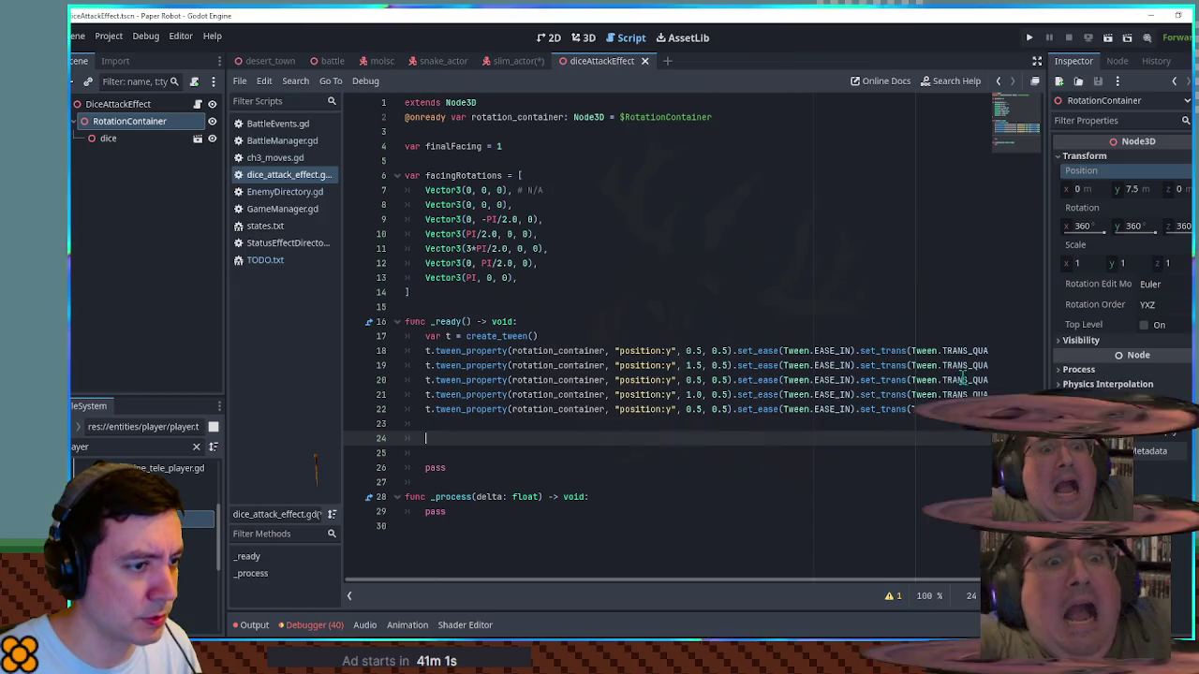
pyautogui.hscroll(1, 846, 581)
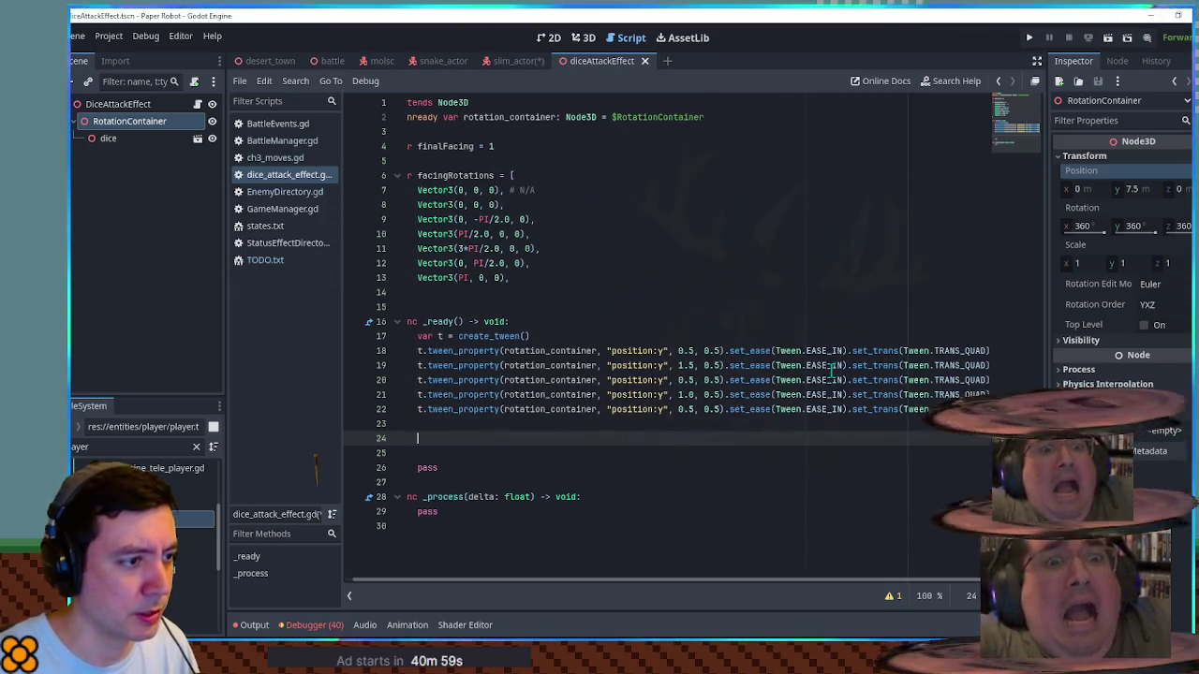
pyautogui.click(841, 365)
pyautogui.press('BackSpace')
pyautogui.press('BackSpace')
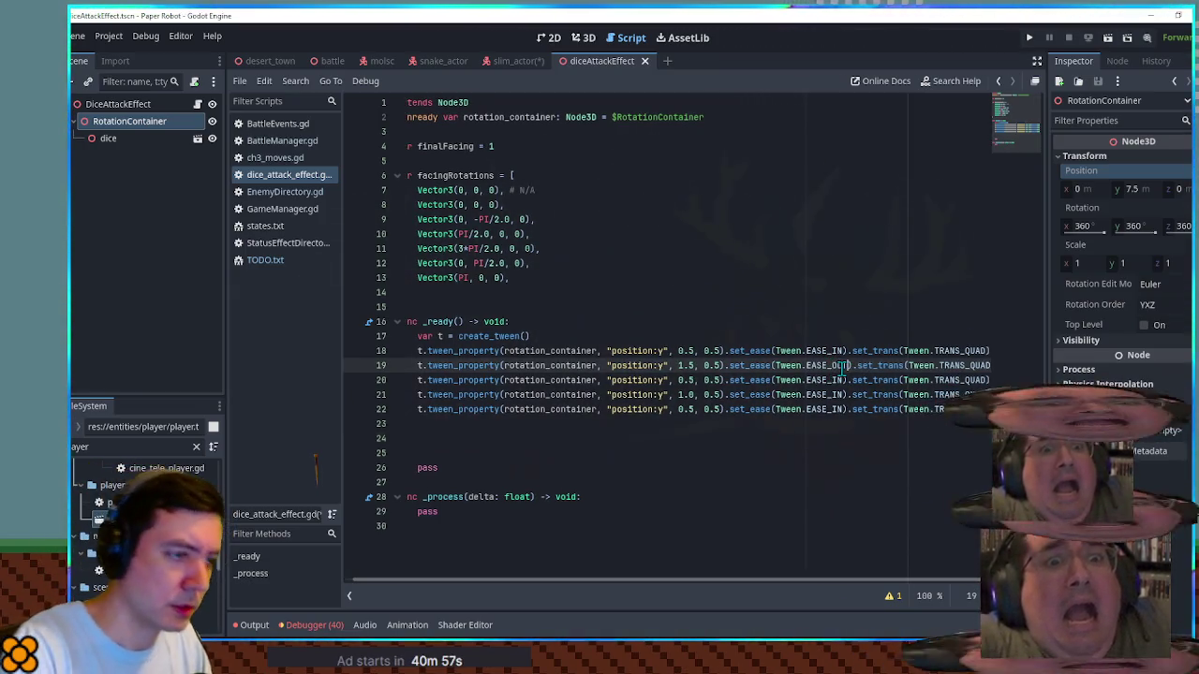
pyautogui.write('O')
pyautogui.press('Return')
pyautogui.hotkey('ctrl', 'c')
pyautogui.doubleClick(822, 394)
pyautogui.hotkey('ctrl', 'v')
pyautogui.hscroll(-1, 663, 589)
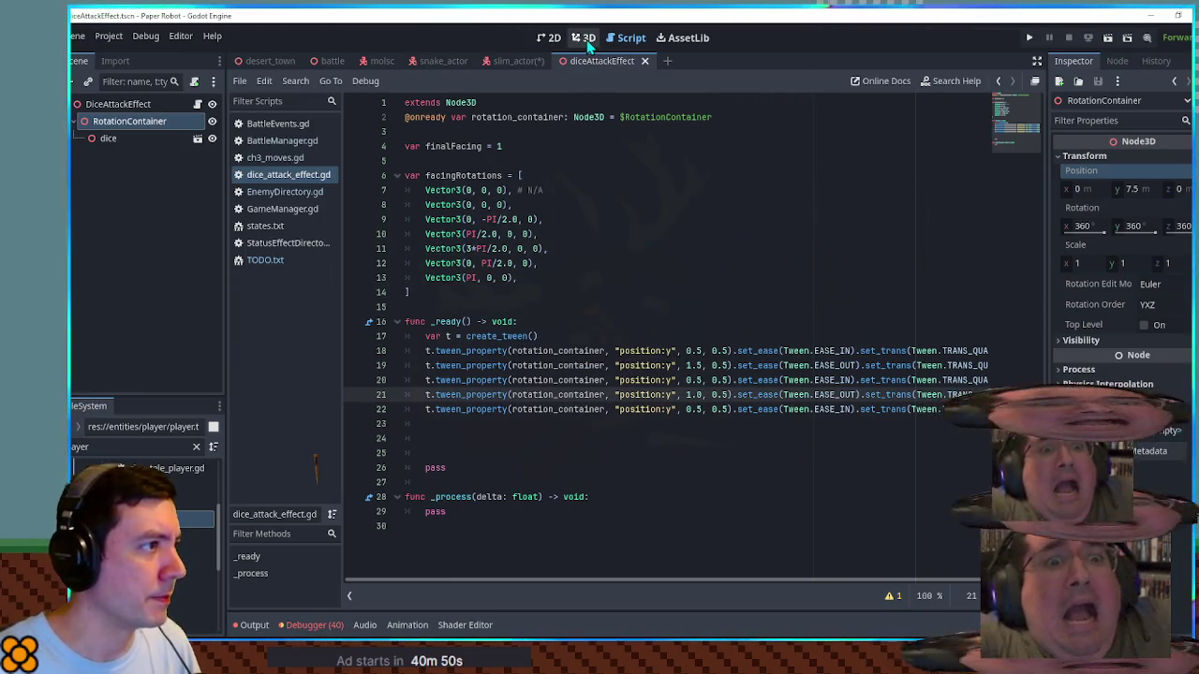
# Step: Save slim_actor, then add diceAttackEffect.tscn under DesertRoom in desert_town
pyautogui.click(521, 61)
pyautogui.hotkey('ctrl', 's')
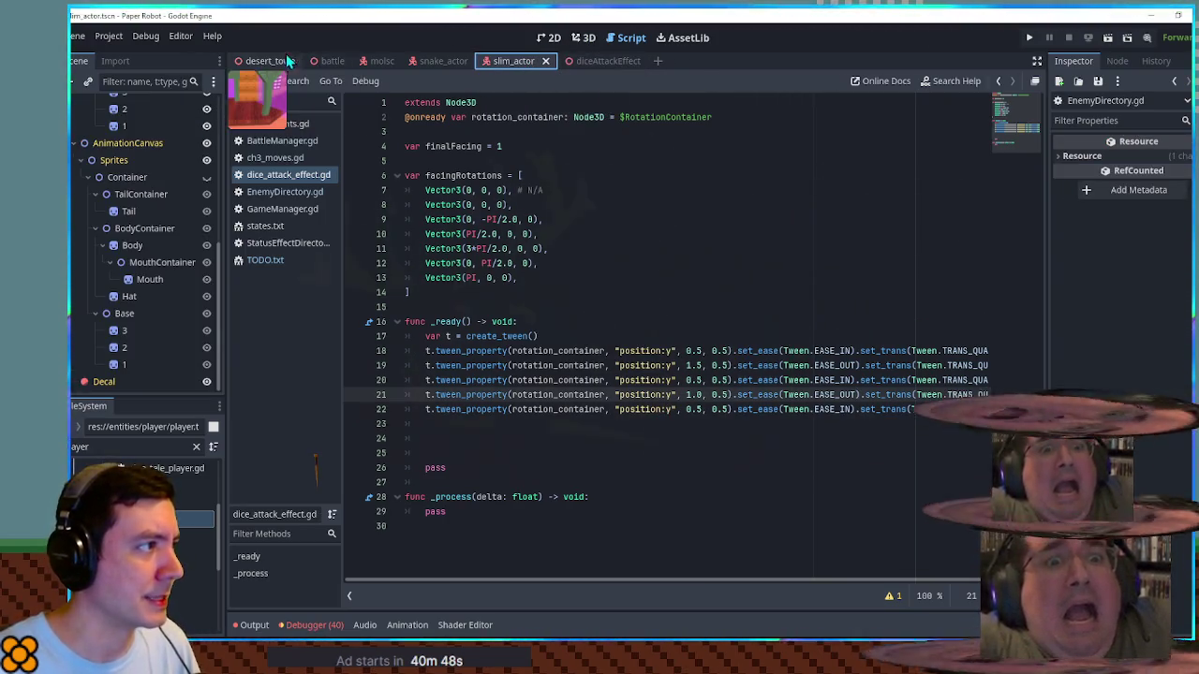
pyautogui.hotkey('ctrl', 'Tab')
pyautogui.hotkey('ctrl', 'Tab')
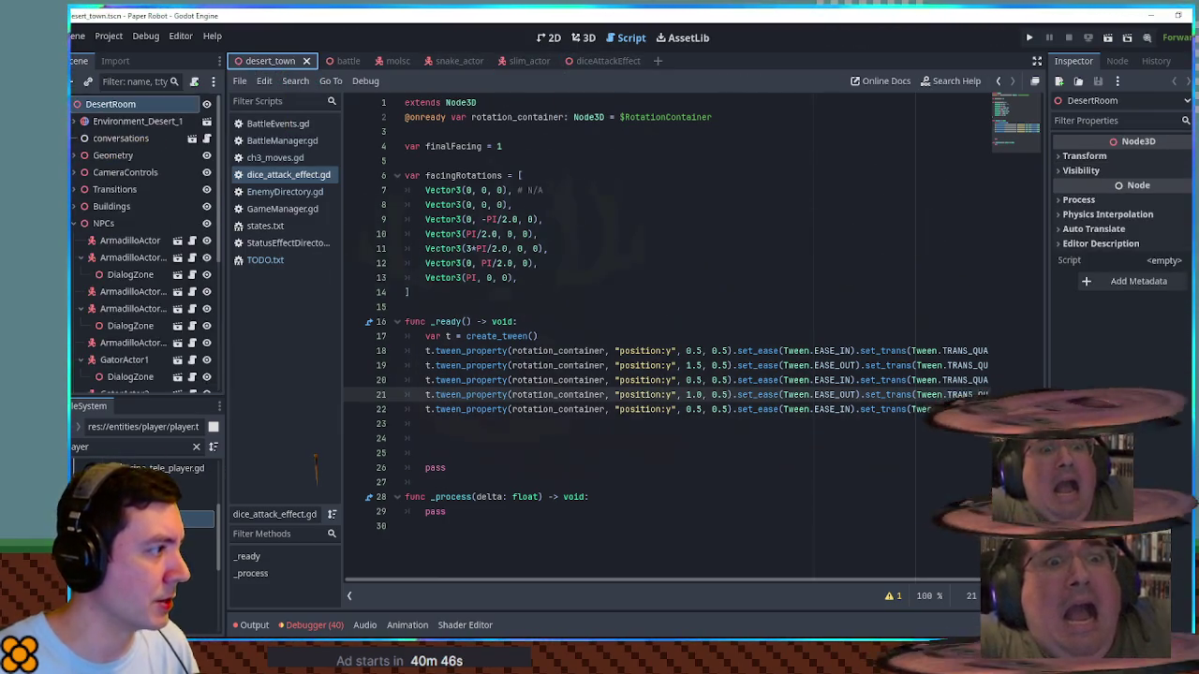
pyautogui.tripleClick(141, 447)
pyautogui.write('dice at')
pyautogui.write('tt')
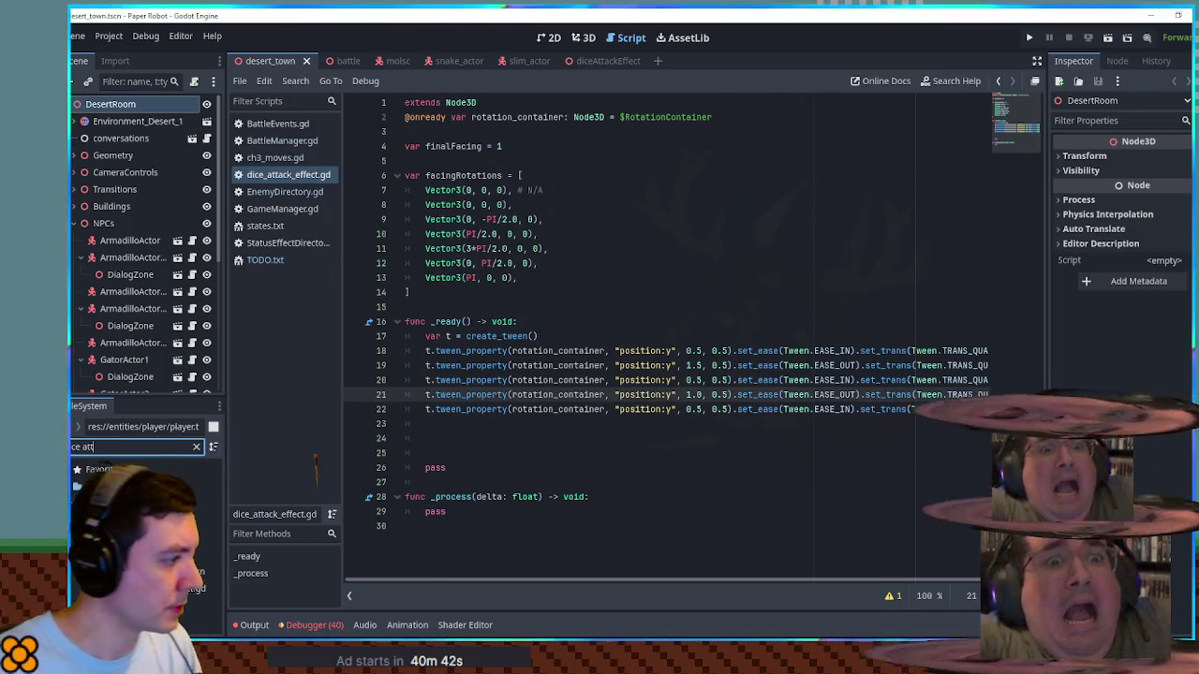
pyautogui.moveTo(140, 571)
pyautogui.mouseDown()
pyautogui.moveTo(128, 104)
pyautogui.moveTo(121, 128)
pyautogui.moveTo(121, 117)
pyautogui.mouseUp()
# Step: Save desert_town and test-run the game to see the dice above the player
pyautogui.click(585, 39)
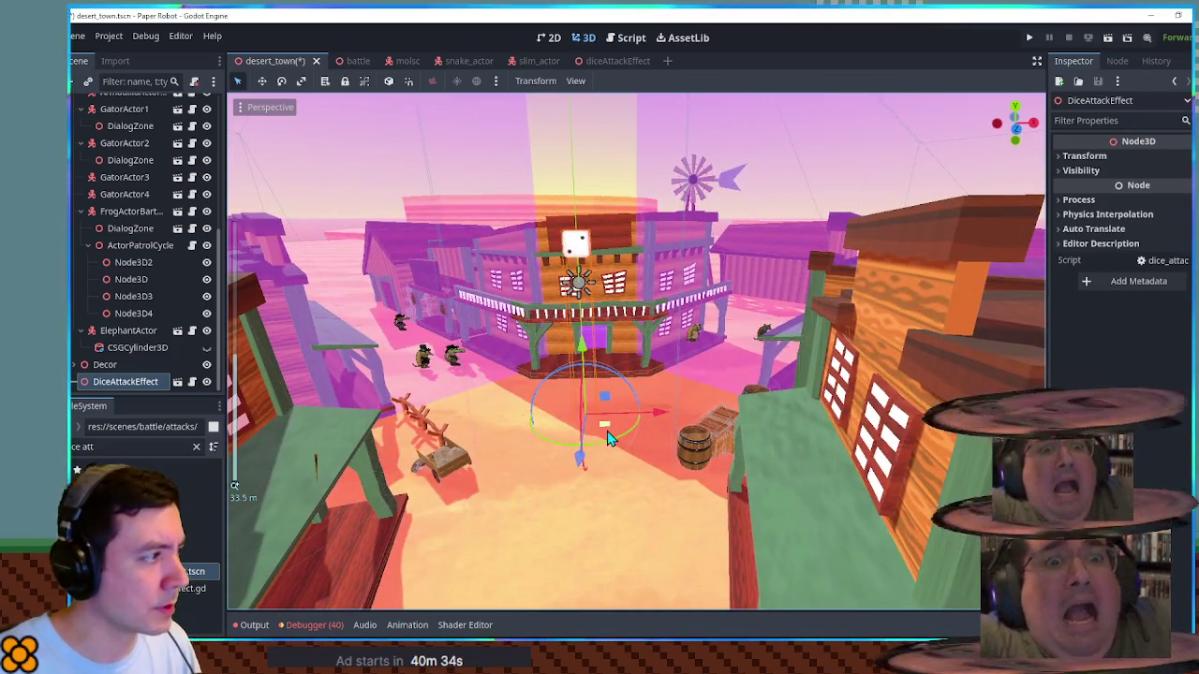
pyautogui.hotkey('ctrl', 's')
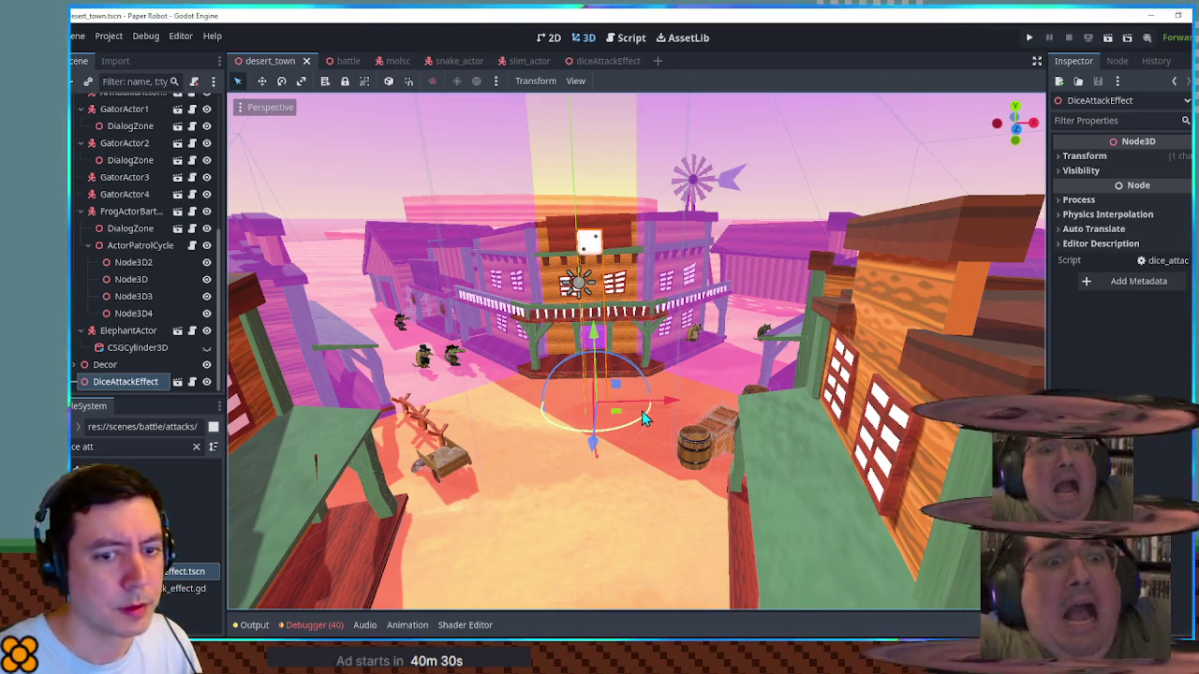
pyautogui.press('F6')
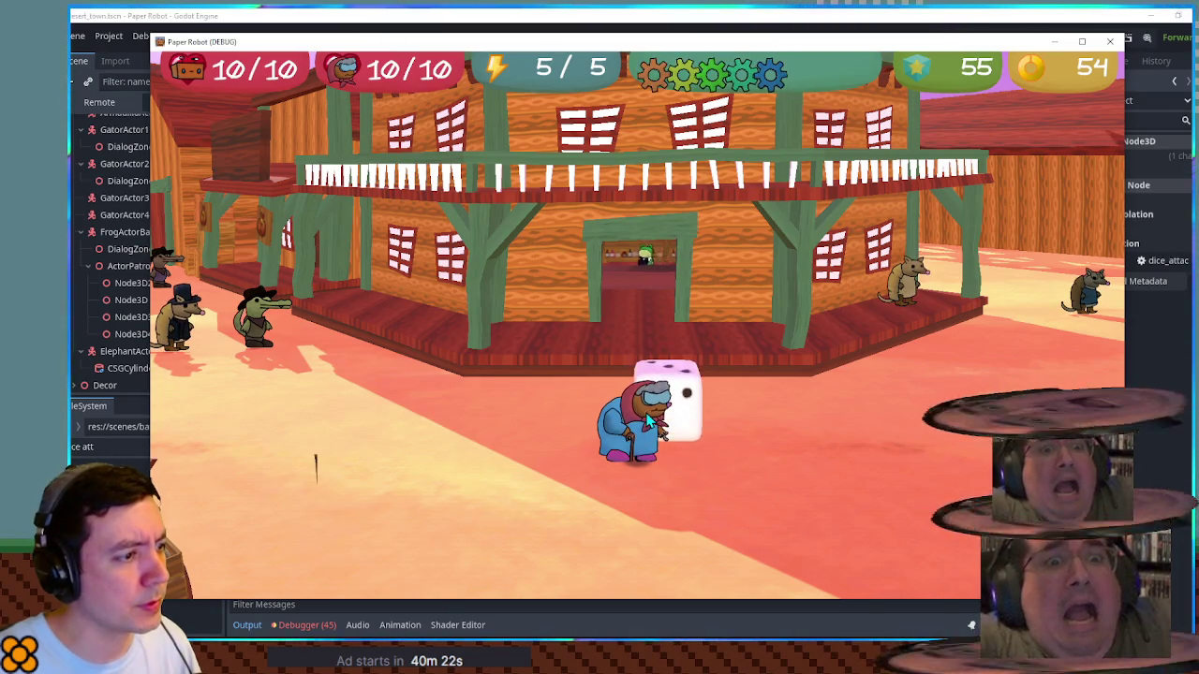
pyautogui.click(1112, 43)
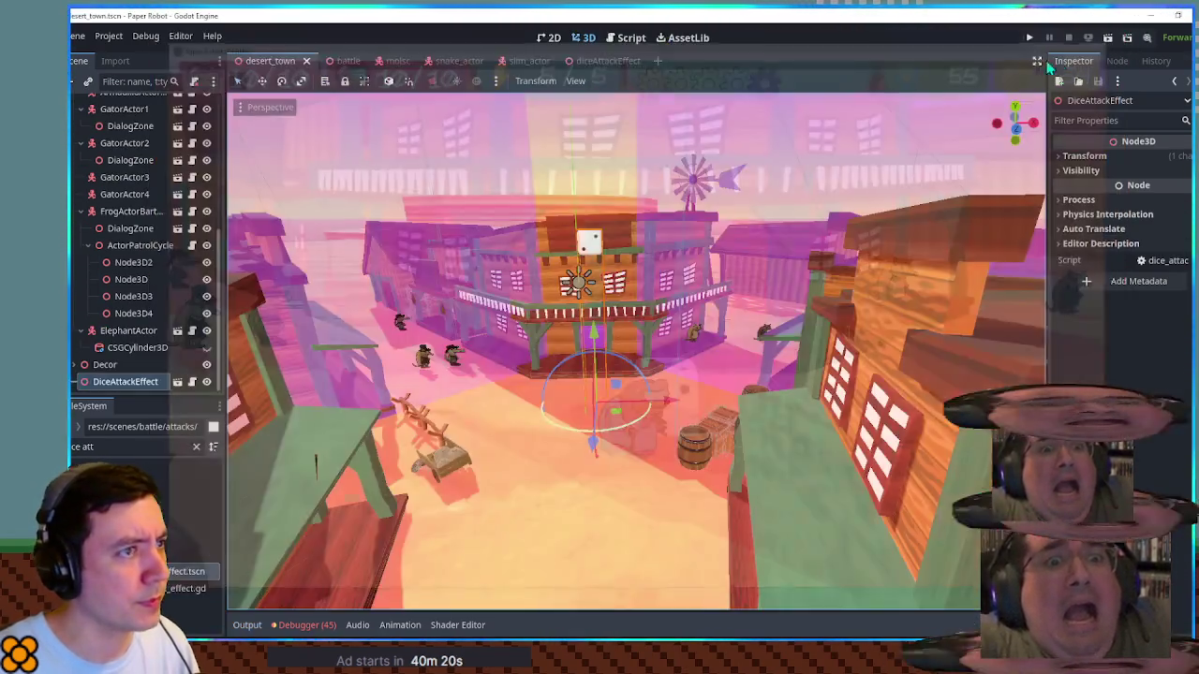
# Step: Raise the bounce heights on lines 19 and 21, save, and test-run from desert_town
pyautogui.click(599, 60)
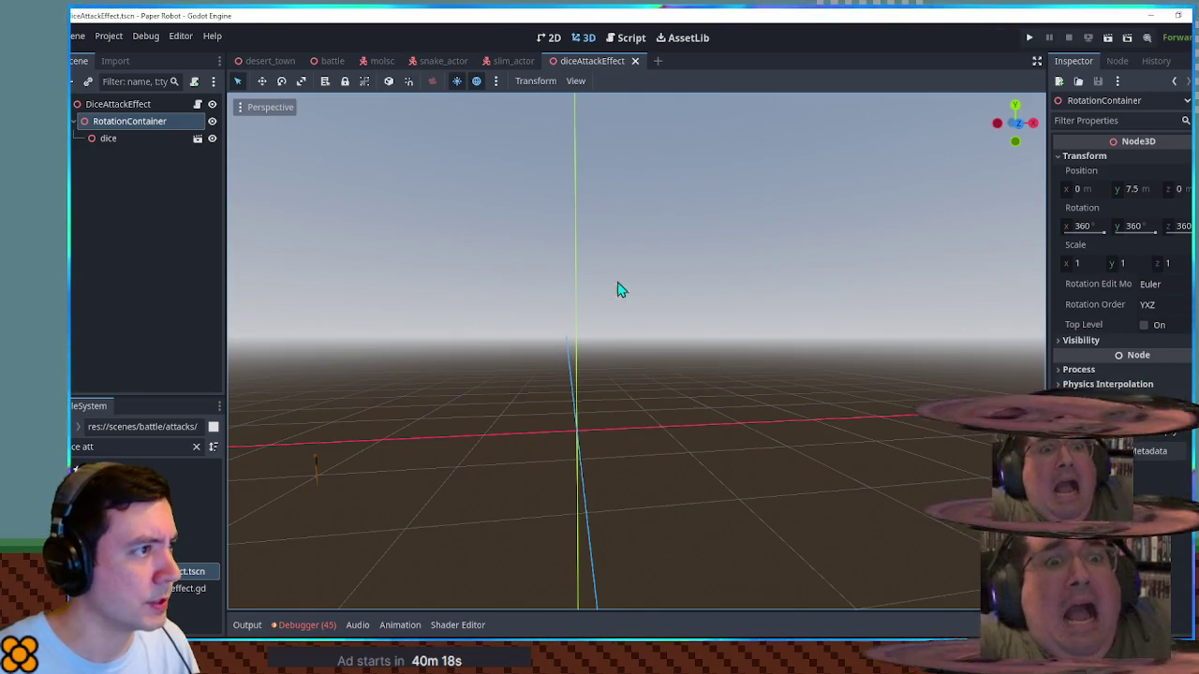
pyautogui.click(624, 39)
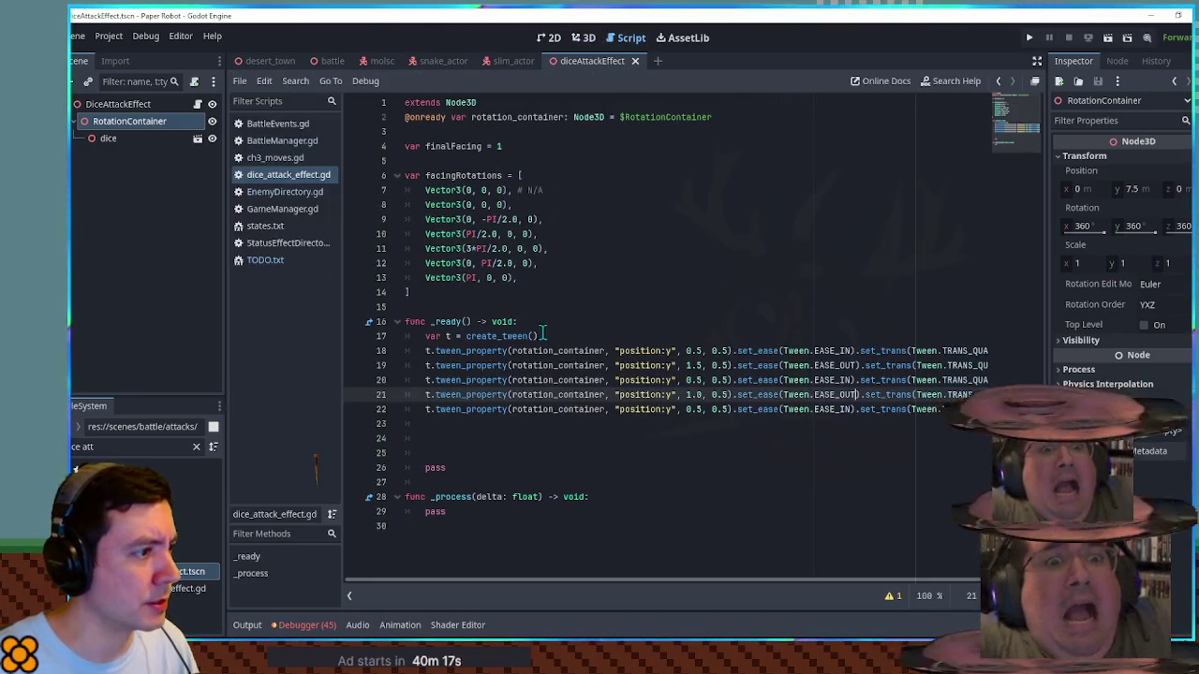
pyautogui.doubleClick(689, 365)
pyautogui.write('3')
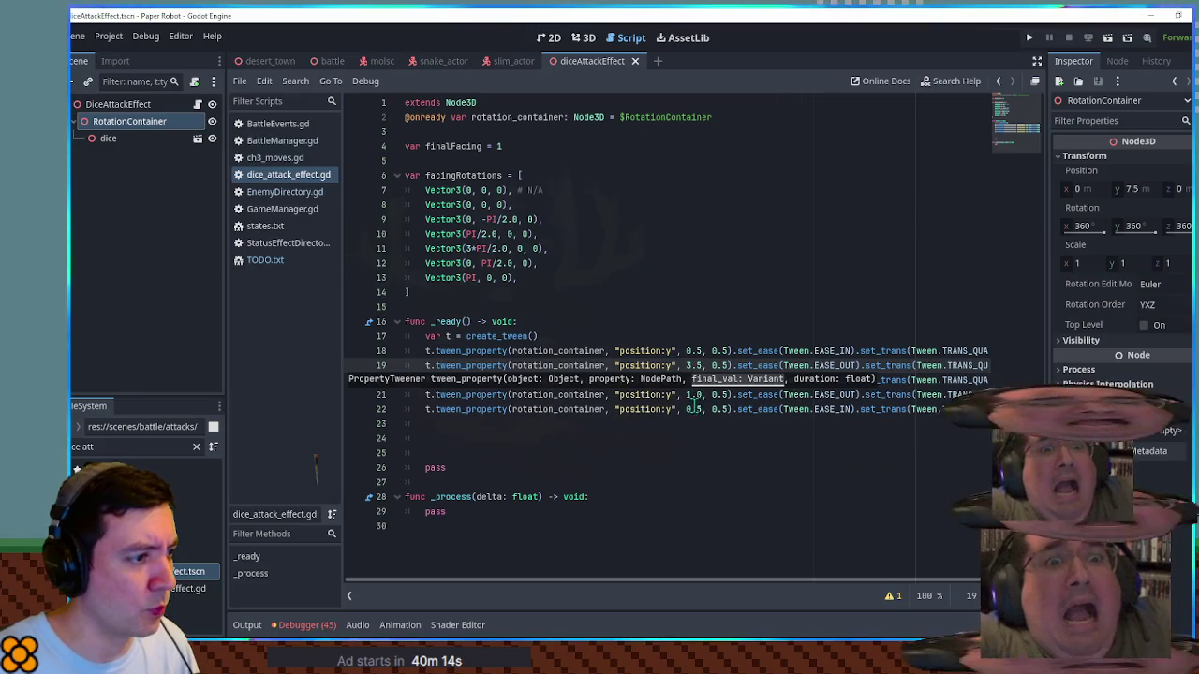
pyautogui.doubleClick(689, 394)
pyautogui.write('2')
pyautogui.hotkey('ctrl', 's')
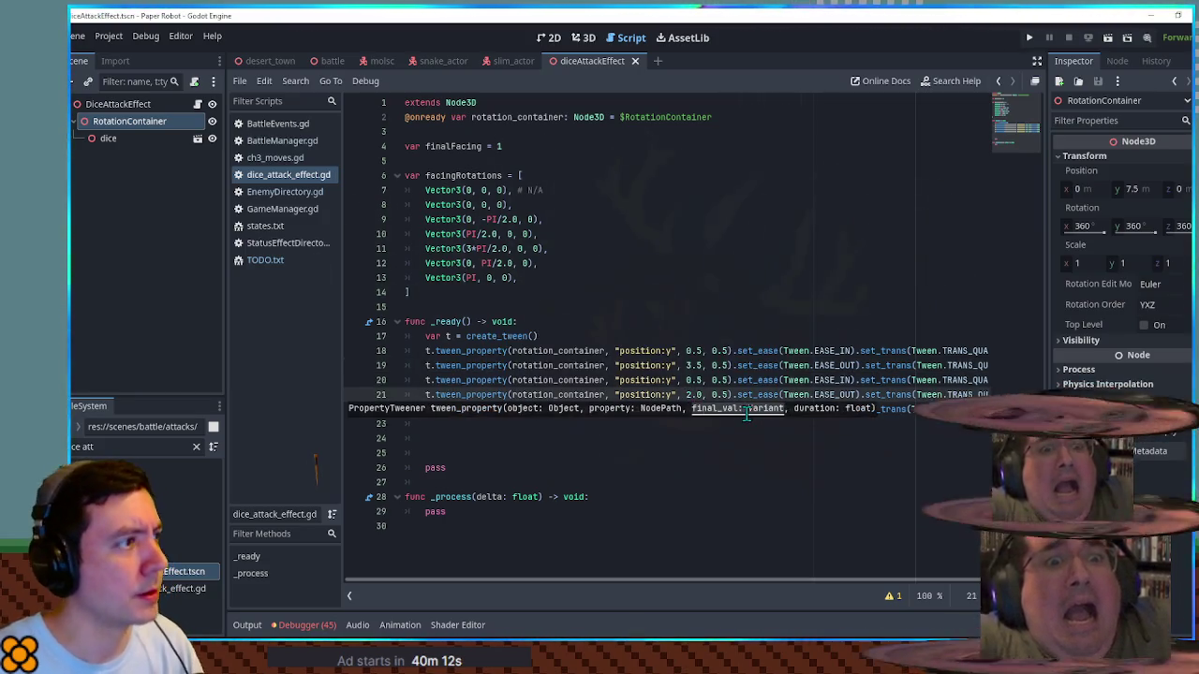
pyautogui.click(246, 63)
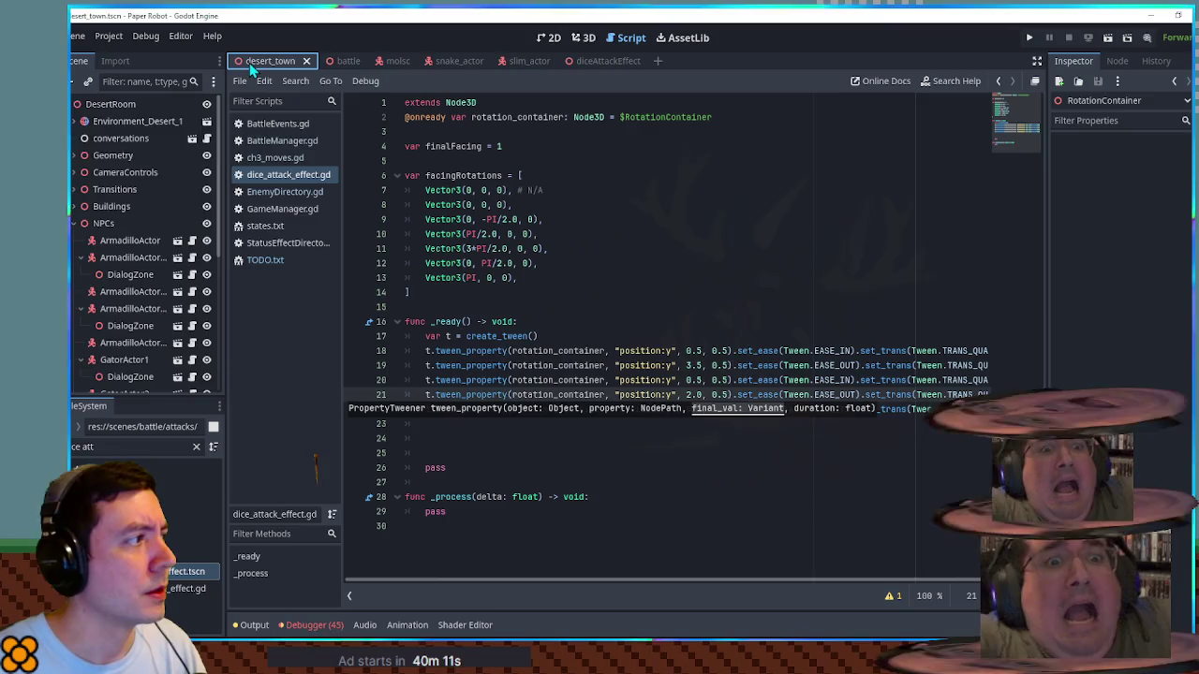
pyautogui.press('F6')
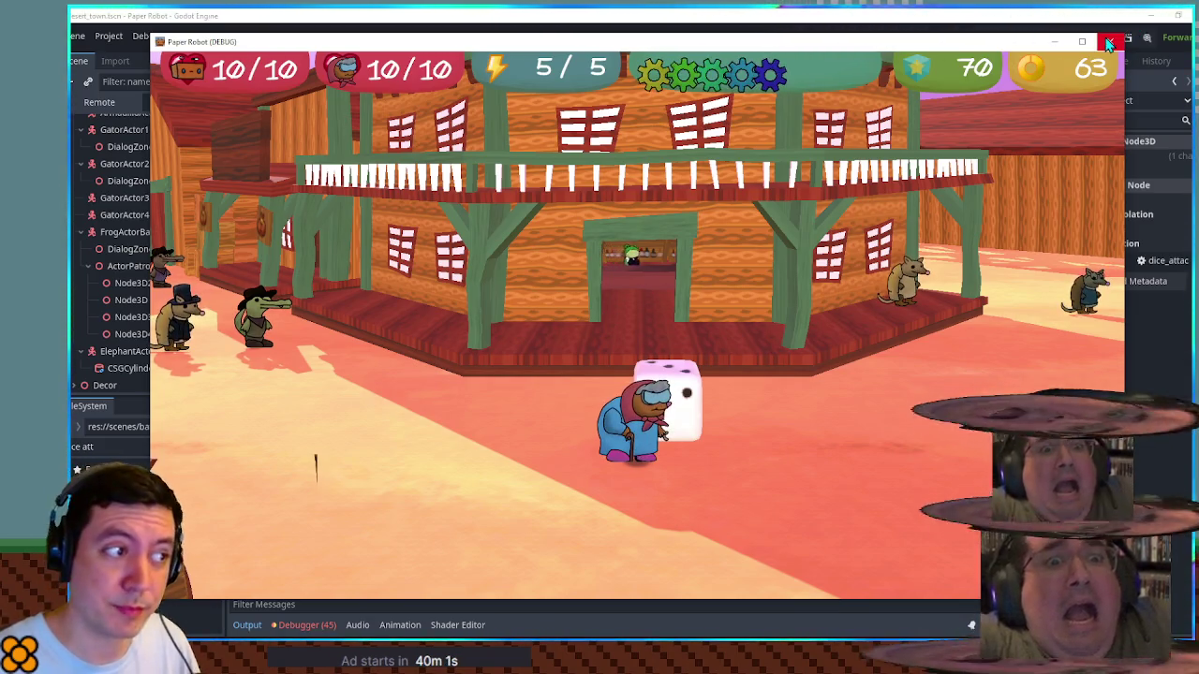
pyautogui.press('F8')
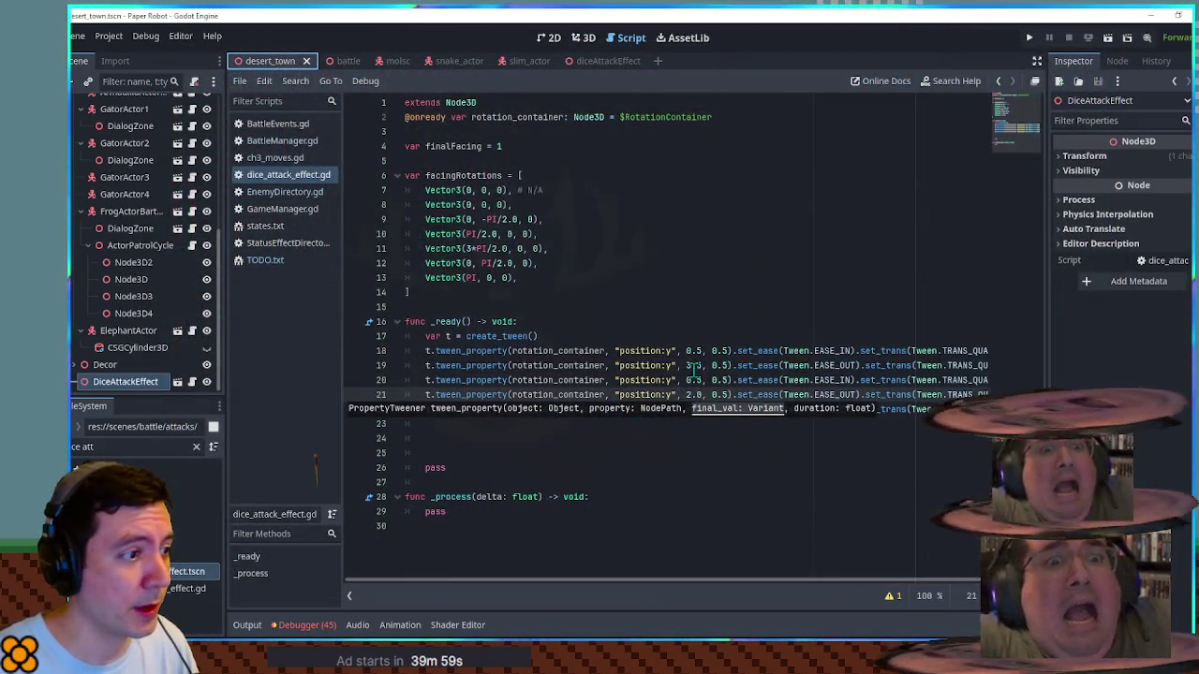
# Step: Revise the line 19 and 21 heights again, save, and rerun the game
pyautogui.press('BackSpace')
pyautogui.write('2')
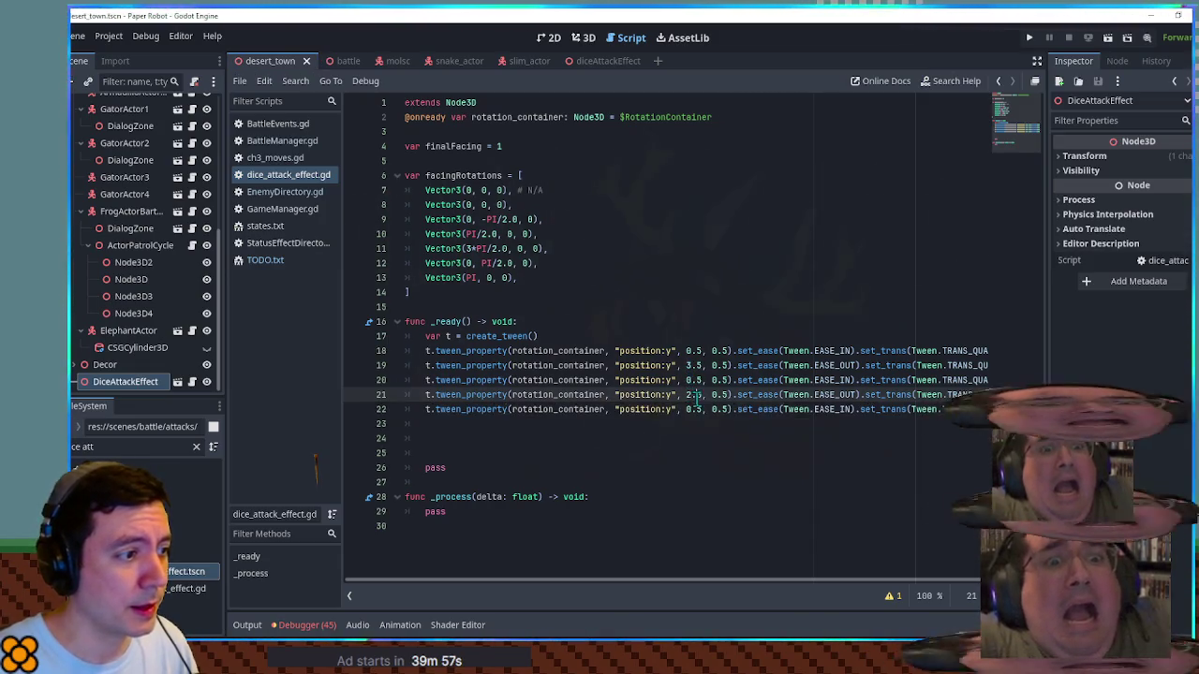
pyautogui.doubleClick(691, 366)
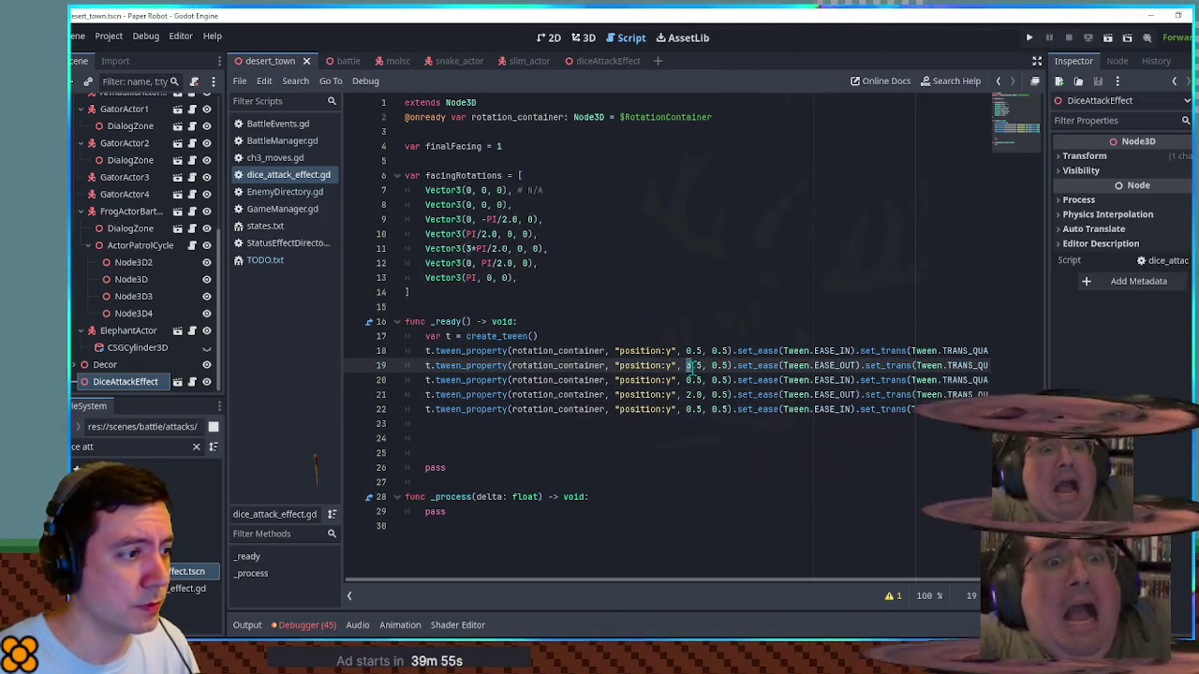
pyautogui.write('.0')
pyautogui.hotkey('ctrl', 's')
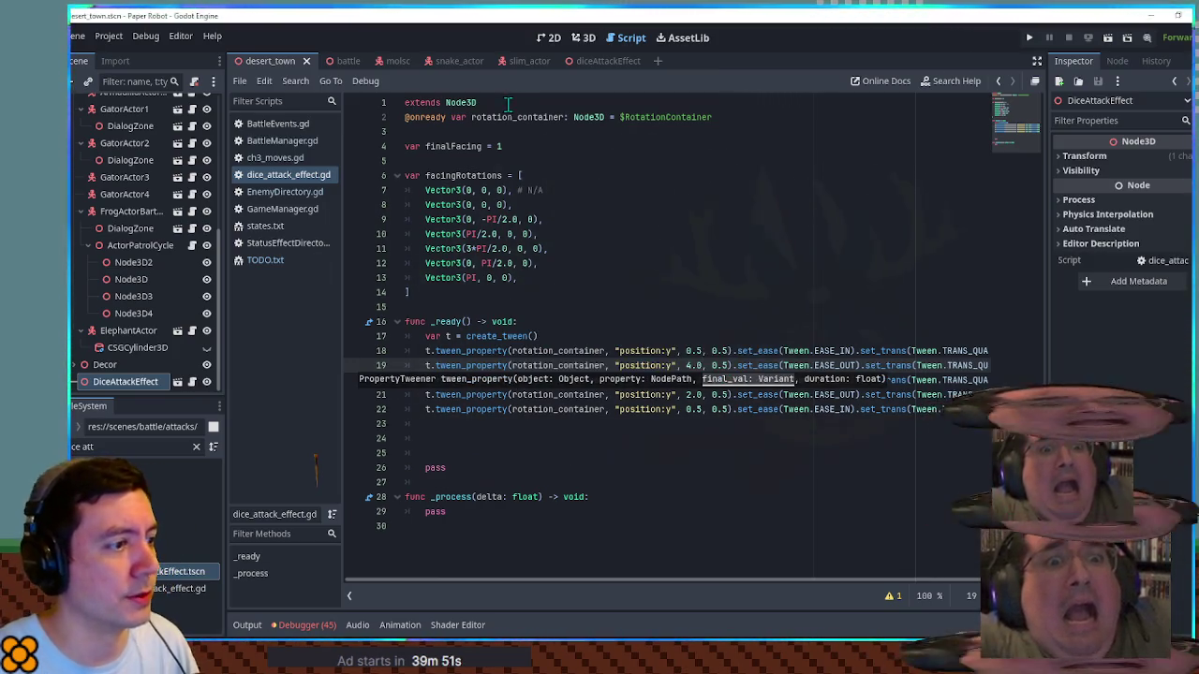
pyautogui.press('F5')
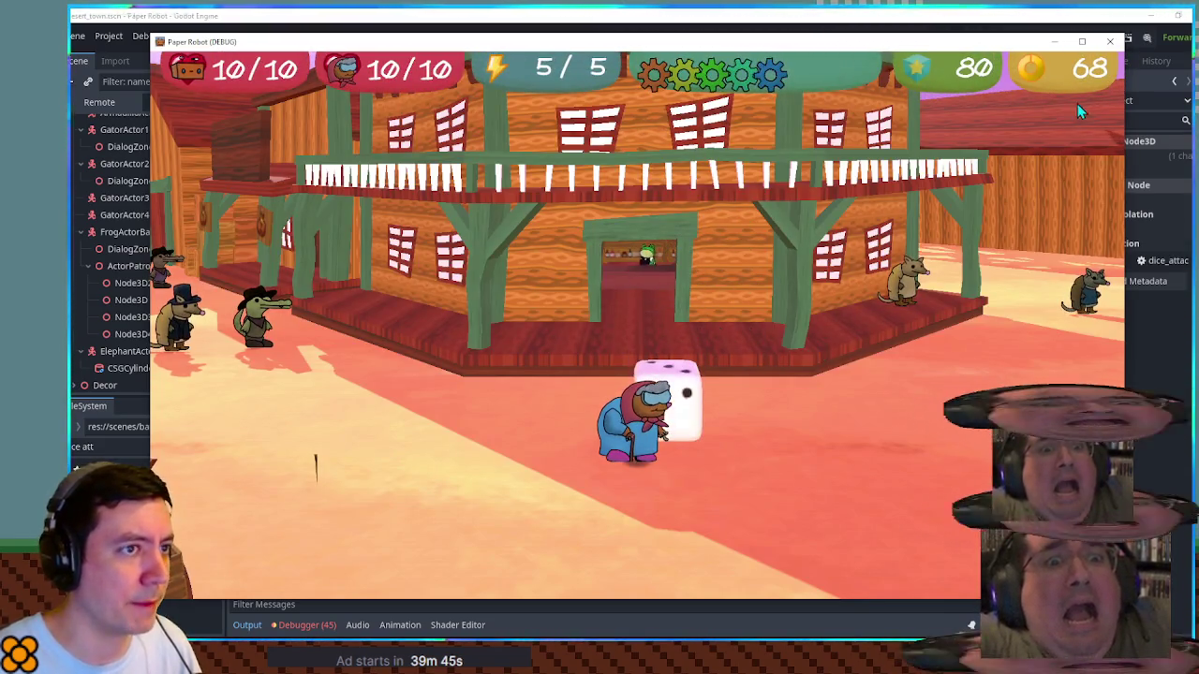
pyautogui.press('F8')
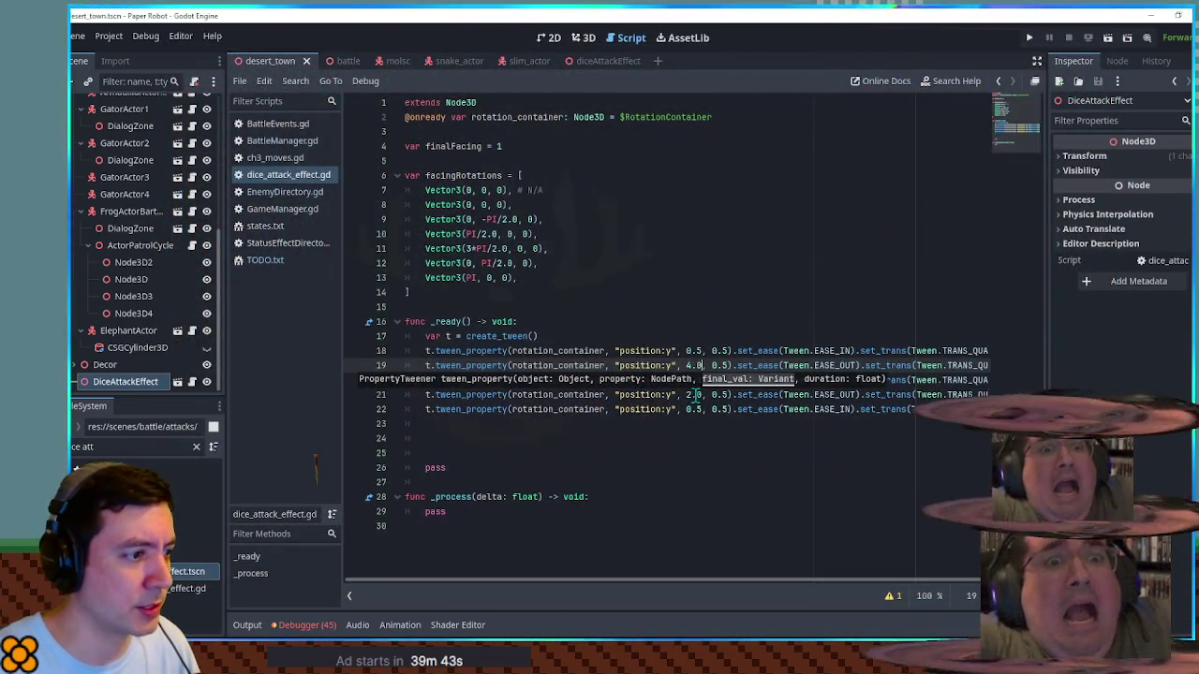
# Step: Set line 21's height to 2.5 and run the game once more to check the bounce
pyautogui.click(695, 394)
pyautogui.press('Delete')
pyautogui.write('5')
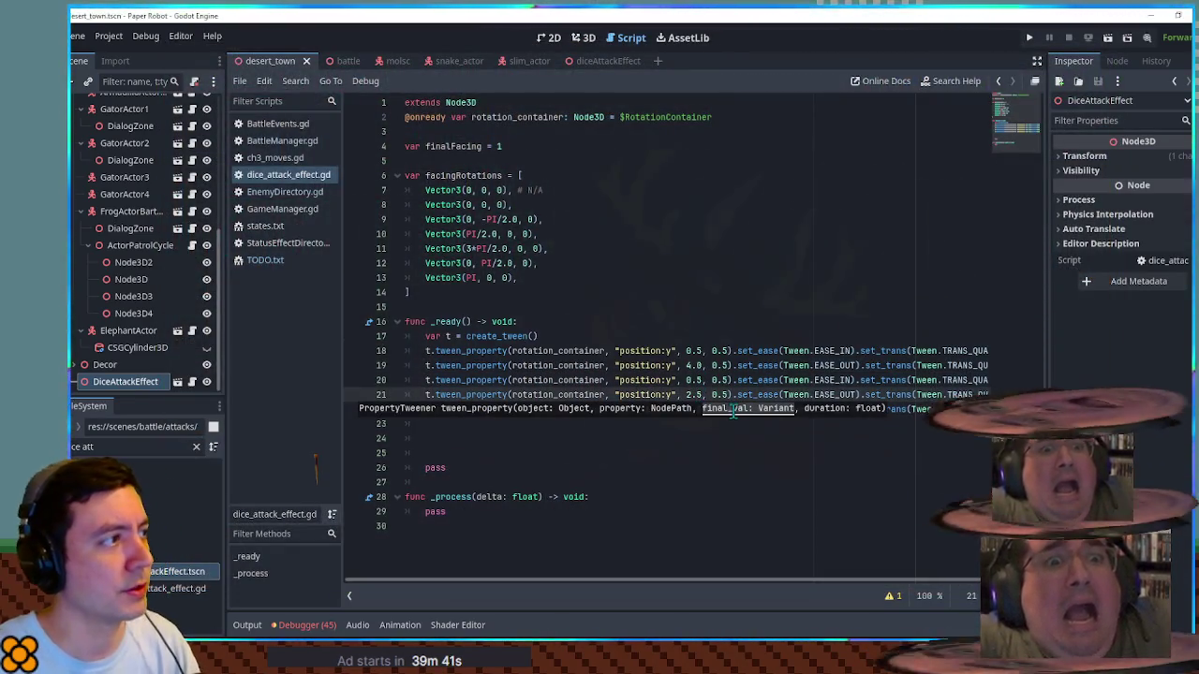
pyautogui.press('F5')
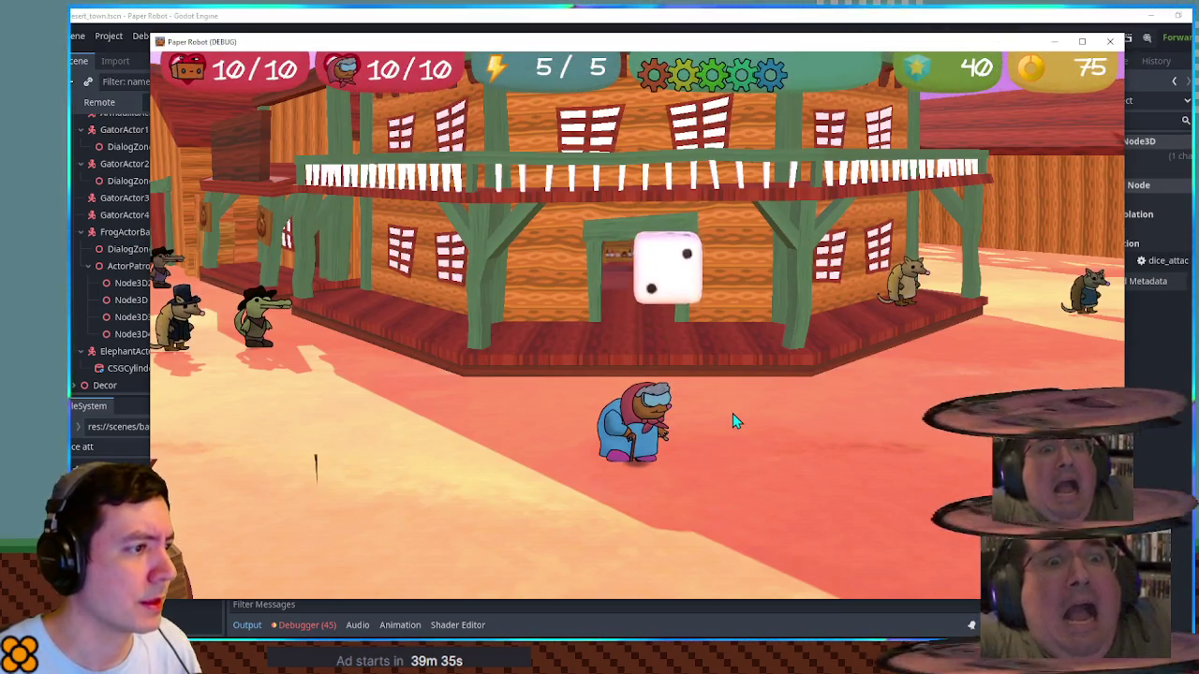
pyautogui.click(1110, 42)
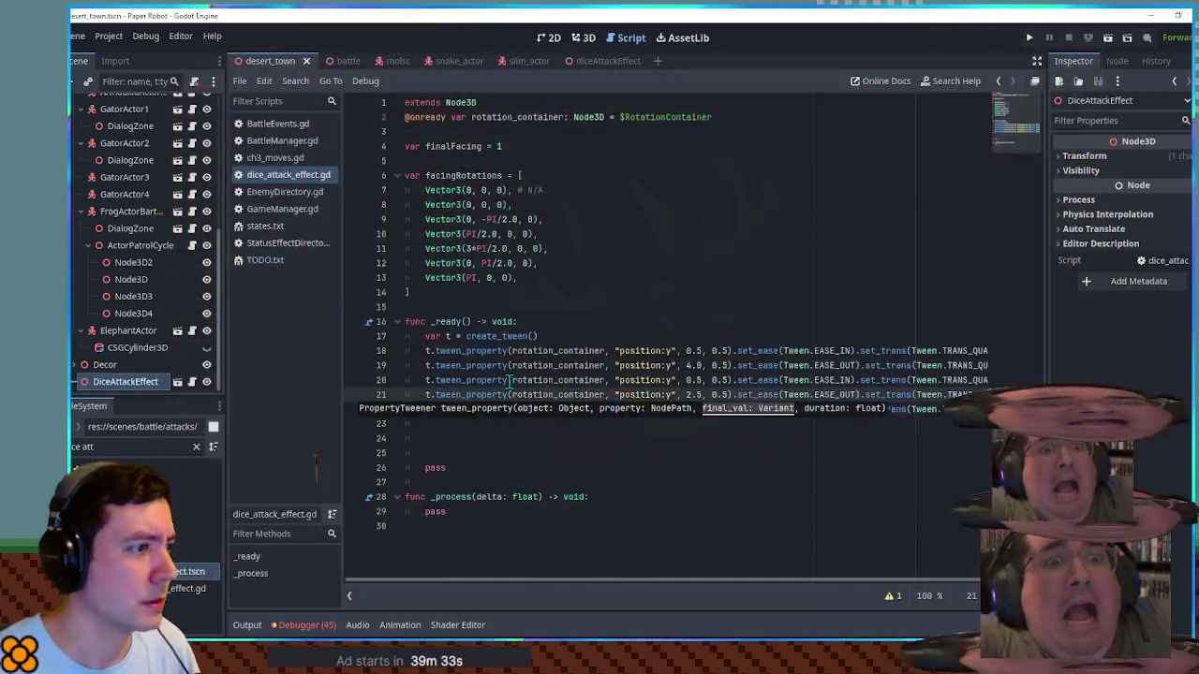
pyautogui.click(448, 437)
pyautogui.moveTo(445, 423); pyautogui.dragTo(528, 327)
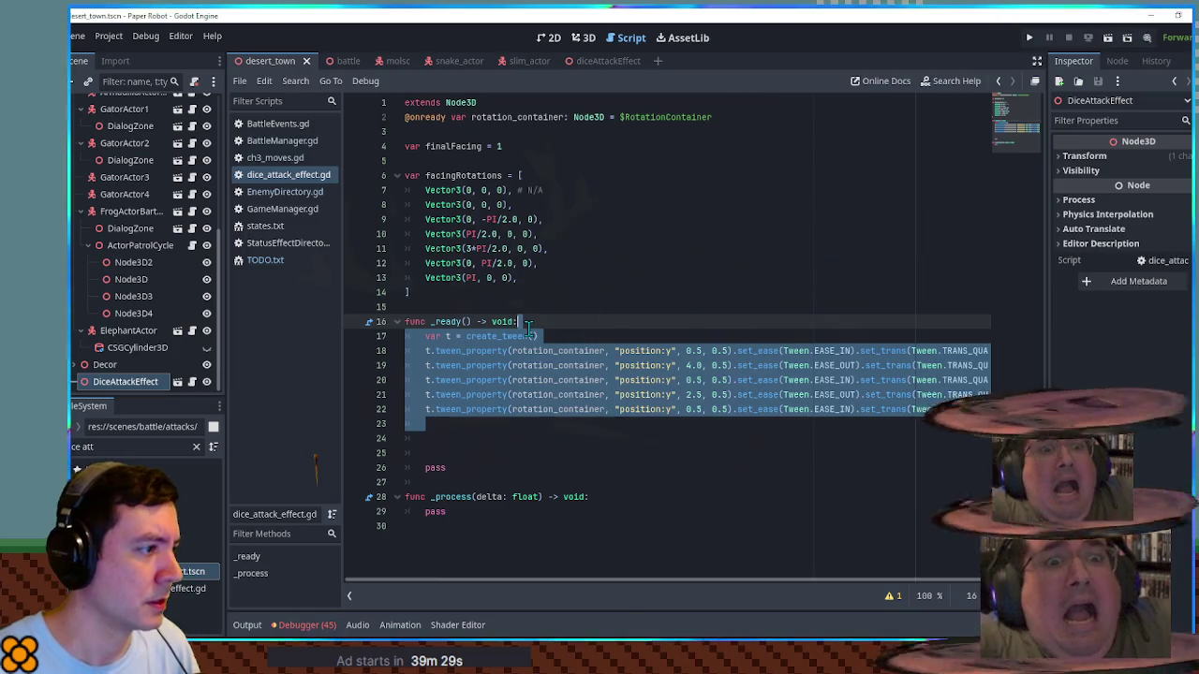
# Step: Duplicate the tween block as t2, keeping only its first tween_property line
pyautogui.hotkey('ctrl', 'shift', 'd')
pyautogui.click(451, 438)
pyautogui.write('2 = create_tween(')
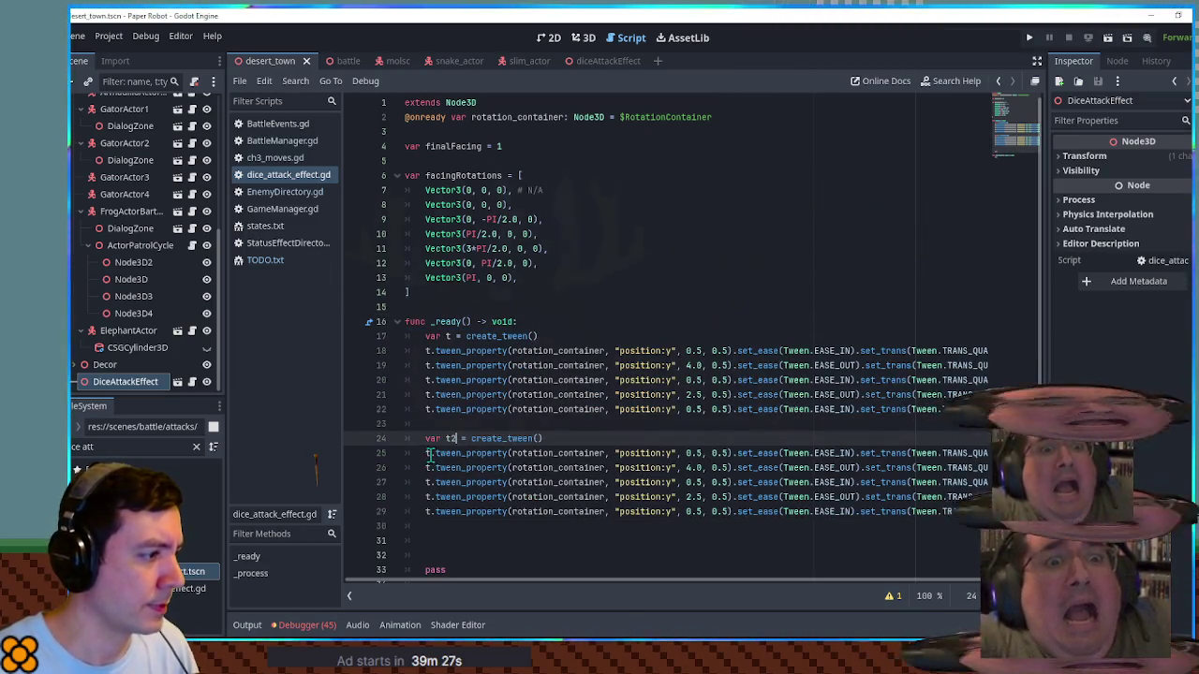
pyautogui.click(431, 454)
pyautogui.write('2')
pyautogui.hotkey('ctrl', 'z')
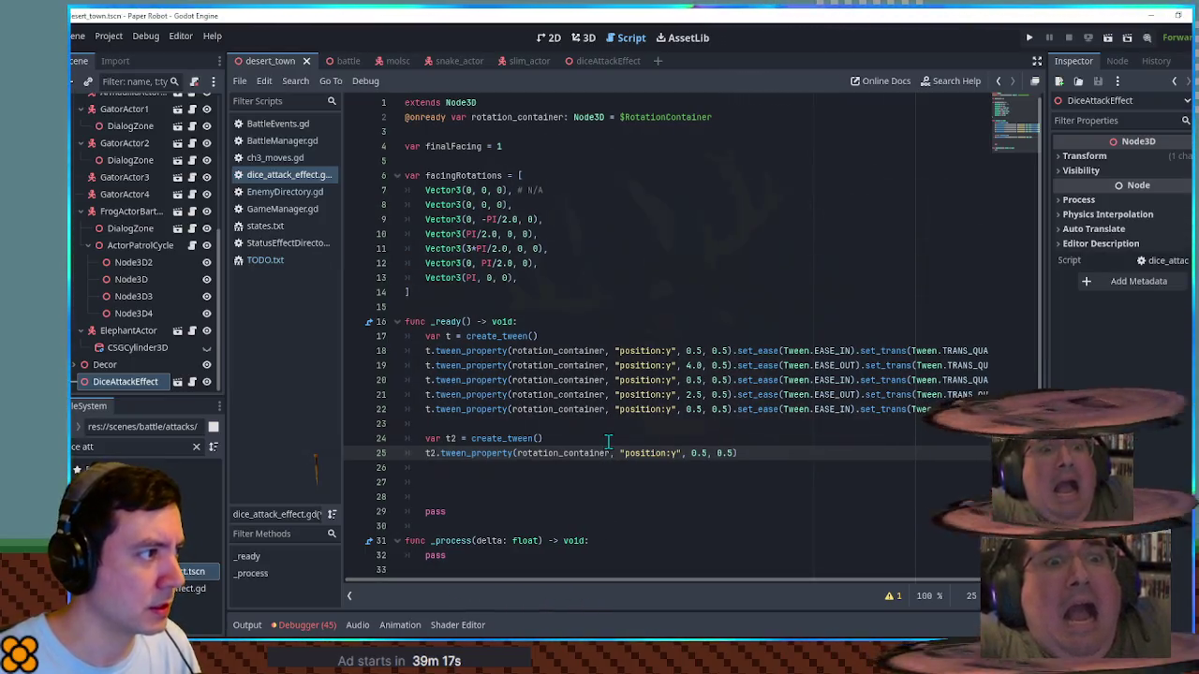
# Step: Make t2 tween rotation_container's "rotation" over 0.5 seconds toward a placeholder ran target
pyautogui.moveTo(624, 454); pyautogui.dragTo(666, 453)
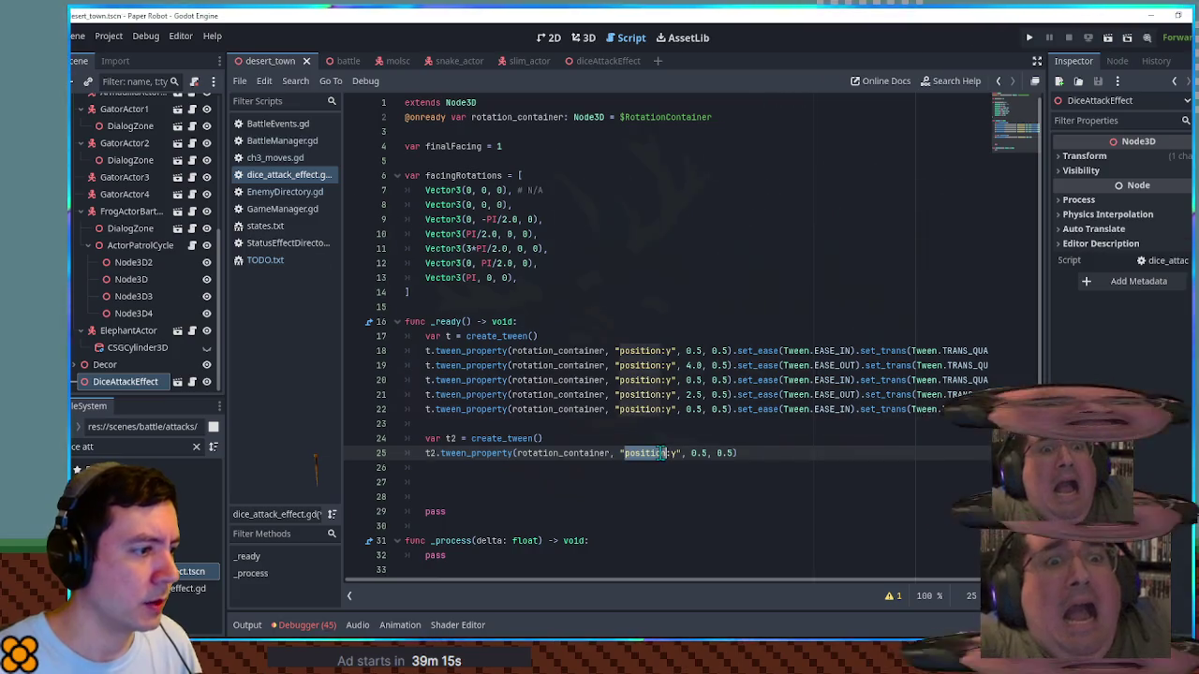
pyautogui.write('rotation')
pyautogui.press('Delete')
pyautogui.press('Delete')
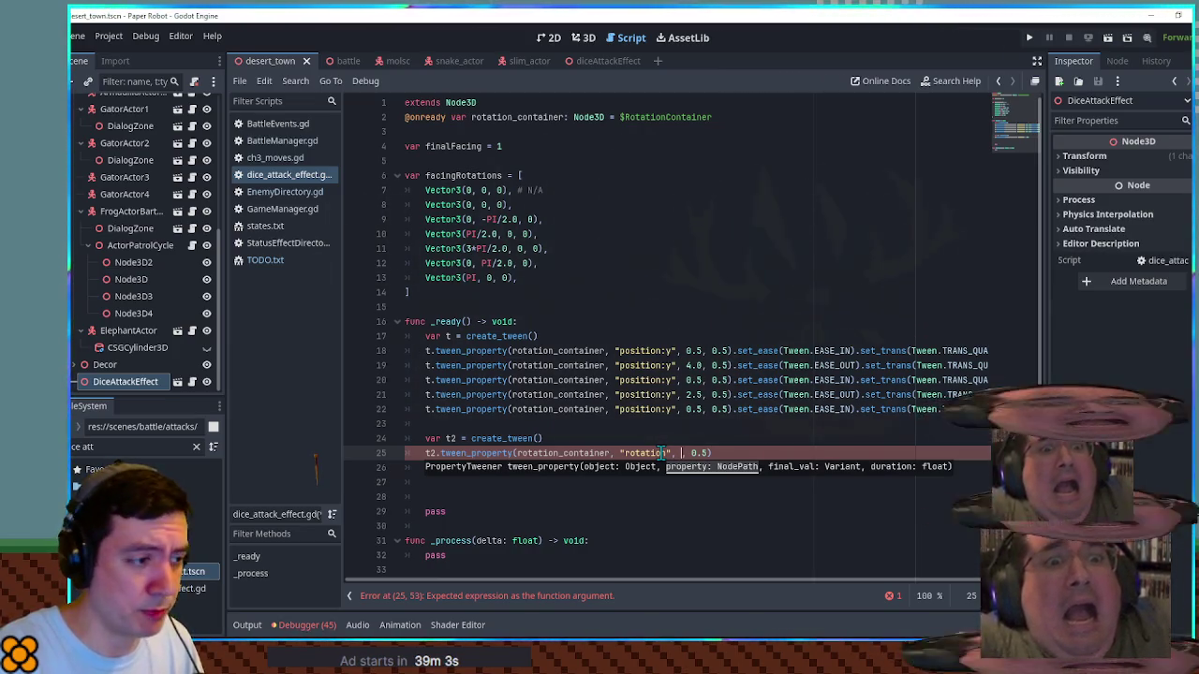
pyautogui.write('3.')
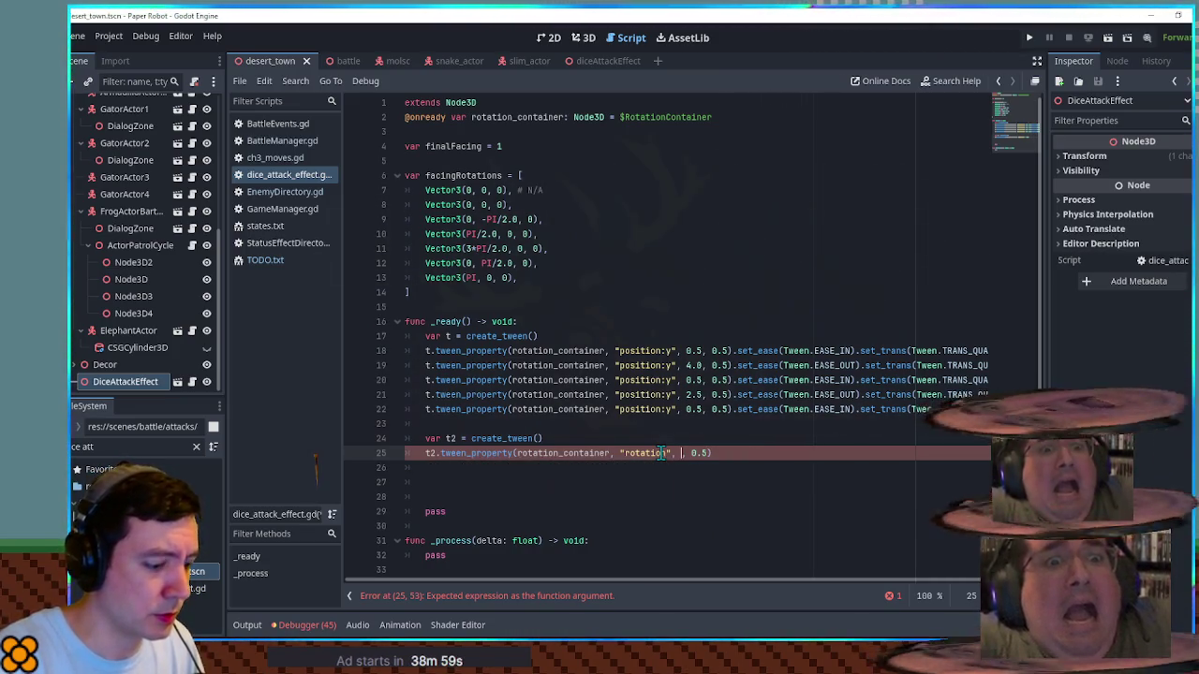
pyautogui.write('n')
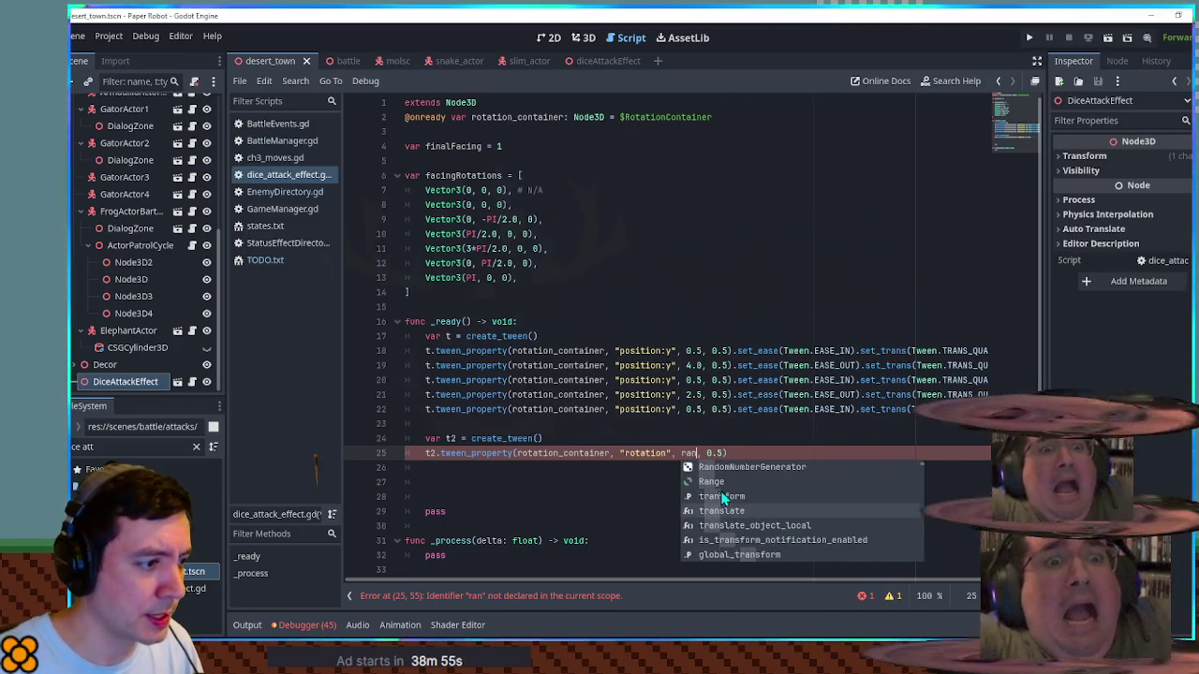
pyautogui.scroll(-5, 759, 508)
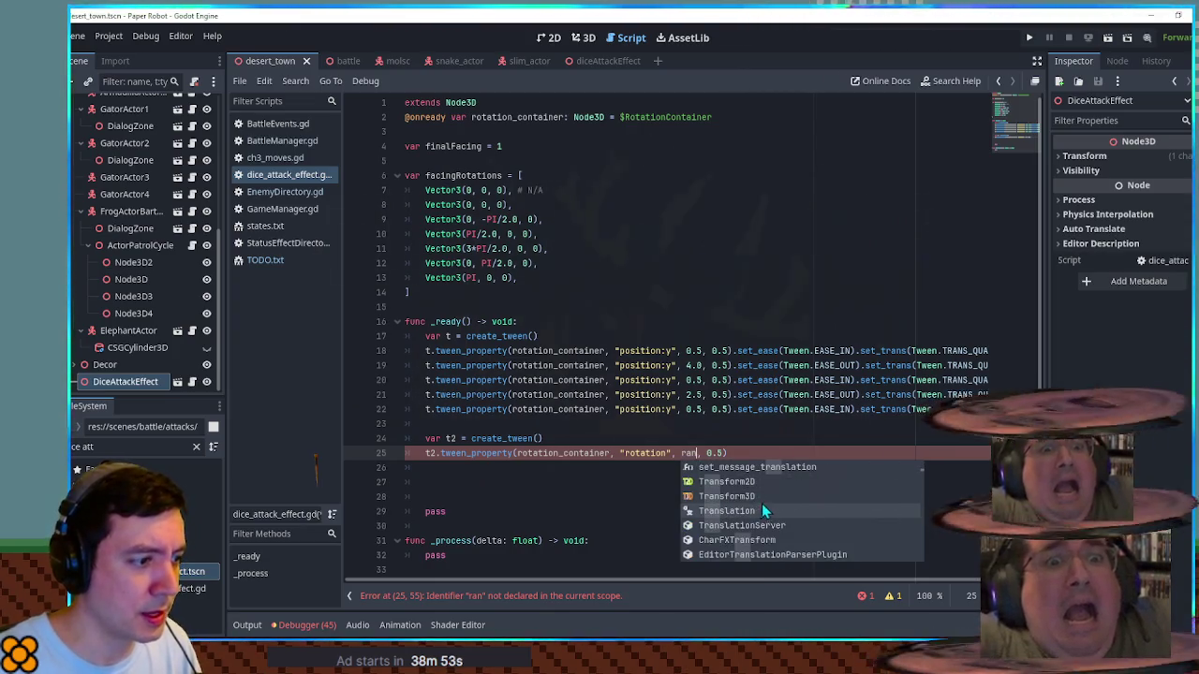
pyautogui.scroll(5, 790, 502)
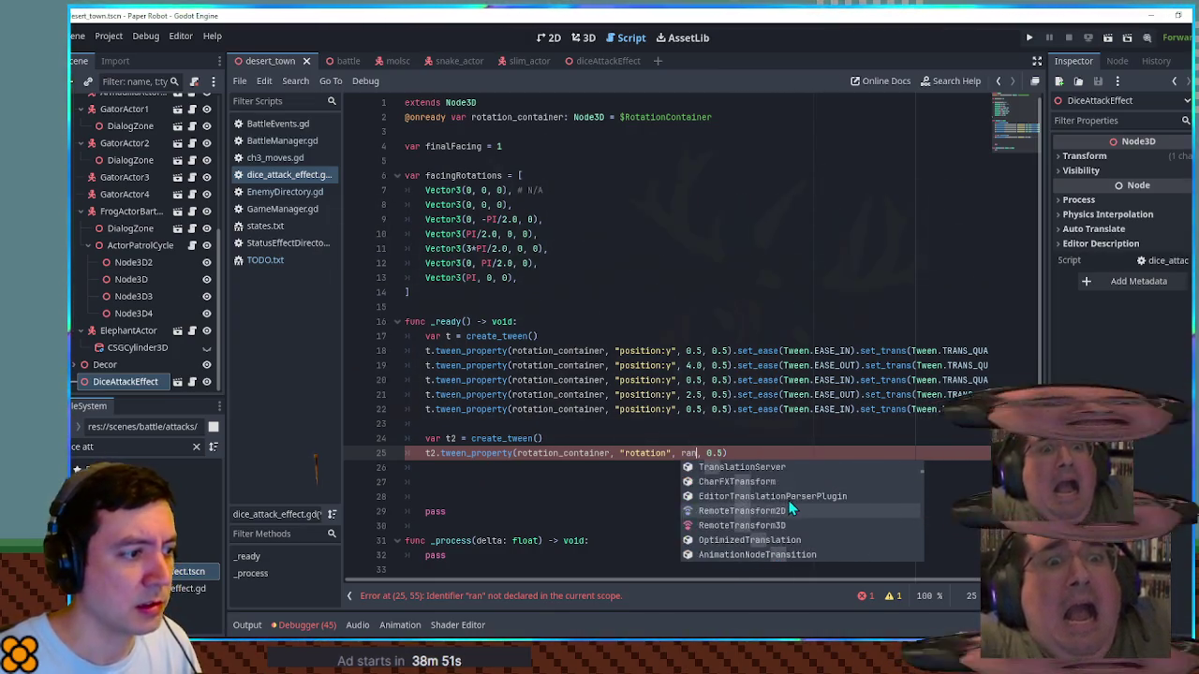
pyautogui.click(506, 526)
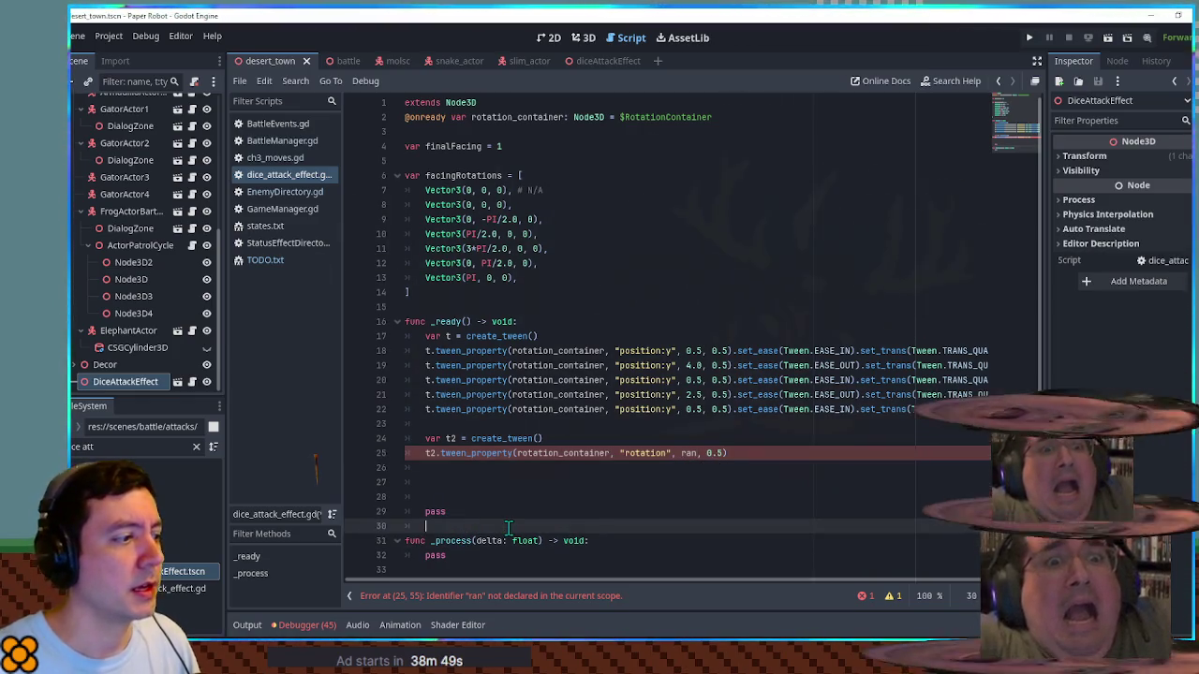
# Step: Replace the unused _process function with func getRandRot() -> Vector3
pyautogui.press('Down')
pyautogui.hotkey('shift', 'Down')
pyautogui.hotkey('shift', 'Down')
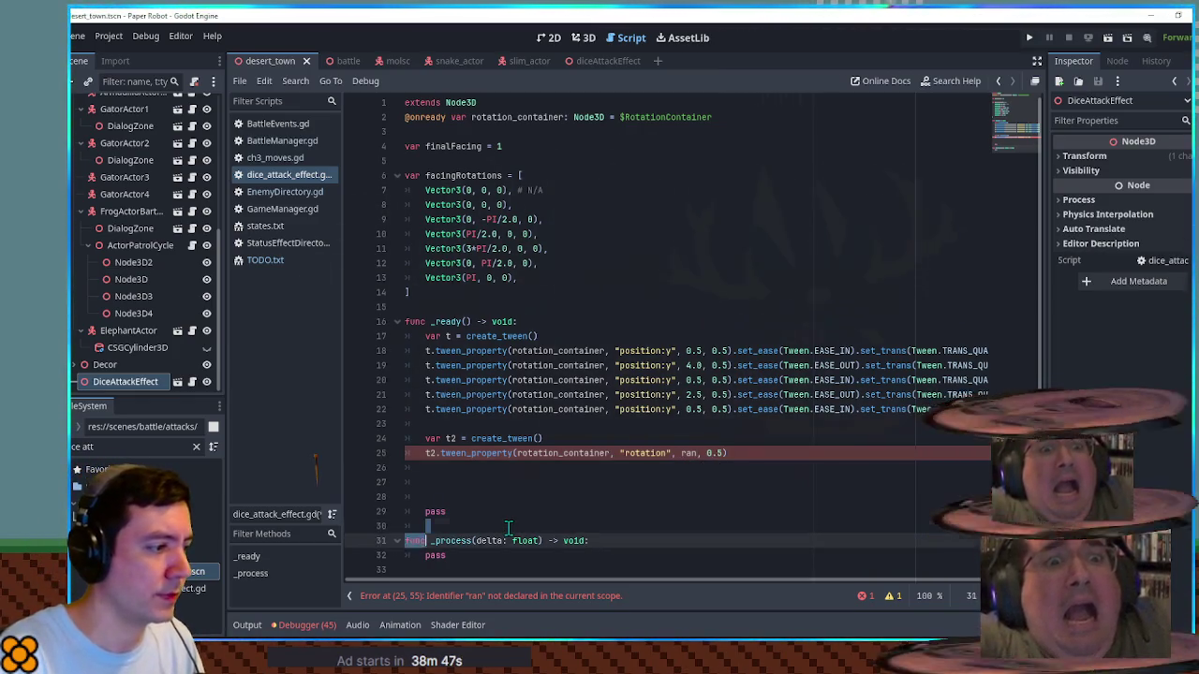
pyautogui.press('BackSpace')
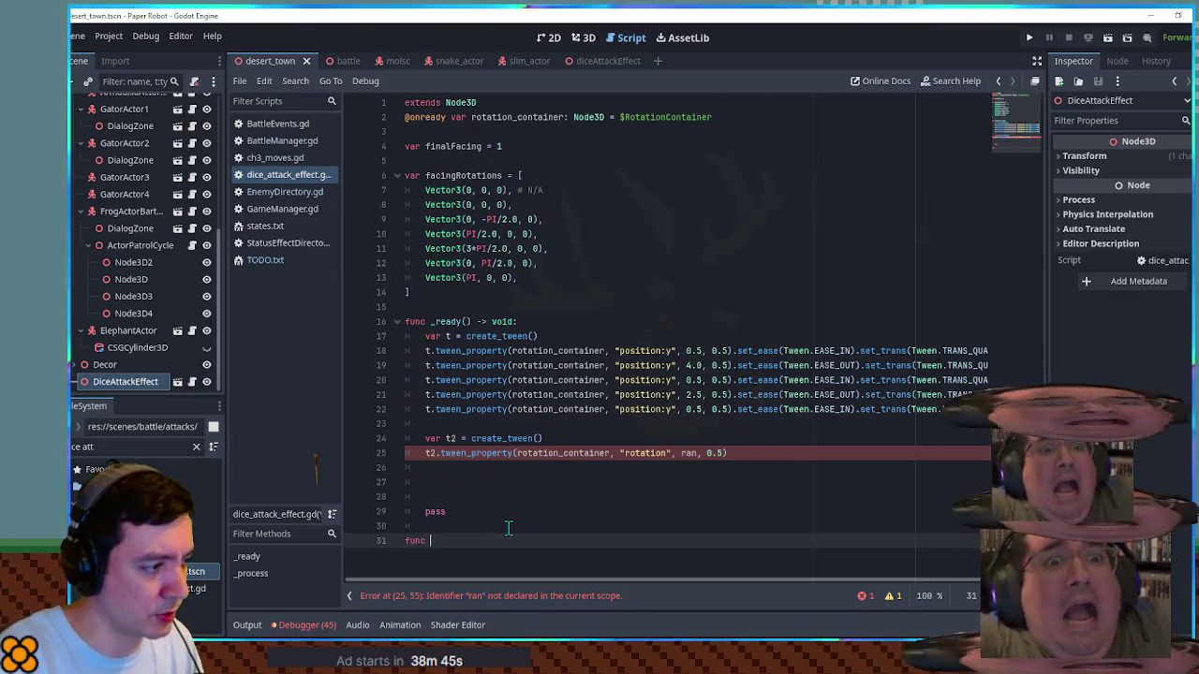
pyautogui.write('getRandRot():')
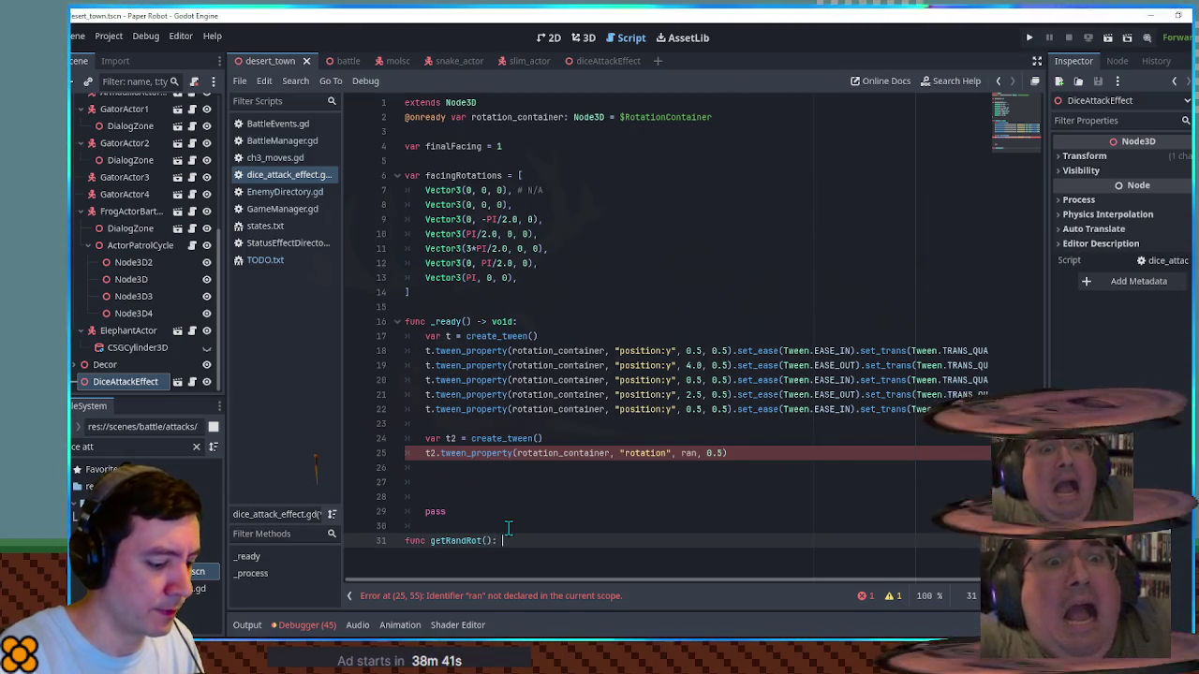
pyautogui.press('BackSpace')
pyautogui.press('BackSpace')
pyautogui.press('BackSpace')
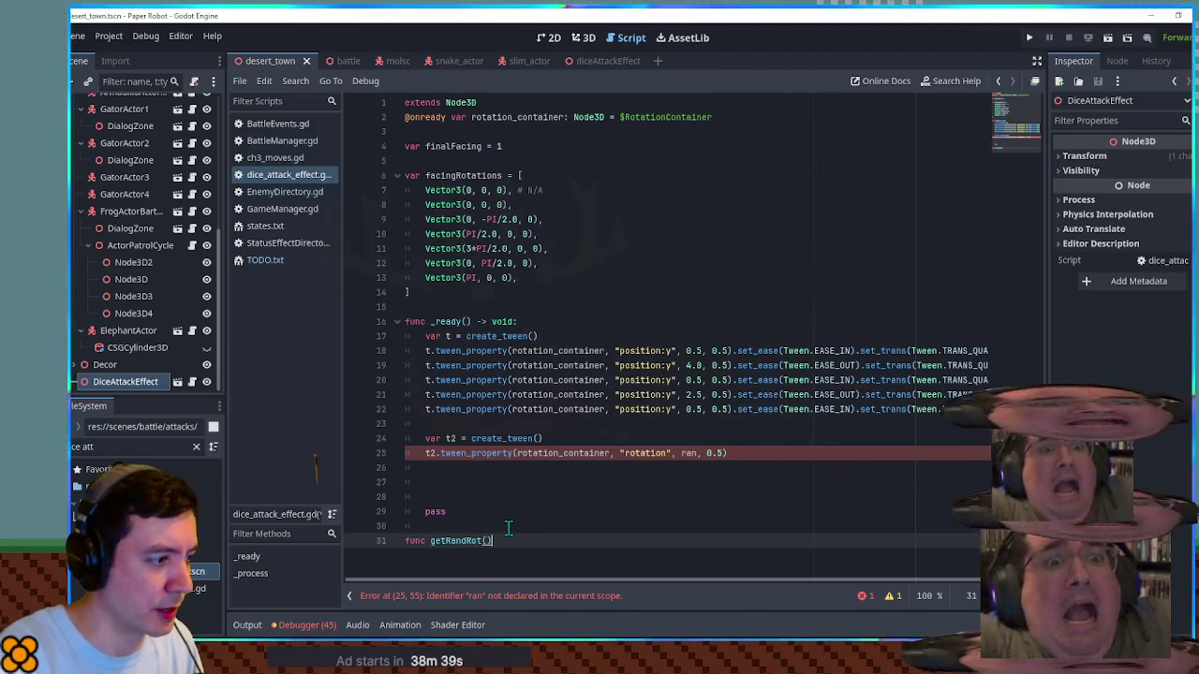
pyautogui.write('3')
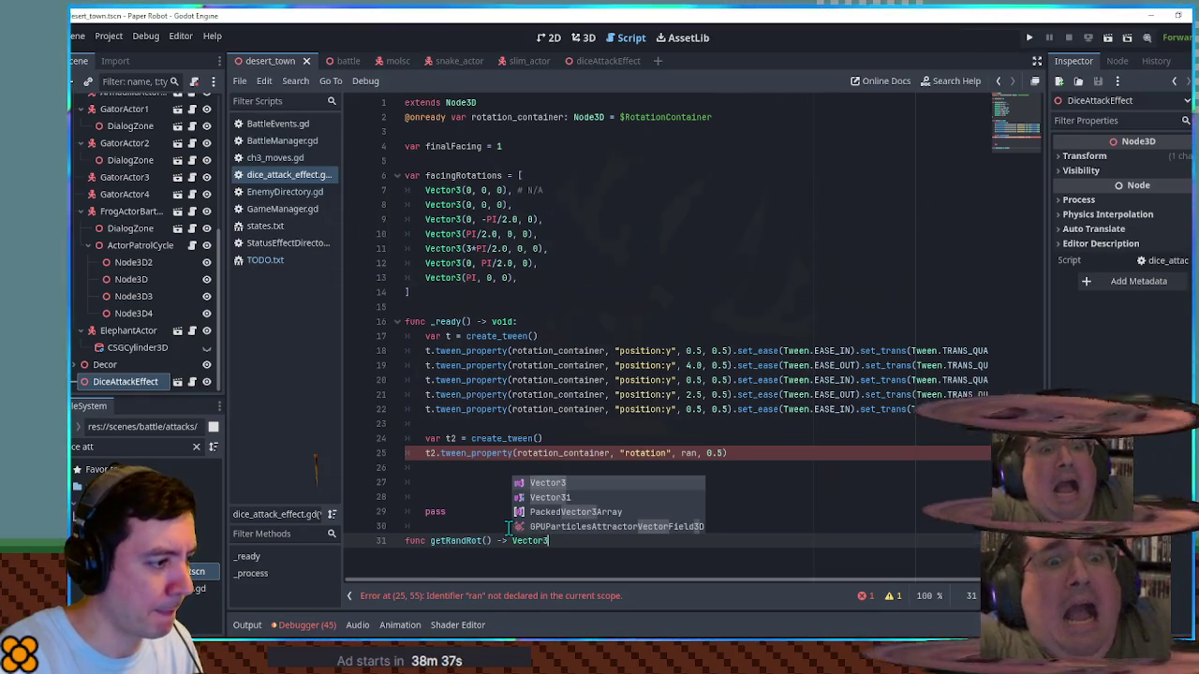
pyautogui.write(':')
pyautogui.press('Return')
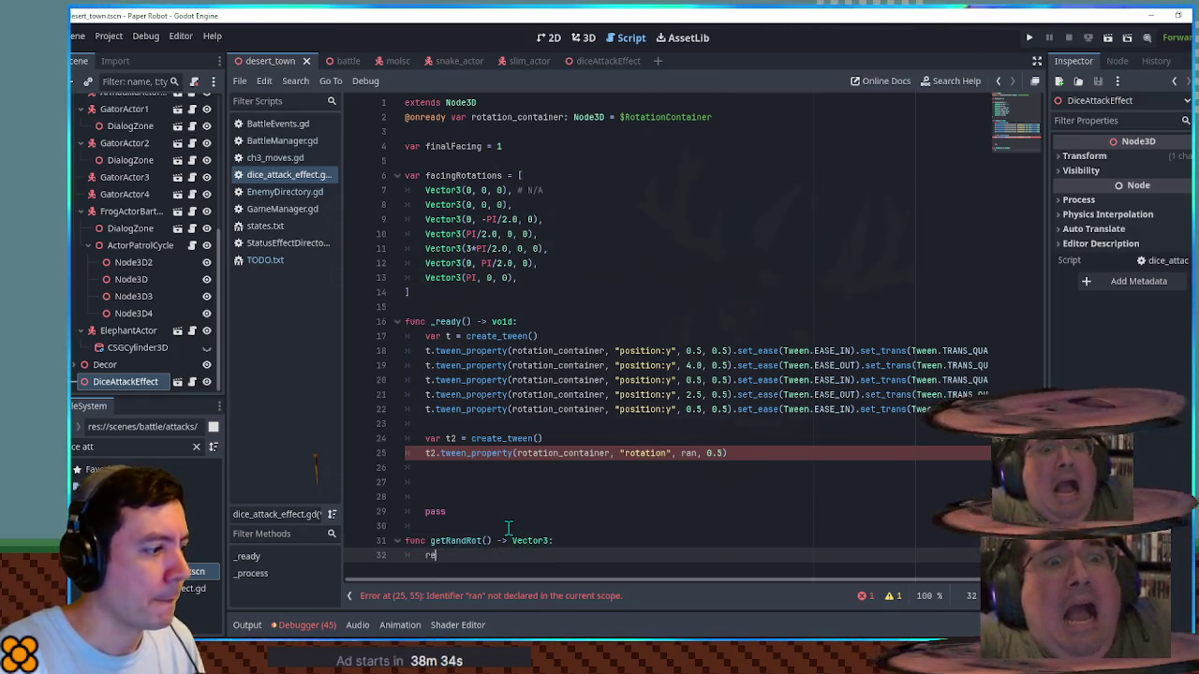
# Step: Return a Vector3 of three randf_range(-2 * PI, 2 * PI) and target getRandRot() on line 25
pyautogui.write('3')
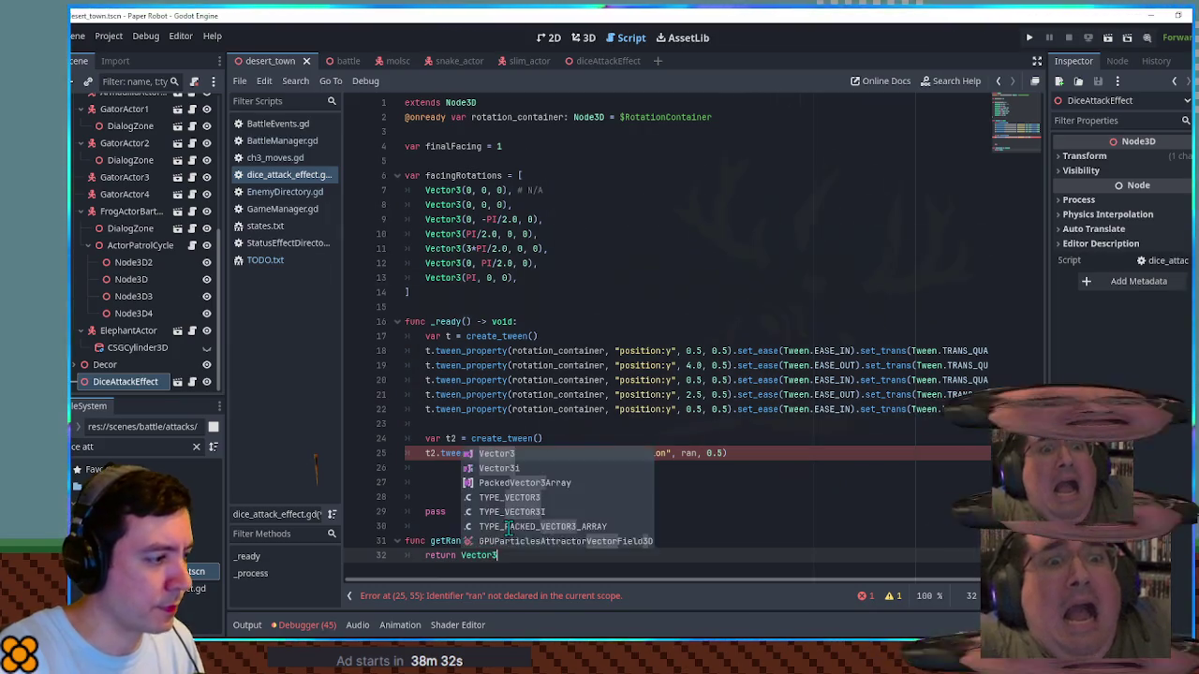
pyautogui.write('(randf')
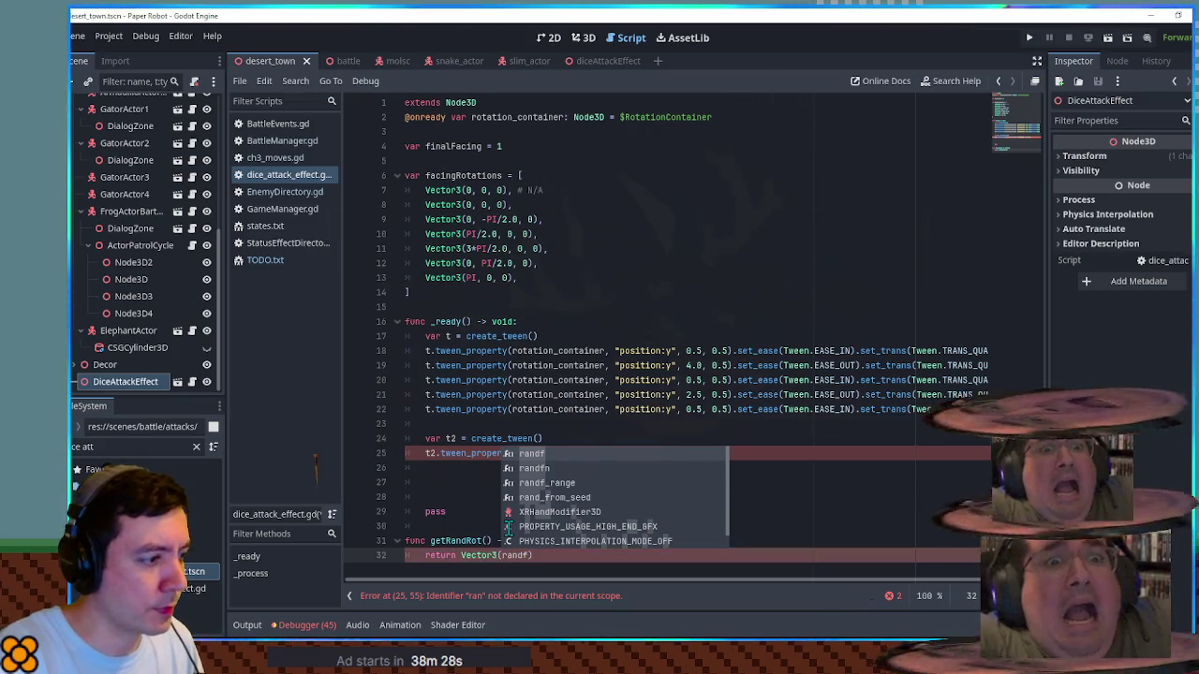
pyautogui.press('Down')
pyautogui.press('Down')
pyautogui.press('Return')
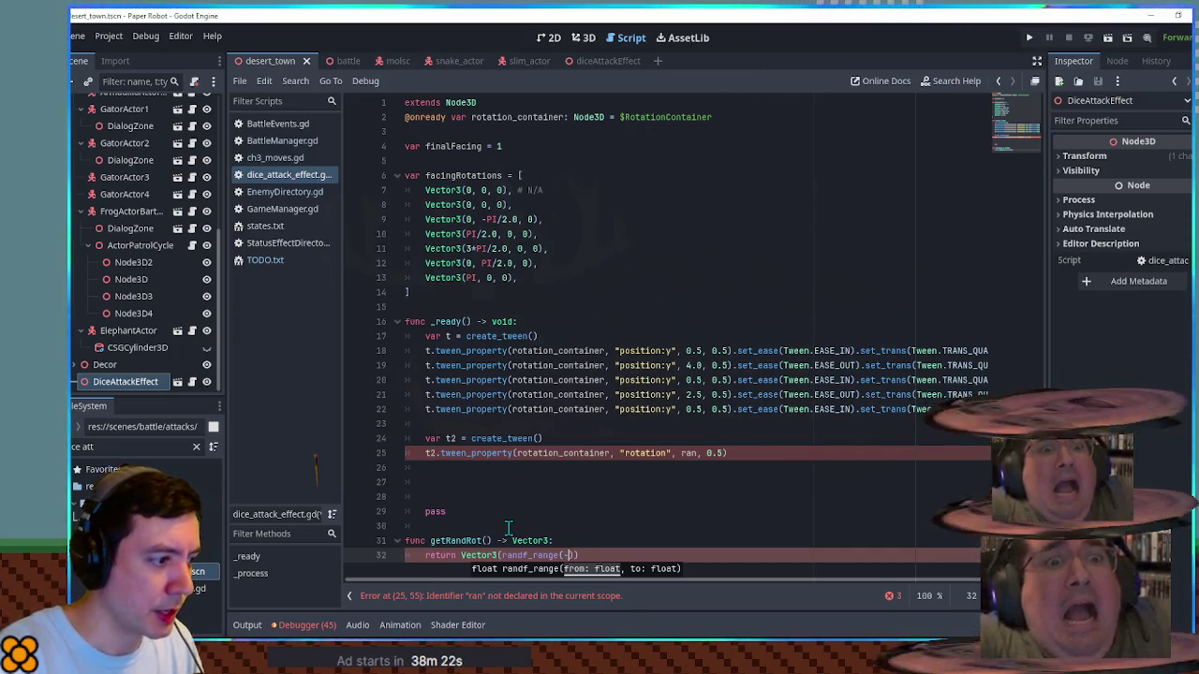
pyautogui.write('2 * PI')
pyautogui.write(', 2 * ')
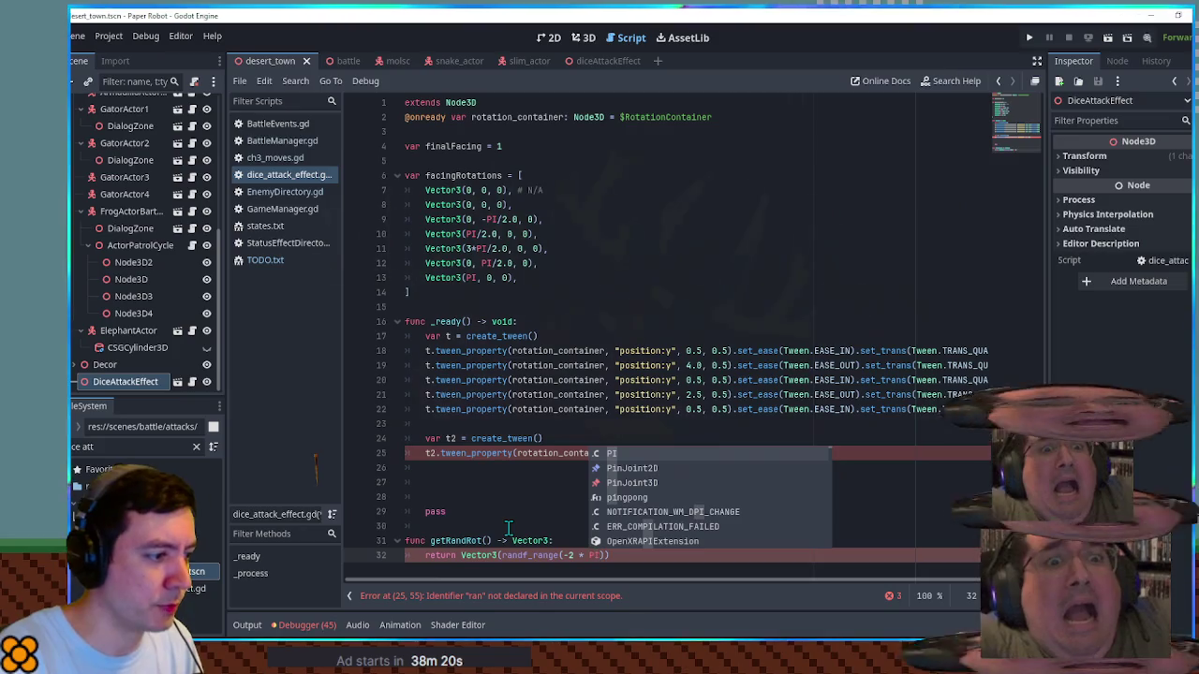
pyautogui.write('PI')
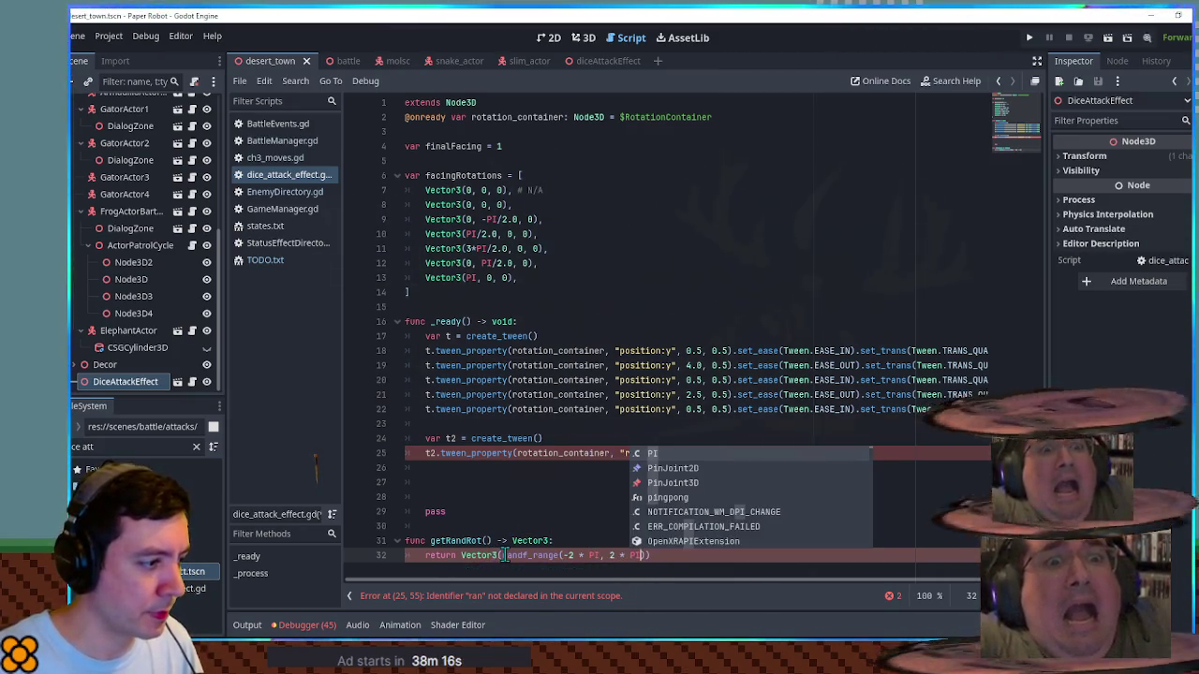
pyautogui.click(504, 556)
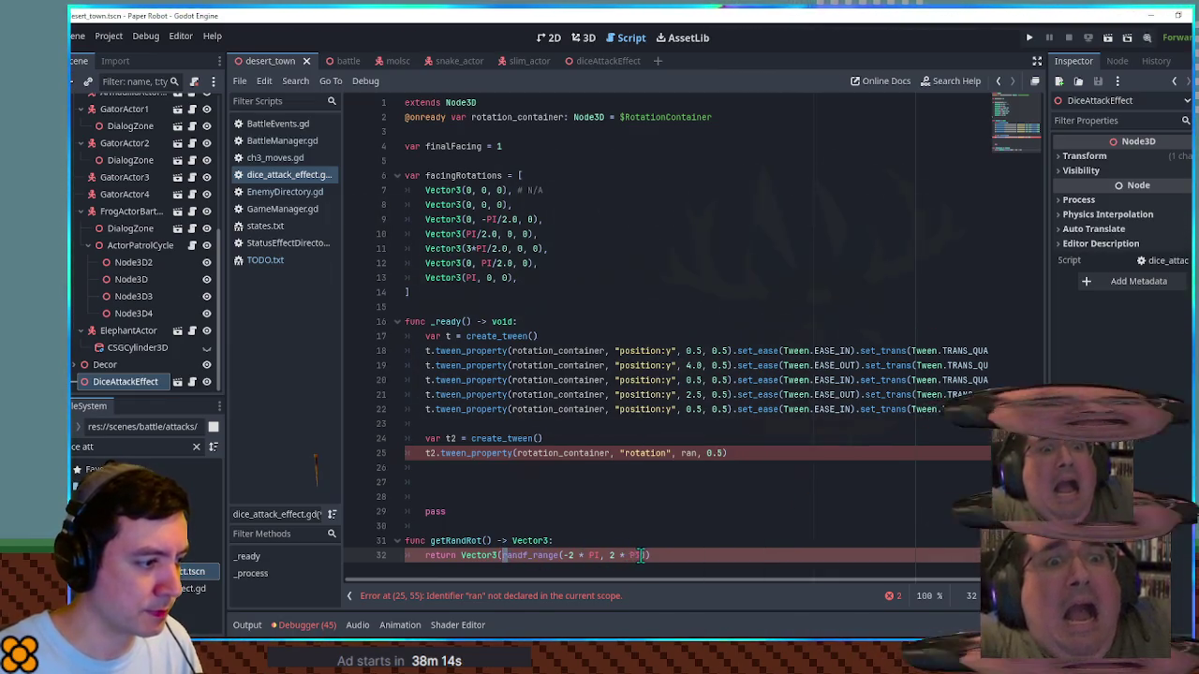
pyautogui.moveTo(504, 556); pyautogui.dragTo(644, 555)
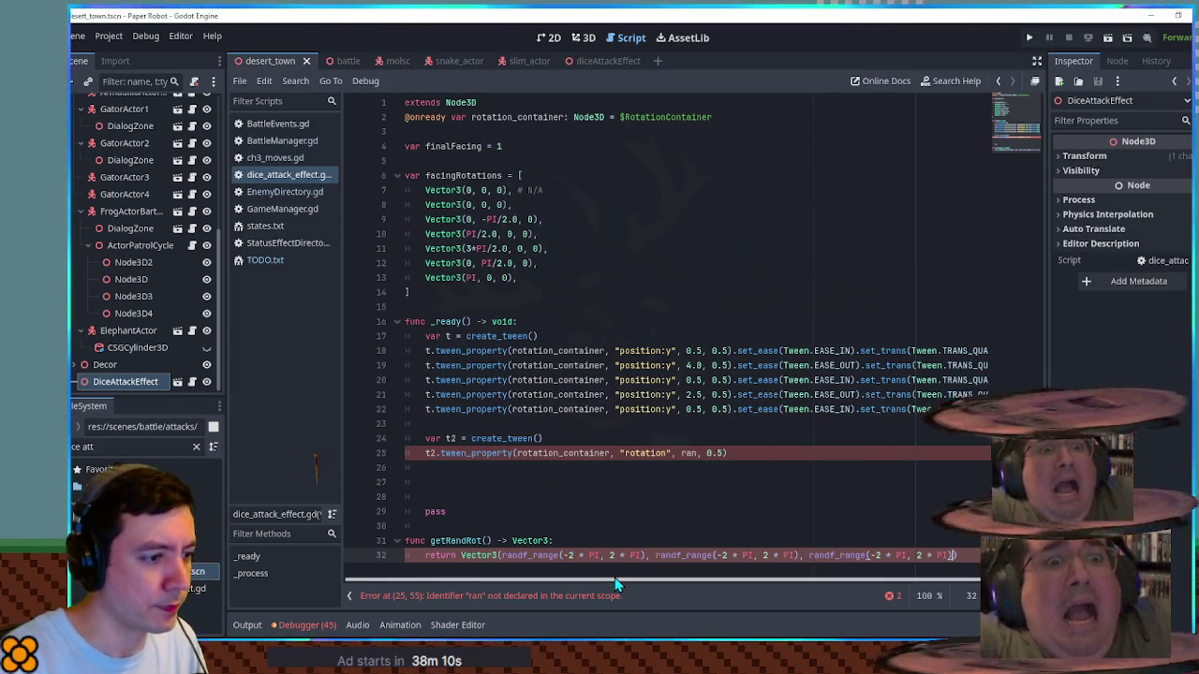
pyautogui.write(')')
pyautogui.doubleClick(480, 541)
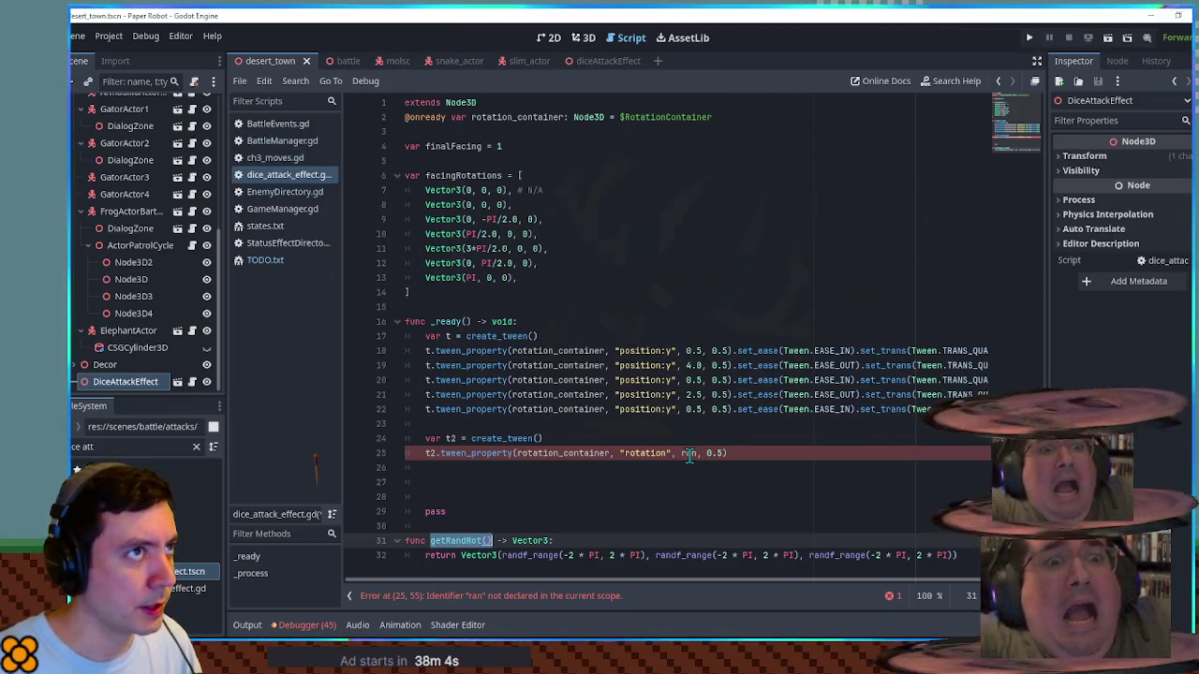
pyautogui.doubleClick(689, 453)
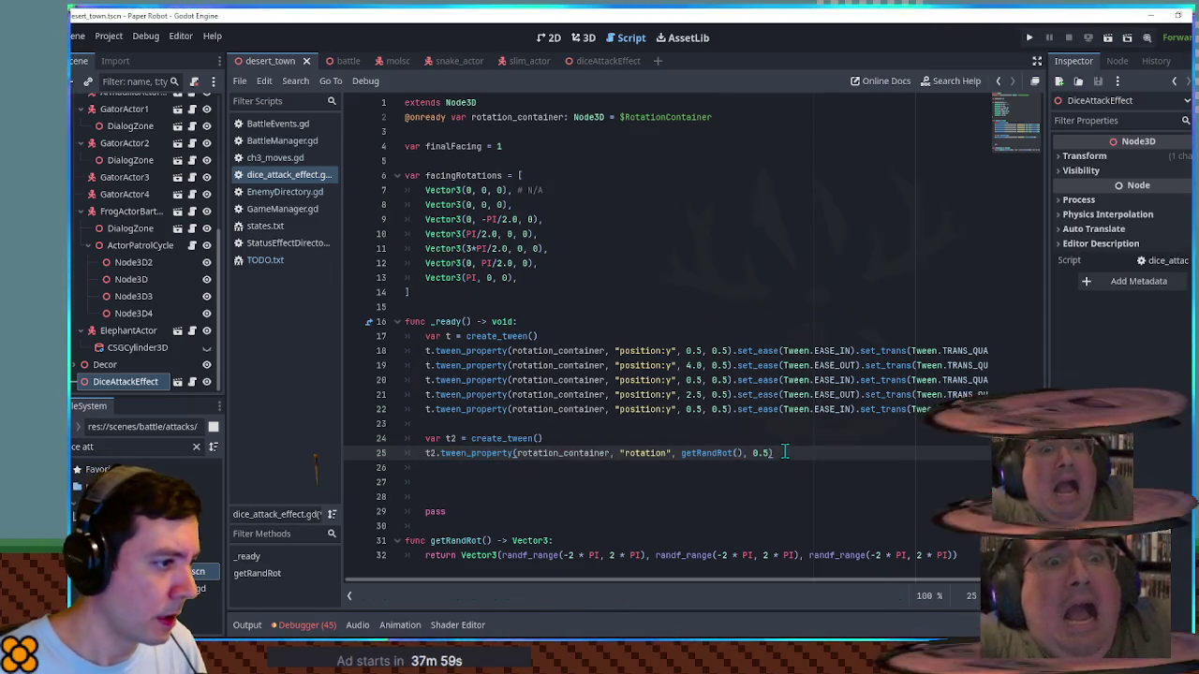
# Step: Add a 1.0-second random spin and a 1.0-second return to Vector3.ZERO on t2
pyautogui.hotkey('ctrl', 'shift', 'd')
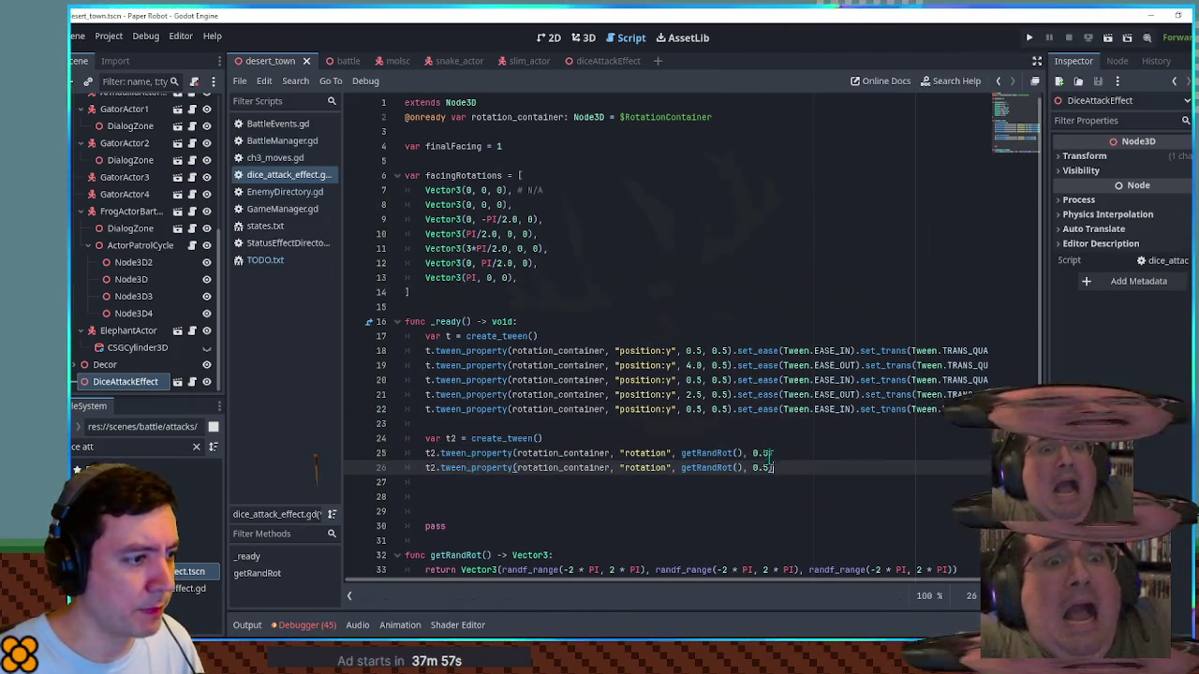
pyautogui.doubleClick(763, 468)
pyautogui.write('1.0')
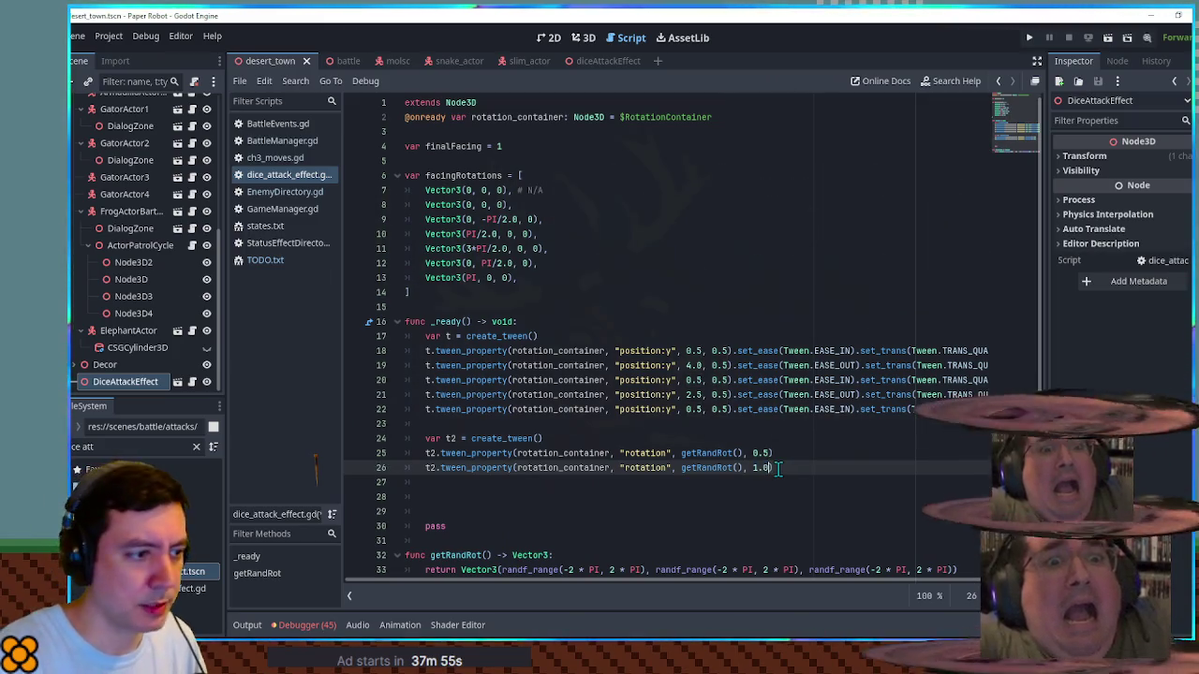
pyautogui.hotkey('ctrl', 'shift', 'd')
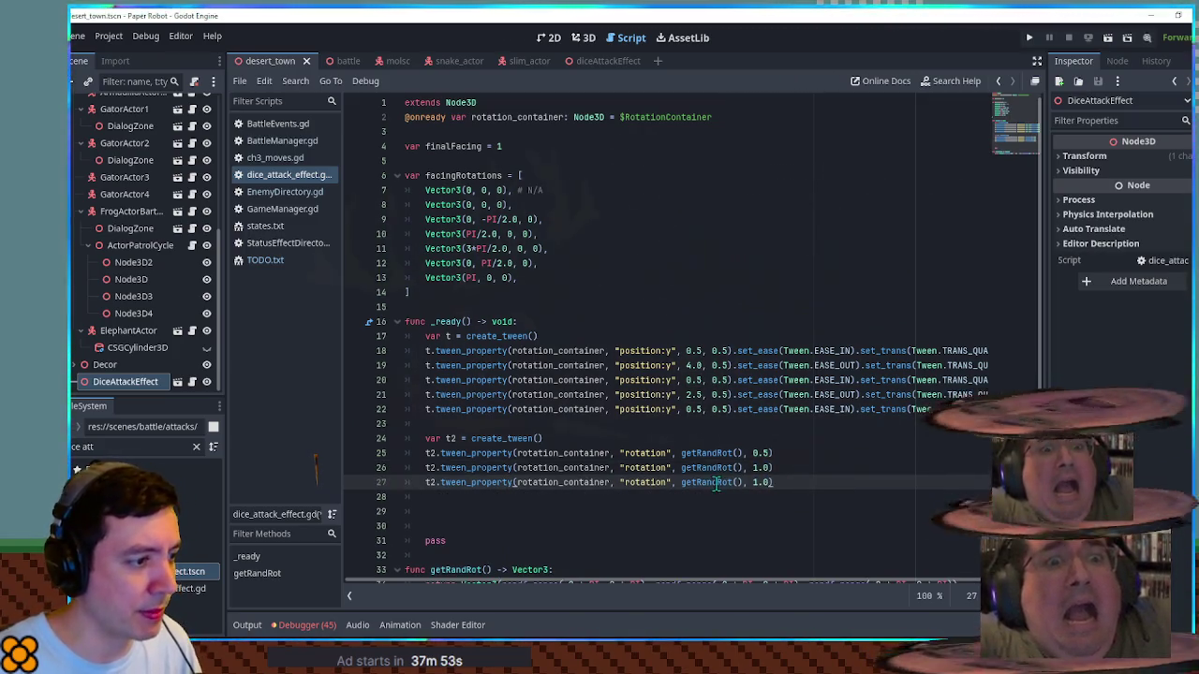
pyautogui.doubleClick(738, 482)
pyautogui.press('BackSpace')
pyautogui.press('Delete')
pyautogui.press('Delete')
pyautogui.write('Vector3.ZERO')
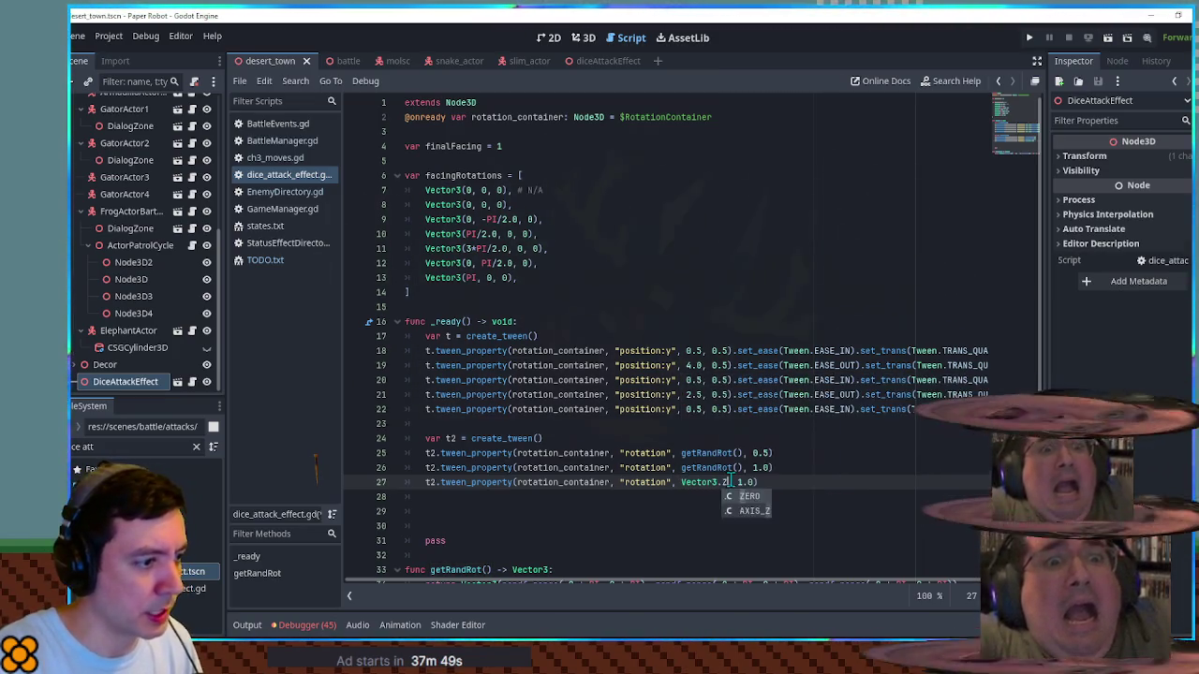
# Step: Run the game to test the spinning dice, then close it
pyautogui.click(533, 321)
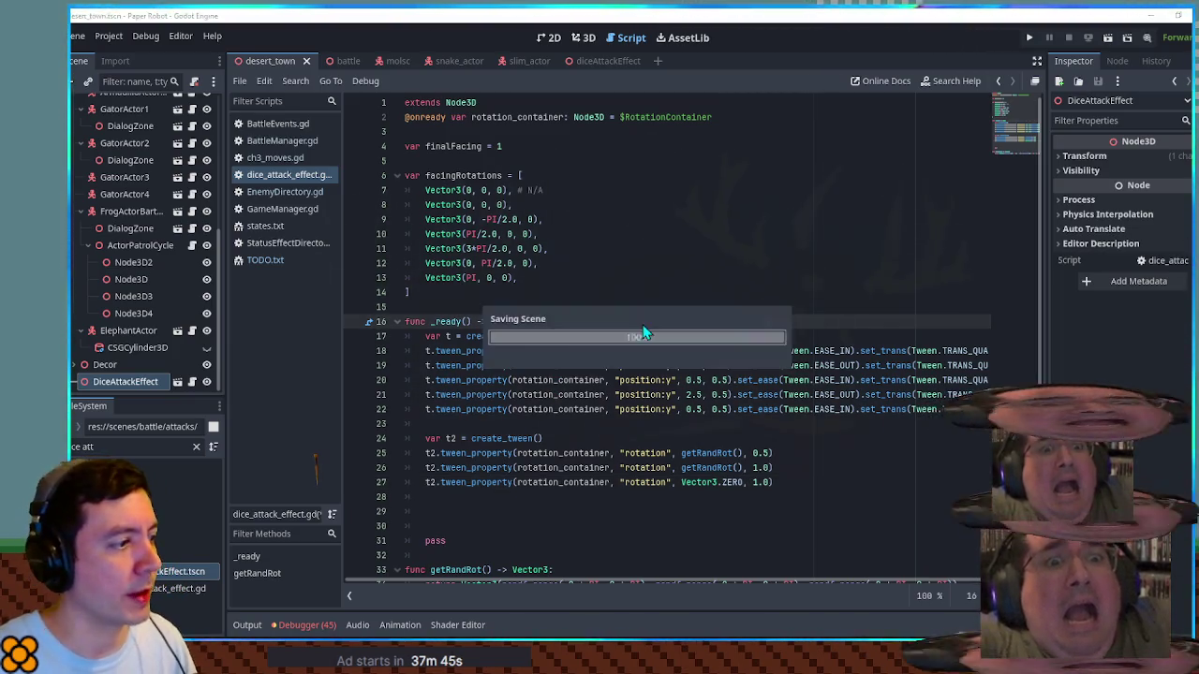
pyautogui.press('F5')
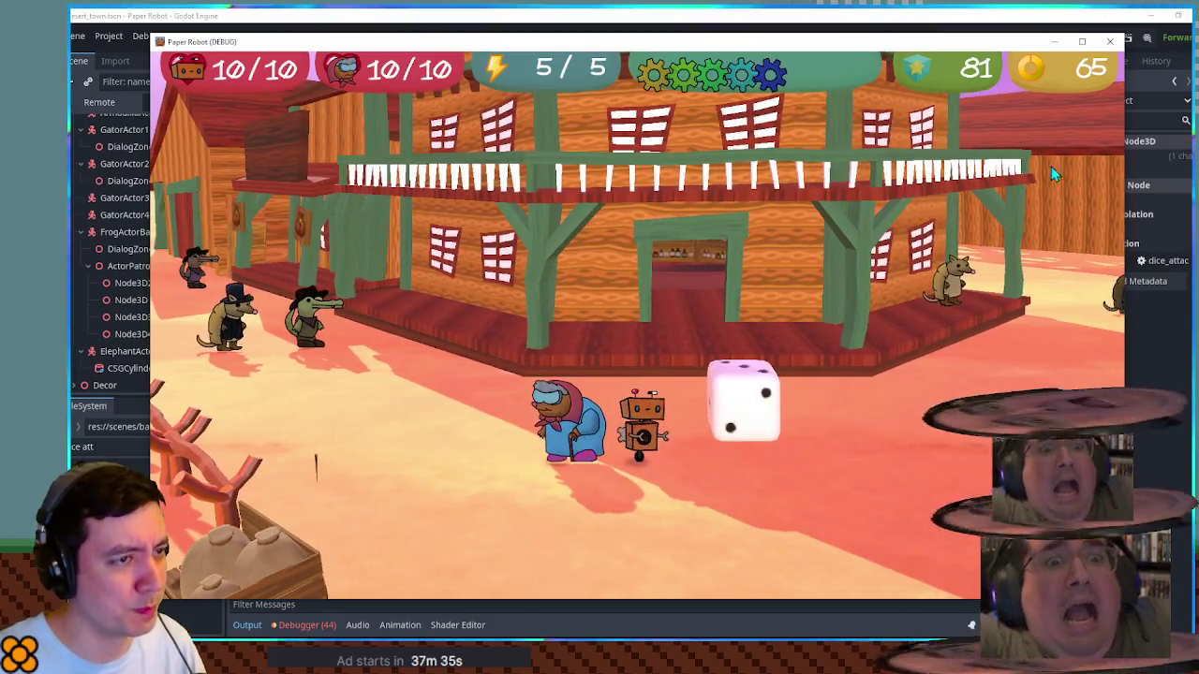
pyautogui.click(1110, 43)
pyautogui.click(583, 38)
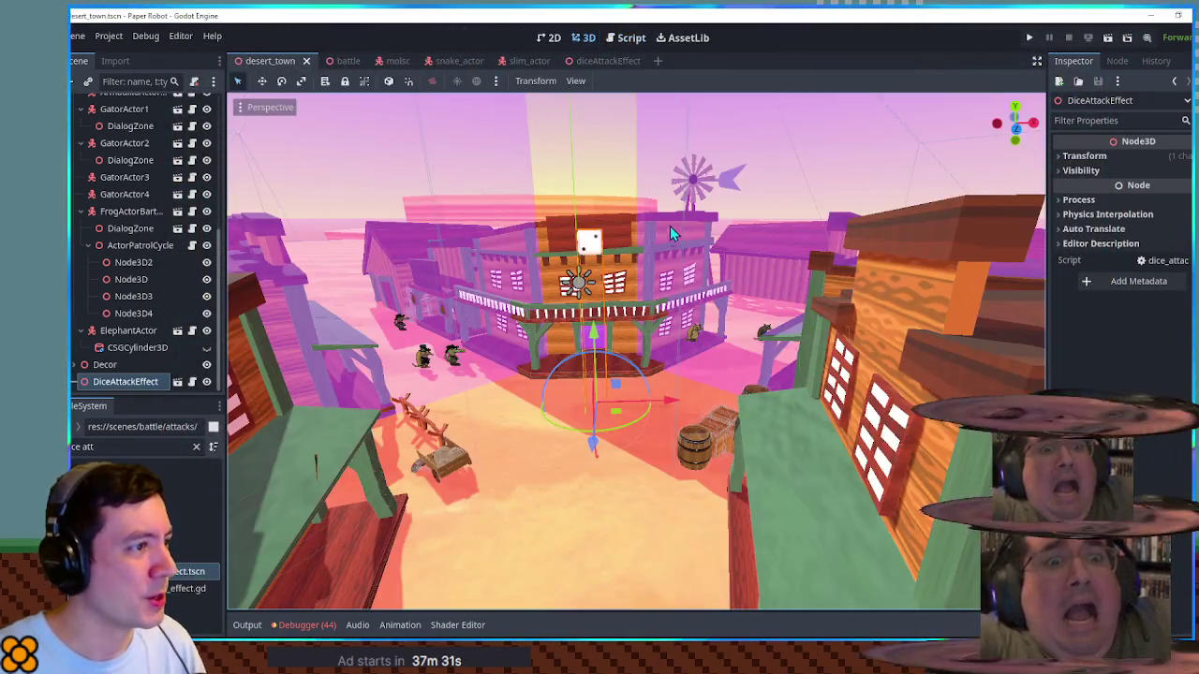
# Step: Reset the dice node's Y rotation to 0° in the diceAttackEffect scene
pyautogui.click(630, 60)
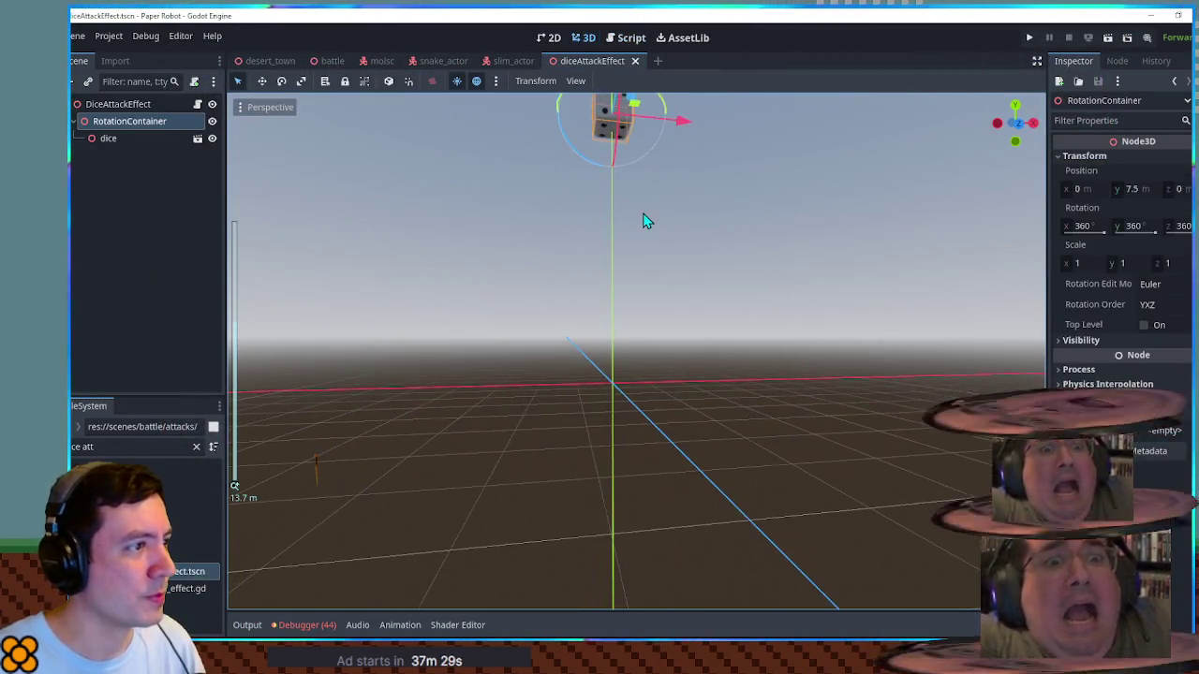
pyautogui.press('f')
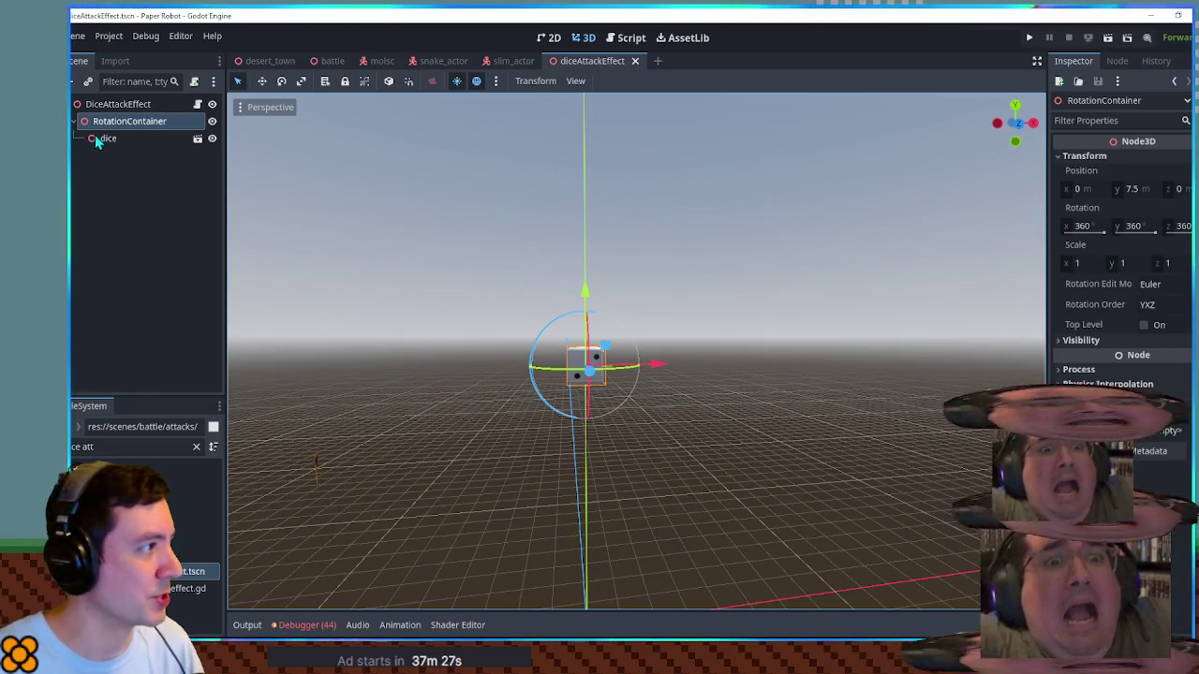
pyautogui.click(105, 137)
pyautogui.click(1138, 227)
pyautogui.write('0')
pyautogui.press('Return')
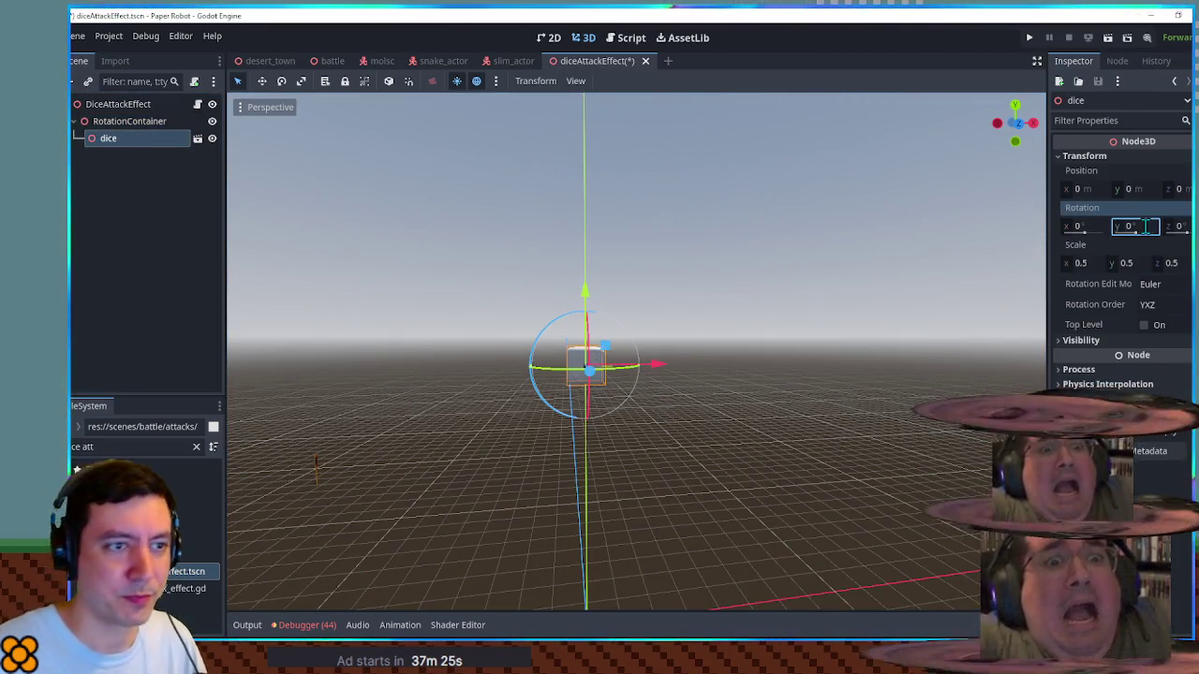
# Step: Remove the blank lines above pass in the dice attack effect script's _ready function
pyautogui.click(624, 37)
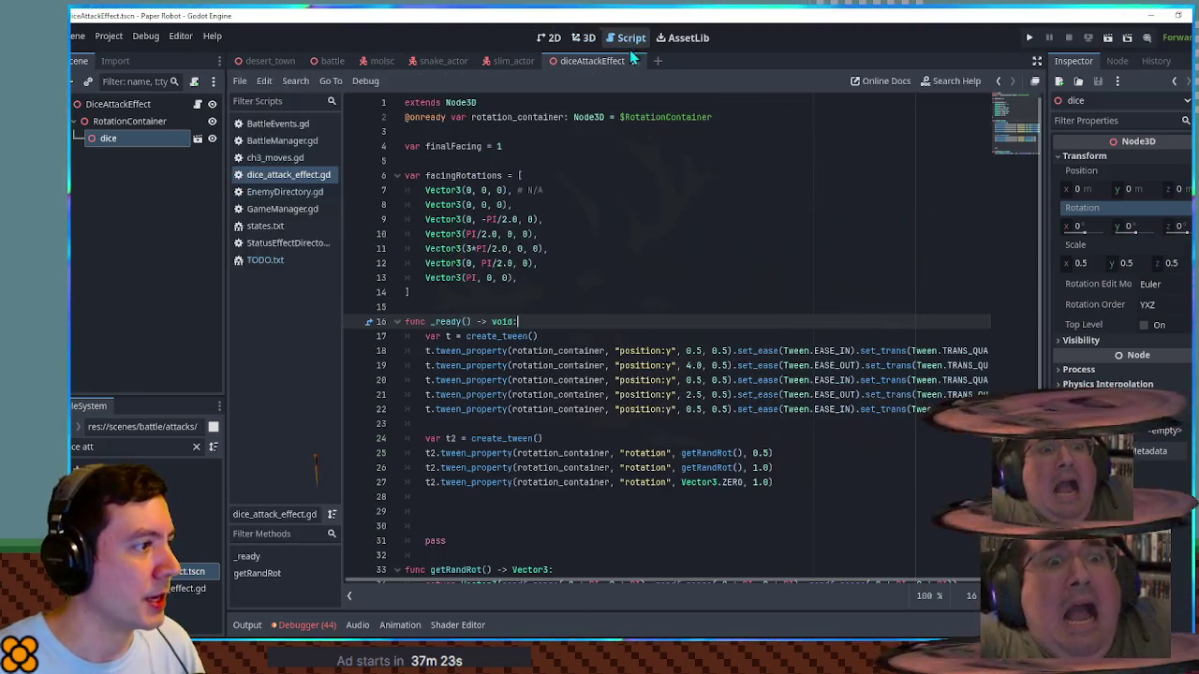
pyautogui.scroll(-1, 458, 456)
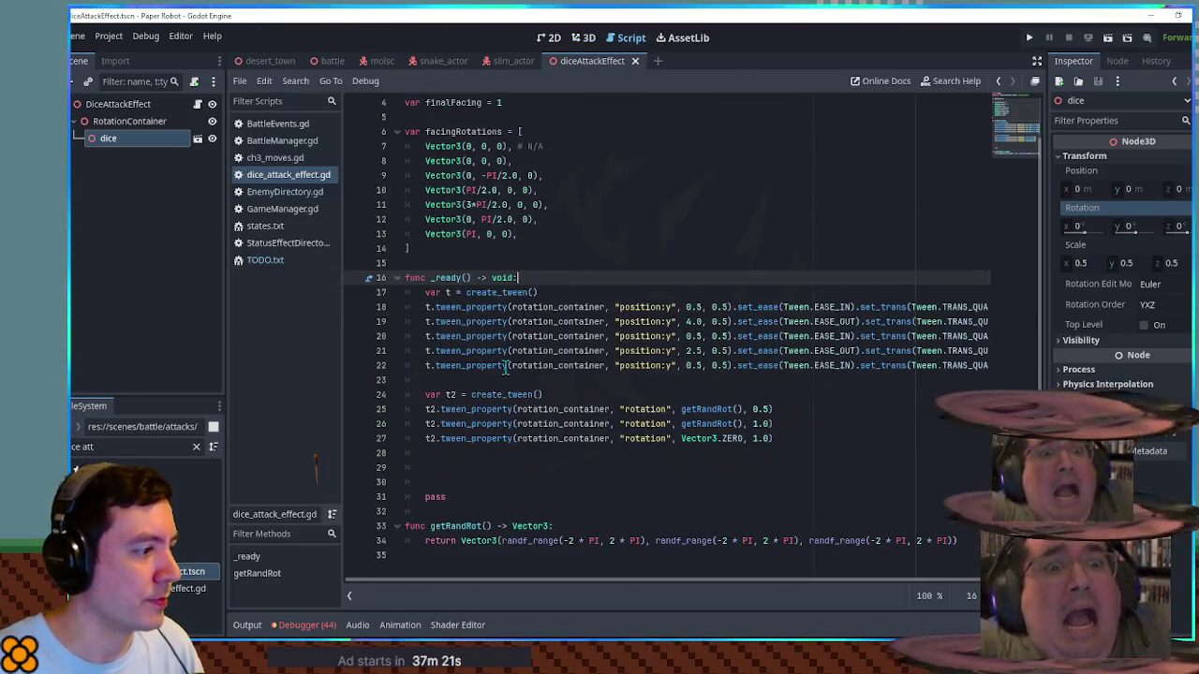
pyautogui.click(457, 453)
pyautogui.hotkey('ctrl', 'z')
pyautogui.scroll(1, 457, 457)
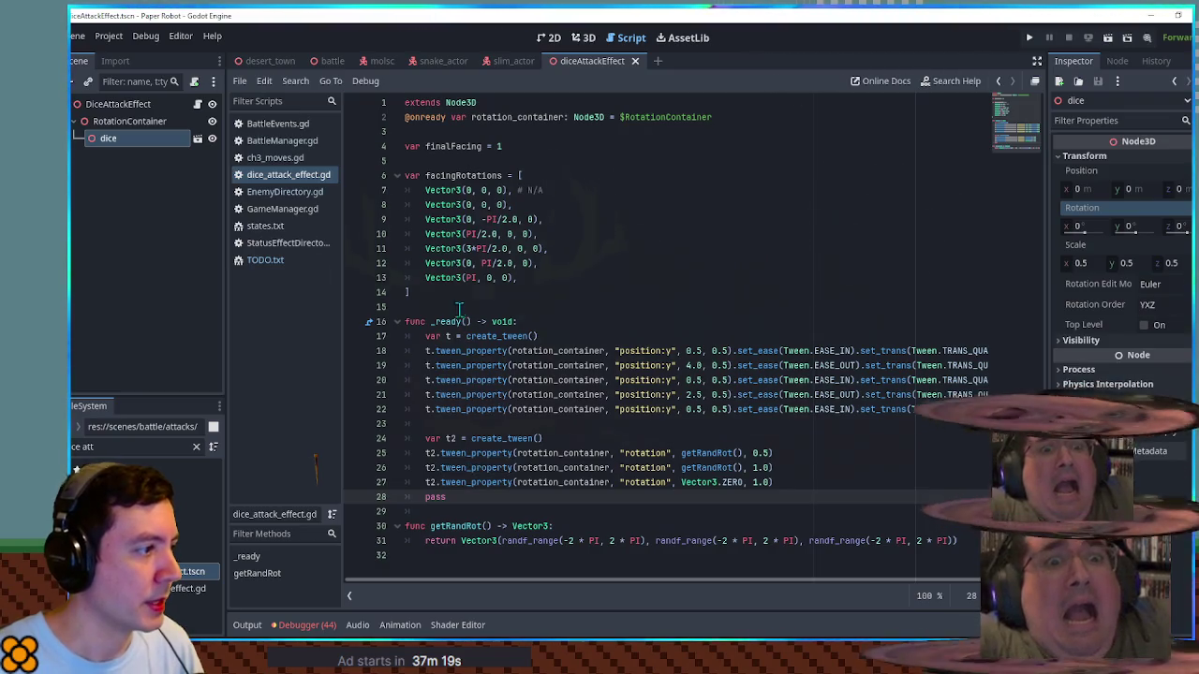
pyautogui.doubleClick(447, 321)
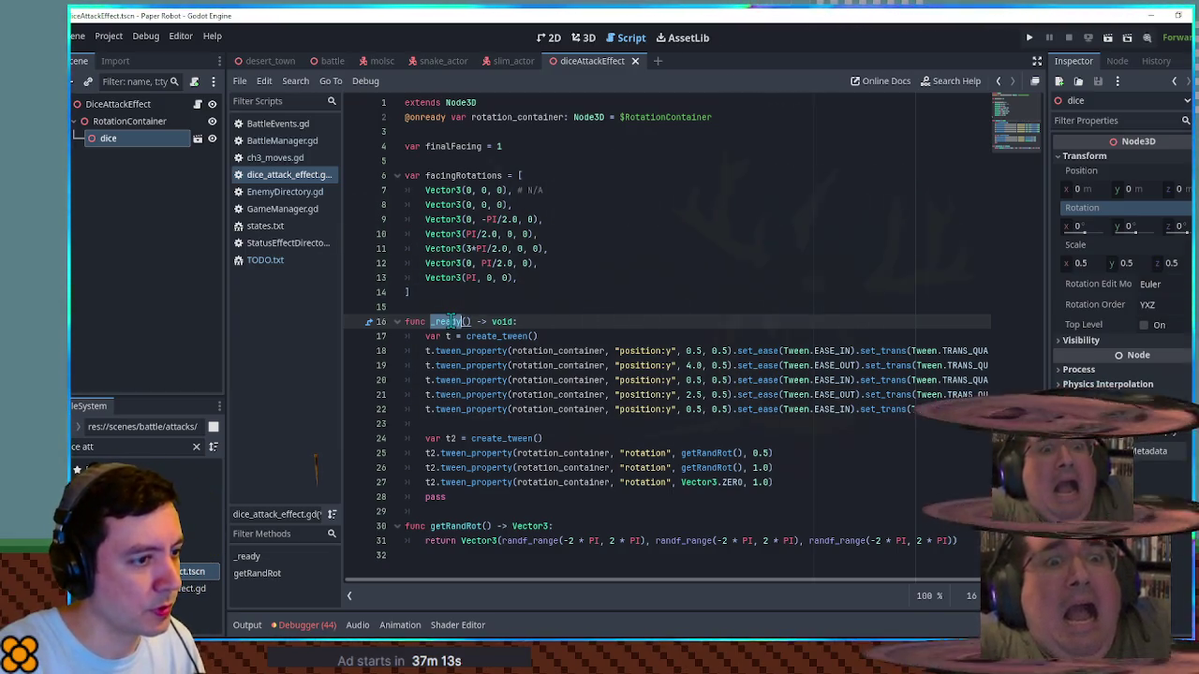
# Step: Rename _ready to roll, drop the leftover pass, and start a new _ready function
pyautogui.write('roll')
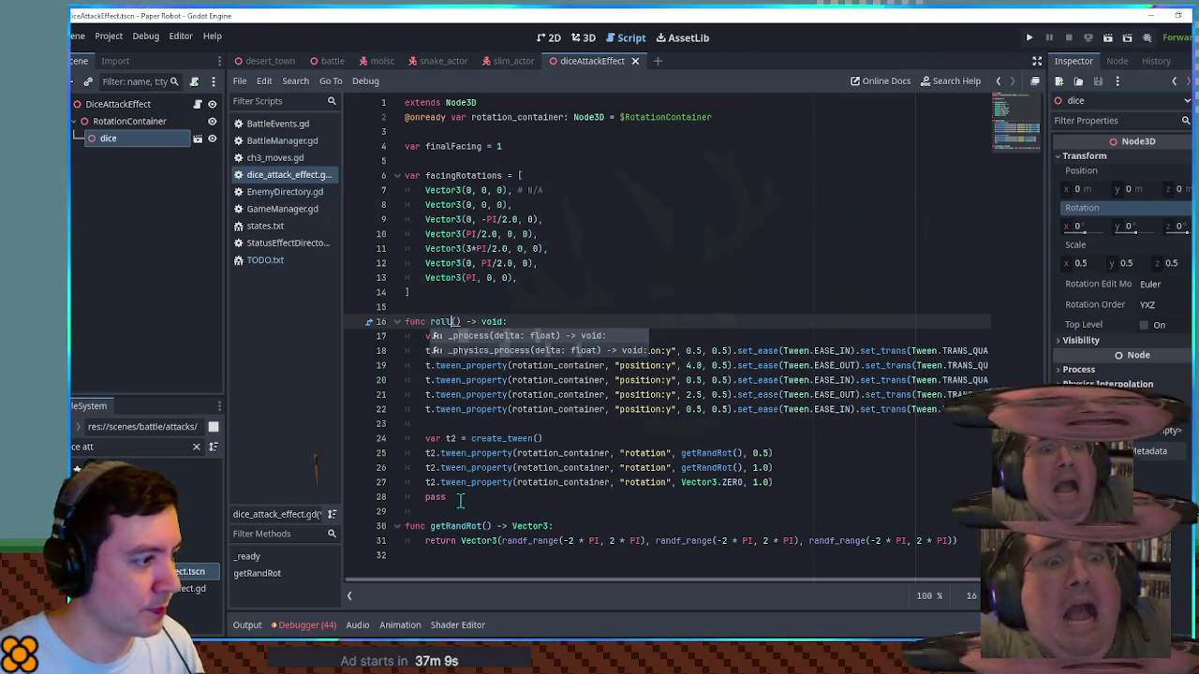
pyautogui.click(460, 499)
pyautogui.hotkey('ctrl', 'shift', 'k')
pyautogui.click(481, 308)
pyautogui.click(487, 298)
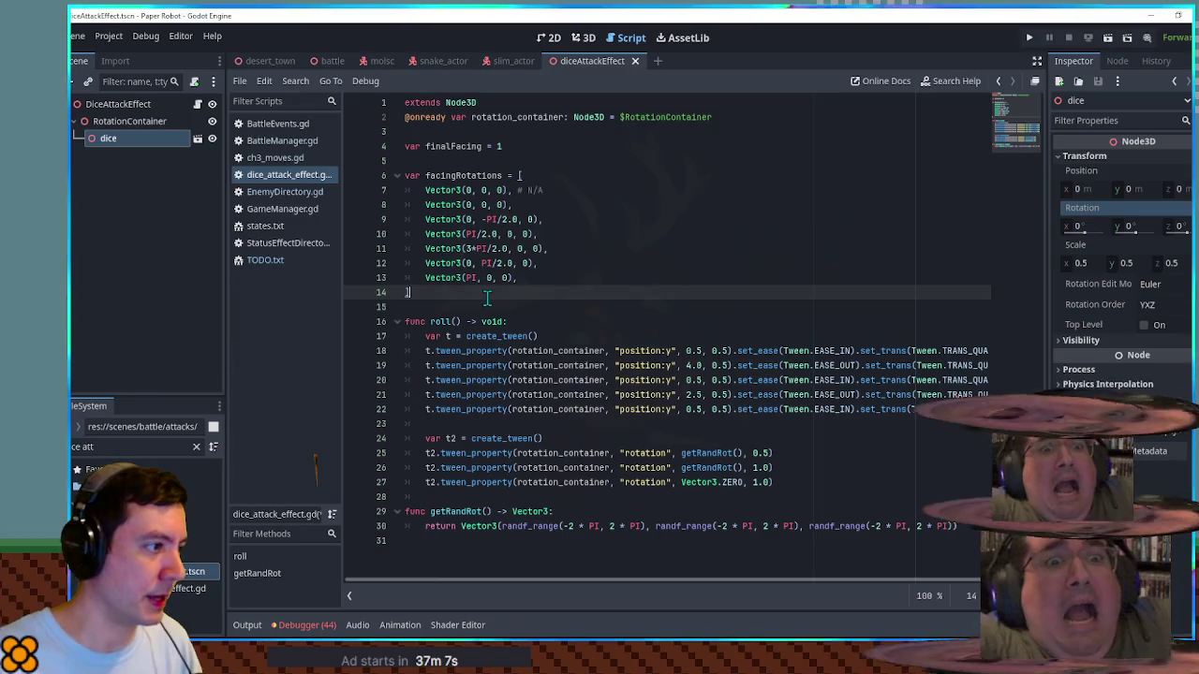
pyautogui.press('Return')
pyautogui.press('Return')
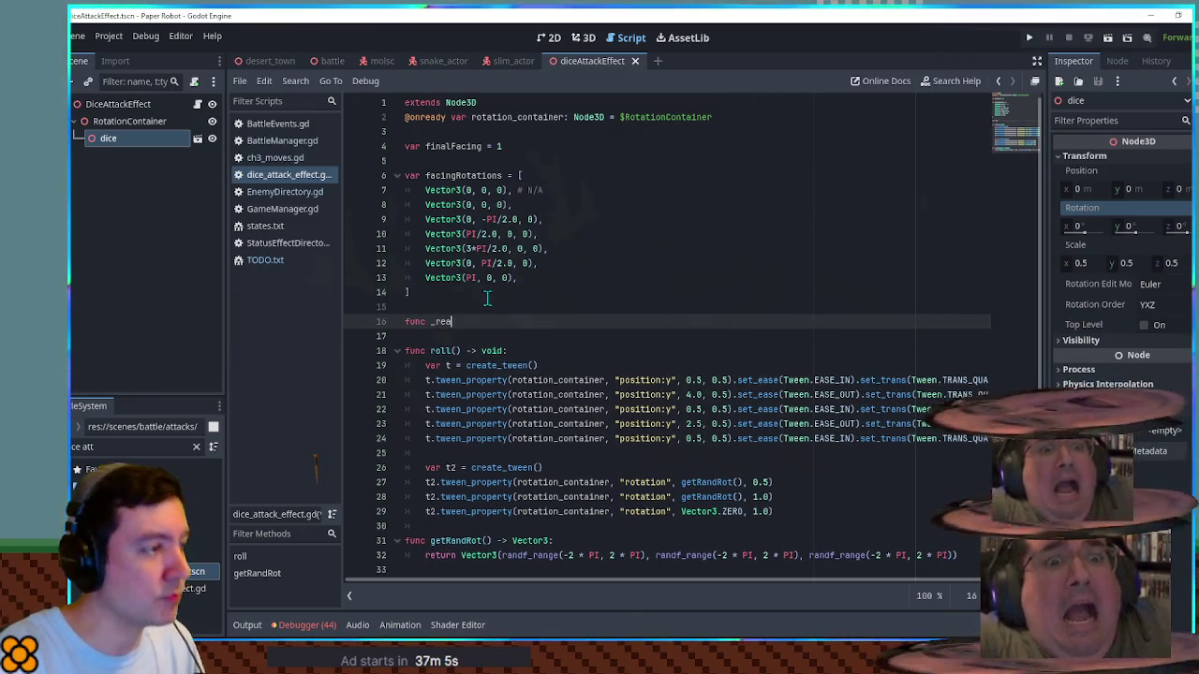
pyautogui.write('d')
pyautogui.press('Return')
pyautogui.press('Return')
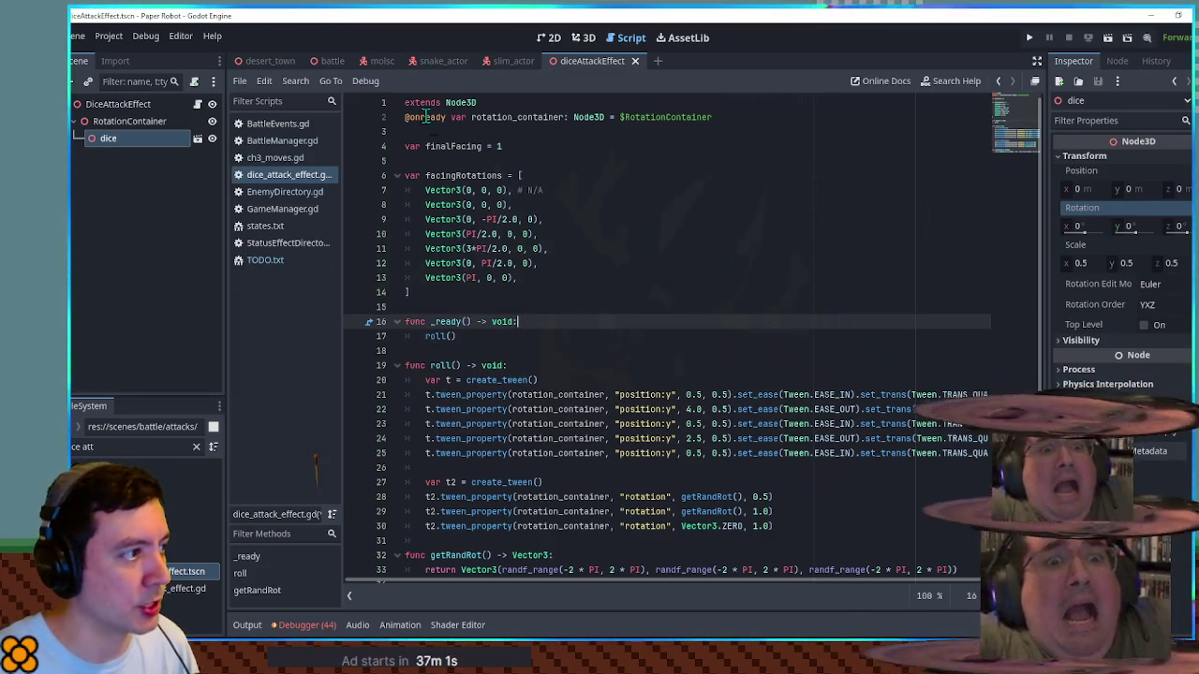
pyautogui.doubleClick(454, 146)
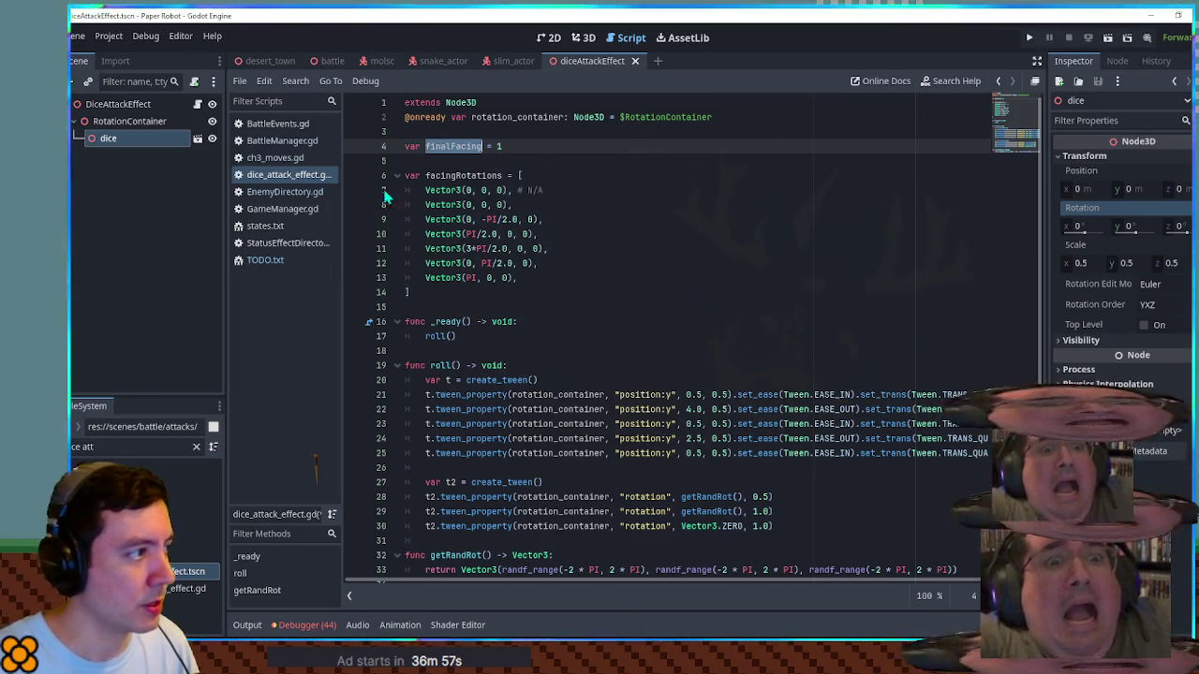
pyautogui.moveTo(127, 144); pyautogui.dragTo(405, 132)
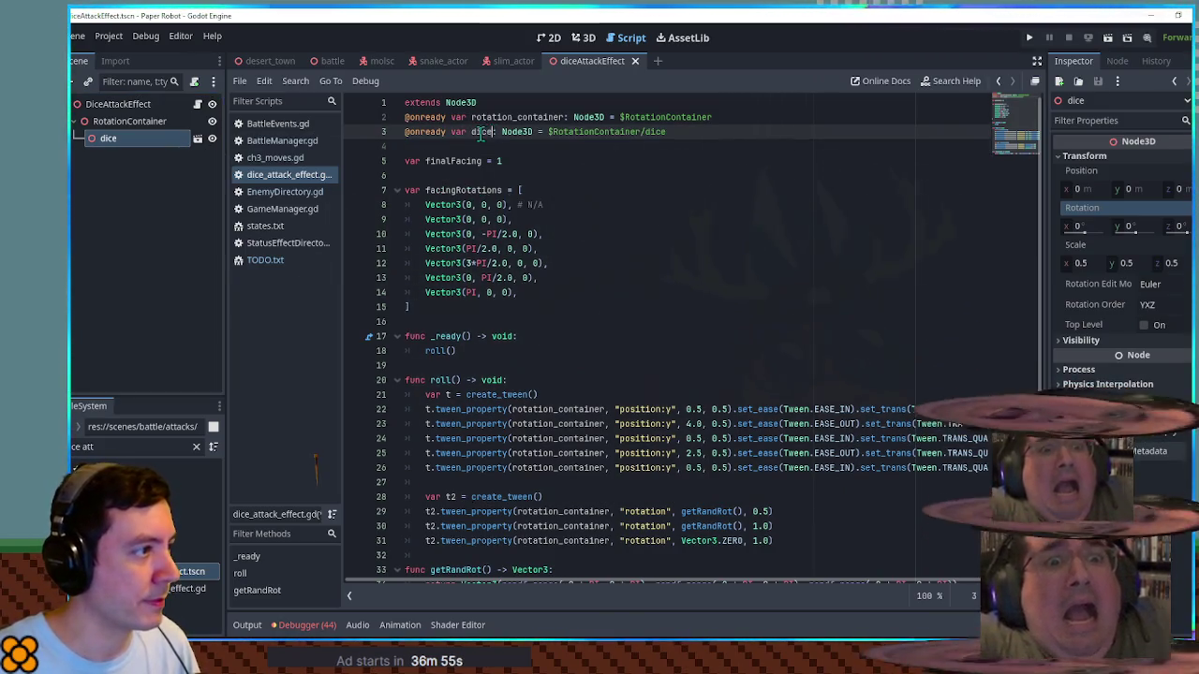
pyautogui.click(537, 380)
pyautogui.press('Return')
pyautogui.write('dice.rotation = ro')
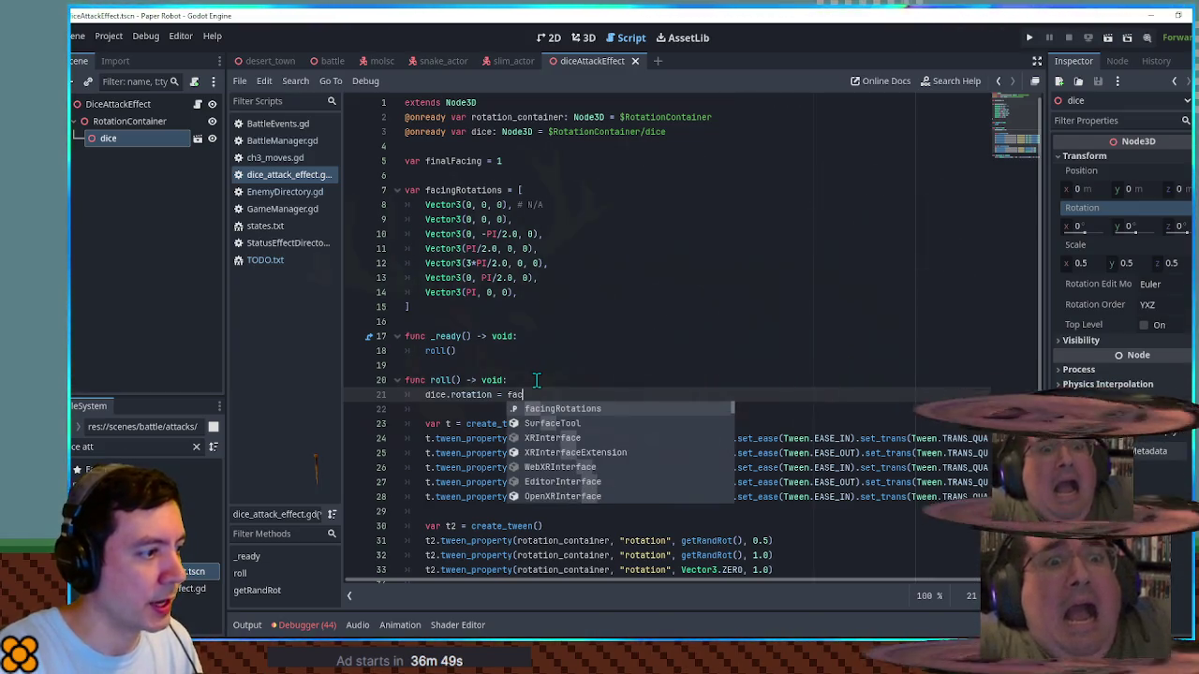
pyautogui.press('Return')
pyautogui.write('[finalFacing')
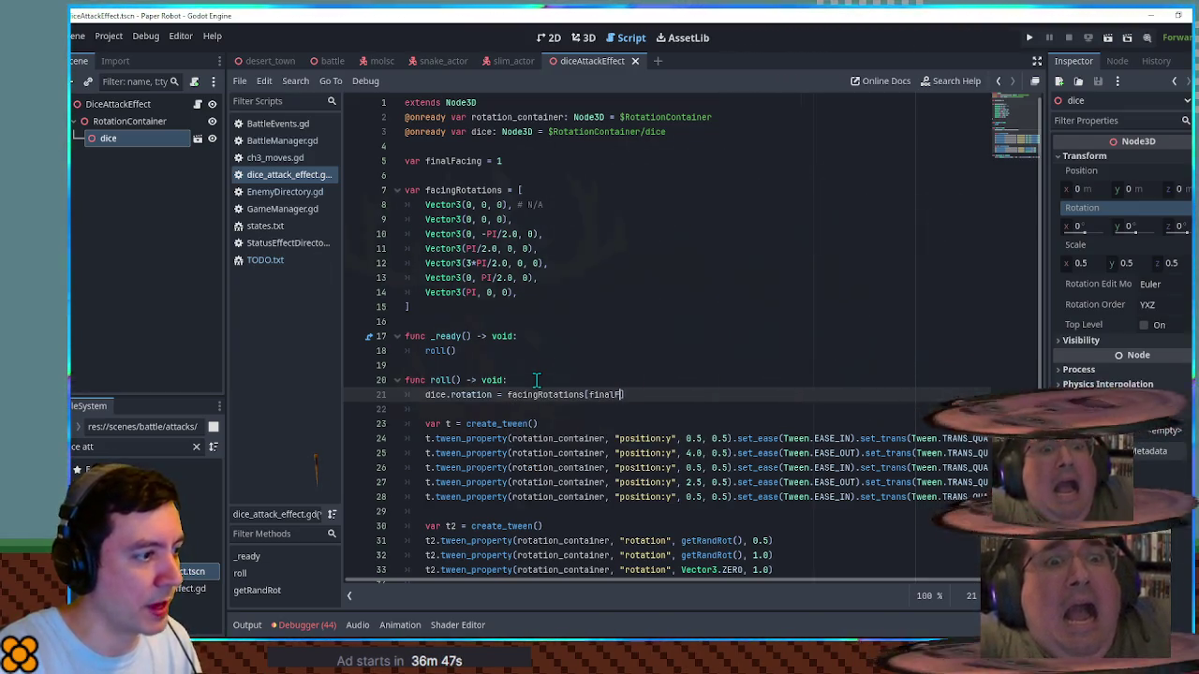
pyautogui.doubleClick(499, 161)
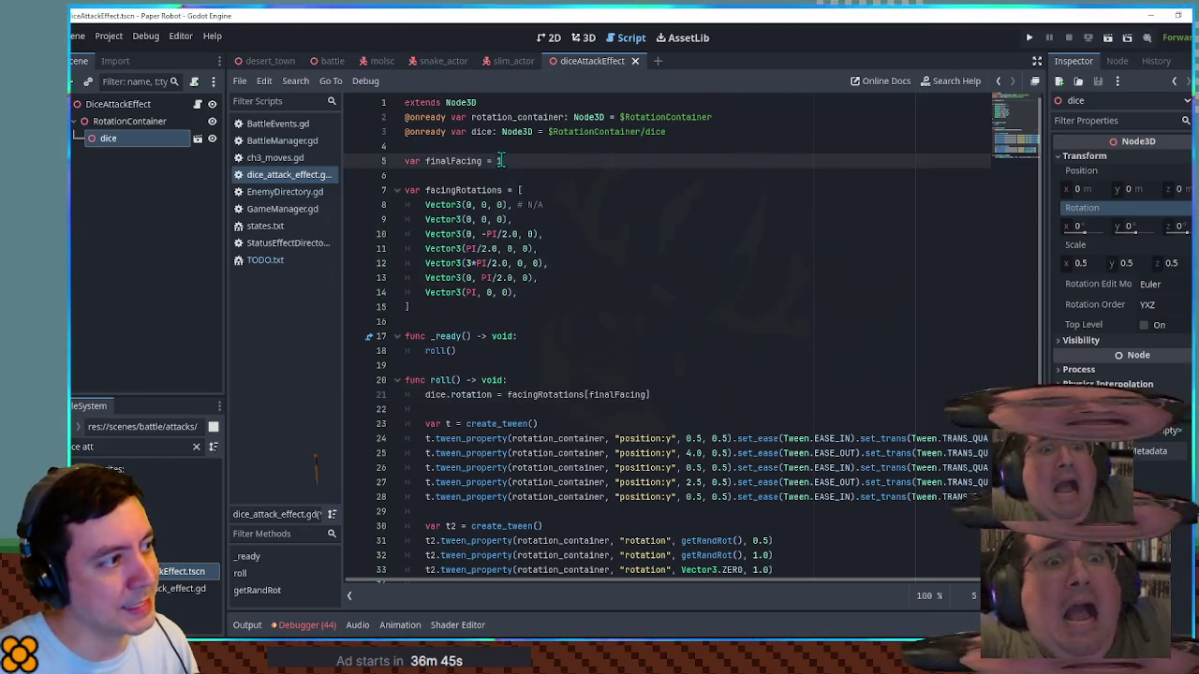
pyautogui.write('5')
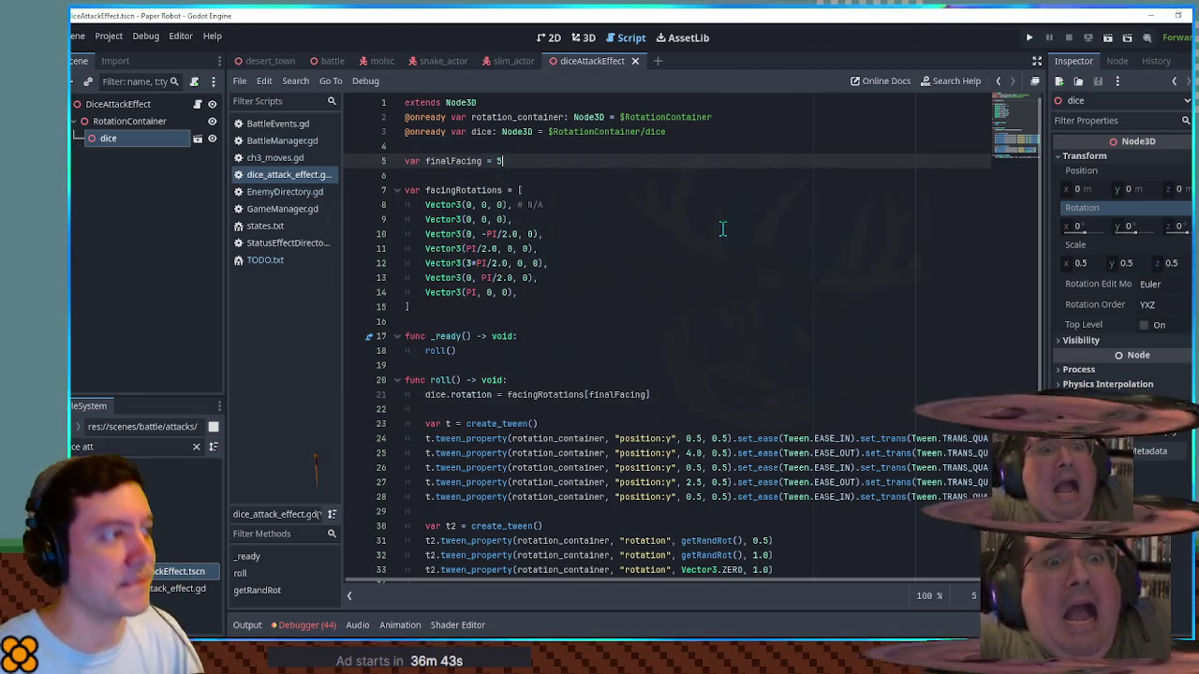
pyautogui.click(715, 235)
pyautogui.hotkey('ctrl', 's')
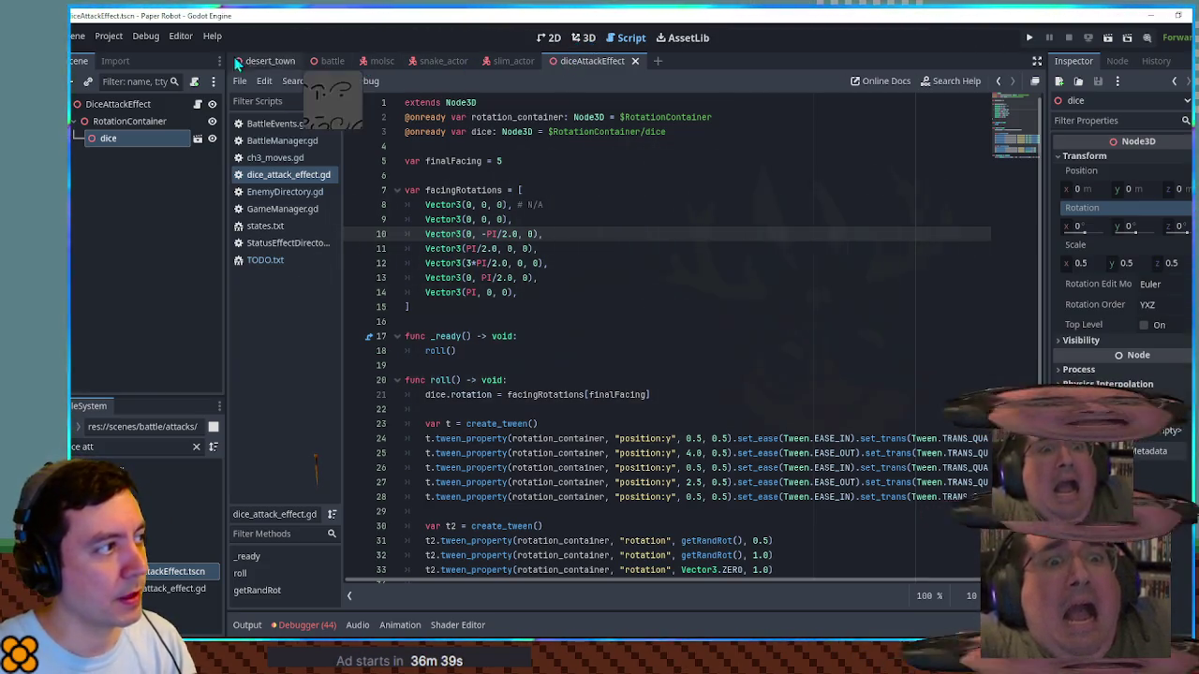
# Step: Run desert_town, walk the robot left and right to watch the dice, then close the game
pyautogui.click(267, 61)
pyautogui.press('F6')
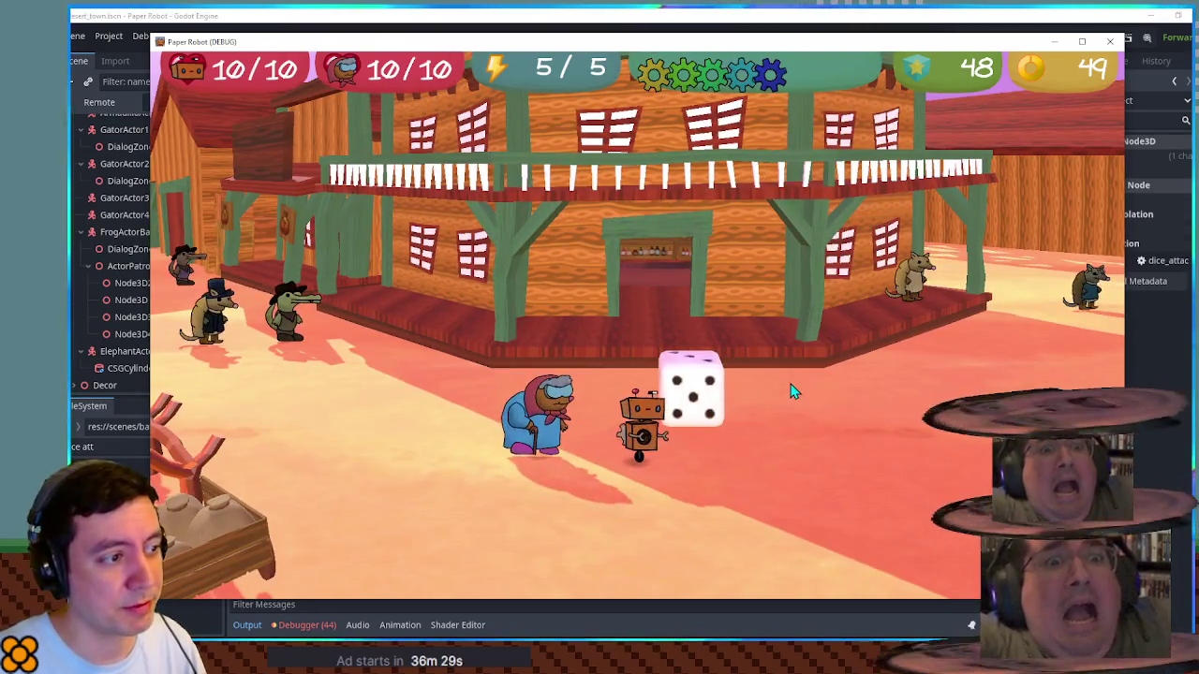
pyautogui.press('a')
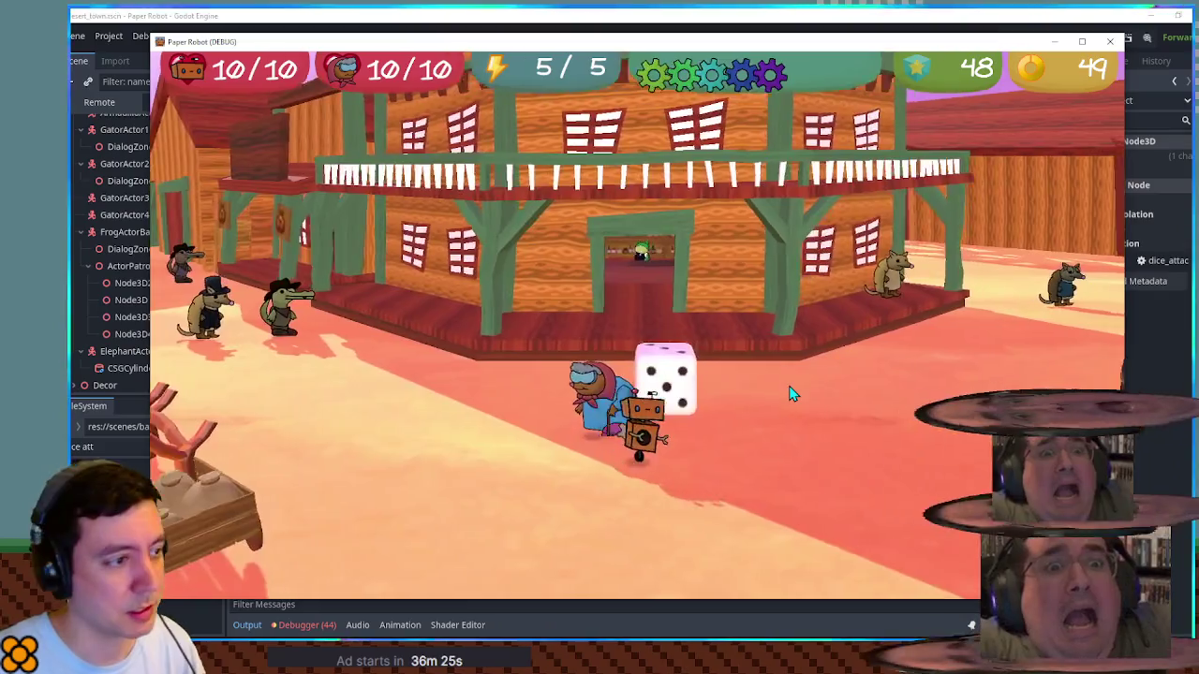
pyautogui.press('d')
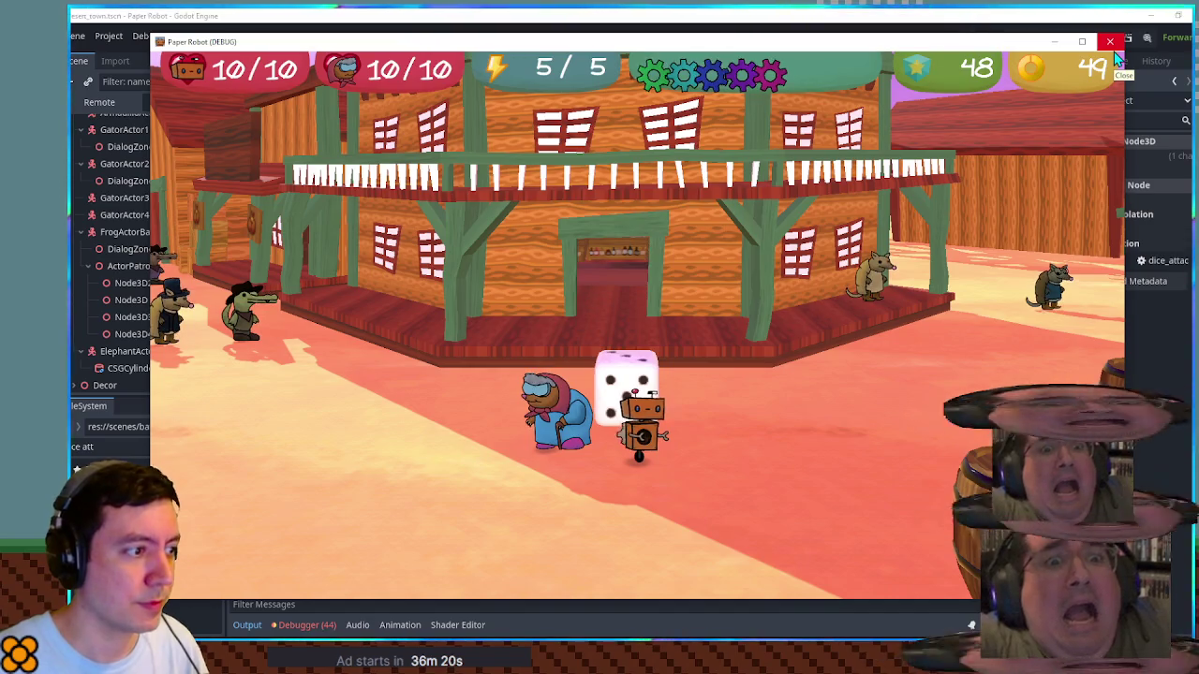
pyautogui.press('a')
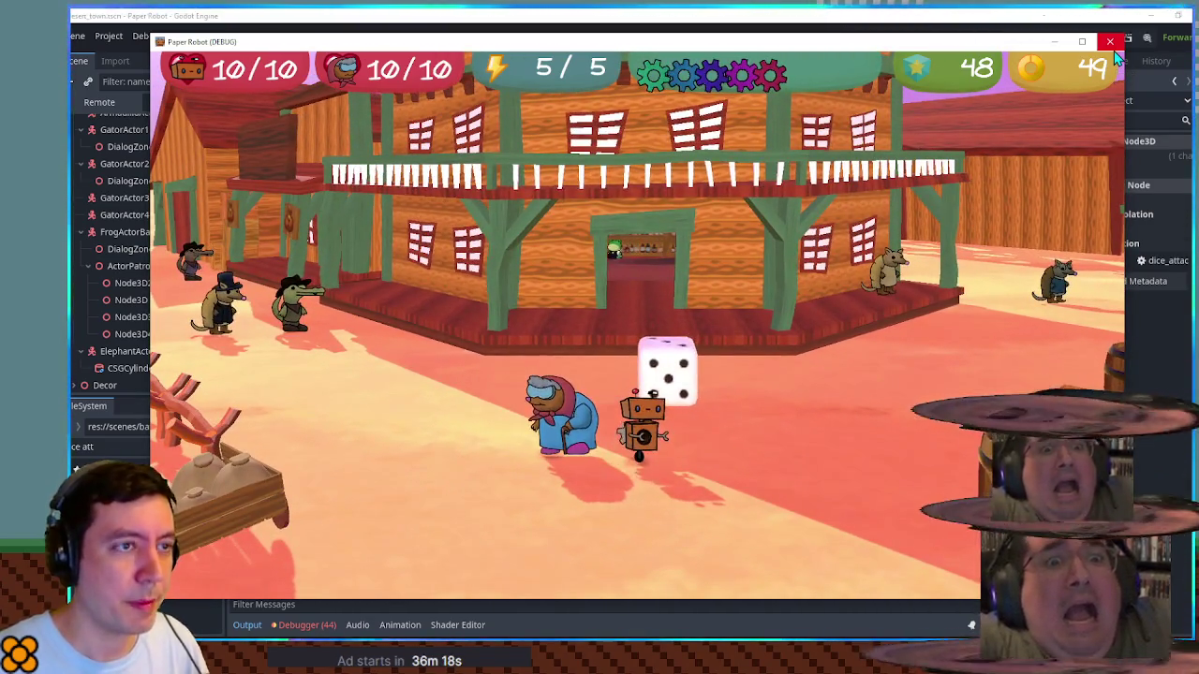
pyautogui.click(1114, 50)
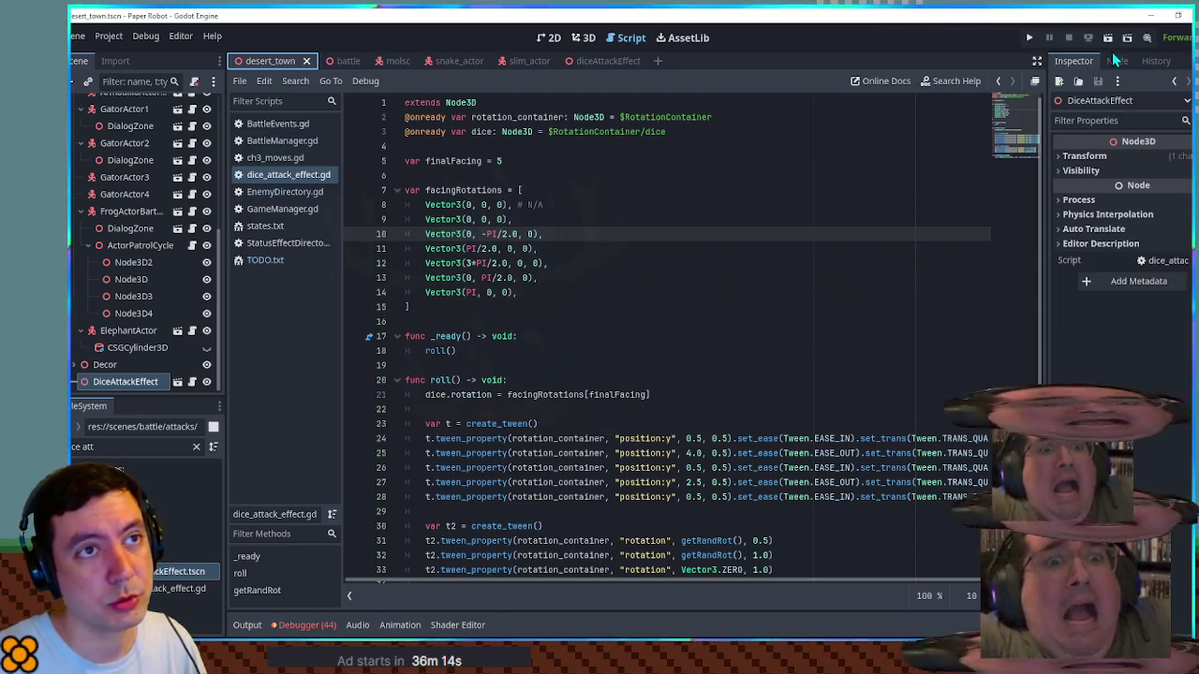
pyautogui.scroll(-2, 677, 291)
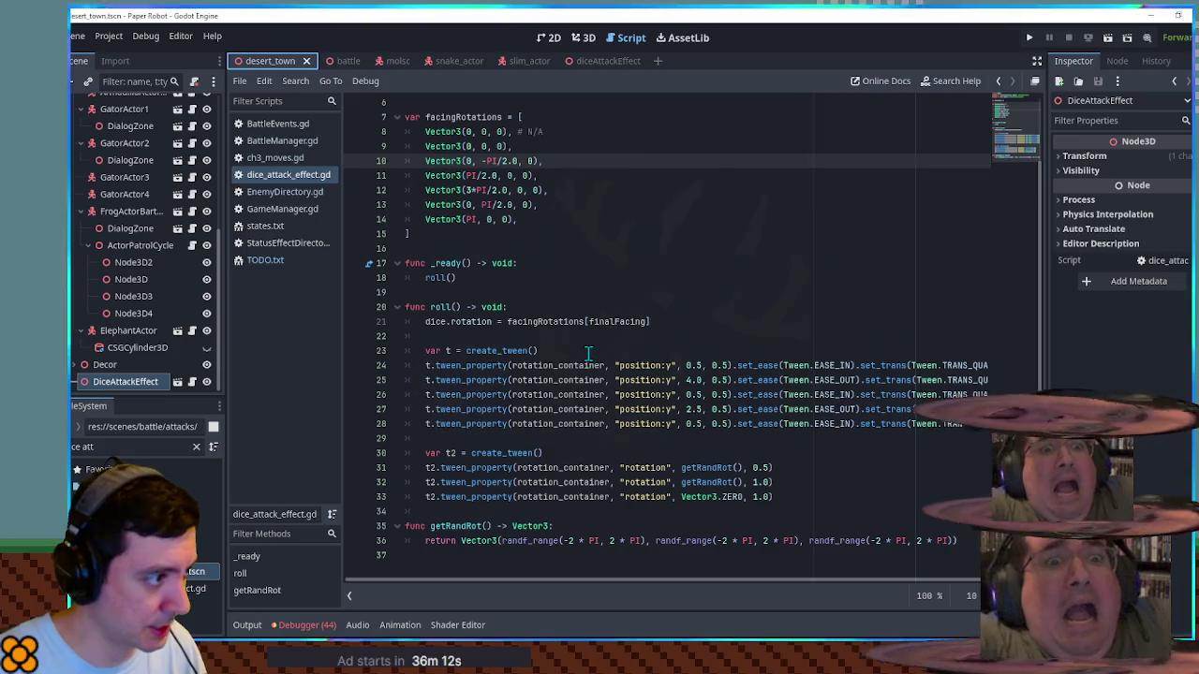
pyautogui.click(674, 323)
pyautogui.press('Return')
pyautogui.press('Return')
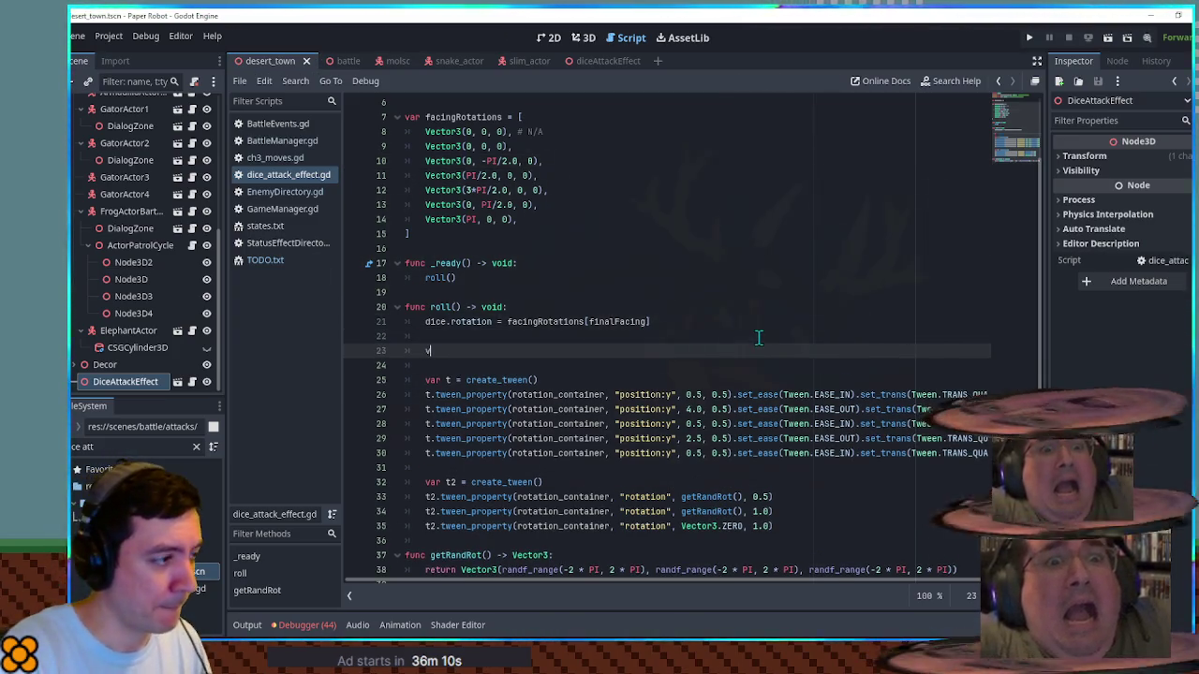
pyautogui.write('var timing')
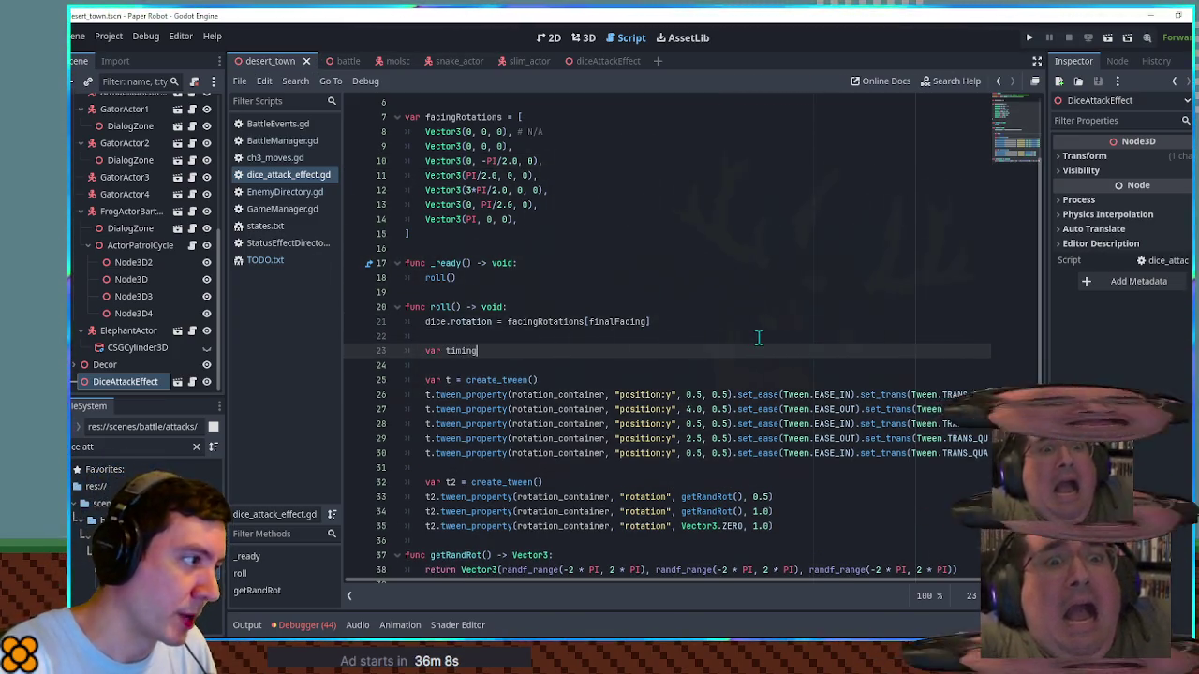
pyautogui.write('Offset = randf_')
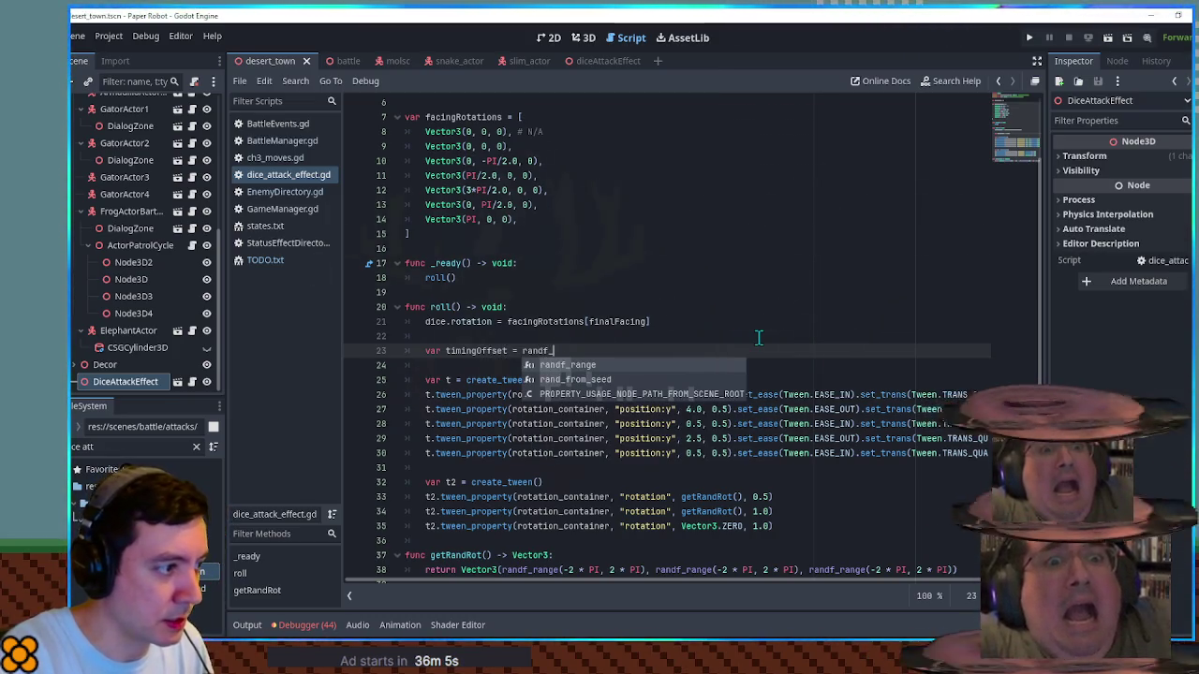
pyautogui.press('Return')
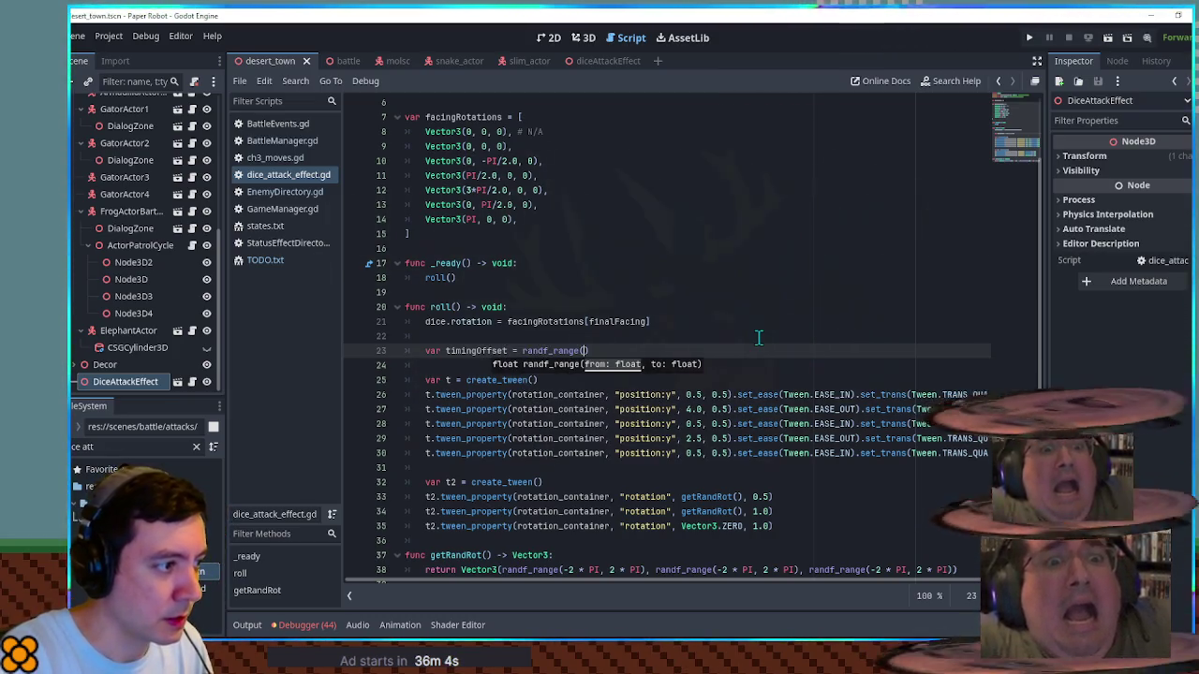
pyautogui.write('-0.2, 0.2')
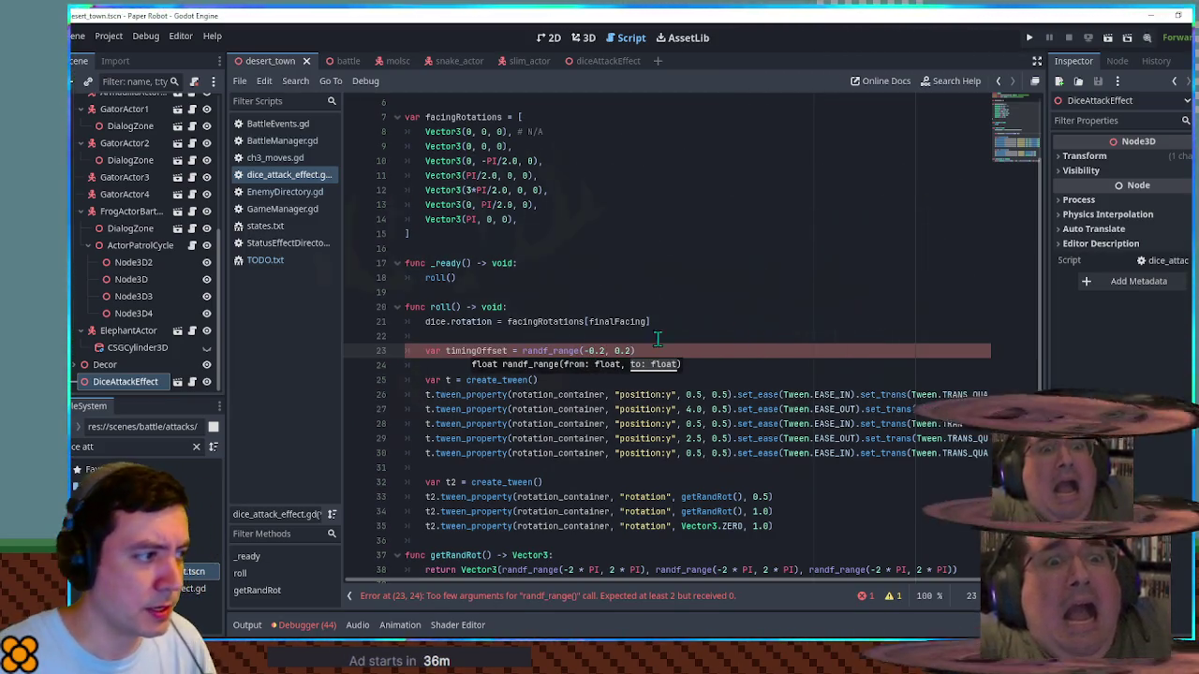
pyautogui.doubleClick(476, 352)
pyautogui.doubleClick(487, 351)
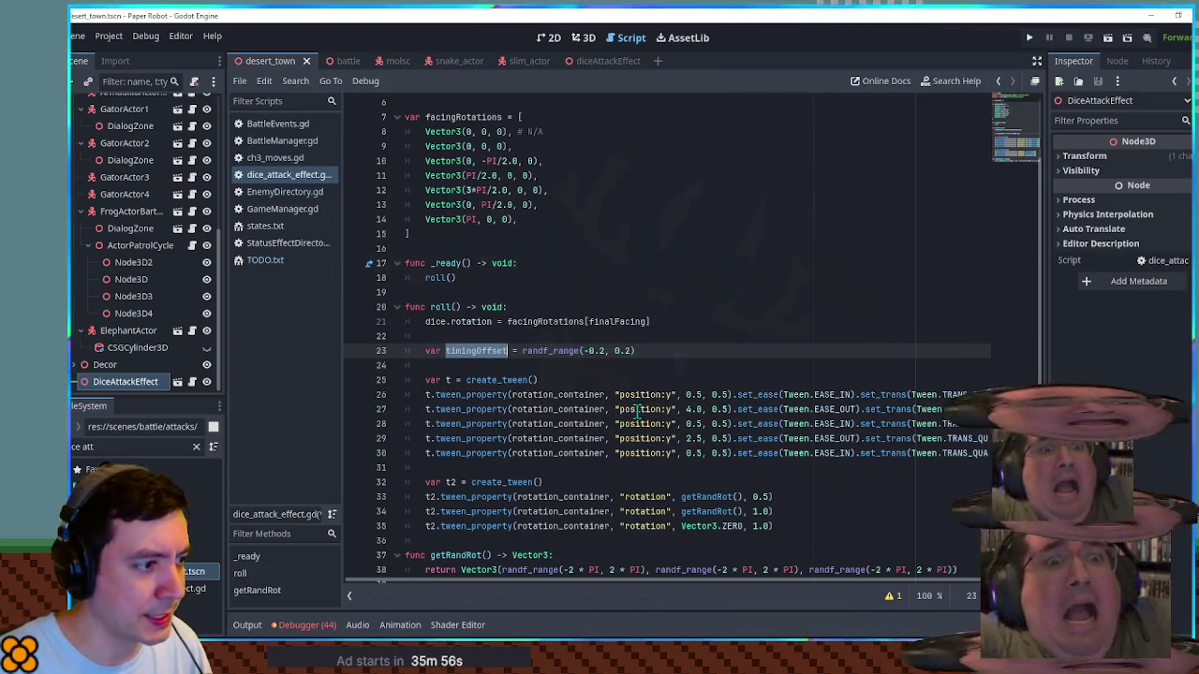
pyautogui.click(701, 409)
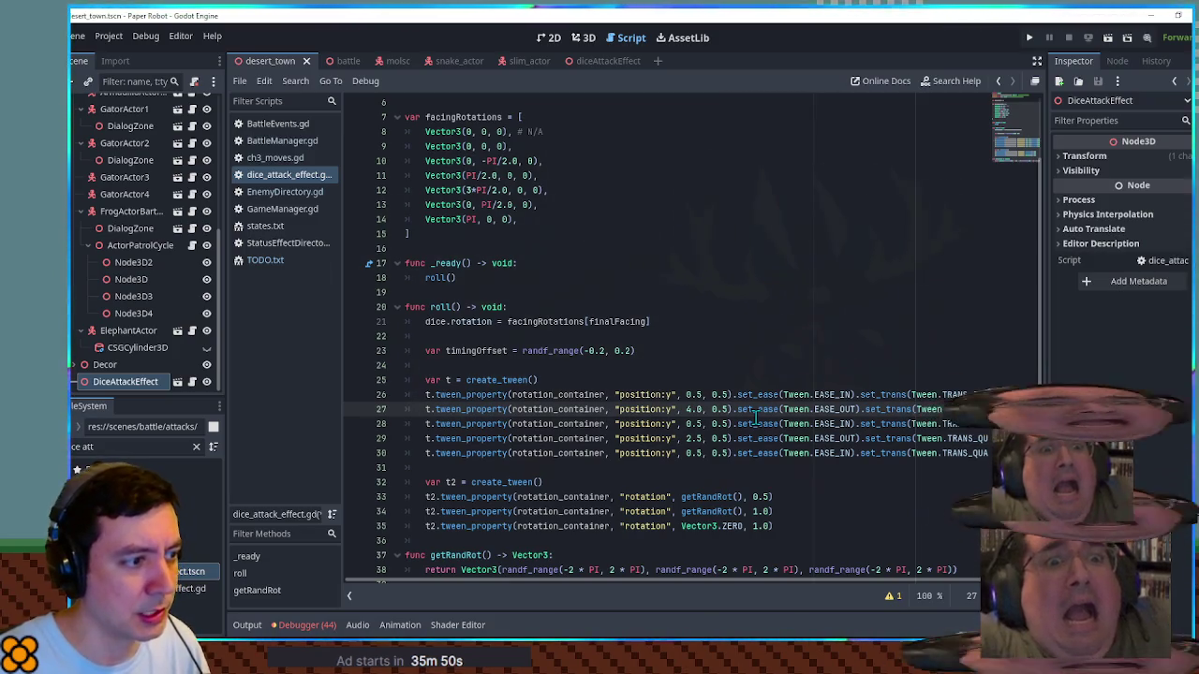
pyautogui.moveTo(711, 410)
pyautogui.mouseDown()
pyautogui.moveTo(729, 425)
pyautogui.moveTo(732, 454)
pyautogui.mouseUp()
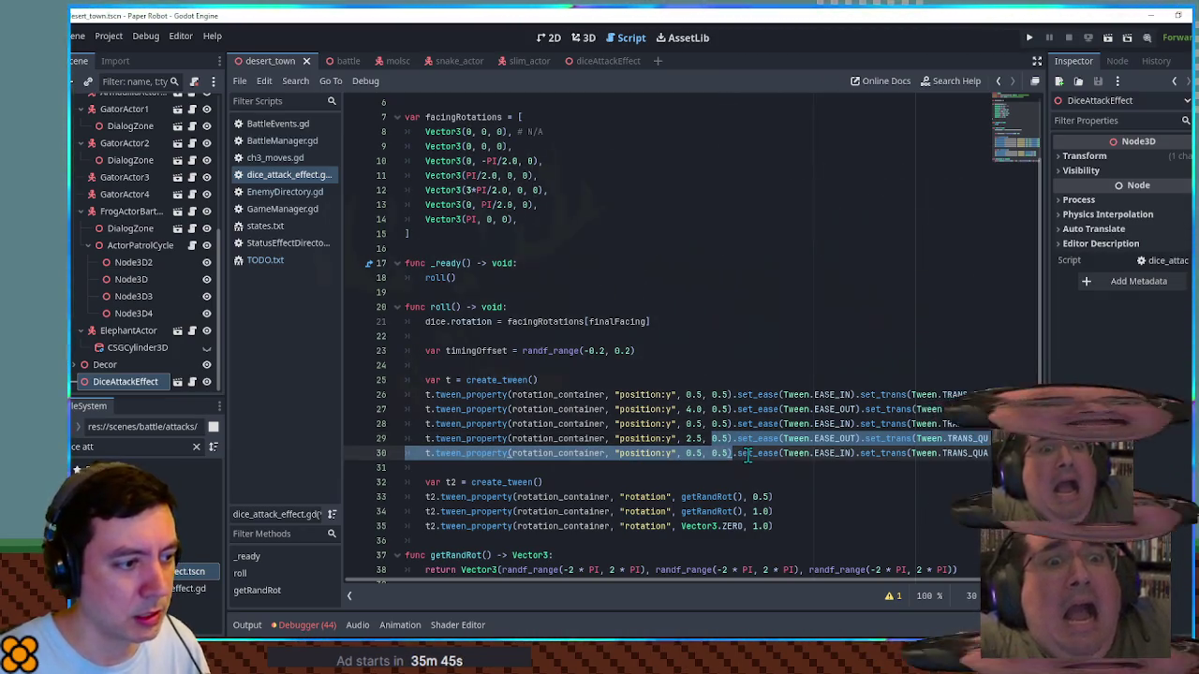
pyautogui.click(734, 438)
pyautogui.moveTo(708, 410)
pyautogui.mouseDown()
pyautogui.moveTo(740, 438)
pyautogui.moveTo(748, 422)
pyautogui.mouseUp()
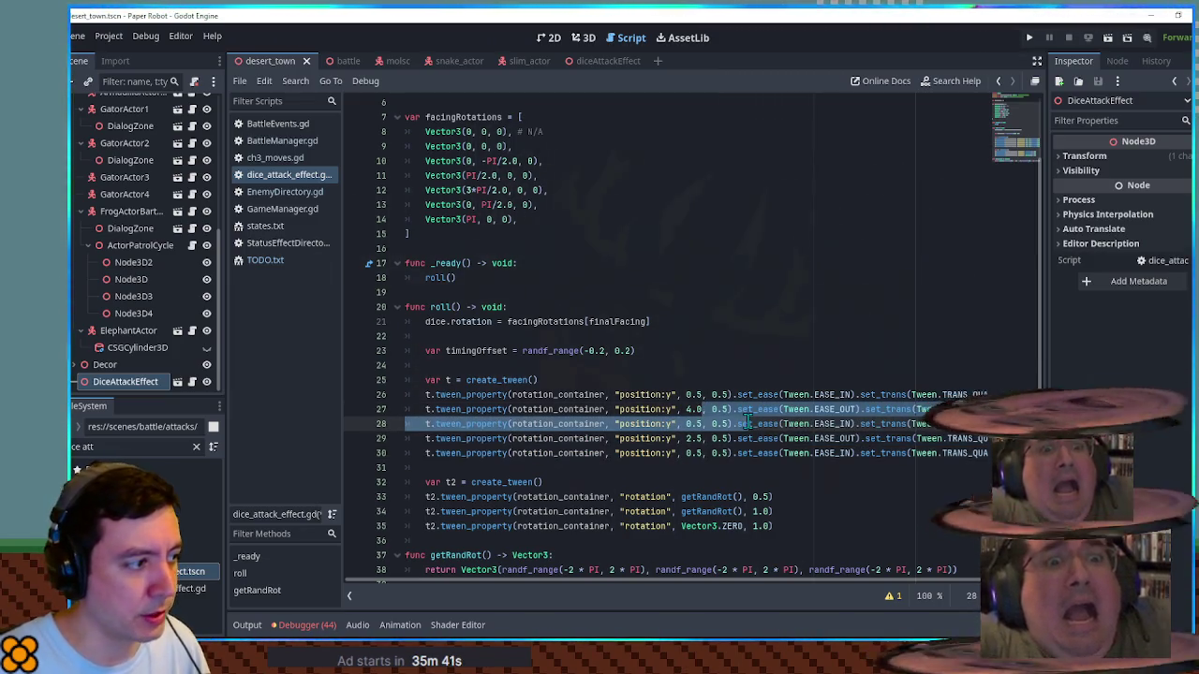
pyautogui.click(704, 361)
# Step: Open a new line after timingOffset and rename the position tween t to tw on every bounce line
pyautogui.click(704, 355)
pyautogui.press('Return')
pyautogui.press('Return')
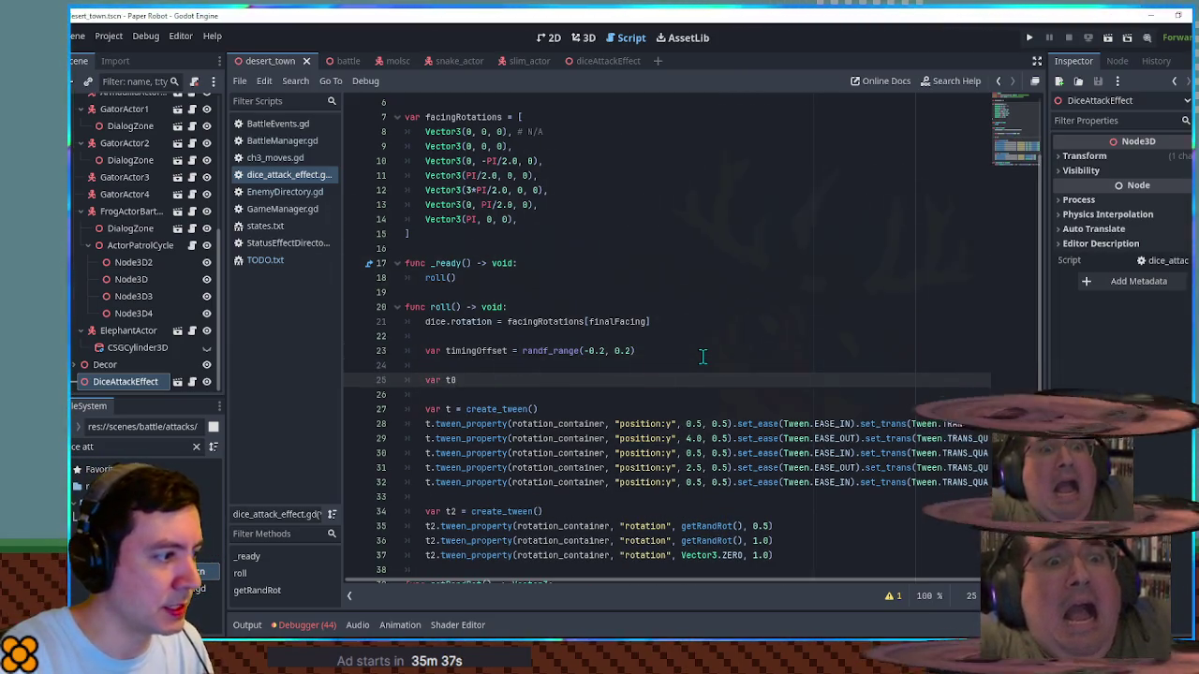
pyautogui.click(452, 410)
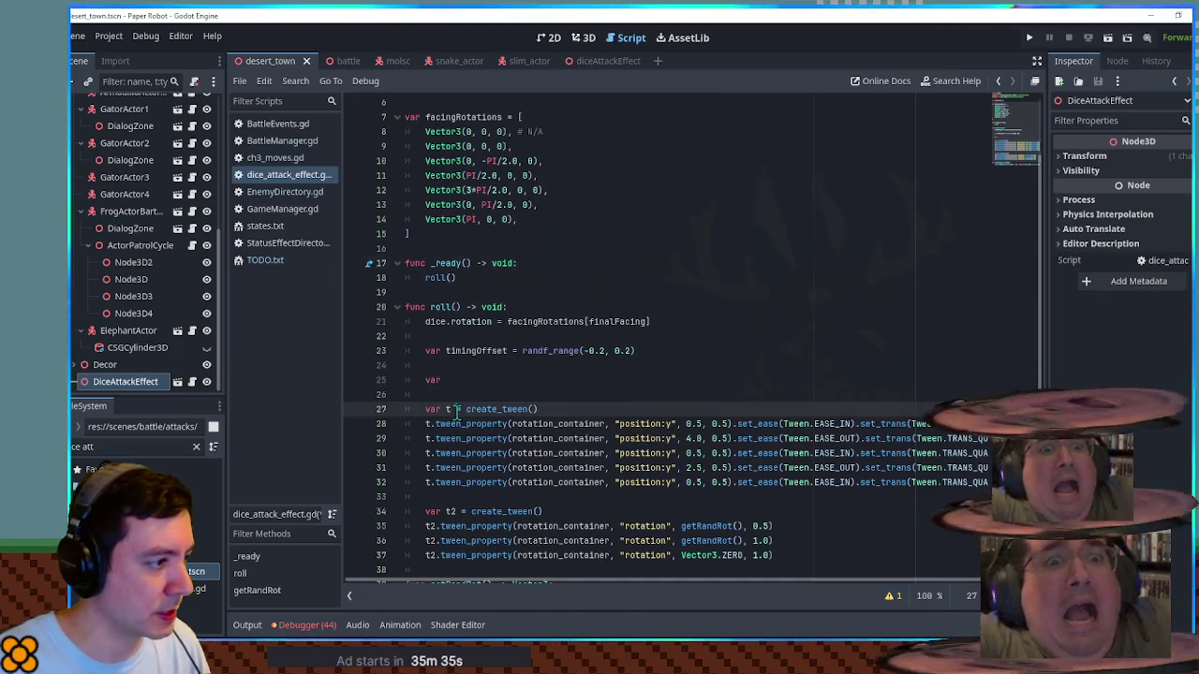
pyautogui.click(431, 423)
pyautogui.write('w')
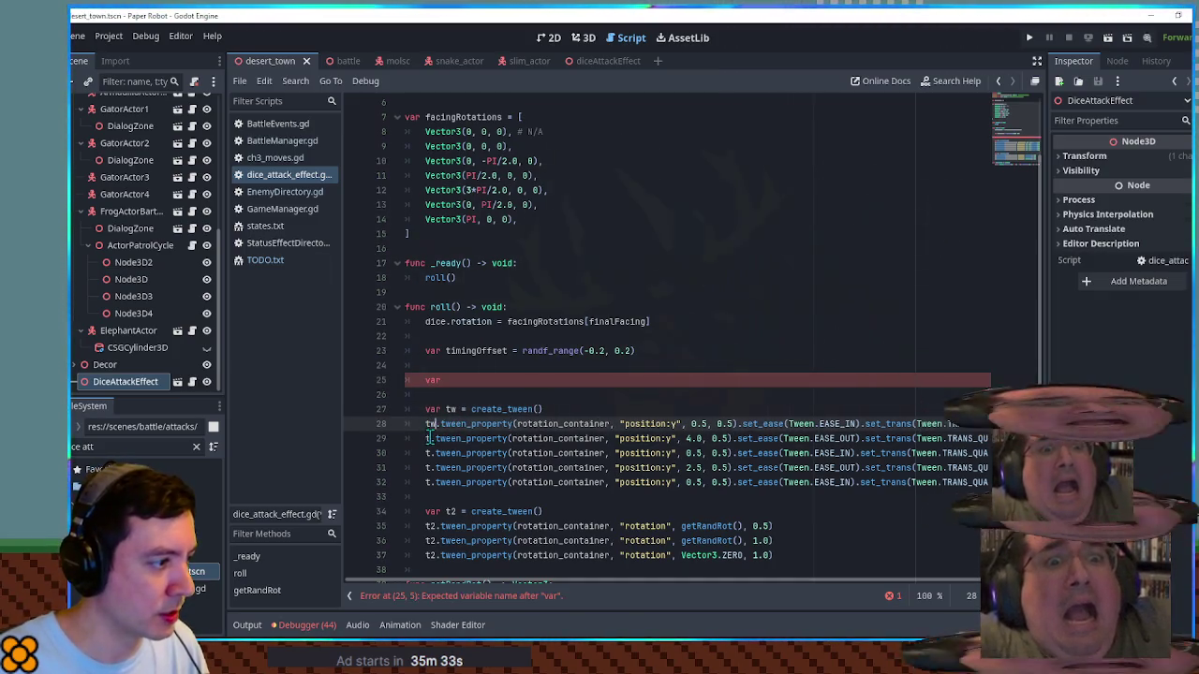
pyautogui.click(431, 439)
pyautogui.write('w')
pyautogui.click(431, 454)
pyautogui.write('ww')
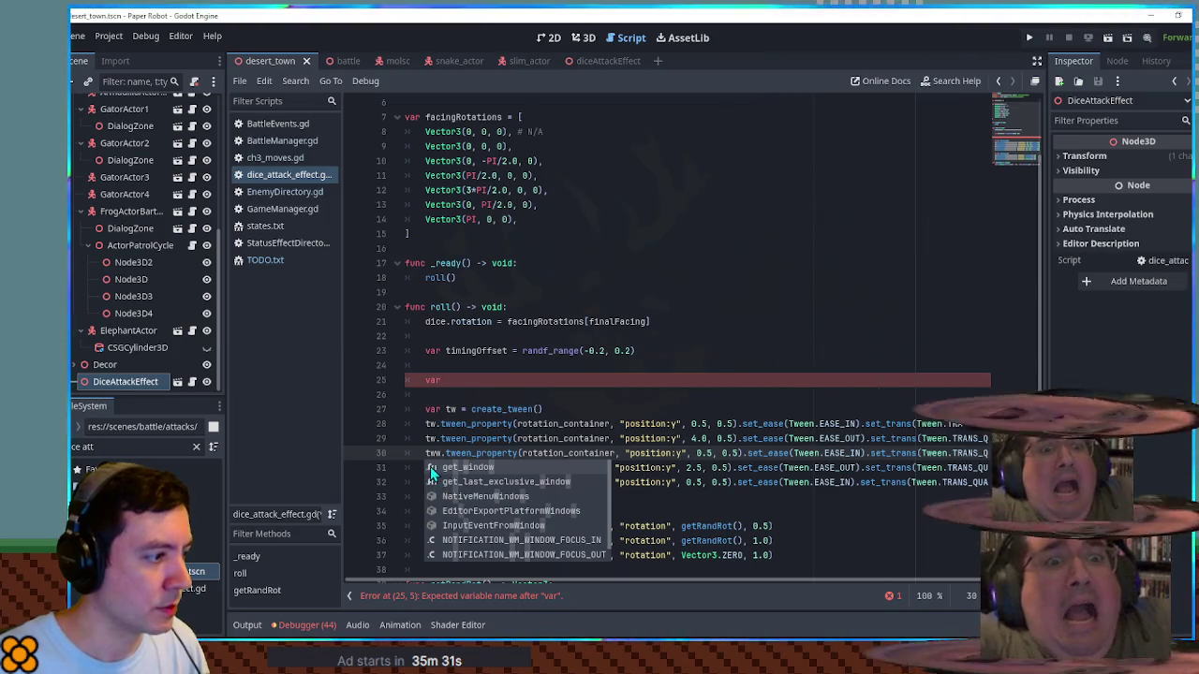
pyautogui.press('BackSpace')
pyautogui.click(431, 467)
pyautogui.write('w')
pyautogui.click(431, 483)
pyautogui.write('w')
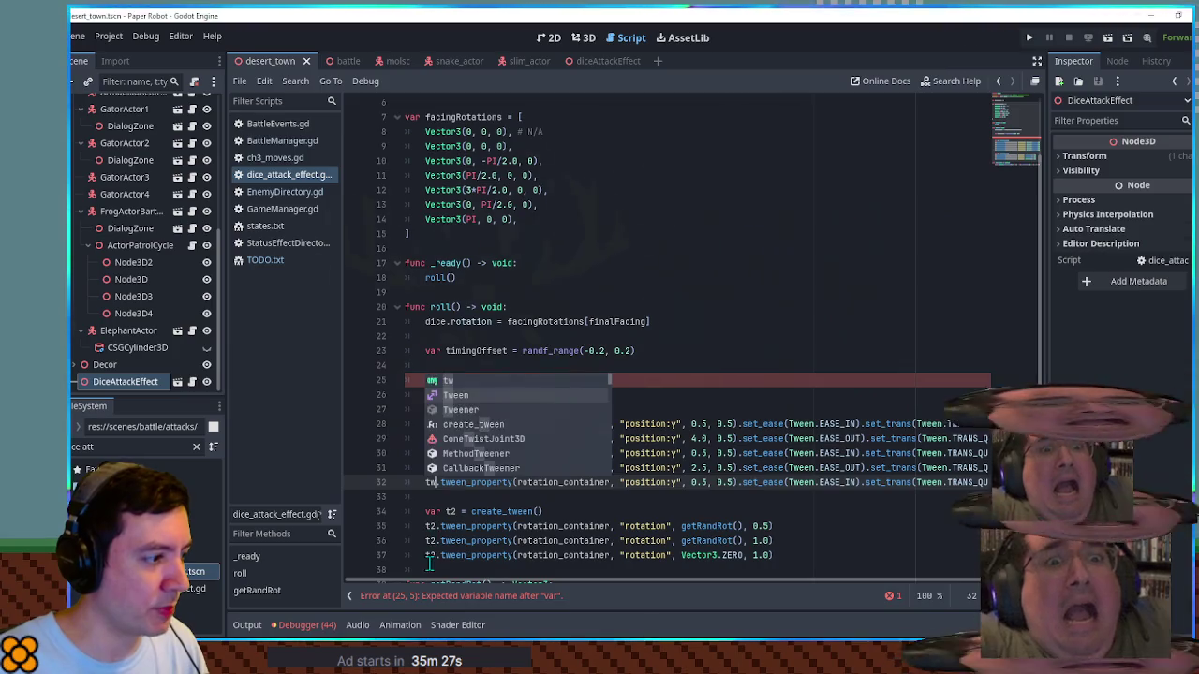
# Step: Rename the rotation tween t2 to tw2 on its declaration and all its calls
pyautogui.click(430, 555)
pyautogui.write('w')
pyautogui.click(431, 541)
pyautogui.write('w')
pyautogui.click(407, 526)
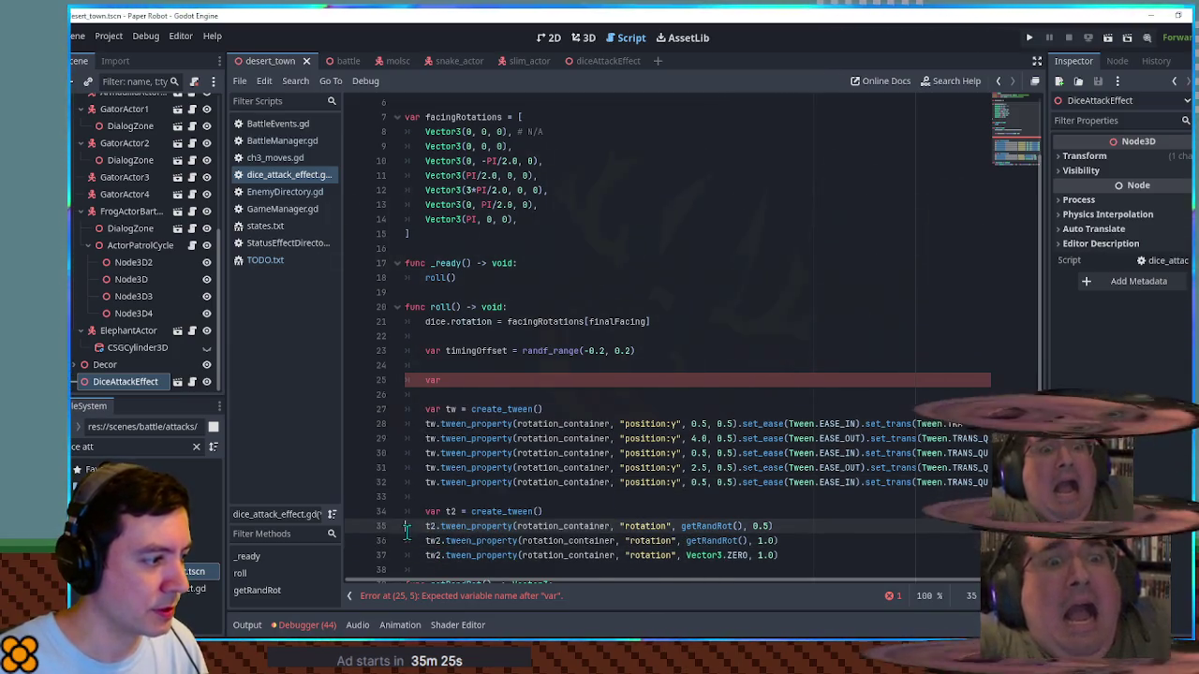
pyautogui.click(431, 526)
pyautogui.write('w')
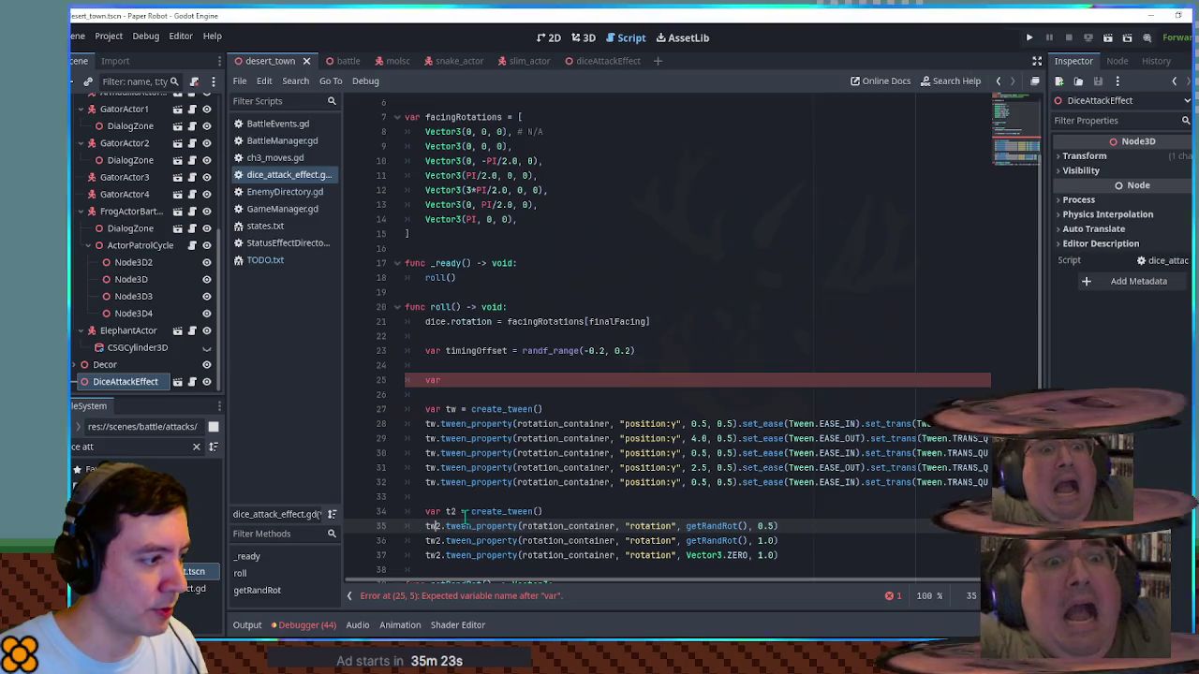
pyautogui.click(450, 511)
pyautogui.write('w')
pyautogui.click(529, 467)
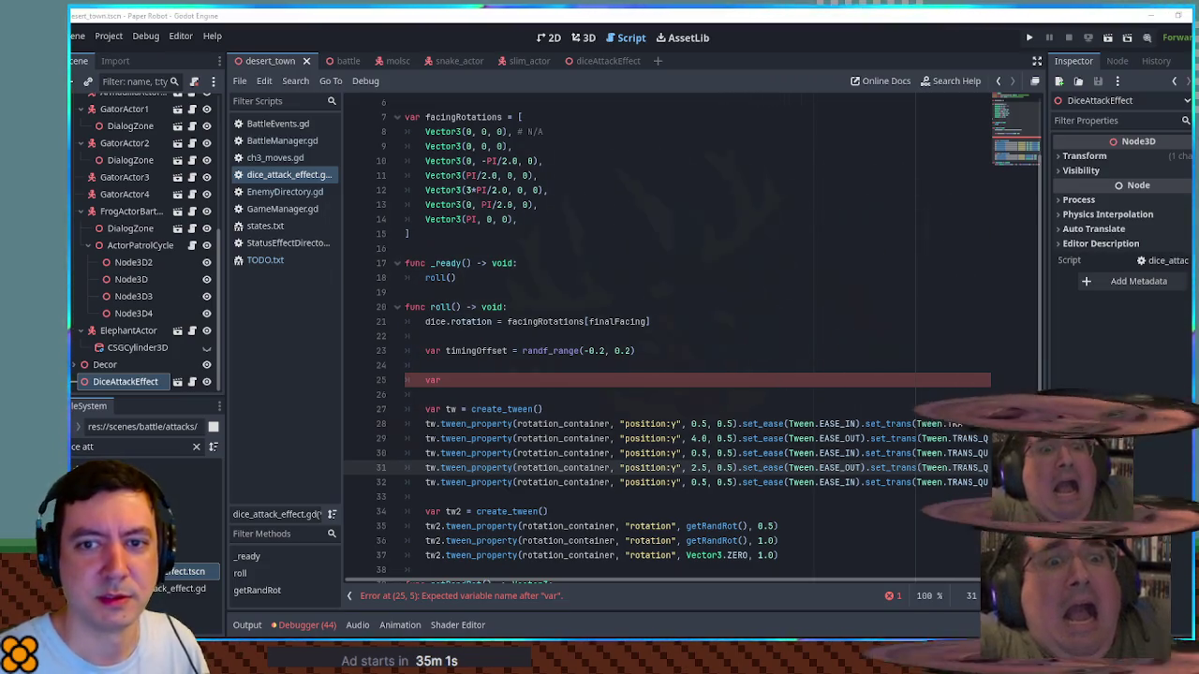
pyautogui.click(712, 380)
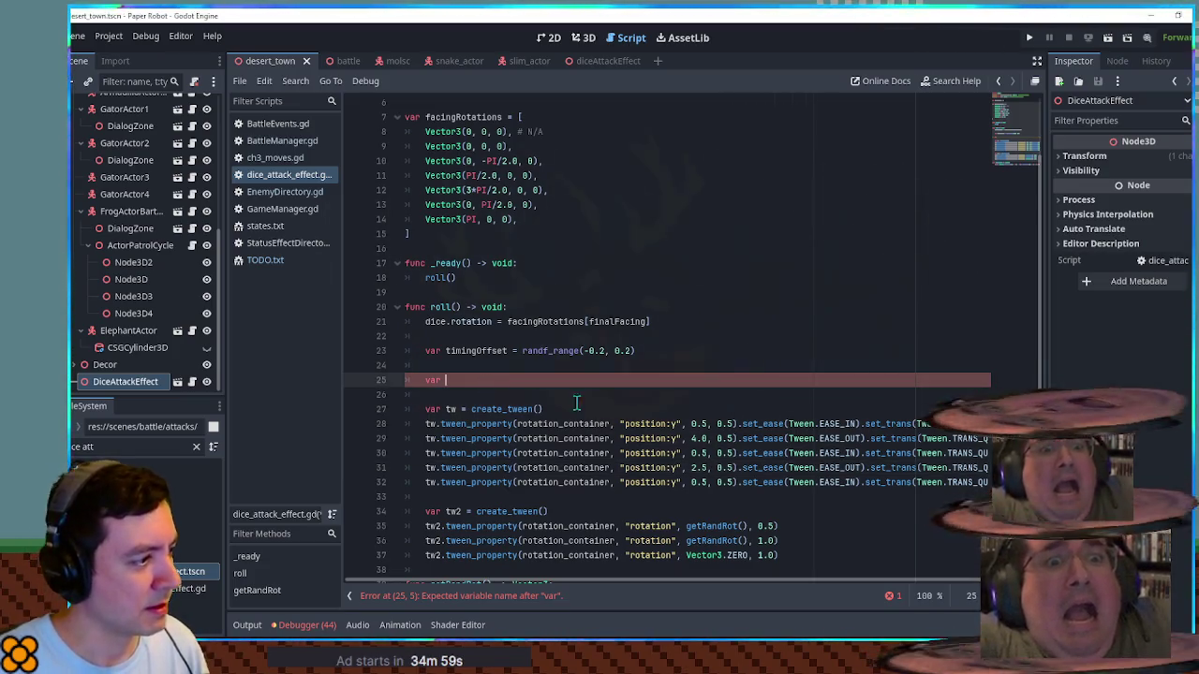
# Step: Declare timing variables t1 = 1.0 and t2 = 1.0
pyautogui.write('t1 =')
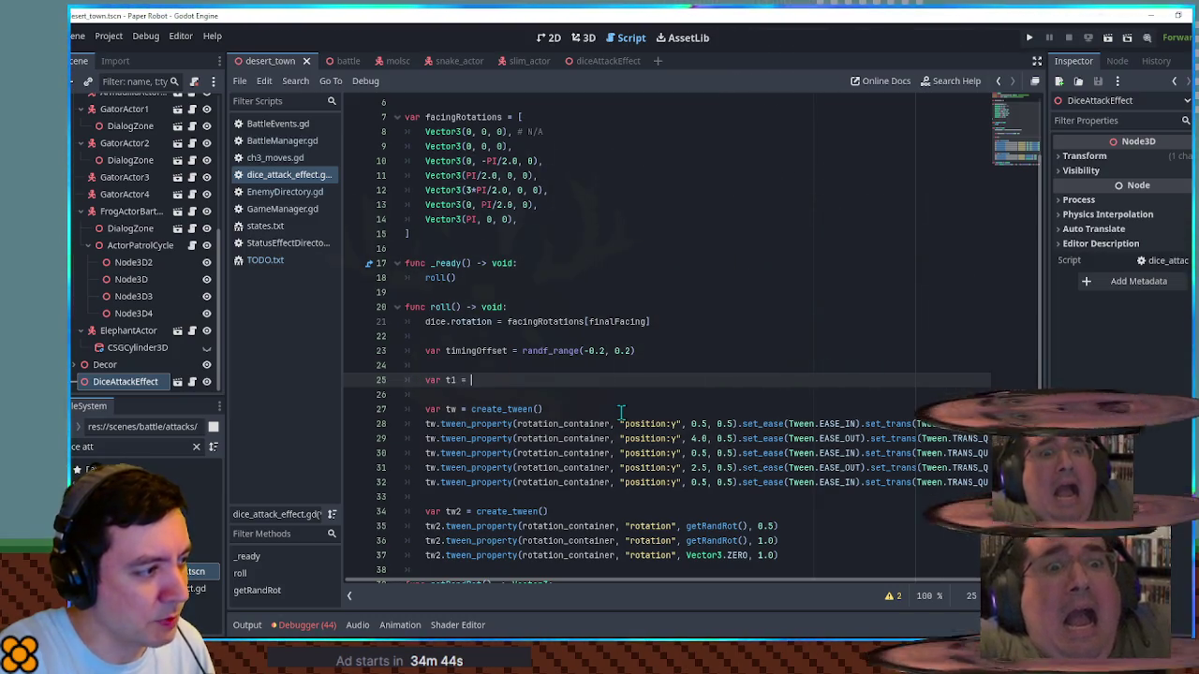
pyautogui.hotkey('ctrl', 'space')
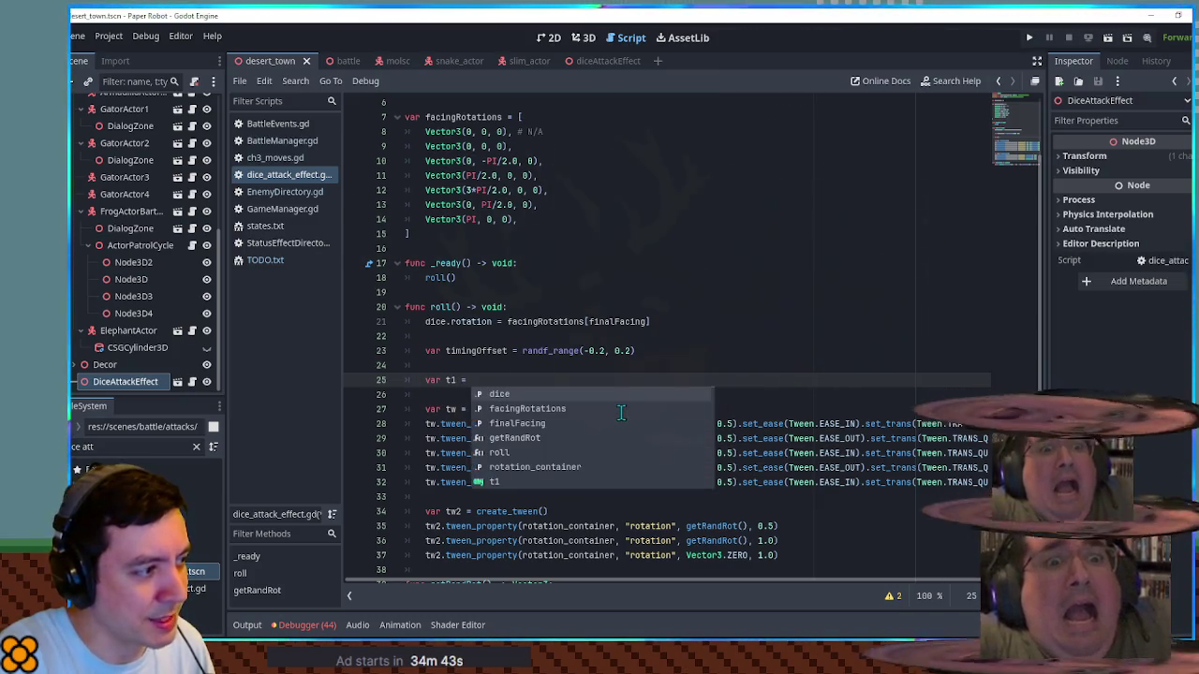
pyautogui.write('1.0')
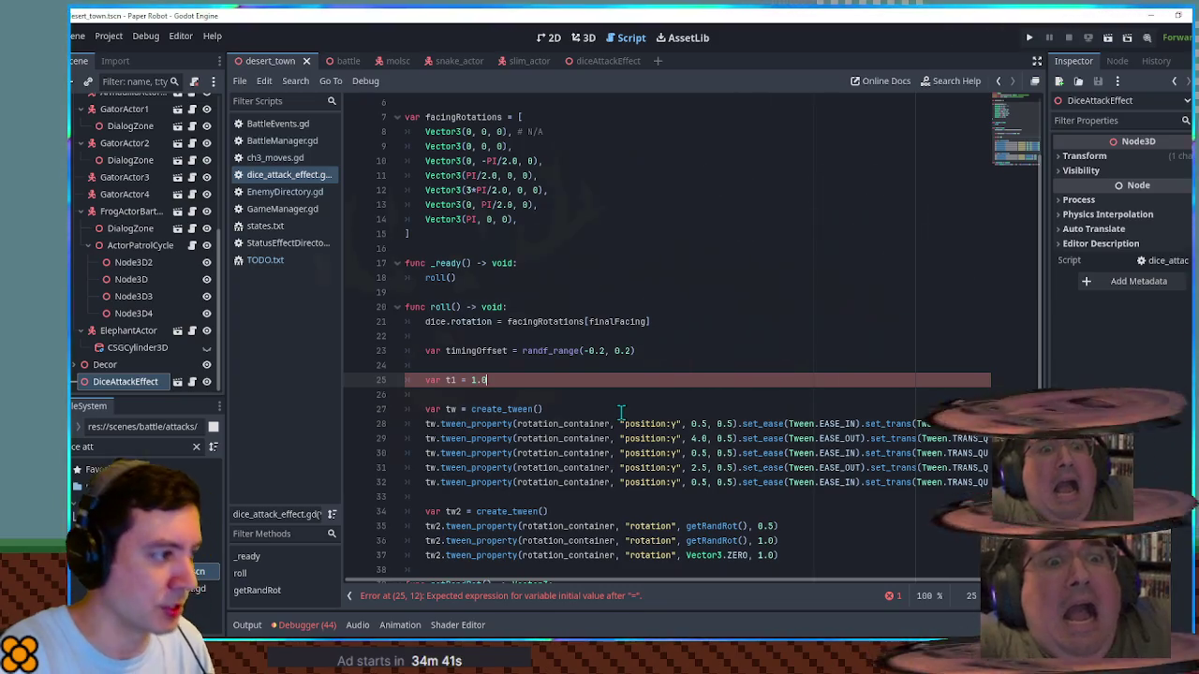
pyautogui.hotkey('ctrl', 'shift', 'd')
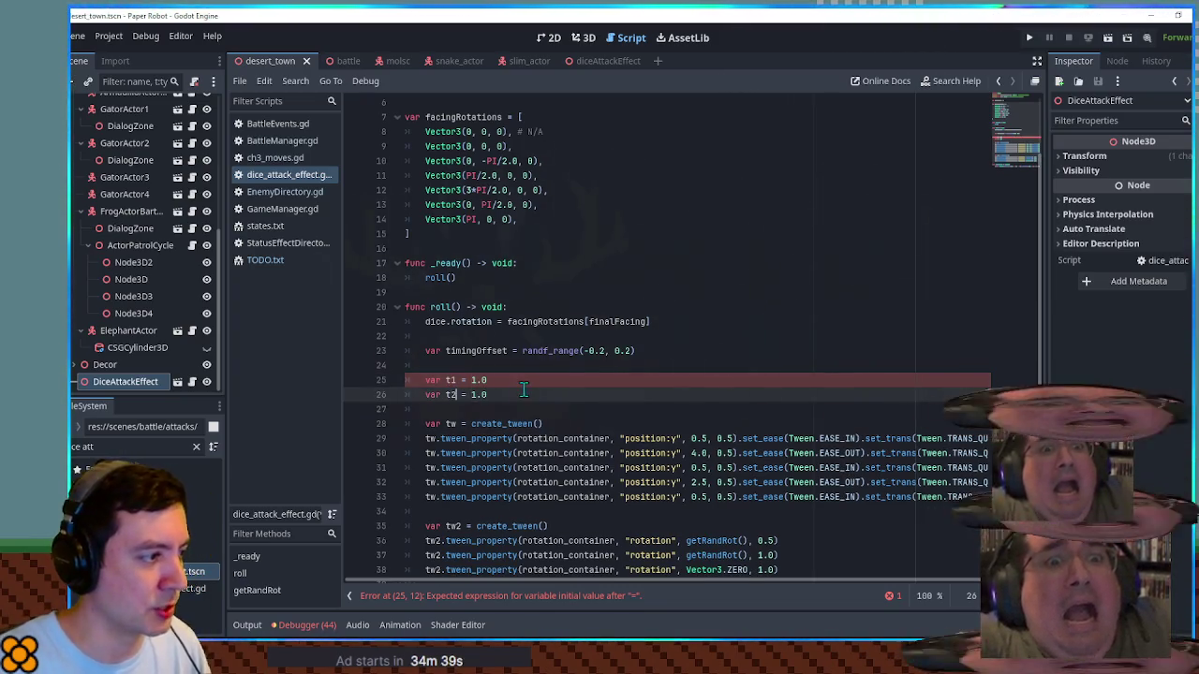
pyautogui.scroll(-2, 524, 389)
pyautogui.click(451, 308)
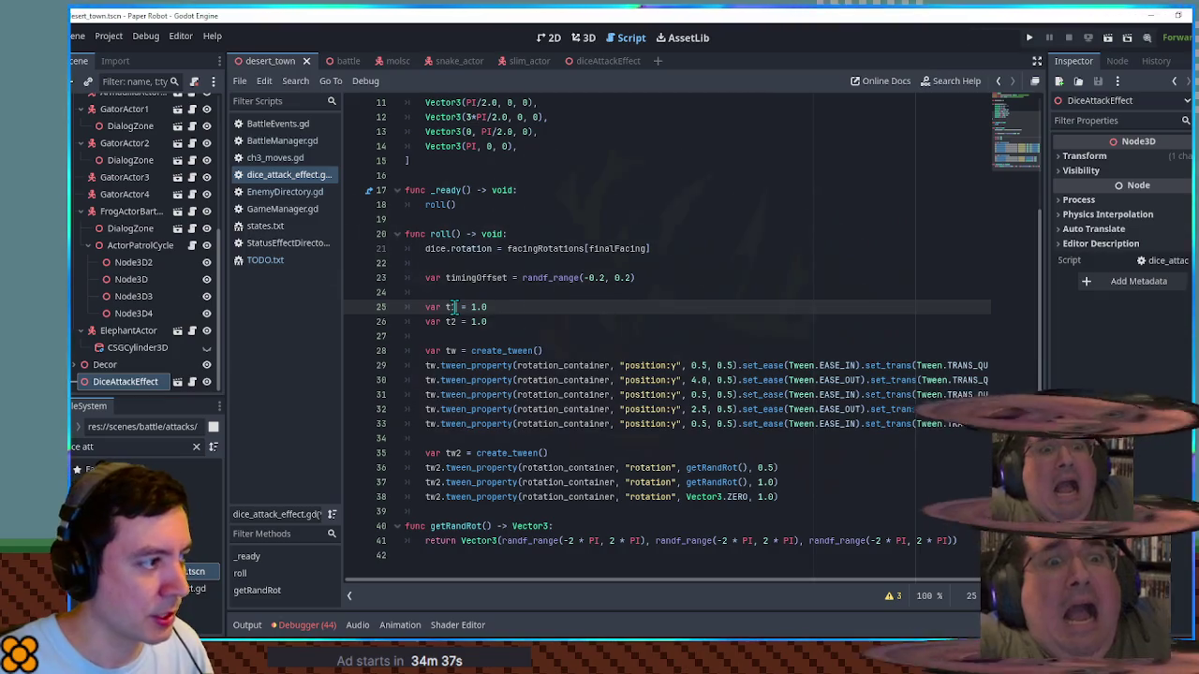
# Step: Replace the bounce tween's 0.5 durations with t1 / 2.0 and t2 / 2.0
pyautogui.doubleClick(723, 381)
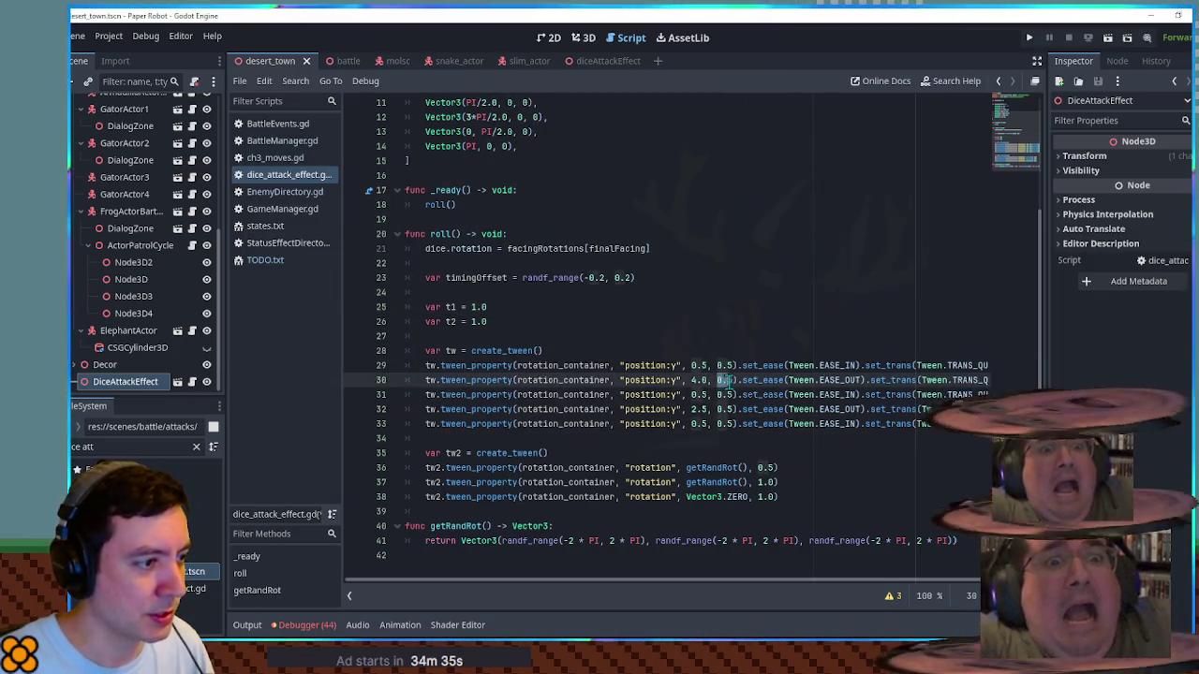
pyautogui.write('t1 / 2.0')
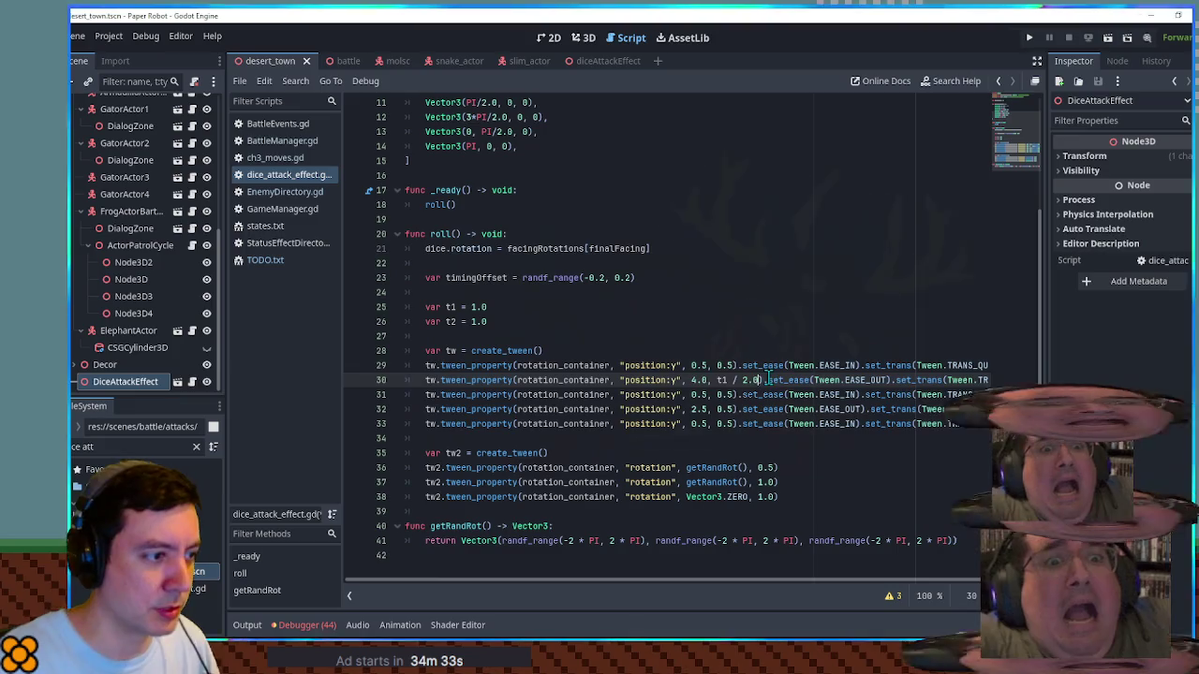
pyautogui.doubleClick(723, 394)
pyautogui.write('t1 / 2.0')
pyautogui.doubleClick(726, 409)
pyautogui.write('t1 / 2.0')
pyautogui.doubleClick(723, 423)
pyautogui.write('t1 / 2.0')
pyautogui.click(721, 409)
pyautogui.press('Delete')
pyautogui.write('2')
pyautogui.click(721, 424)
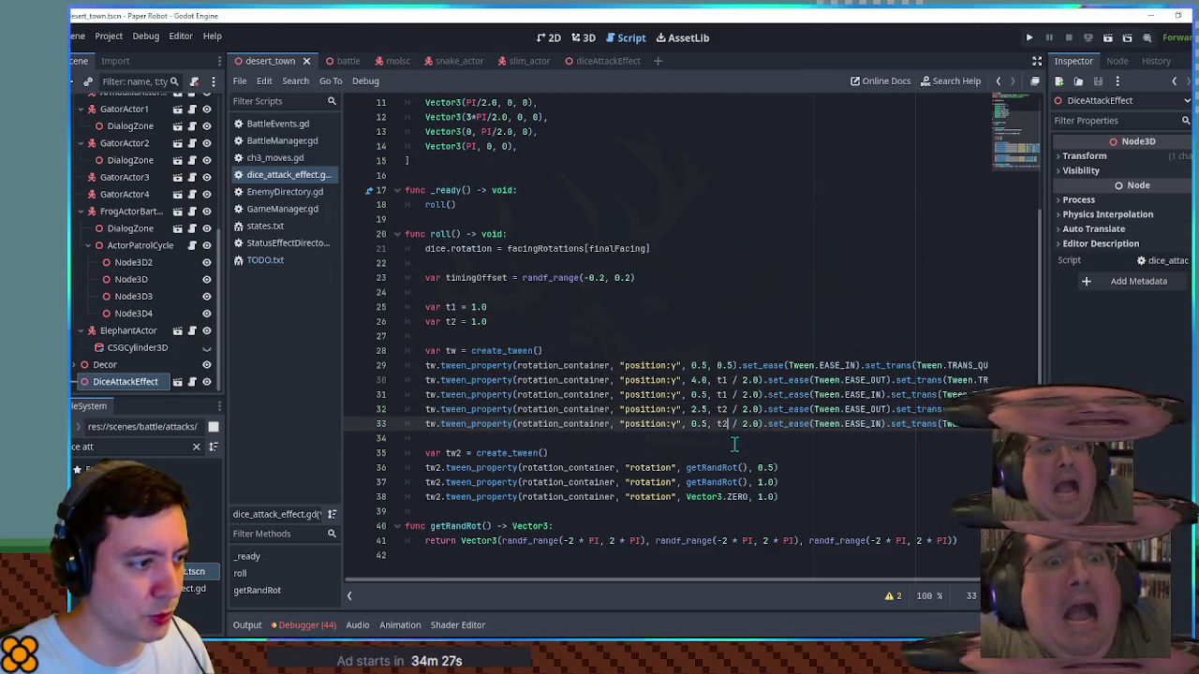
# Step: Use t0, t1 and t2 for the rotation tween durations and t0 for the first bounce step
pyautogui.doubleClick(766, 468)
pyautogui.doubleClick(766, 482)
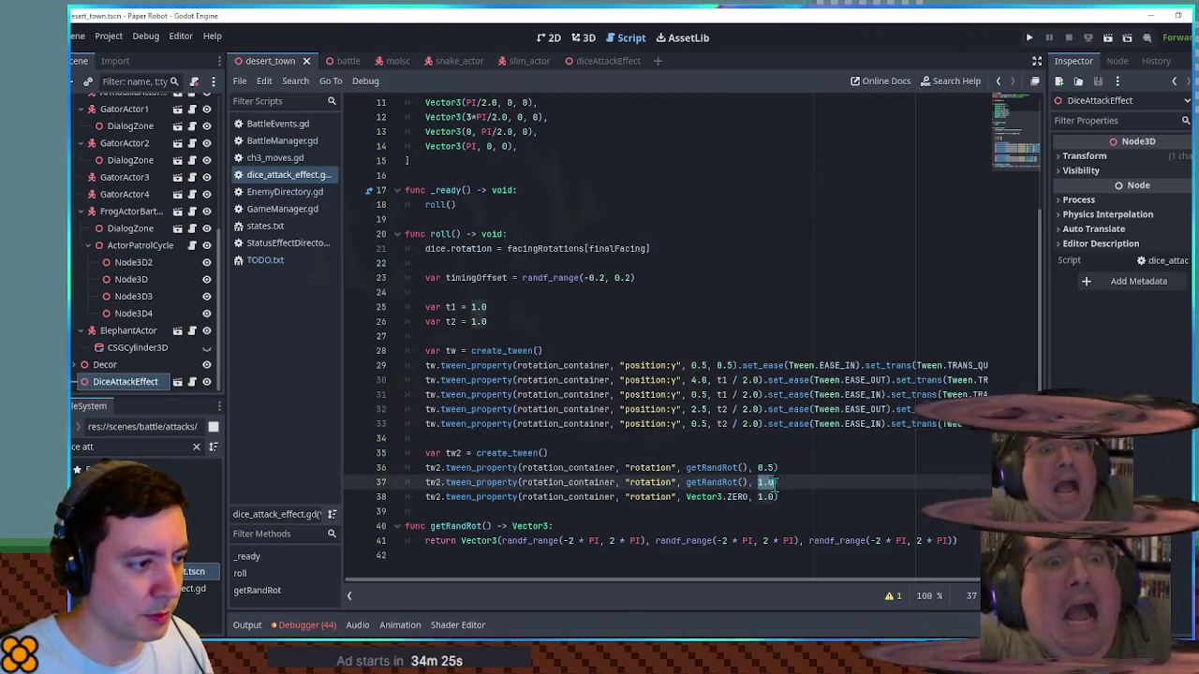
pyautogui.write('t1')
pyautogui.doubleClick(766, 497)
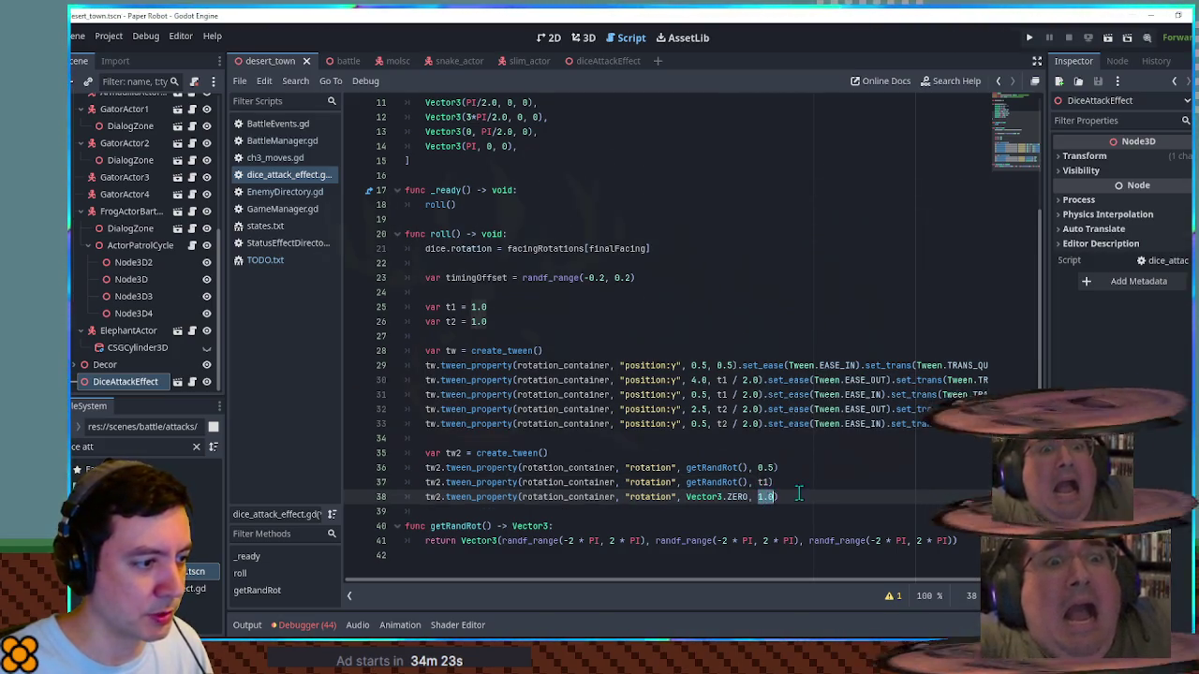
pyautogui.write('t2')
pyautogui.click(730, 451)
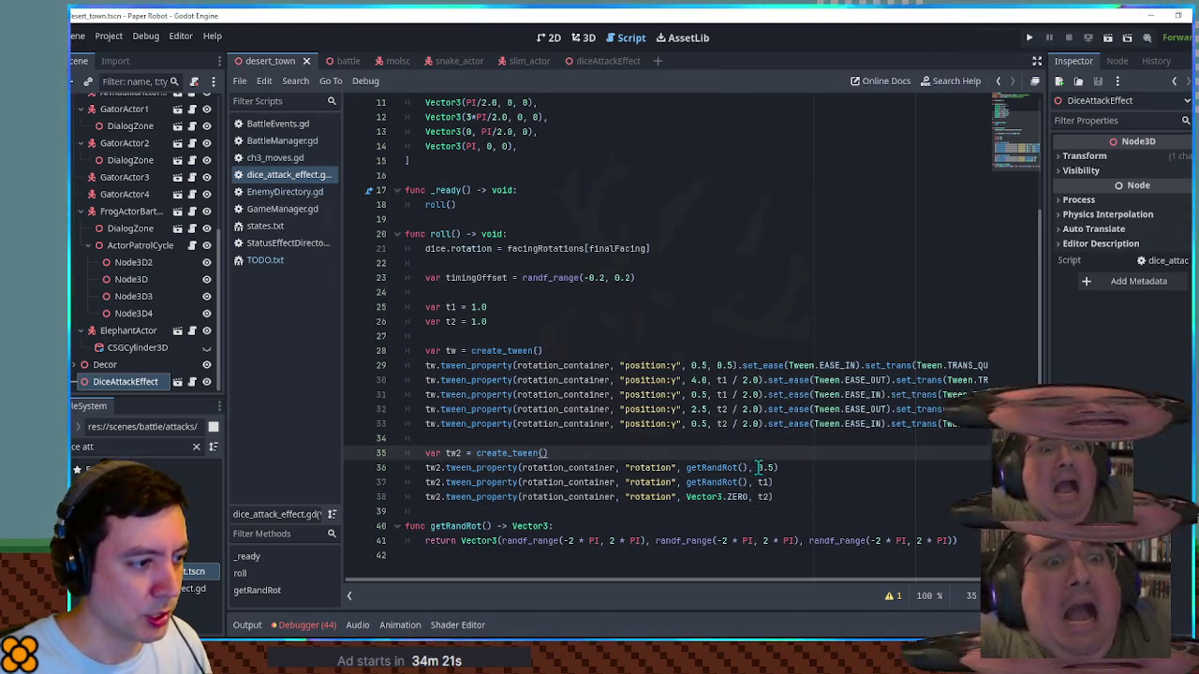
pyautogui.doubleClick(763, 467)
pyautogui.write('t0')
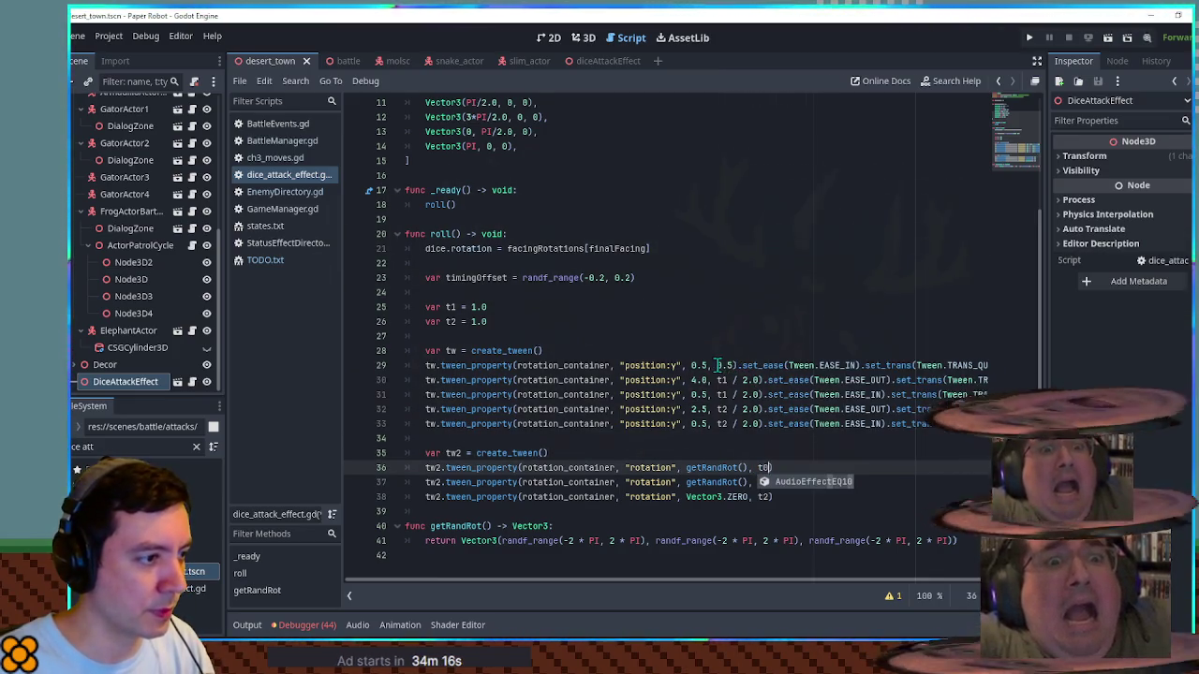
pyautogui.doubleClick(724, 366)
pyautogui.write('t0')
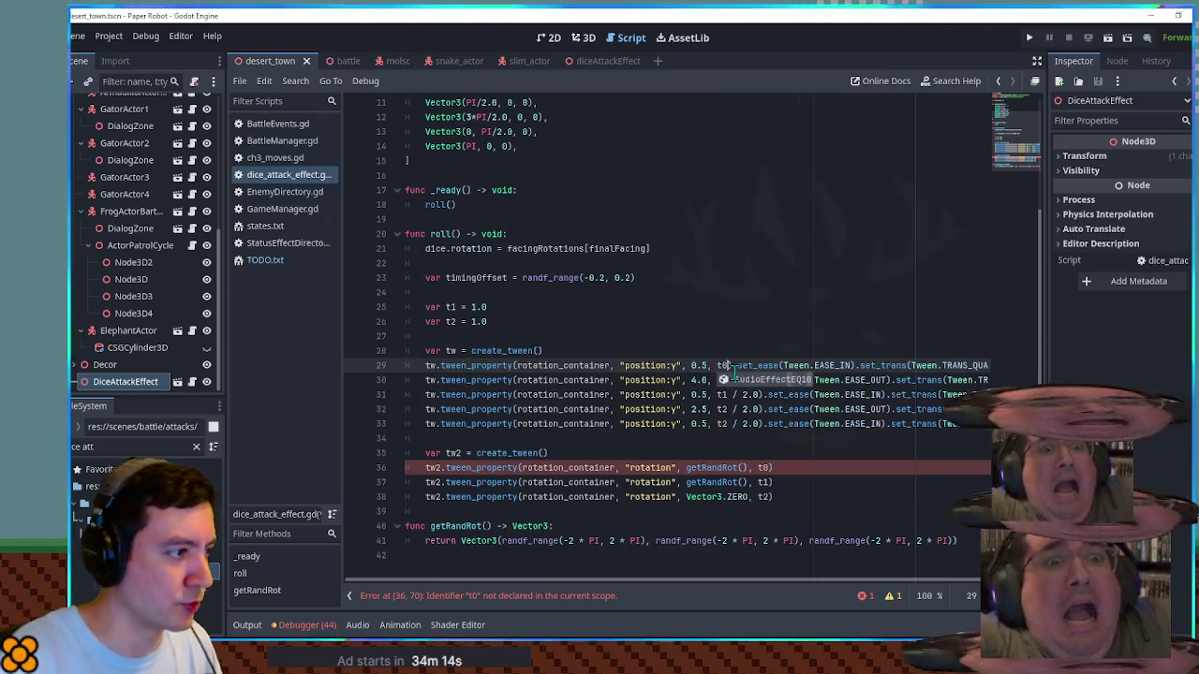
# Step: Add a t0 declaration by duplicating the t1 line and renaming it
pyautogui.click(459, 308)
pyautogui.hotkey('ctrl', 'shift', 'd')
pyautogui.doubleClick(453, 308)
pyautogui.write('t0')
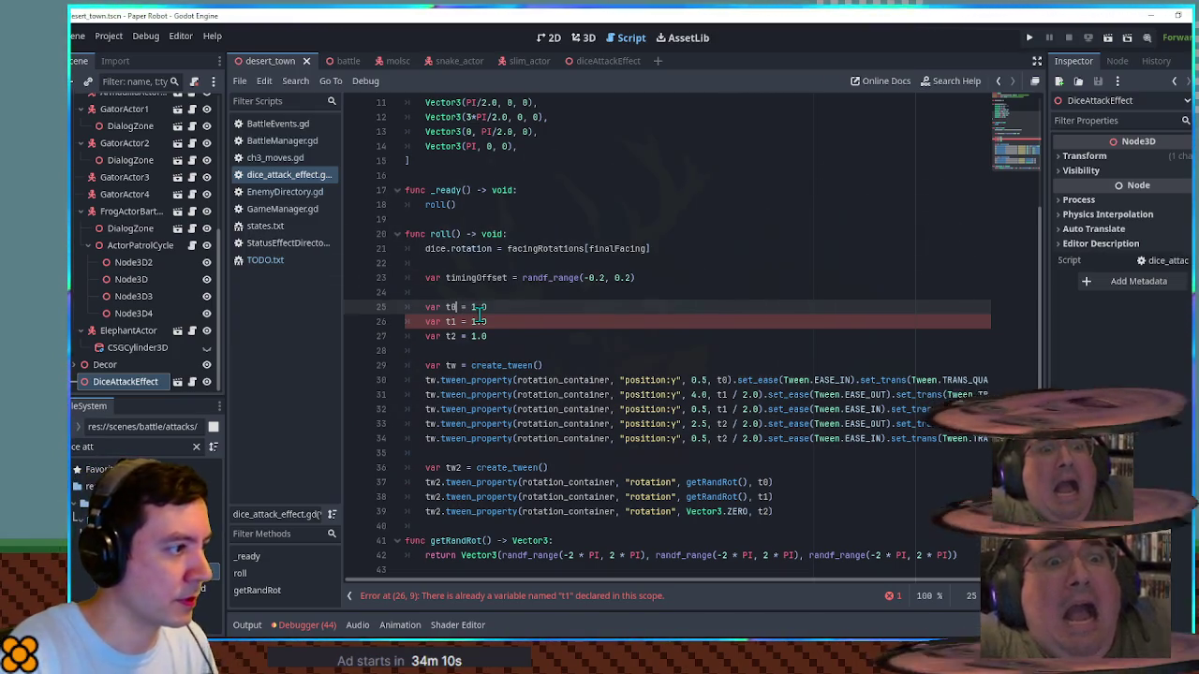
pyautogui.press('Delete')
pyautogui.press('Delete')
pyautogui.press('Delete')
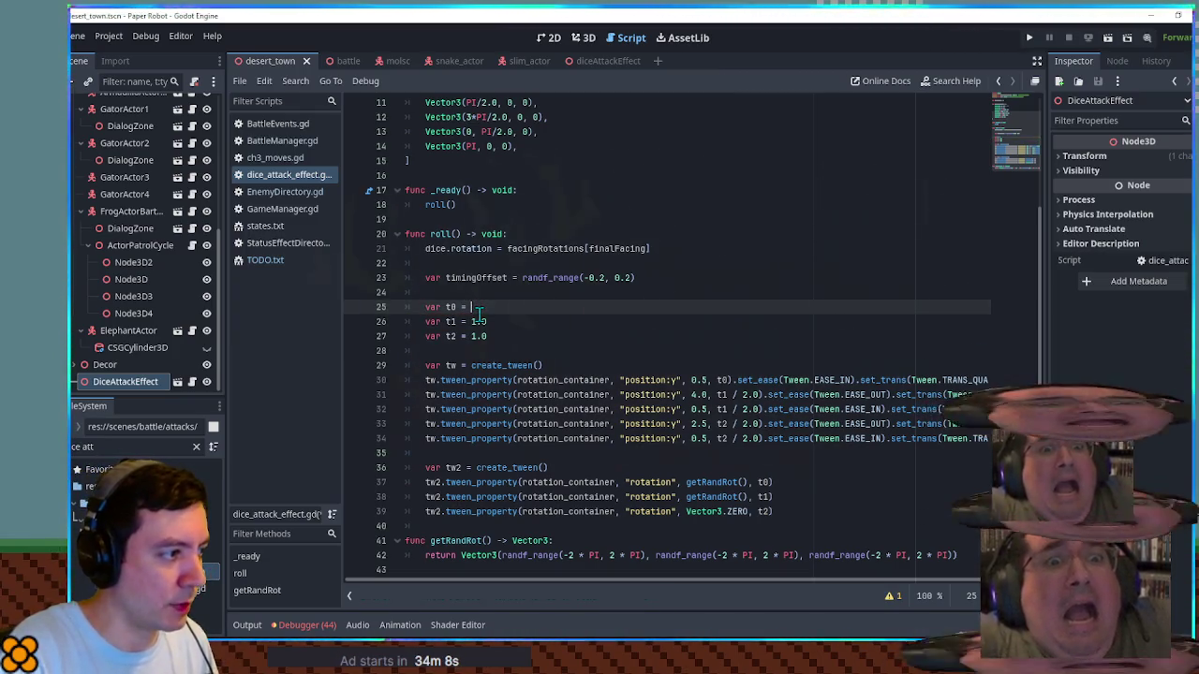
pyautogui.click(505, 364)
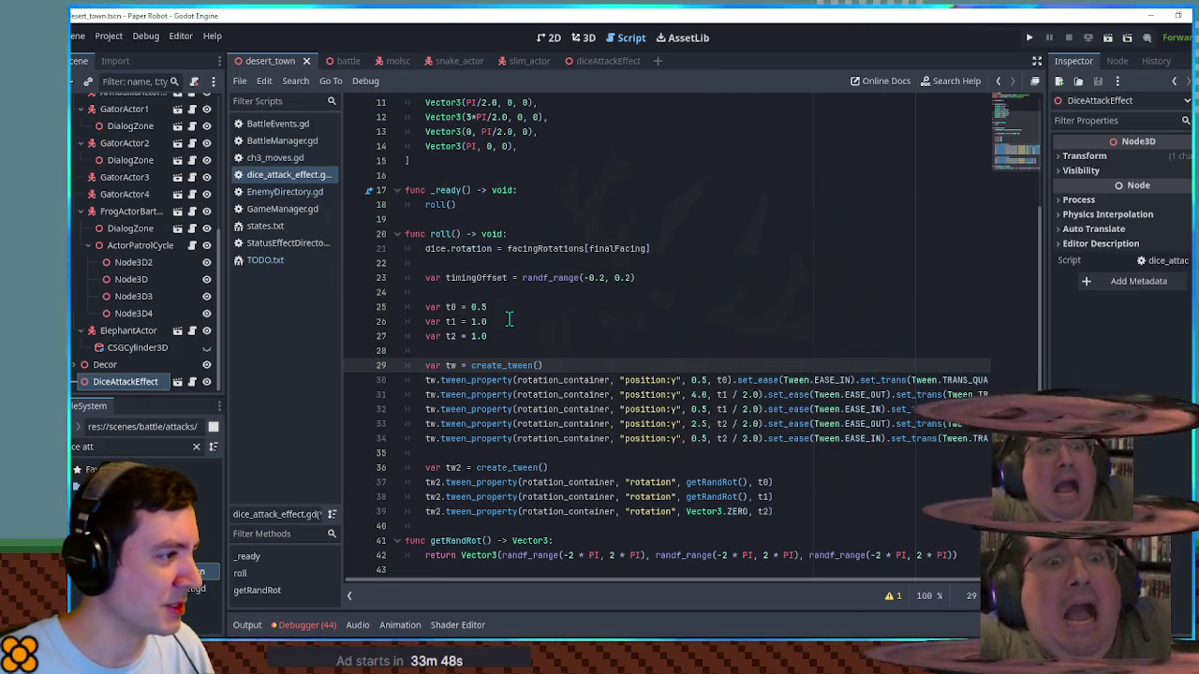
# Step: Rename timingOffset to timingOffset1 and duplicate it as timingOffset2
pyautogui.doubleClick(487, 278)
pyautogui.click(503, 278)
pyautogui.write('1')
pyautogui.hotkey('ctrl', 'shift', 'd')
pyautogui.press('BackSpace')
pyautogui.write('2')
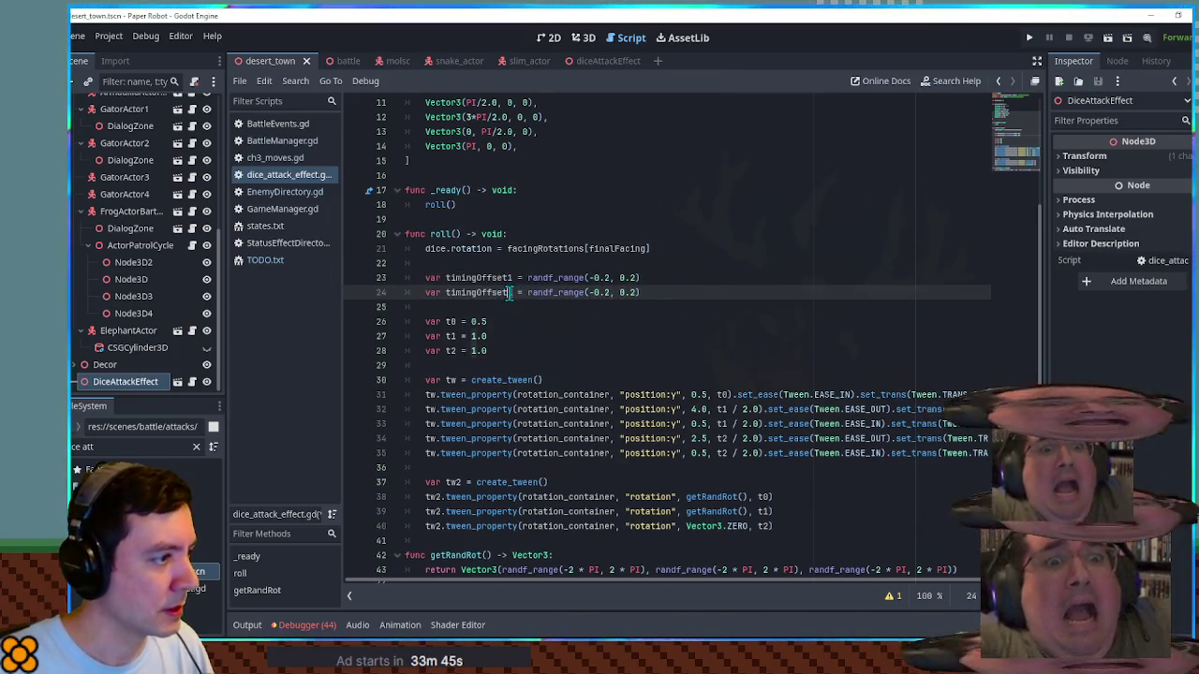
pyautogui.click(521, 307)
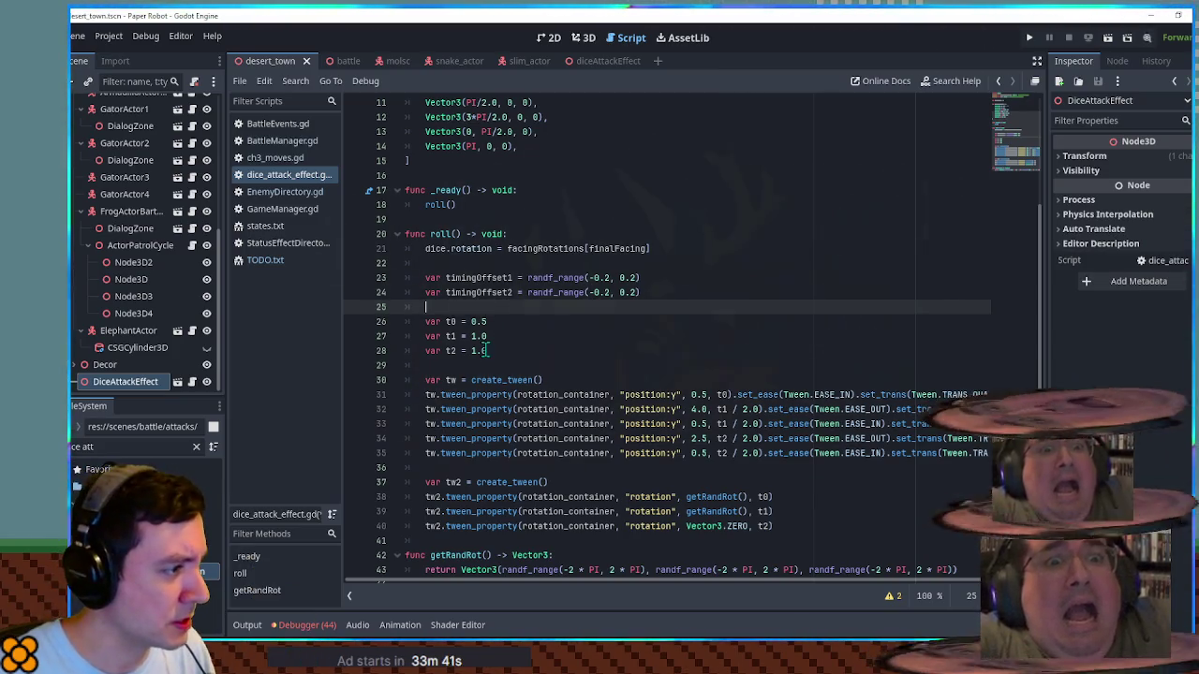
# Step: Set t2 to 0.9 and t1 to 1.2
pyautogui.moveTo(471, 350); pyautogui.dragTo(509, 348)
pyautogui.write('0.9')
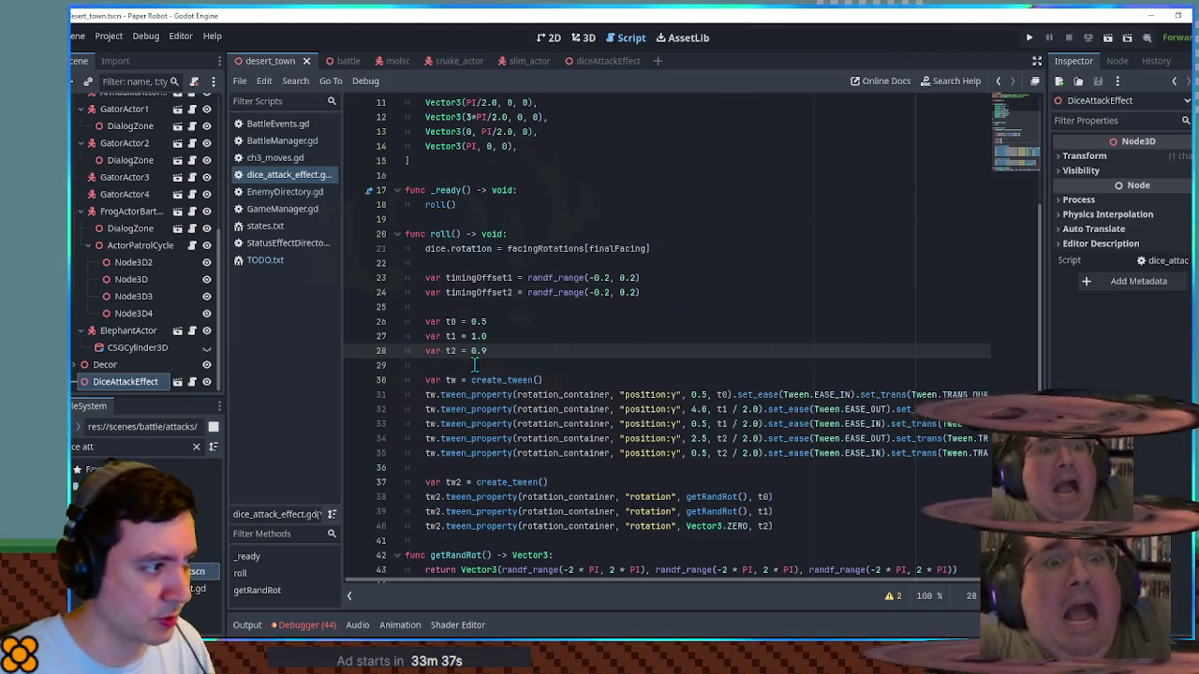
pyautogui.click(525, 335)
pyautogui.press('BackSpace')
pyautogui.write('2')
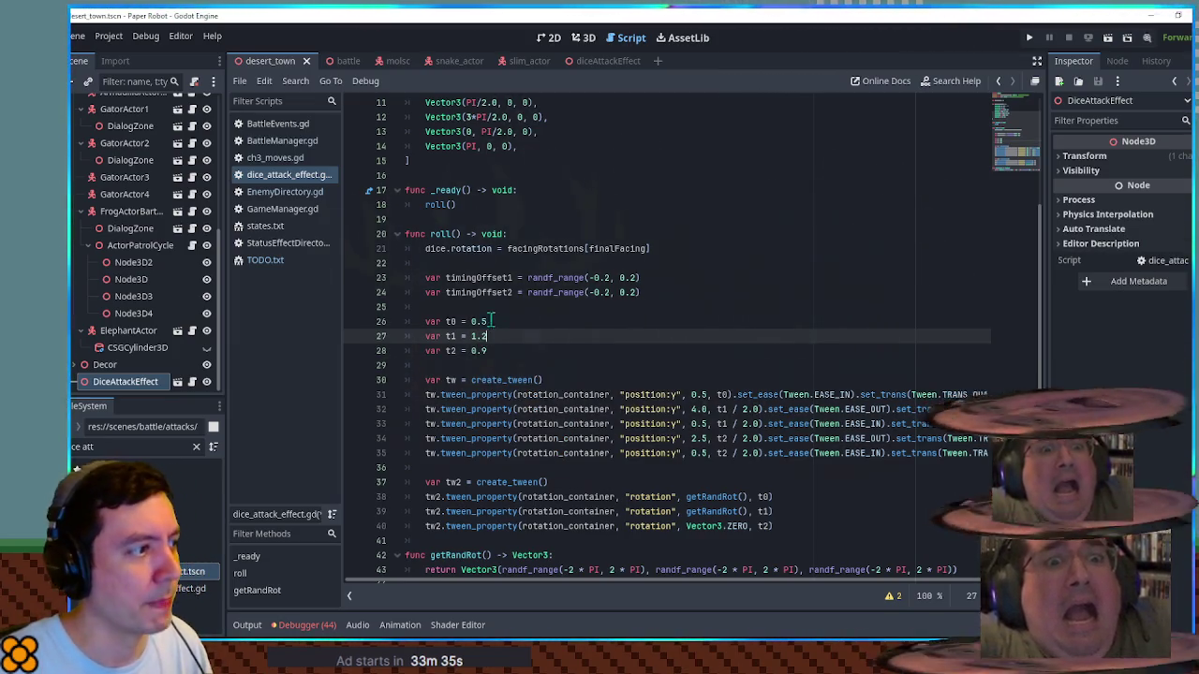
# Step: Narrow both timing offsets' randf_range bounds to (-0.1, 0.1)
pyautogui.doubleClick(478, 278)
pyautogui.click(606, 278)
pyautogui.keyDown('alt'); pyautogui.click(606, 292); pyautogui.keyUp('alt')
pyautogui.press('BackSpace')
pyautogui.write('1')
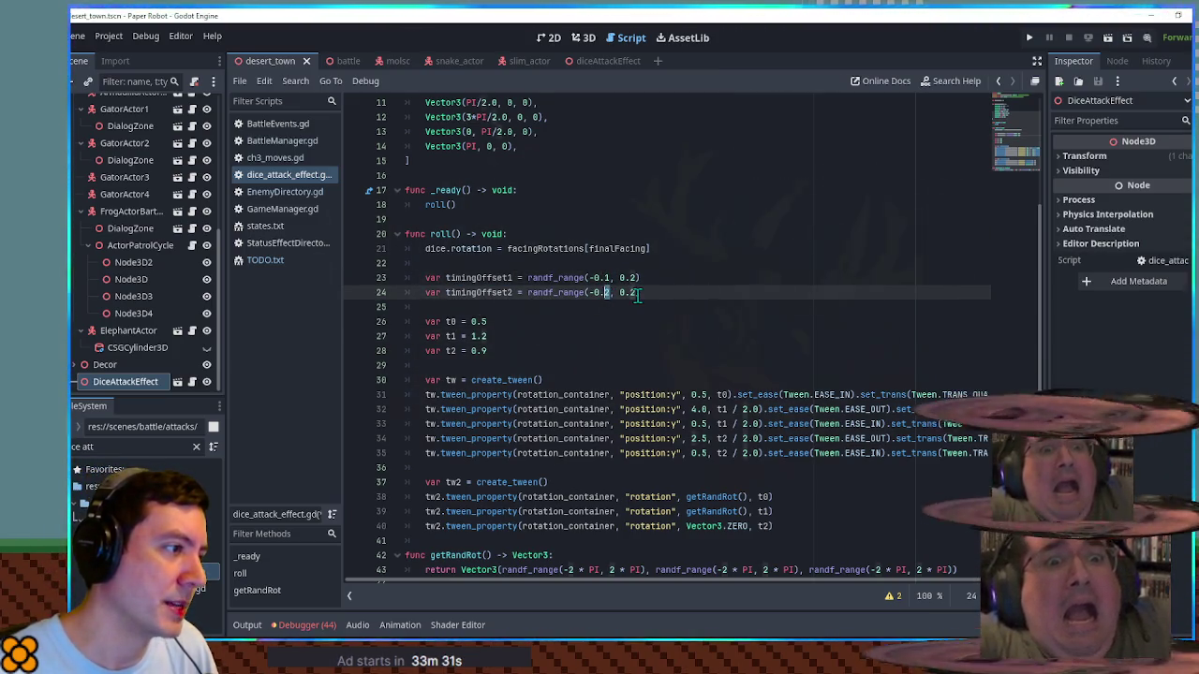
pyautogui.press('Delete')
pyautogui.write('1')
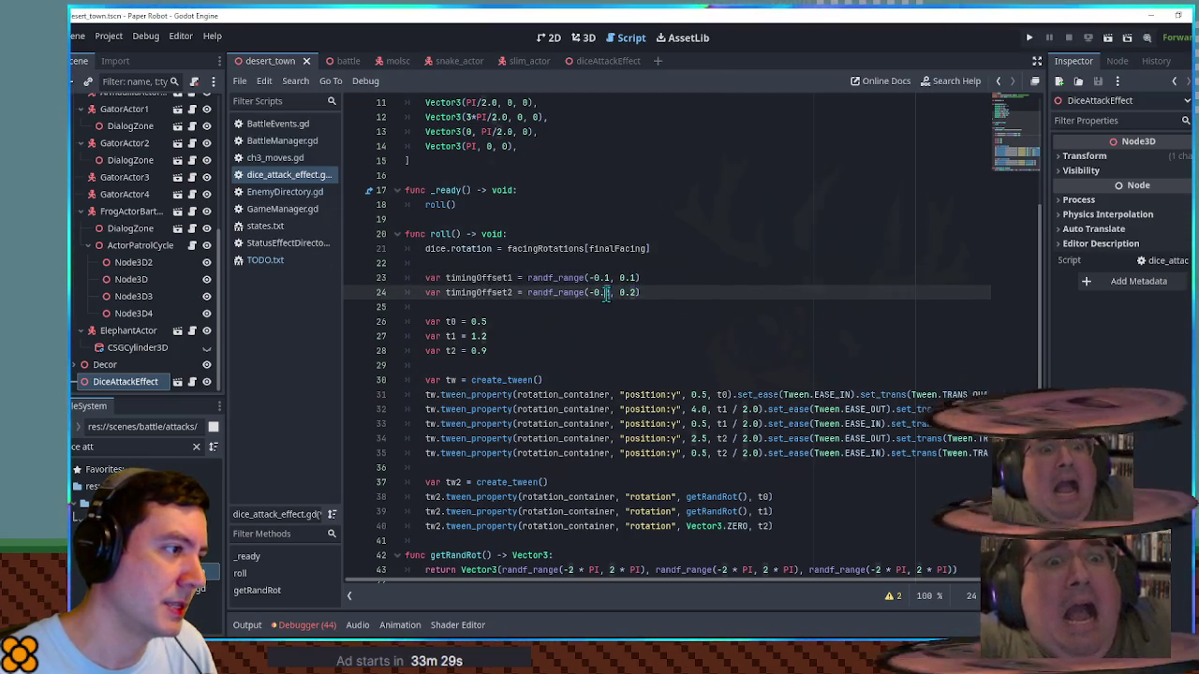
pyautogui.click(629, 293)
pyautogui.press('Delete')
pyautogui.write('1')
pyautogui.doubleClick(471, 292)
pyautogui.doubleClick(472, 277)
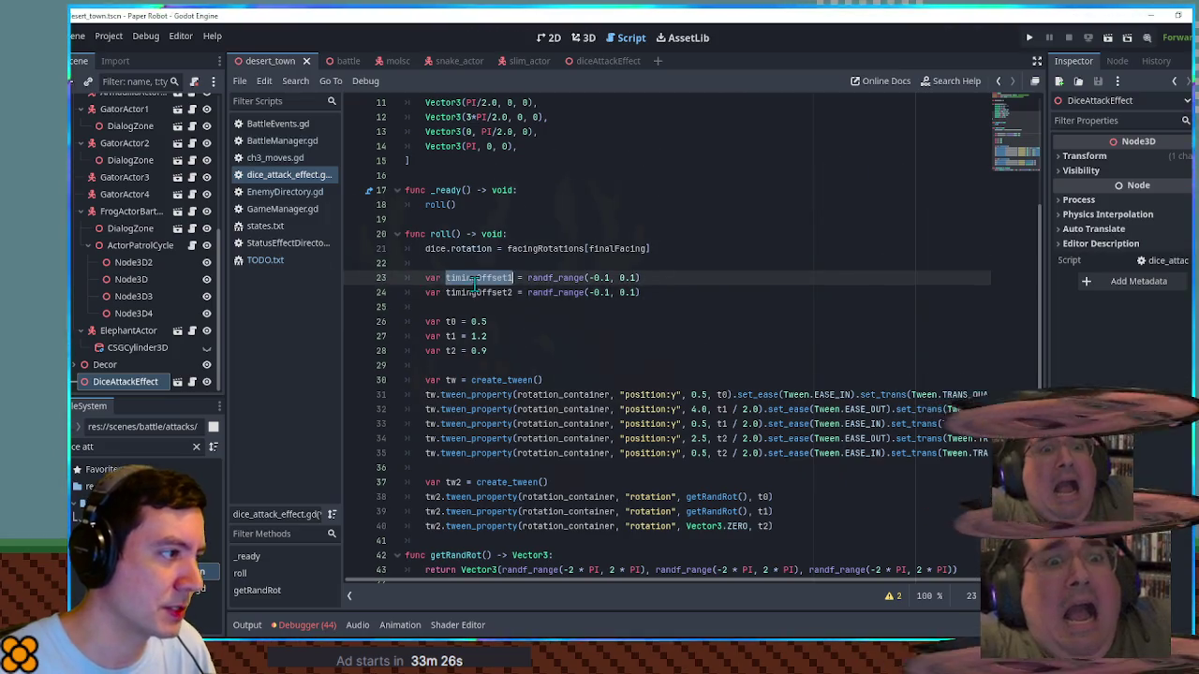
pyautogui.click(519, 321)
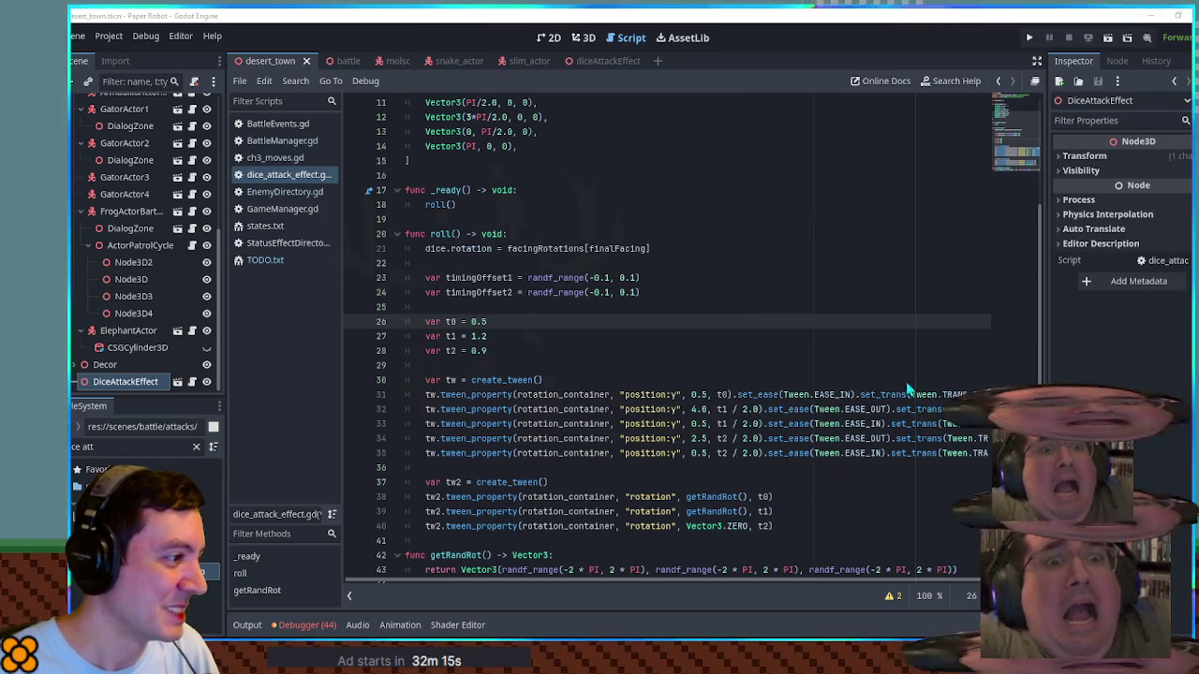
# Step: Subtract timingOffset1 from t0 and add it to t1
pyautogui.doubleClick(477, 277)
pyautogui.hotkey('ctrl', 'c')
pyautogui.click(562, 322)
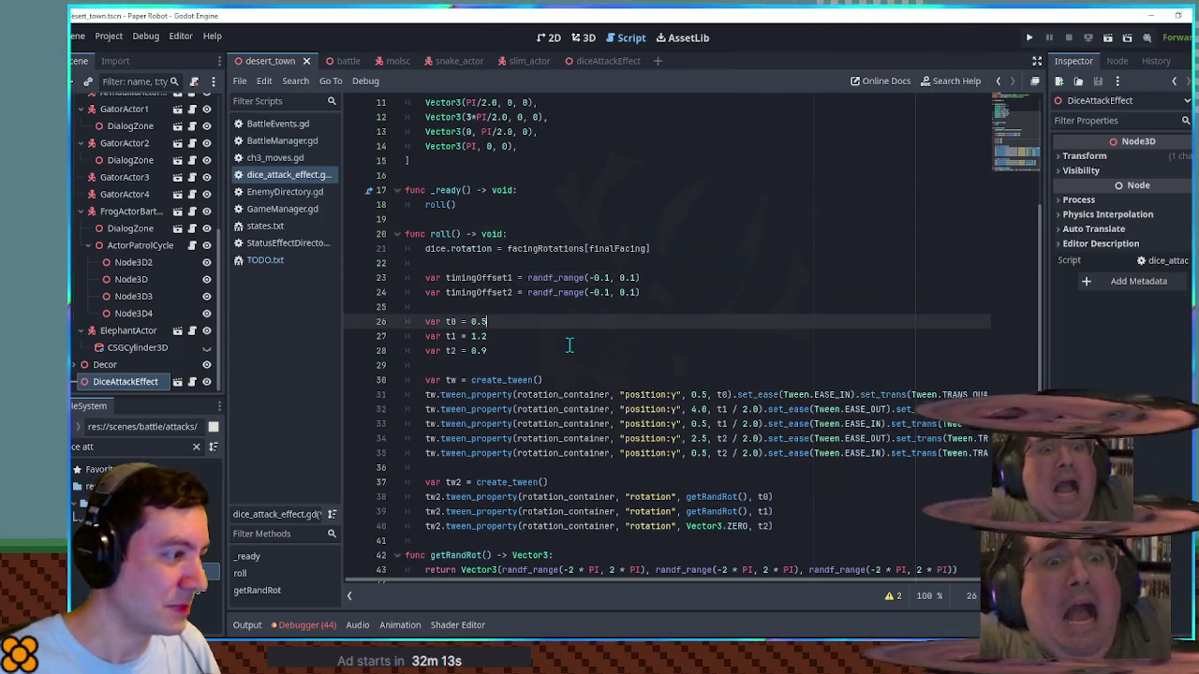
pyautogui.hotkey('ctrl', 'v')
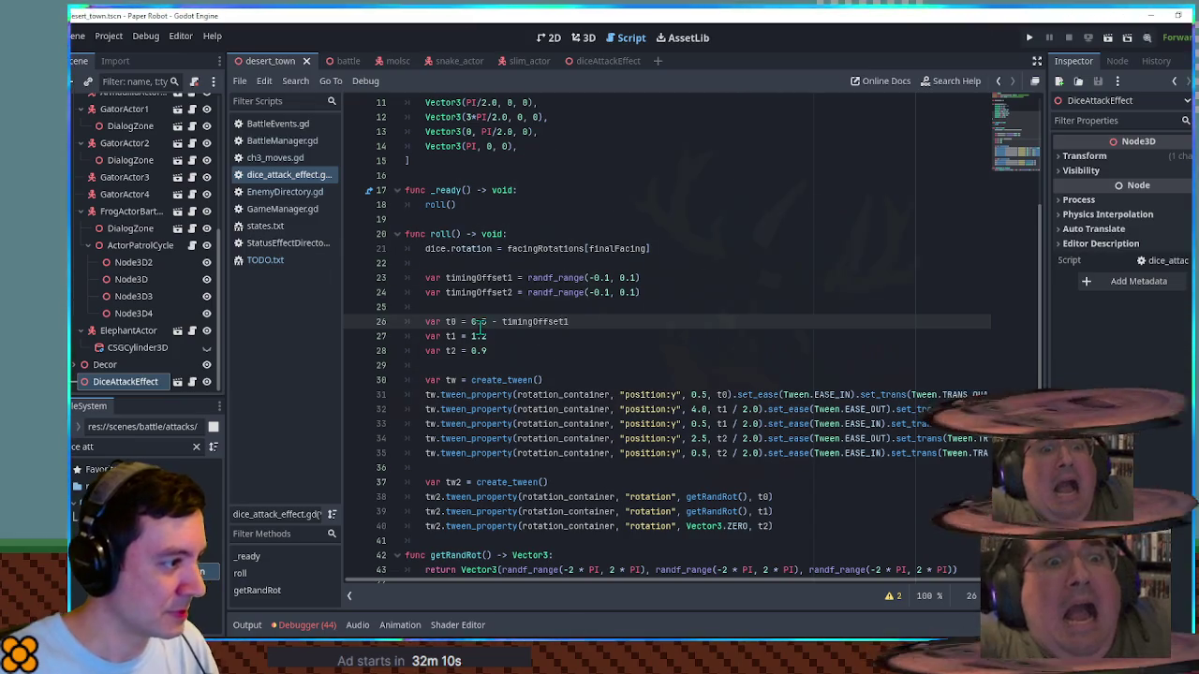
pyautogui.doubleClick(485, 278)
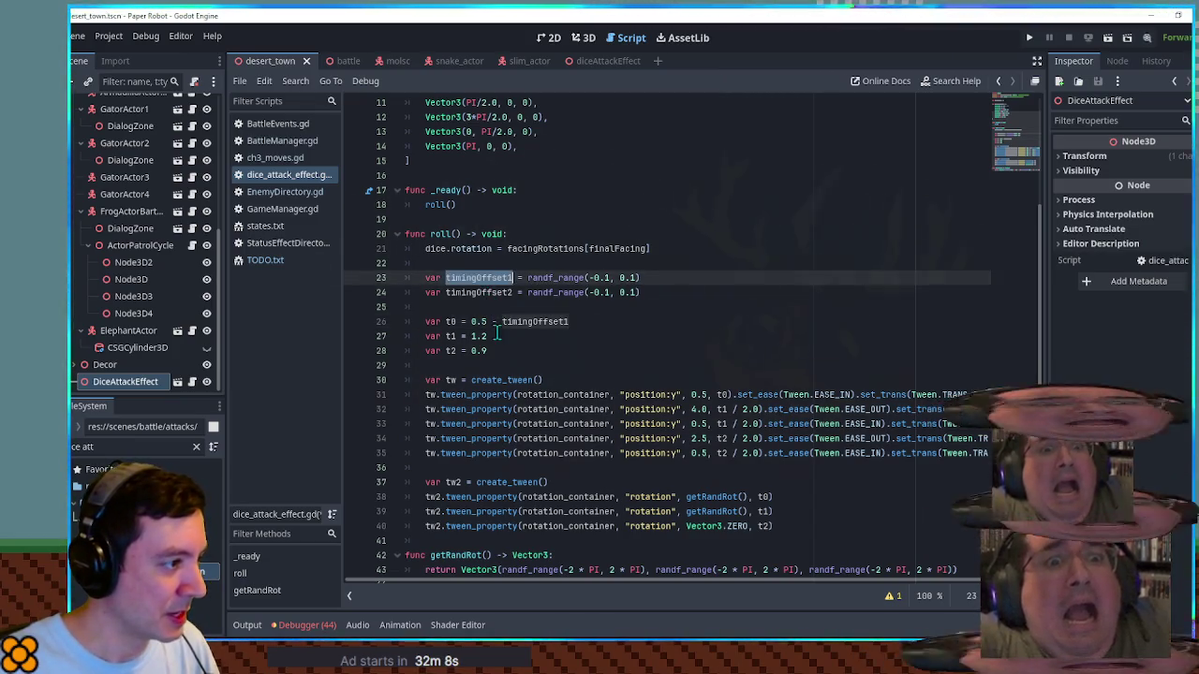
pyautogui.click(501, 336)
pyautogui.hotkey('ctrl', 'v')
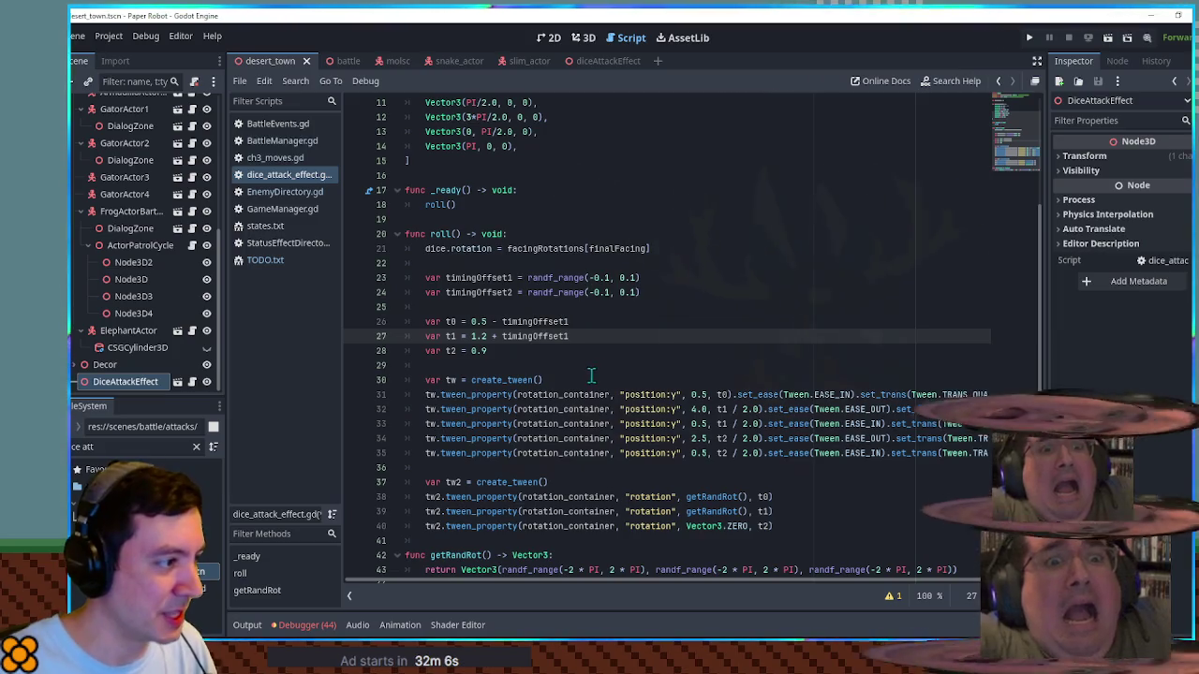
# Step: Subtract timingOffset2 from t1, add it to t2, and save the script
pyautogui.doubleClick(488, 292)
pyautogui.hotkey('ctrl', 'c')
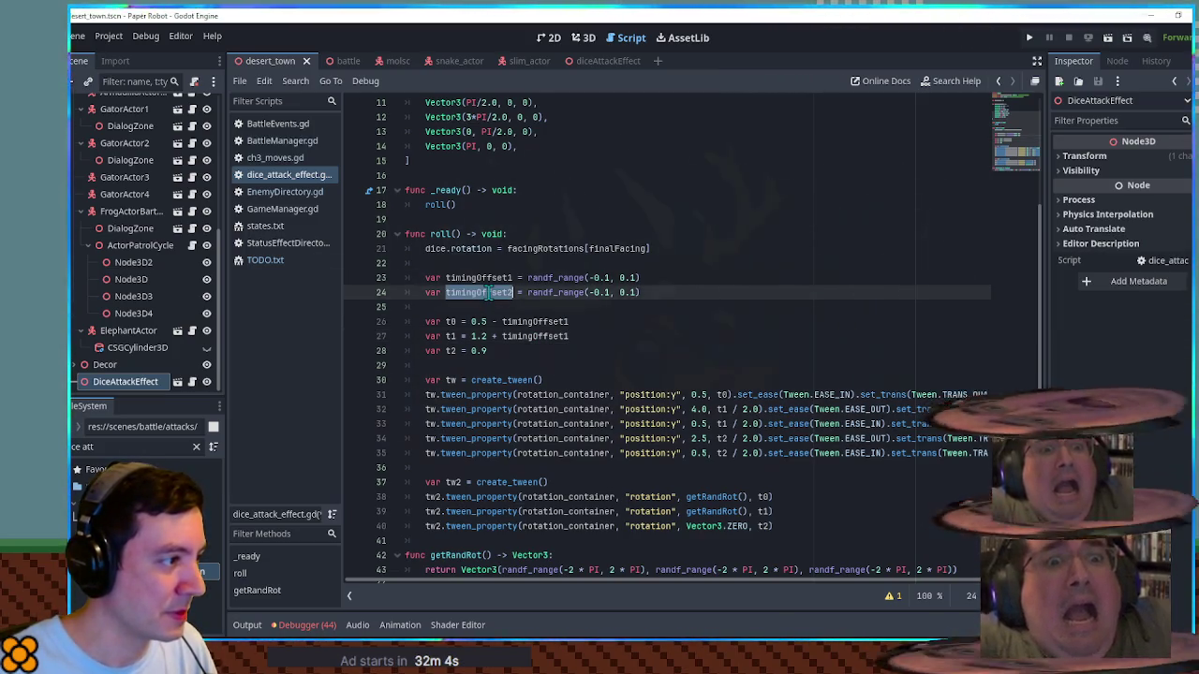
pyautogui.click(586, 327)
pyautogui.click(591, 329)
pyautogui.write('-')
pyautogui.hotkey('ctrl', 'v')
pyautogui.click(546, 350)
pyautogui.write('+')
pyautogui.hotkey('ctrl', 'v')
pyautogui.hotkey('ctrl', 's')
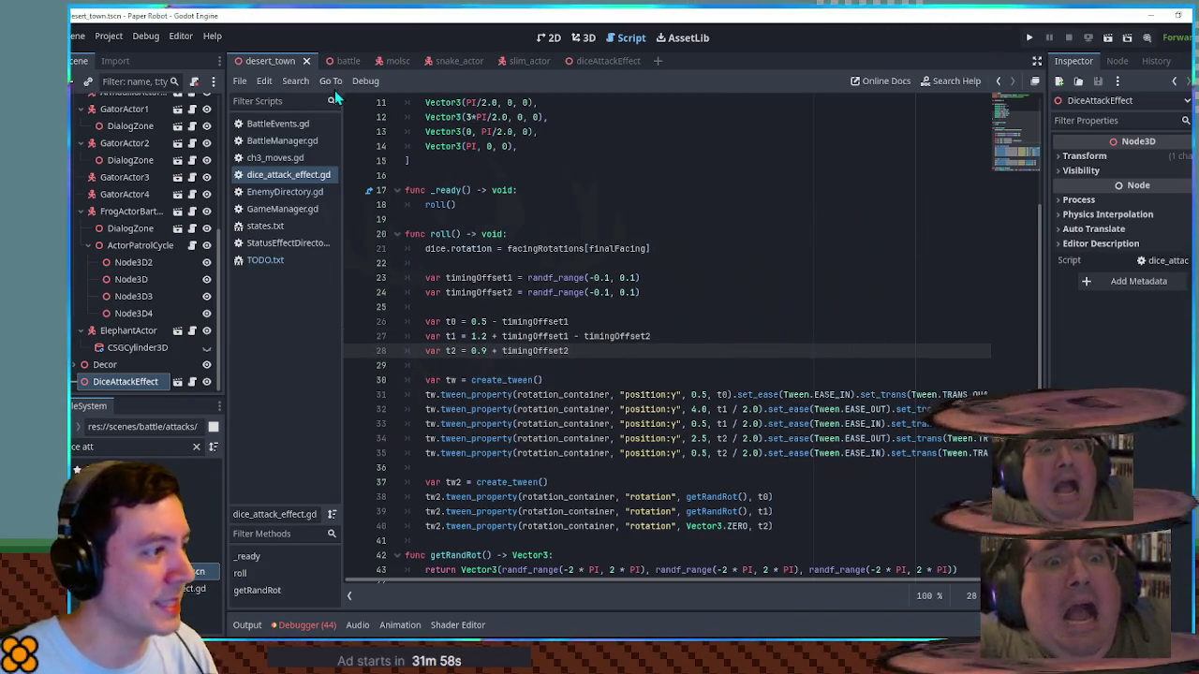
pyautogui.click(578, 44)
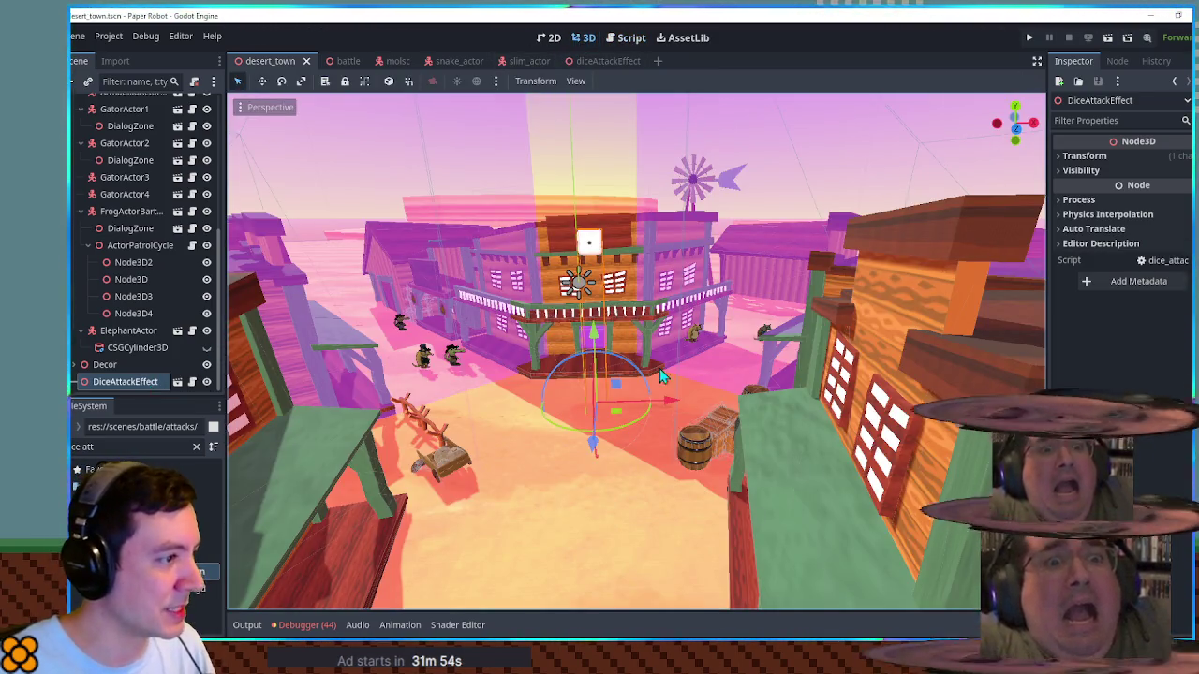
# Step: Duplicate the DiceAttackEffect twice and spread the copies apart along X
pyautogui.hotkey('ctrl', 'd')
pyautogui.moveTo(675, 403)
pyautogui.mouseDown()
pyautogui.moveTo(645, 403)
pyautogui.moveTo(705, 394)
pyautogui.moveTo(580, 303)
pyautogui.moveTo(630, 292)
pyautogui.mouseUp()
pyautogui.hotkey('ctrl', 'd')
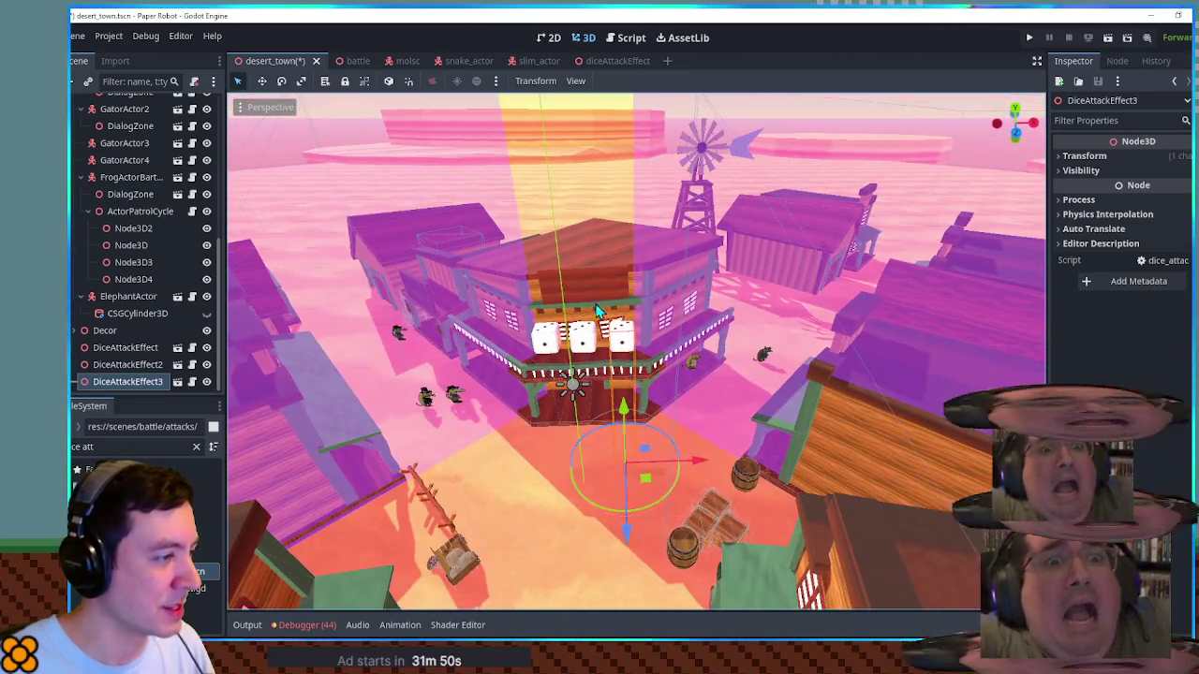
# Step: Test-run the game several times to watch the three dice roll, then close it
pyautogui.press('F6')
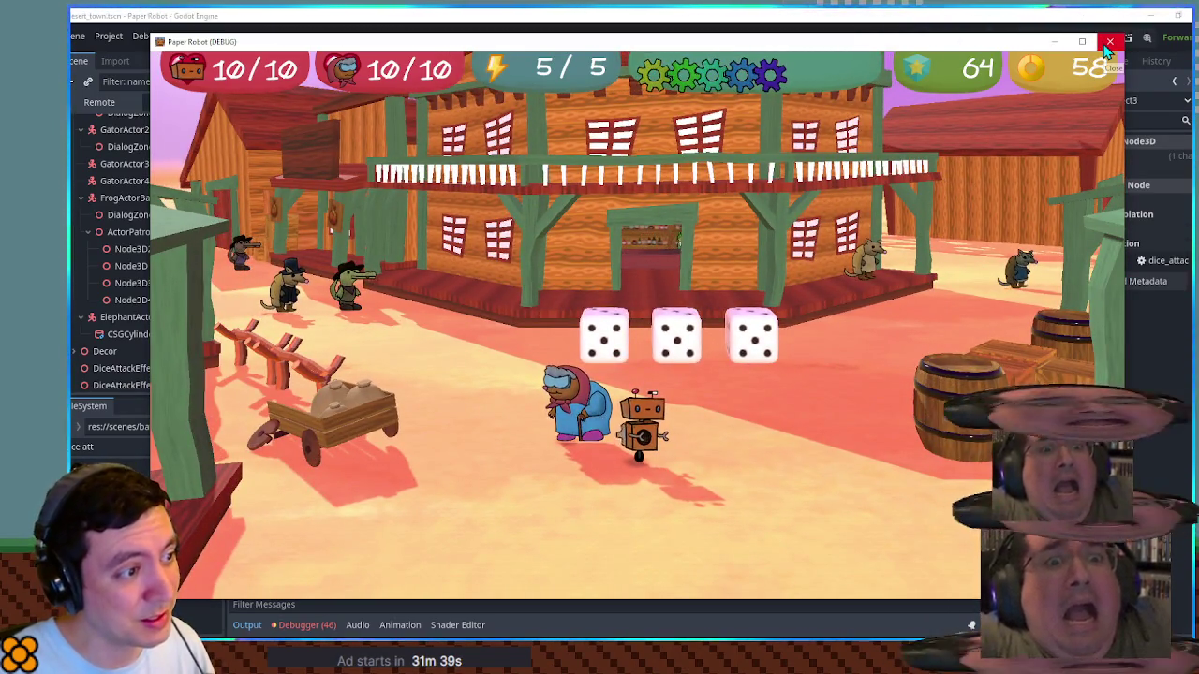
pyautogui.click(1108, 43)
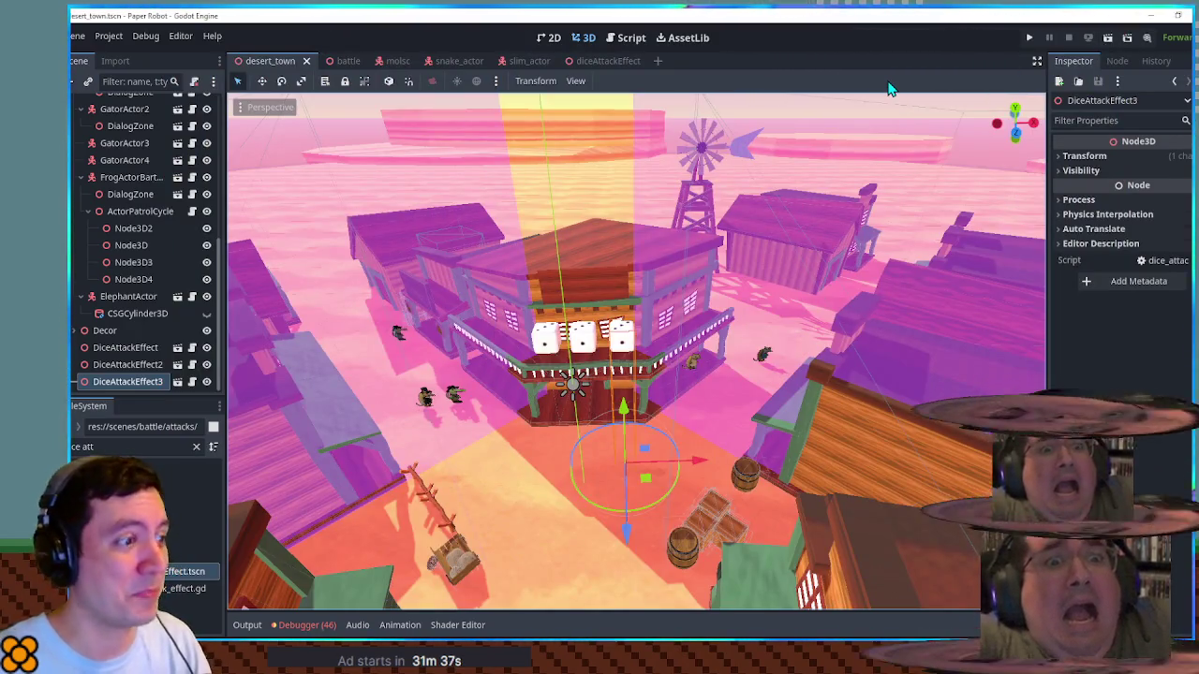
pyautogui.press('F5')
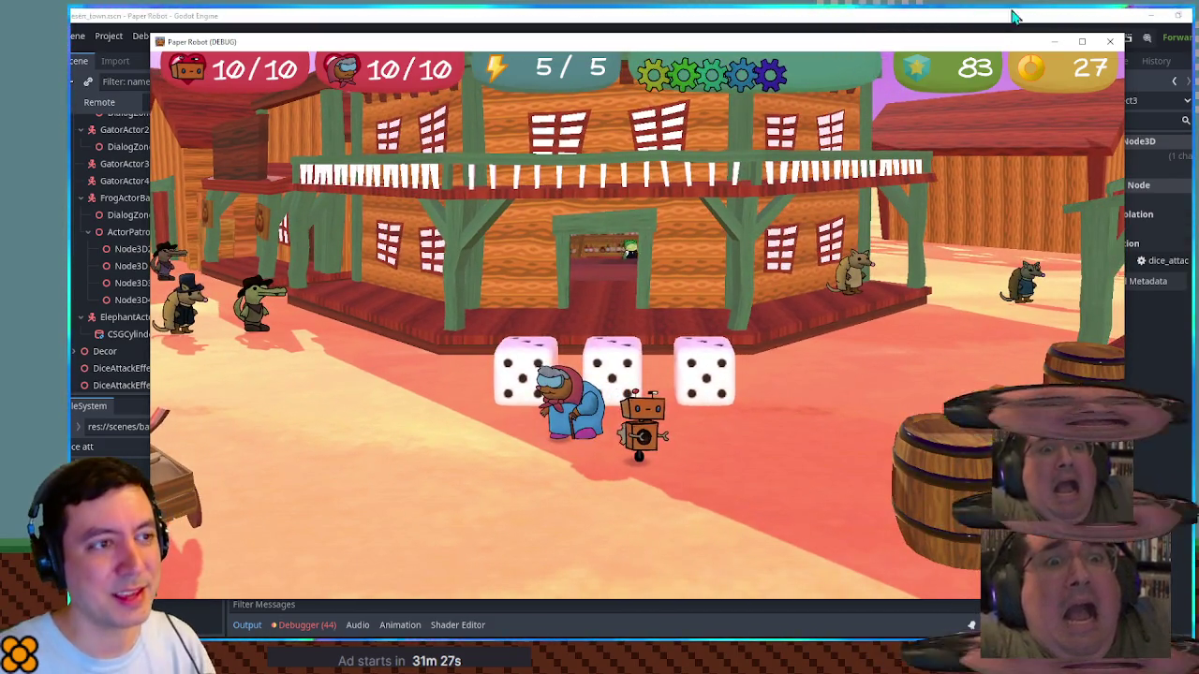
pyautogui.press('F8')
pyautogui.press('F5')
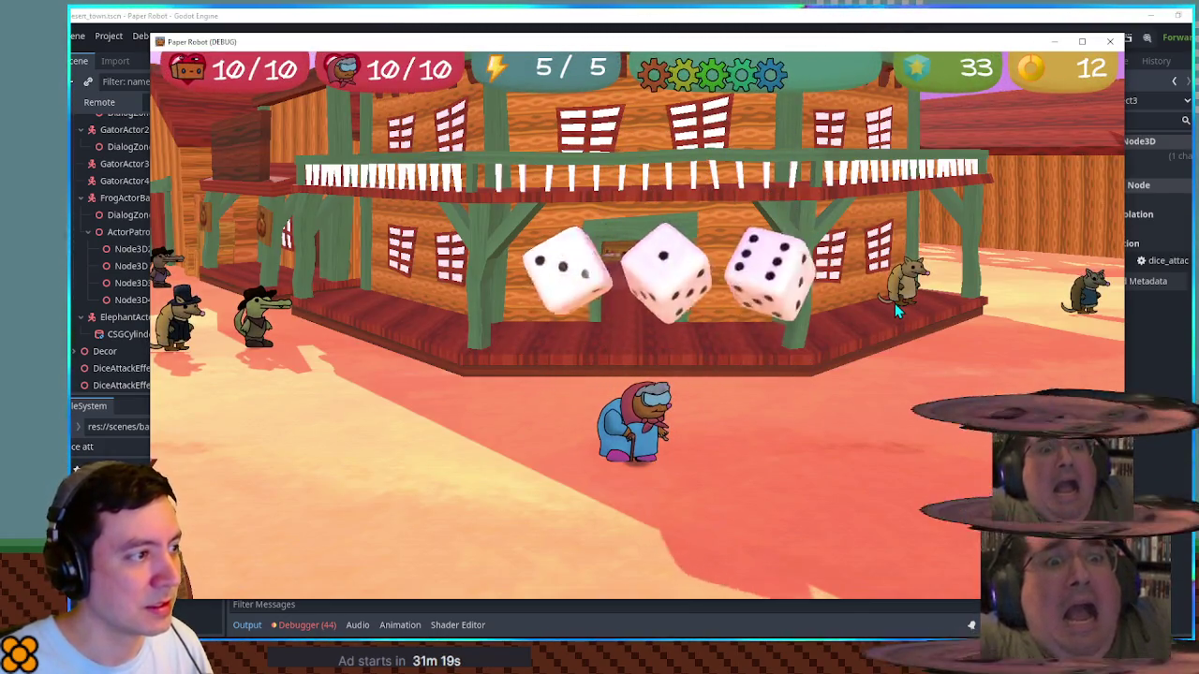
pyautogui.click(1110, 41)
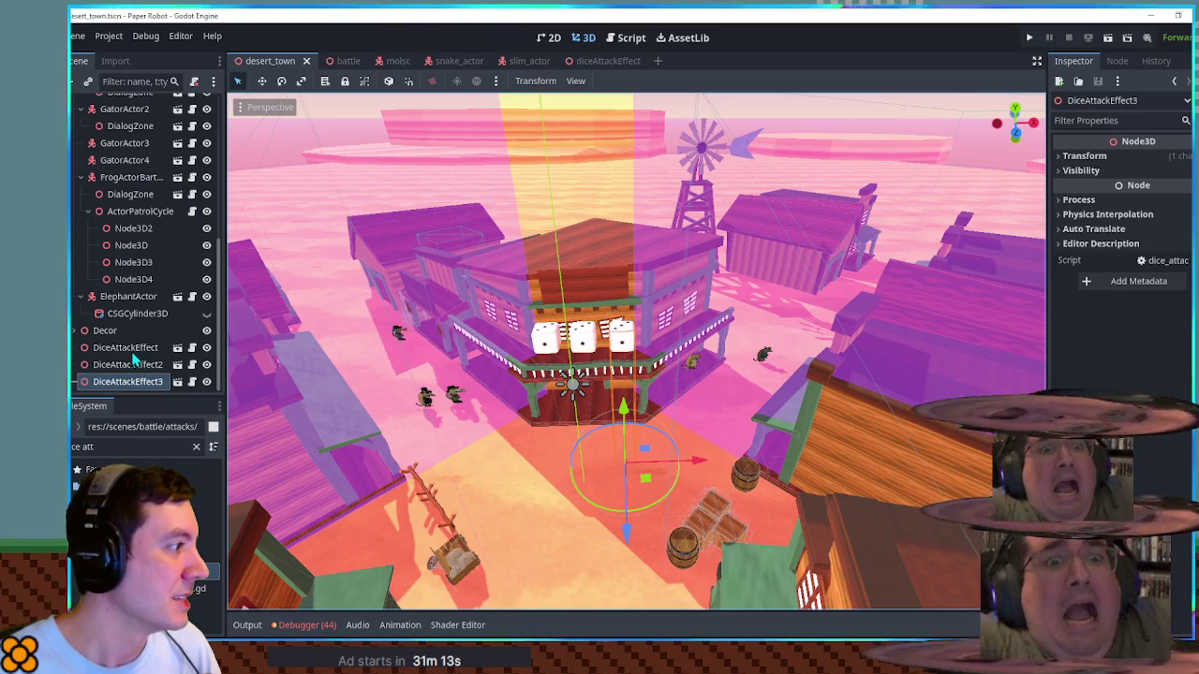
pyautogui.keyDown('shift'); pyautogui.click(132, 352); pyautogui.keyUp('shift')
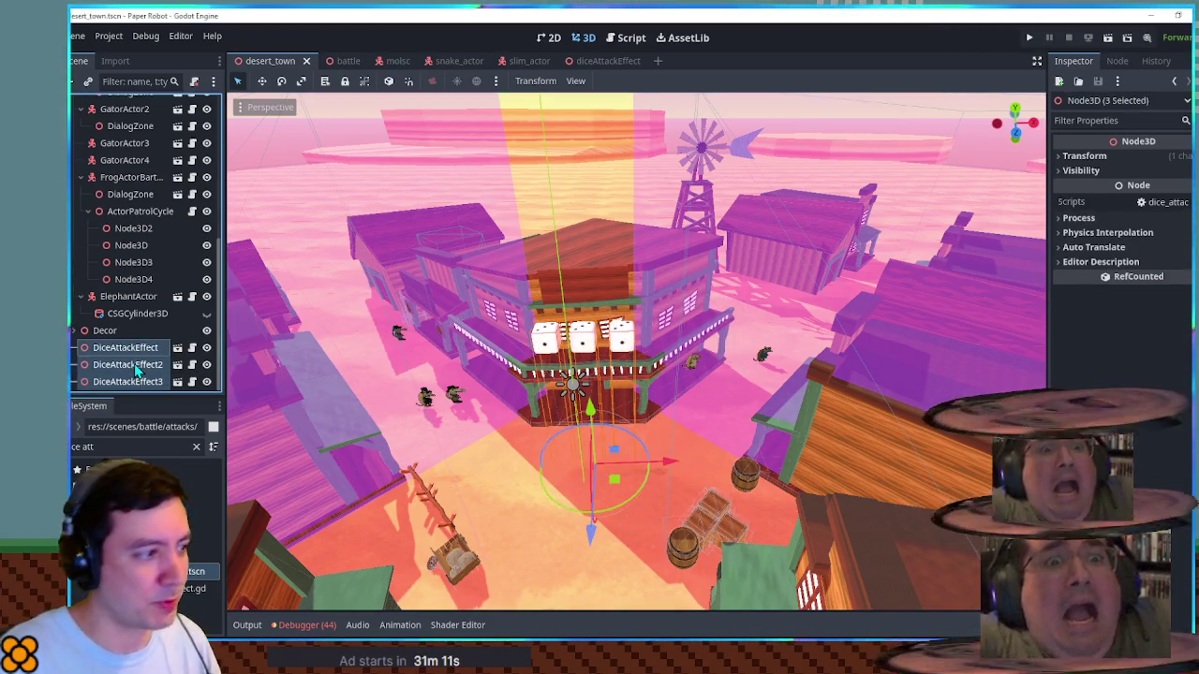
# Step: Delete the three test dice and open dice_attack_effect.gd from the diceAttackEffect scene
pyautogui.press('Delete')
pyautogui.click(591, 61)
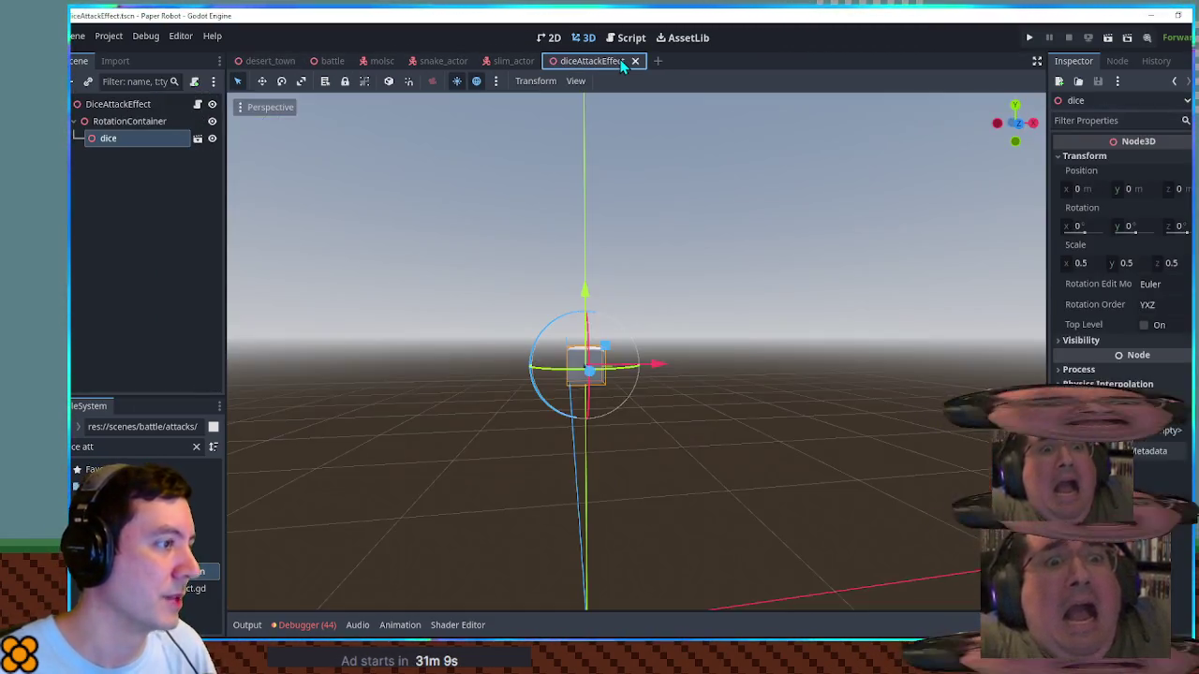
pyautogui.scroll(-3, 645, 368)
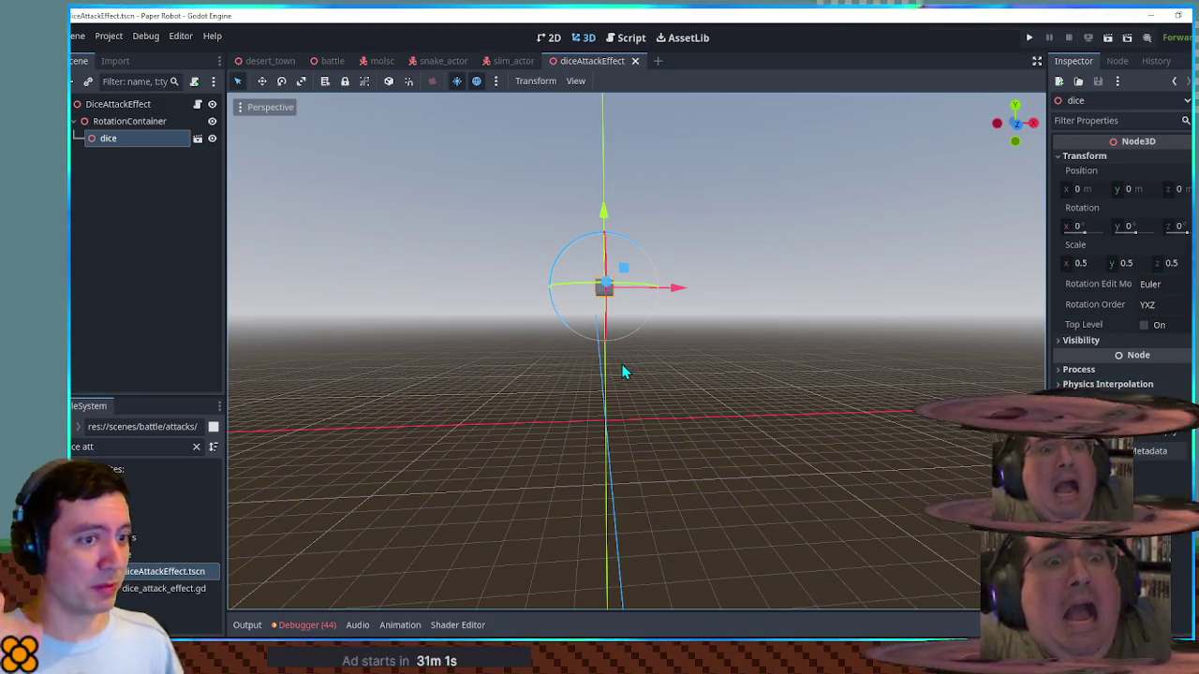
pyautogui.click(104, 109)
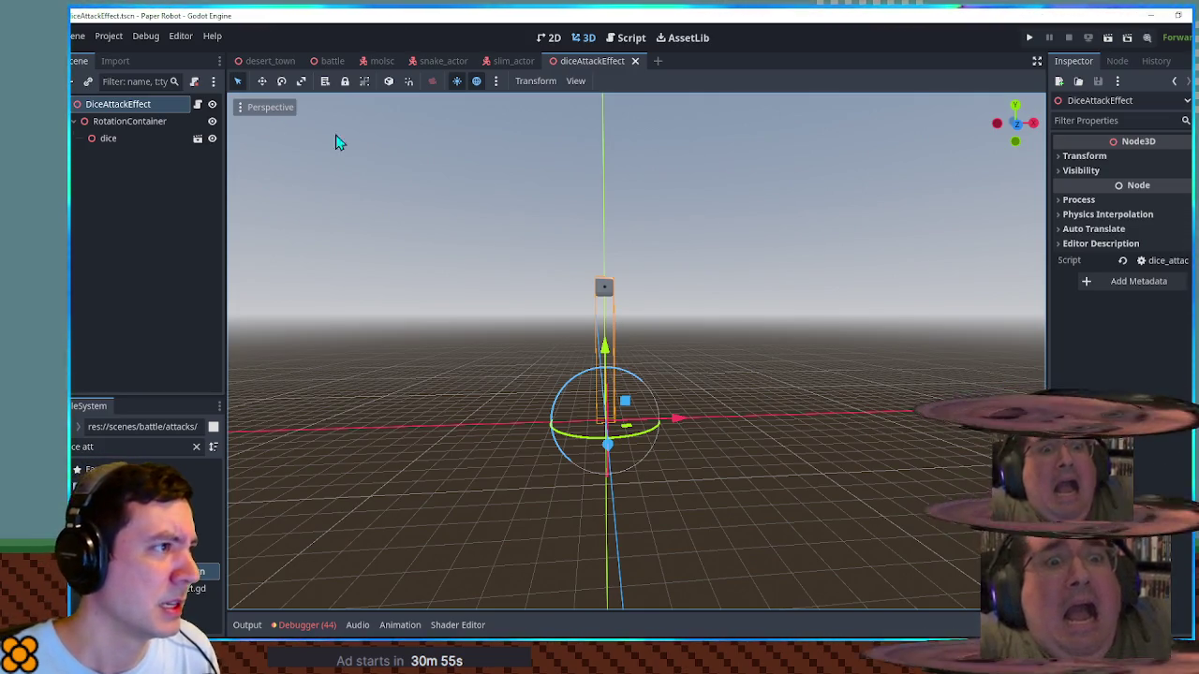
pyautogui.click(633, 40)
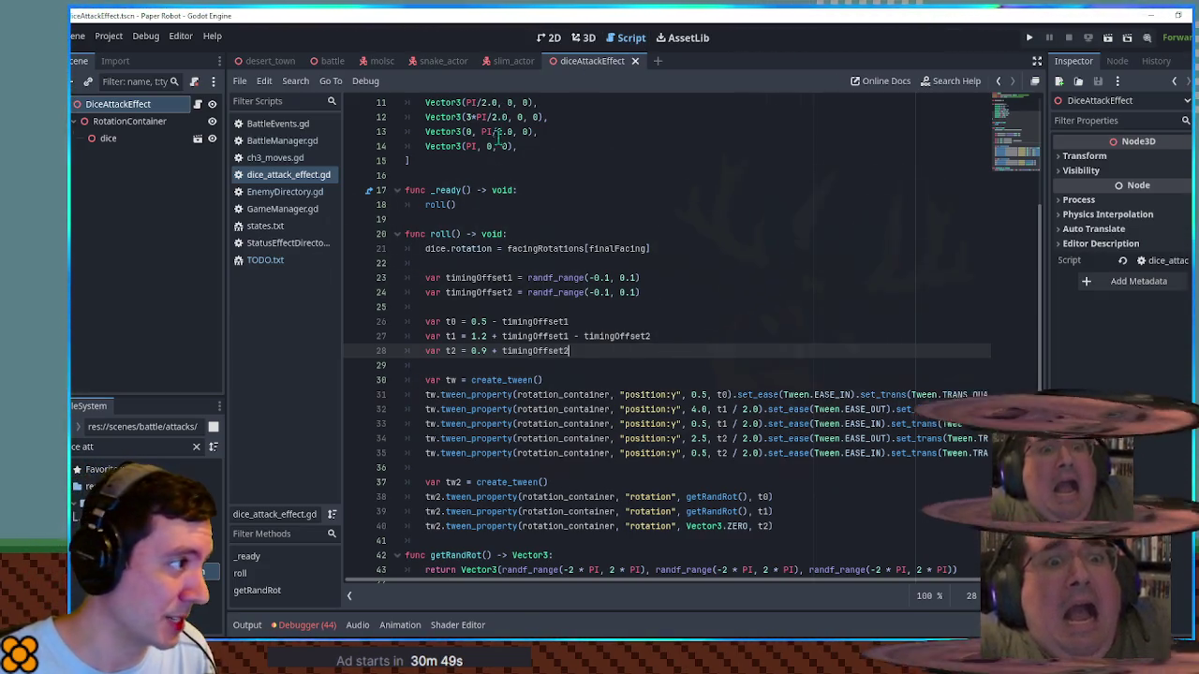
# Step: Delete the _ready function, leaving blank lines above roll()
pyautogui.moveTo(472, 176); pyautogui.dragTo(482, 204)
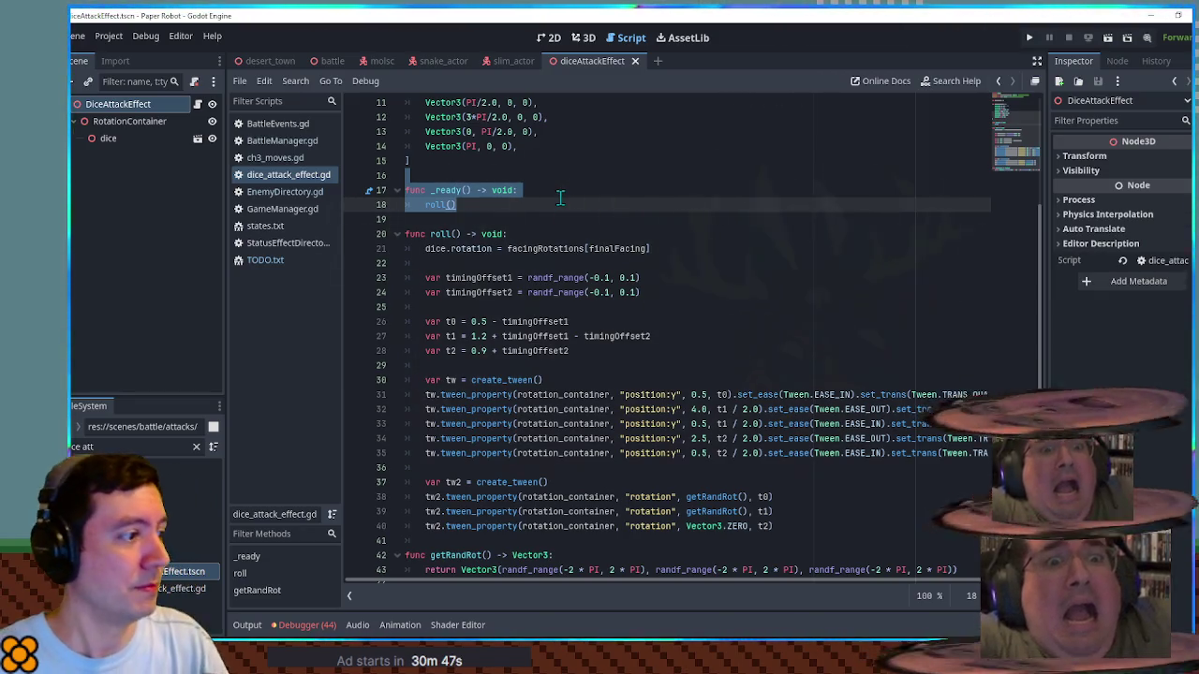
pyautogui.press('BackSpace')
pyautogui.press('Return')
pyautogui.press('Return')
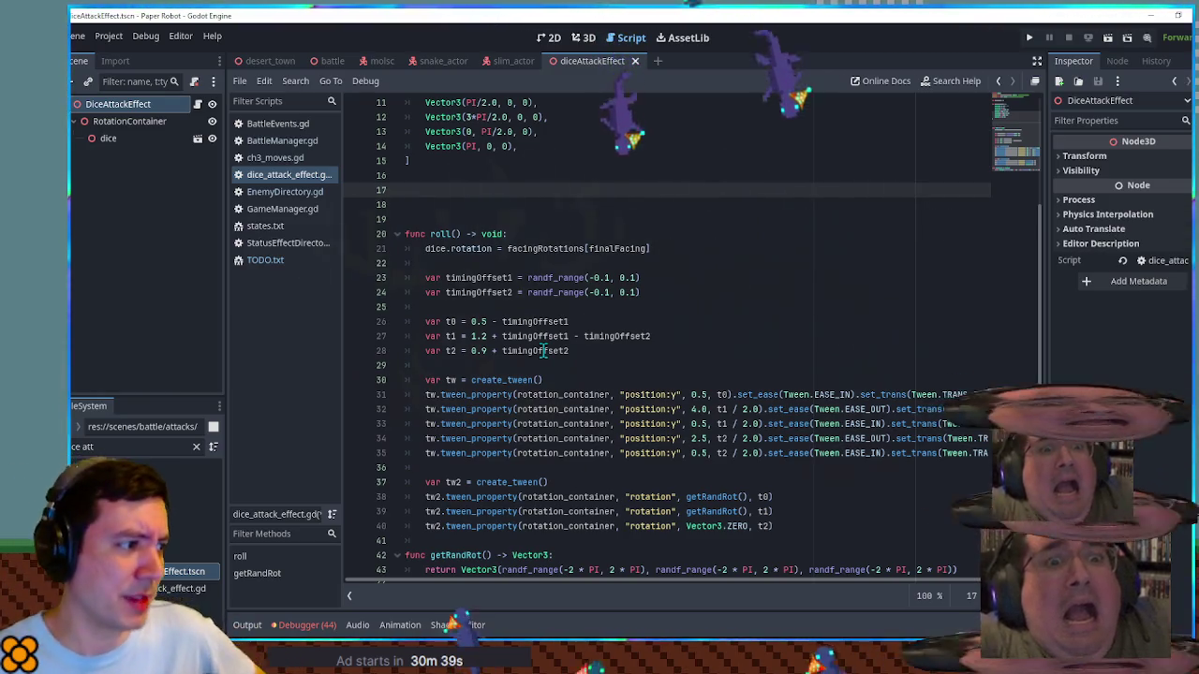
# Step: Replace the timingOffset terms on t0, t1 and t2 with + randf_range(-0.1, 0.1)
pyautogui.doubleClick(543, 350)
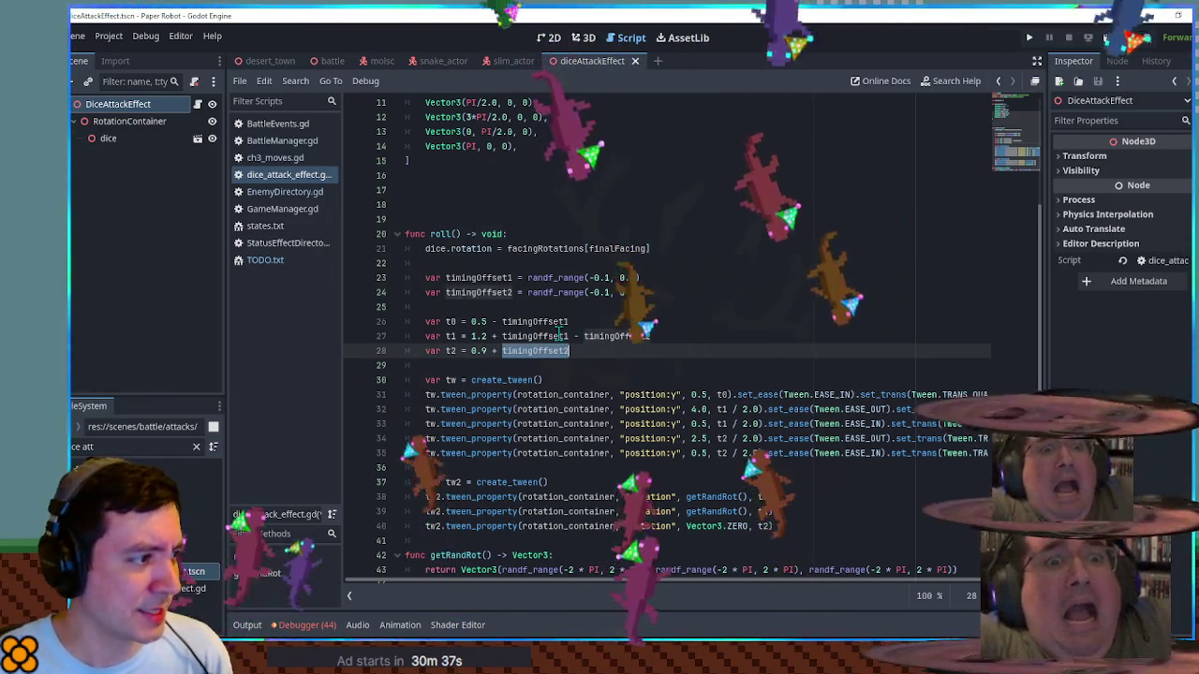
pyautogui.moveTo(530, 279); pyautogui.dragTo(640, 278)
pyautogui.hotkey('ctrl', 'c')
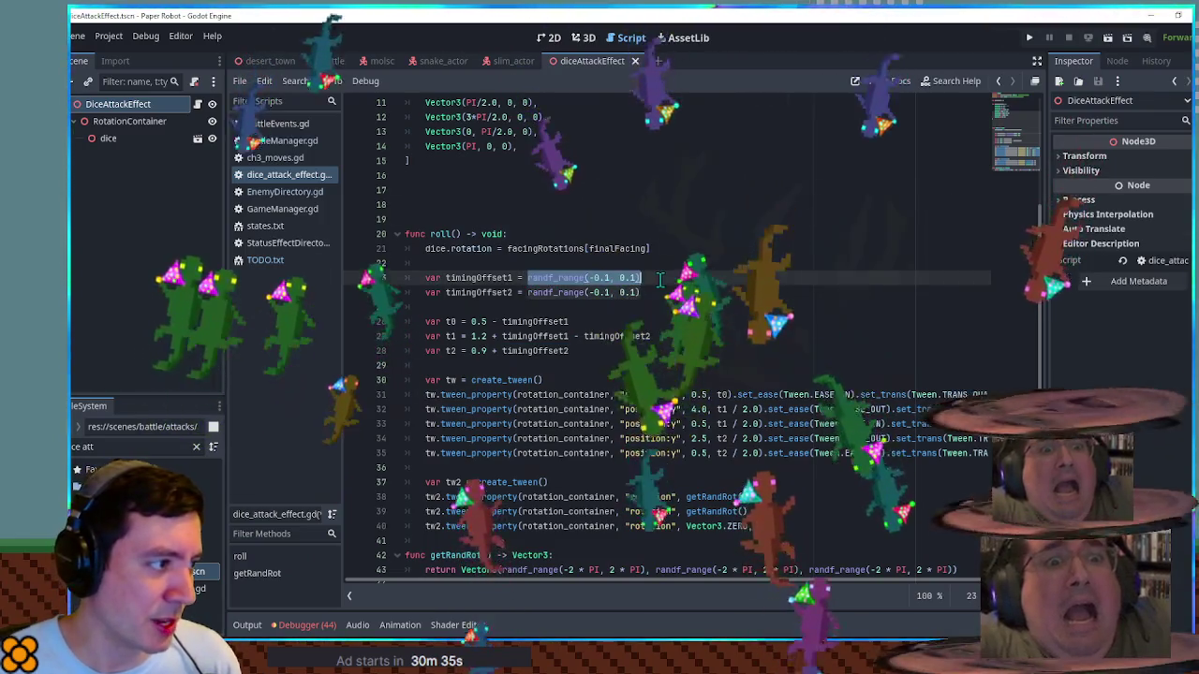
pyautogui.doubleClick(514, 321)
pyautogui.press('BackSpace')
pyautogui.press('BackSpace')
pyautogui.press('BackSpace')
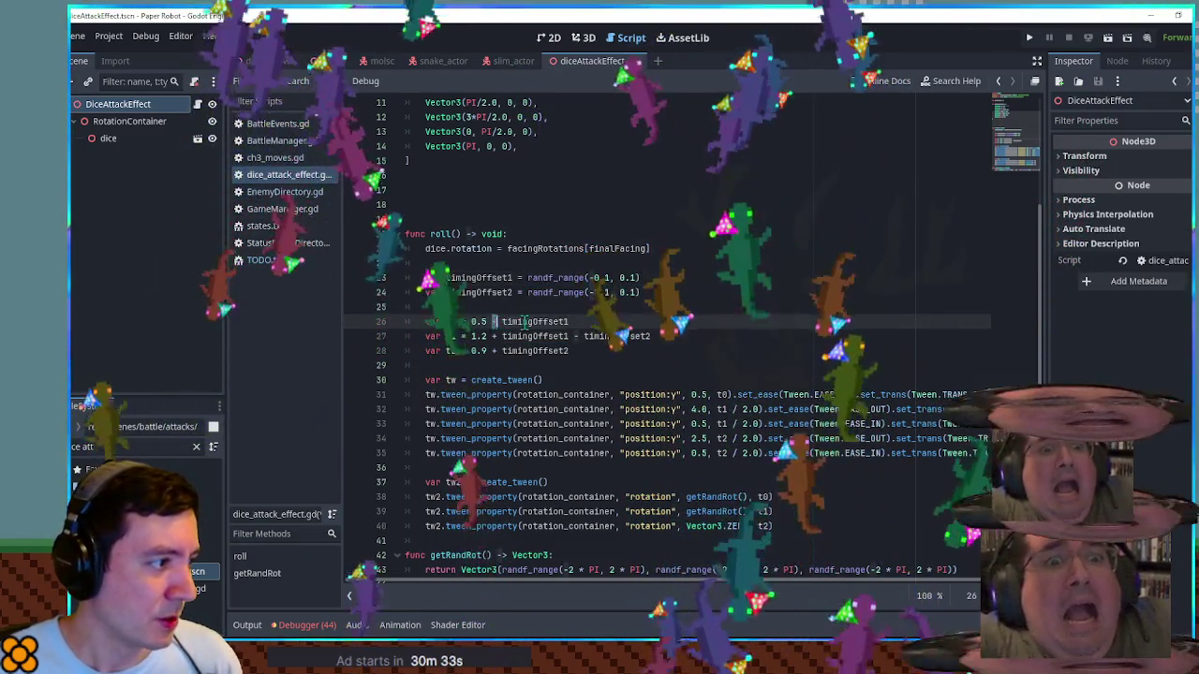
pyautogui.write('+')
pyautogui.hotkey('ctrl', 'v')
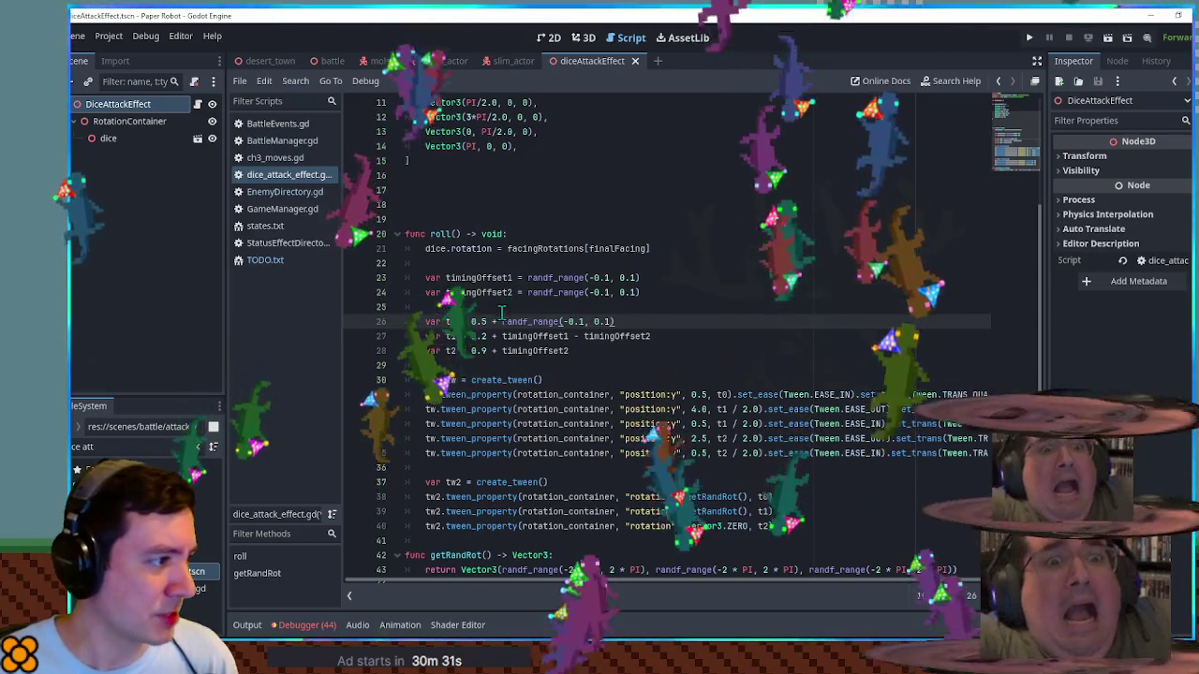
pyautogui.moveTo(615, 322)
pyautogui.mouseDown()
pyautogui.moveTo(493, 328)
pyautogui.moveTo(651, 335)
pyautogui.mouseUp()
pyautogui.hotkey('ctrl', 'c')
pyautogui.hotkey('ctrl', 'v')
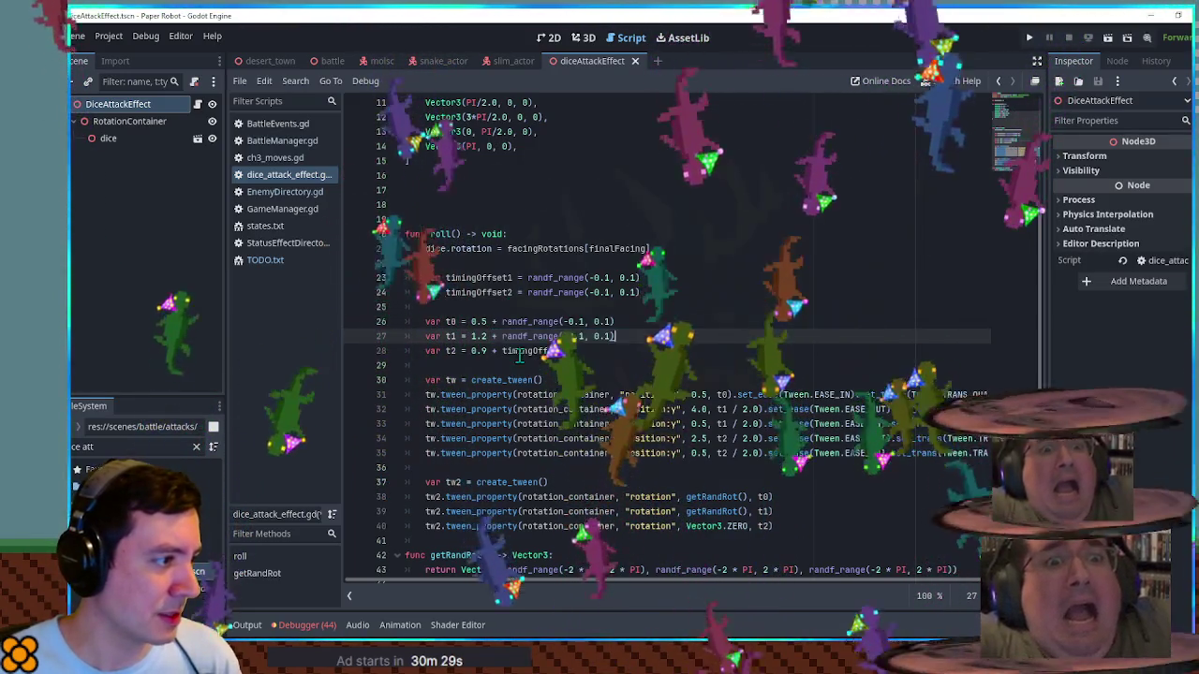
pyautogui.moveTo(494, 350); pyautogui.dragTo(592, 351)
pyautogui.hotkey('ctrl', 'v')
pyautogui.click(615, 321)
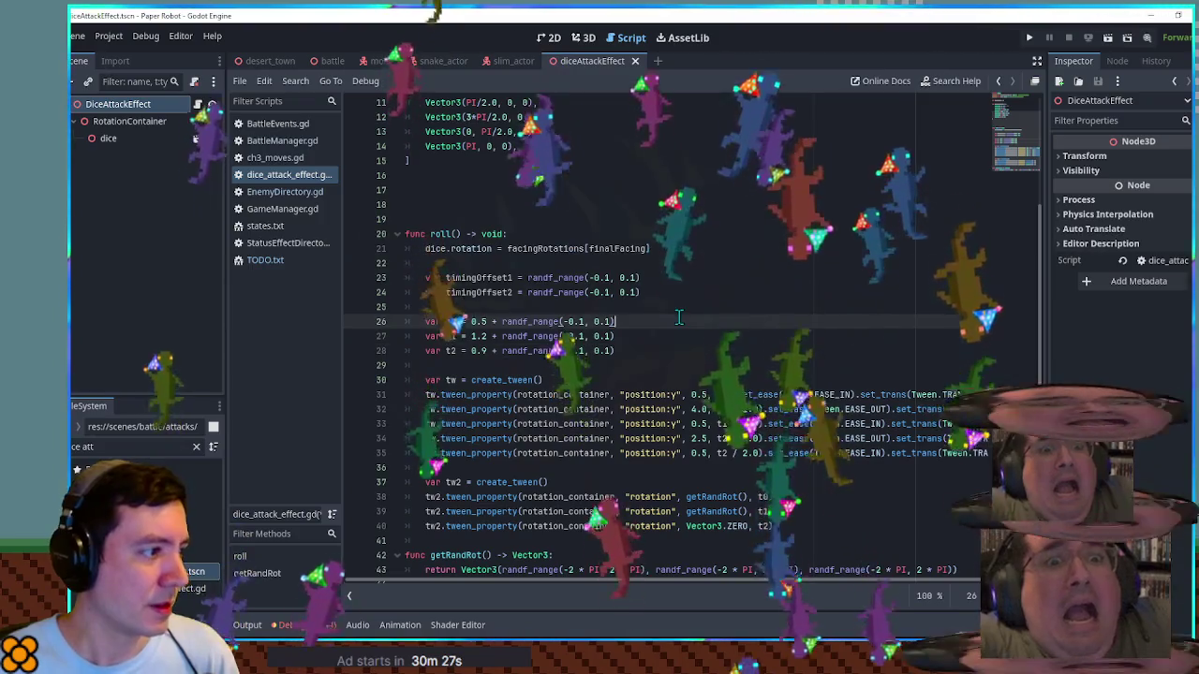
# Step: Delete the two unused timingOffset variable declarations
pyautogui.click(661, 298)
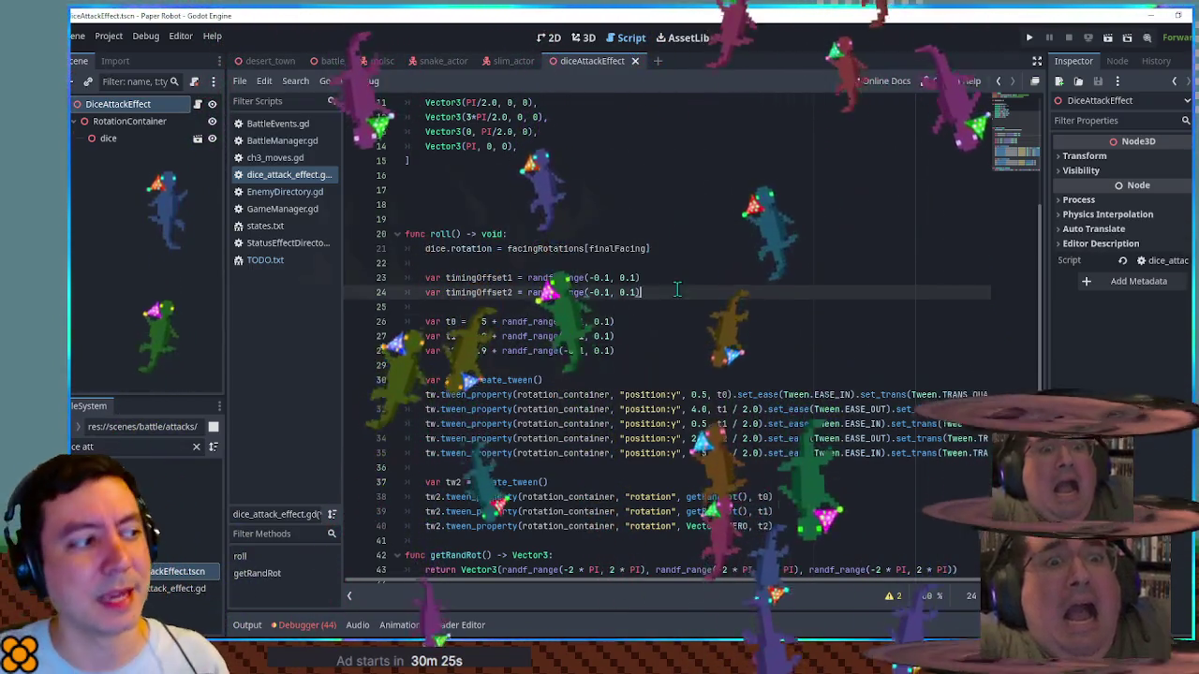
pyautogui.moveTo(661, 296); pyautogui.dragTo(657, 265)
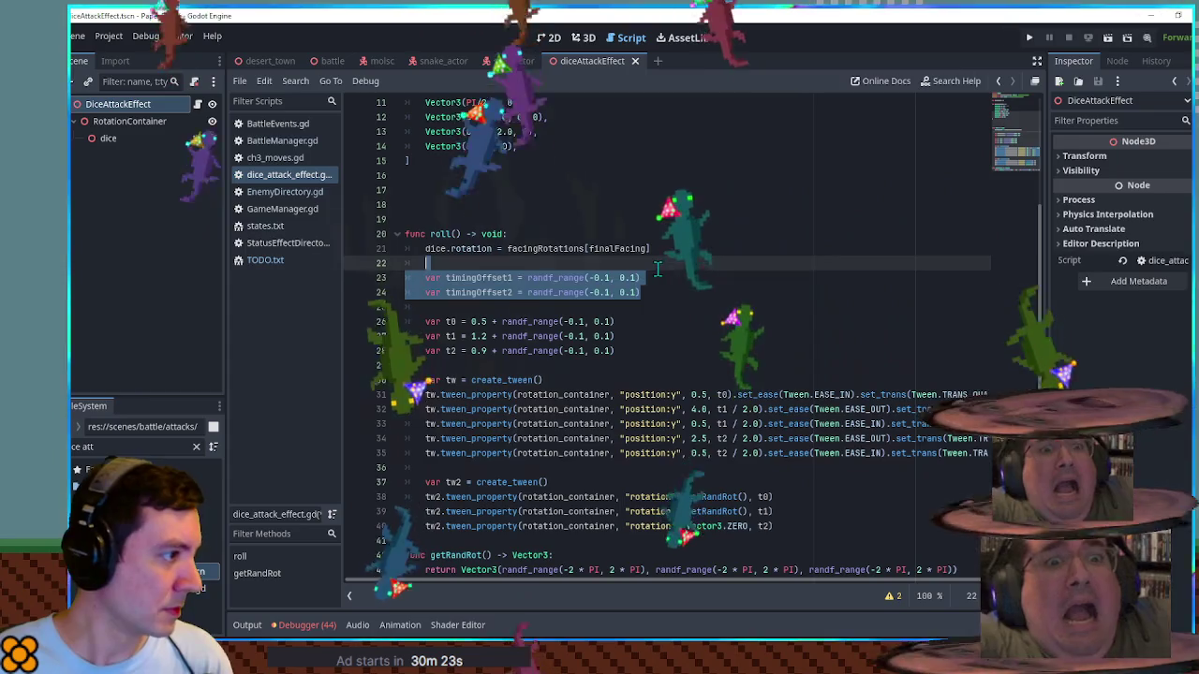
pyautogui.press('BackSpace')
pyautogui.moveTo(408, 307); pyautogui.dragTo(451, 312)
pyautogui.doubleClick(450, 309)
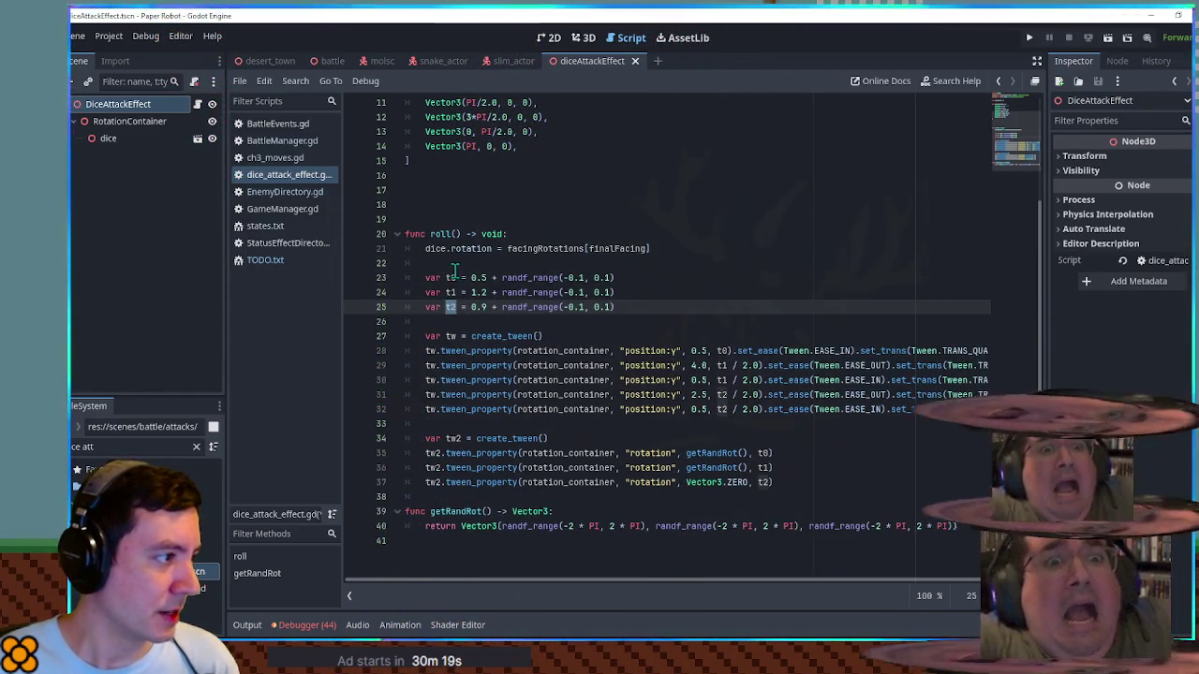
pyautogui.click(455, 278)
pyautogui.click(457, 190)
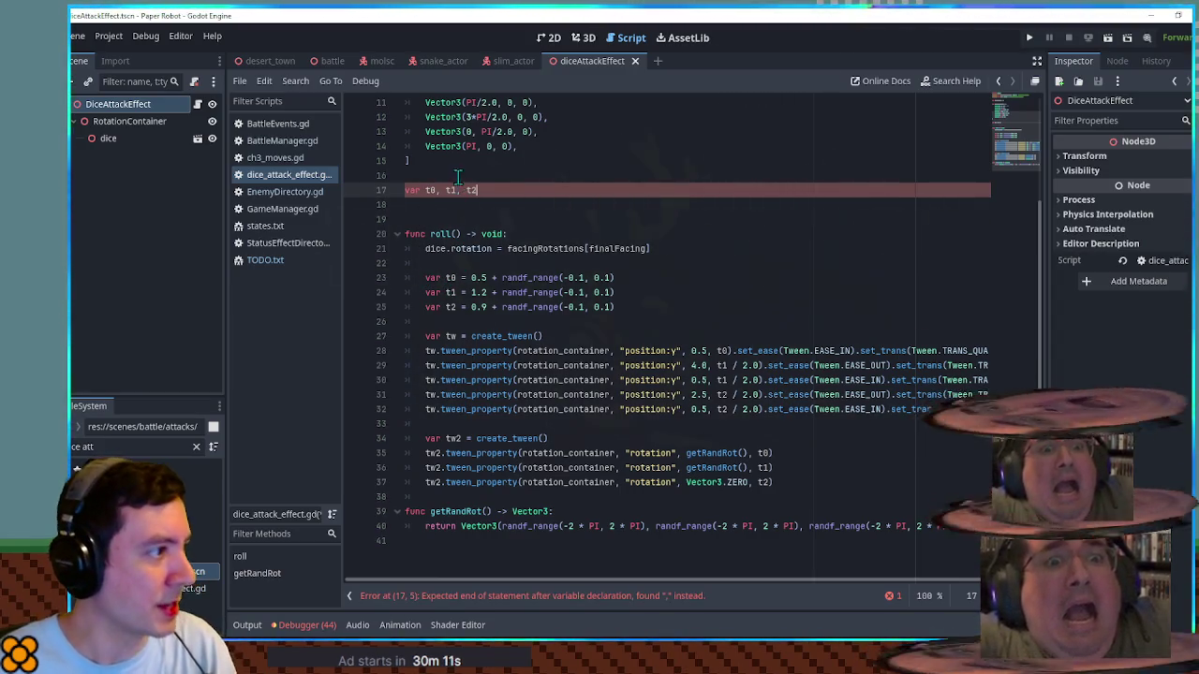
# Step: Split the script-level t0, t1, t2 declarations onto separate lines, then delete them all
pyautogui.moveTo(438, 190); pyautogui.dragTo(511, 191)
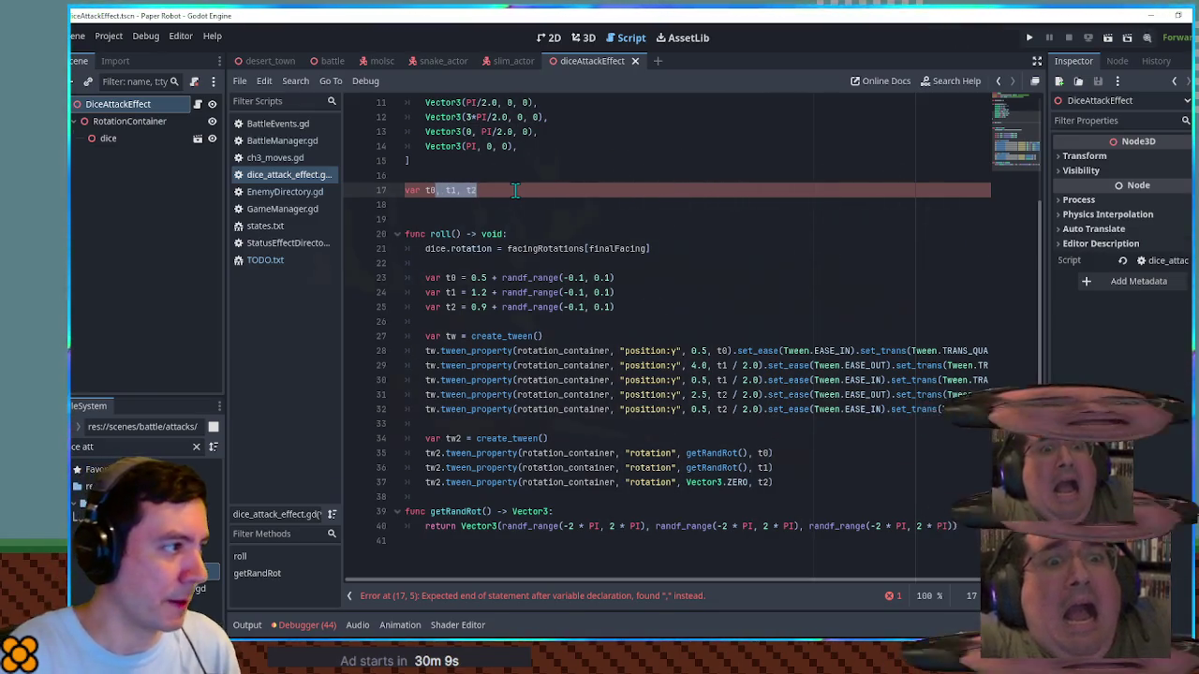
pyautogui.press('Return')
pyautogui.write('var ')
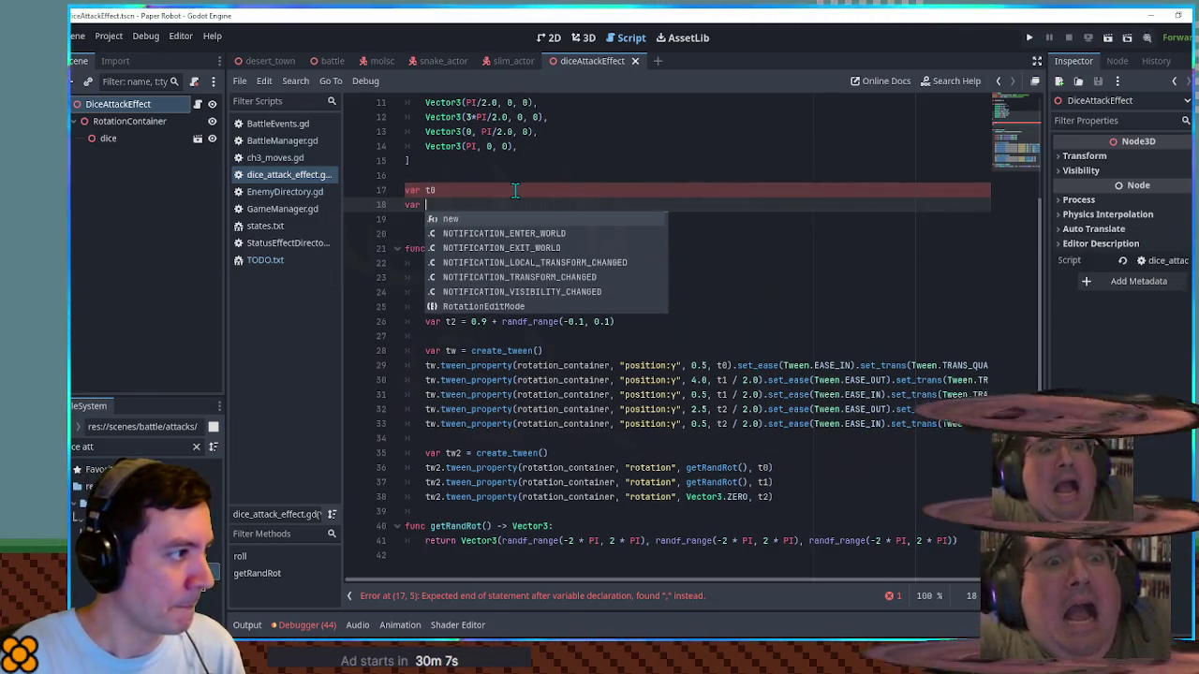
pyautogui.write('t1')
pyautogui.press('Return')
pyautogui.hotkey('ctrl', 'z')
pyautogui.press('Return')
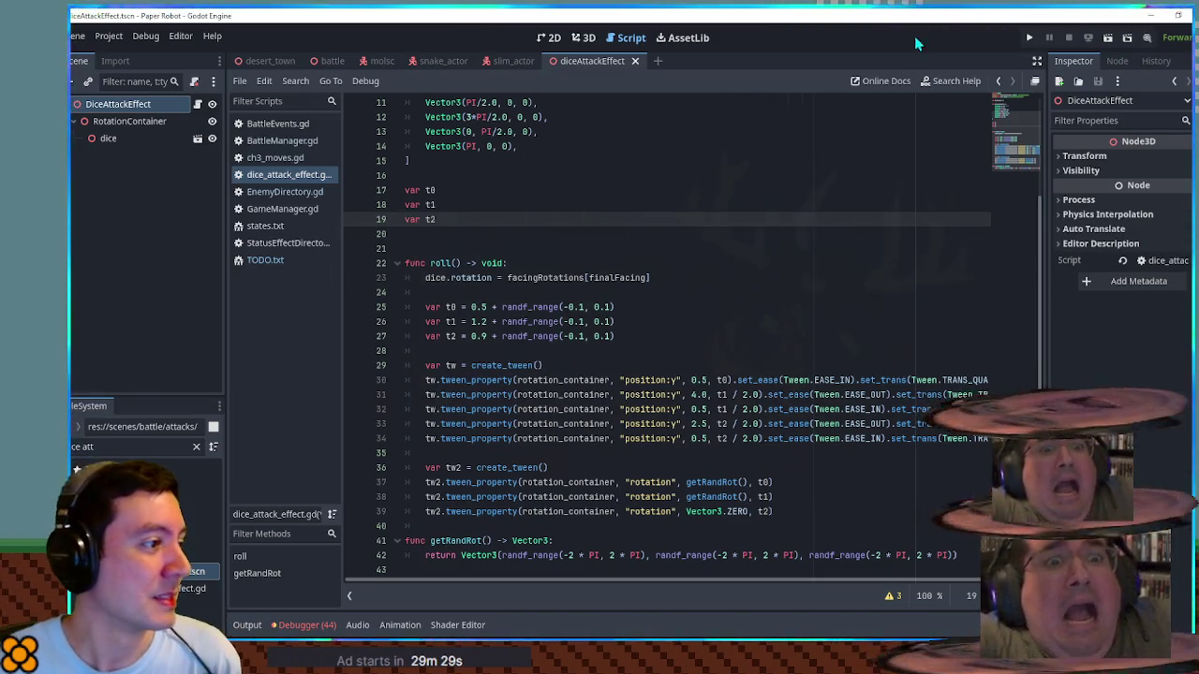
pyautogui.moveTo(453, 168); pyautogui.dragTo(453, 221)
pyautogui.press('BackSpace')
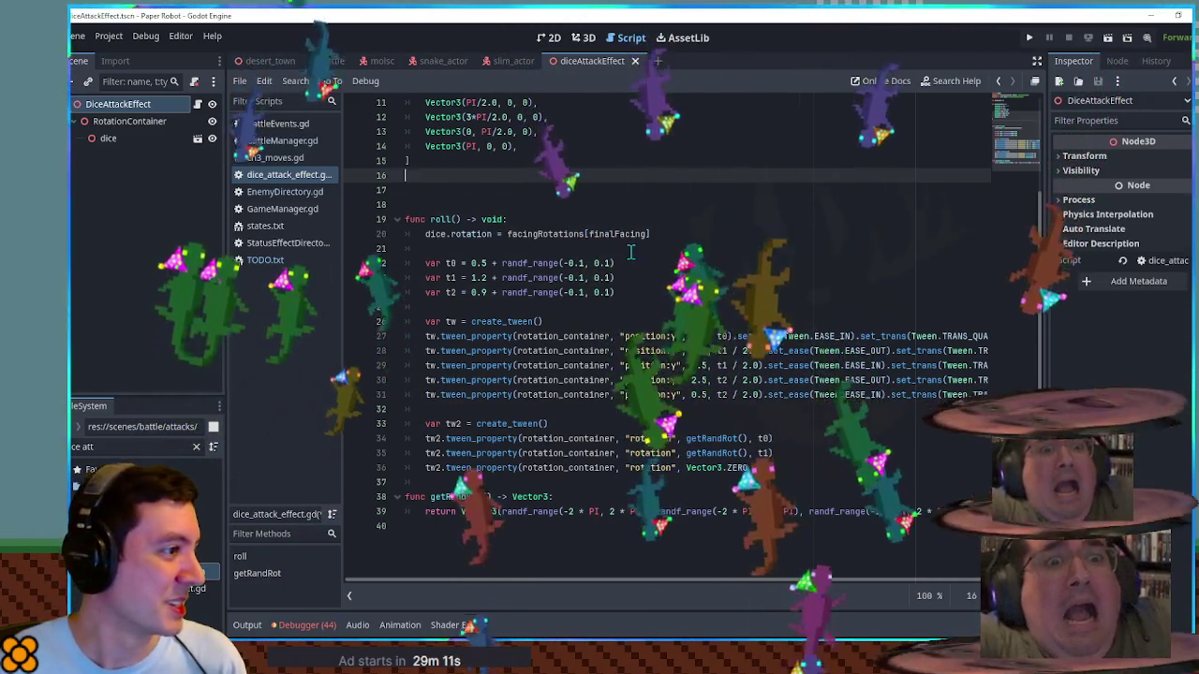
# Step: Remove the blank line above roll() and change finalFacing's default from 5 to 1
pyautogui.click(571, 187)
pyautogui.press('Delete')
pyautogui.scroll(3, 609, 206)
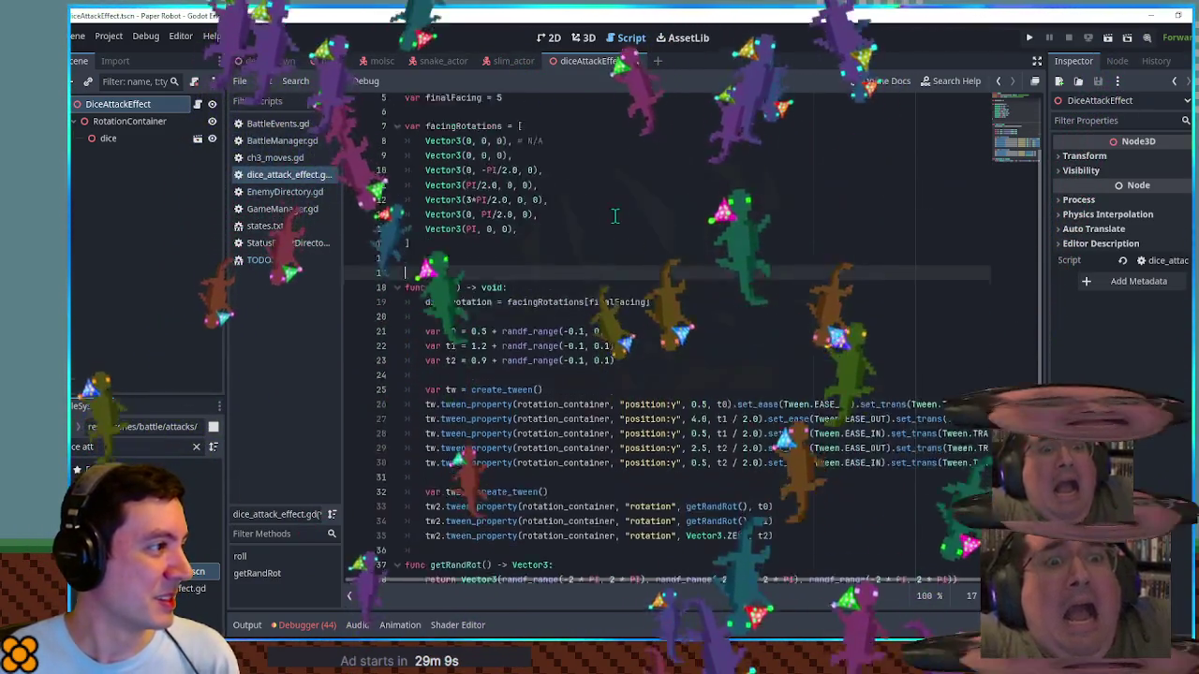
pyautogui.doubleClick(499, 160)
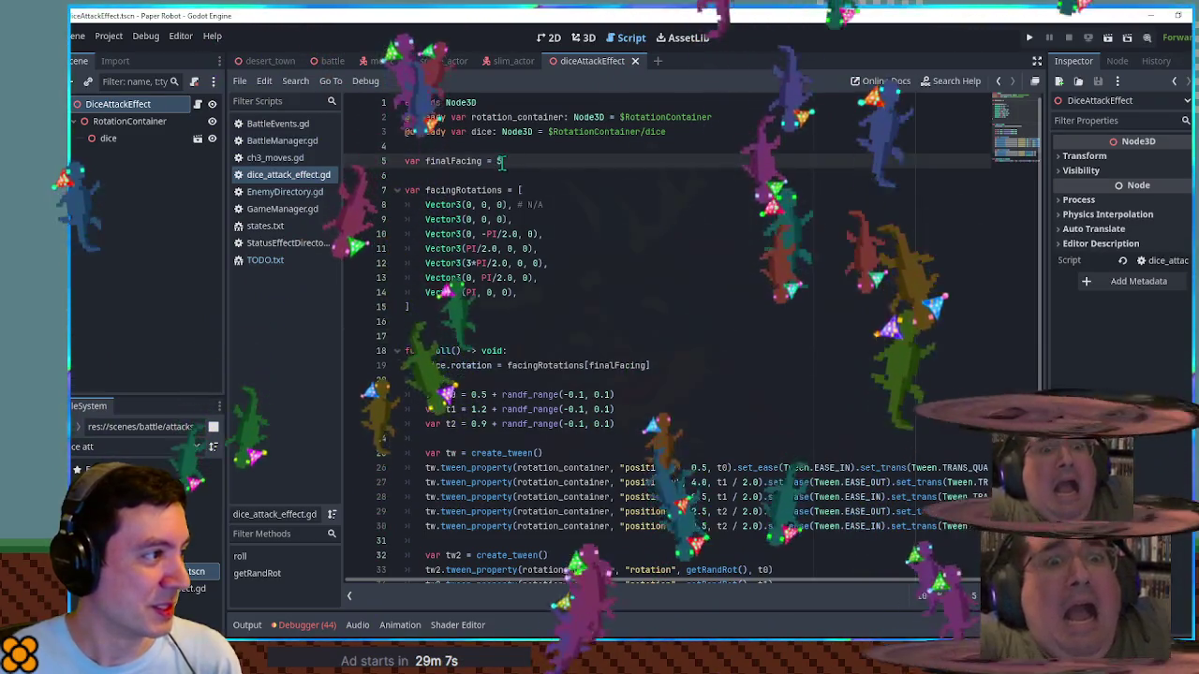
pyautogui.write('1')
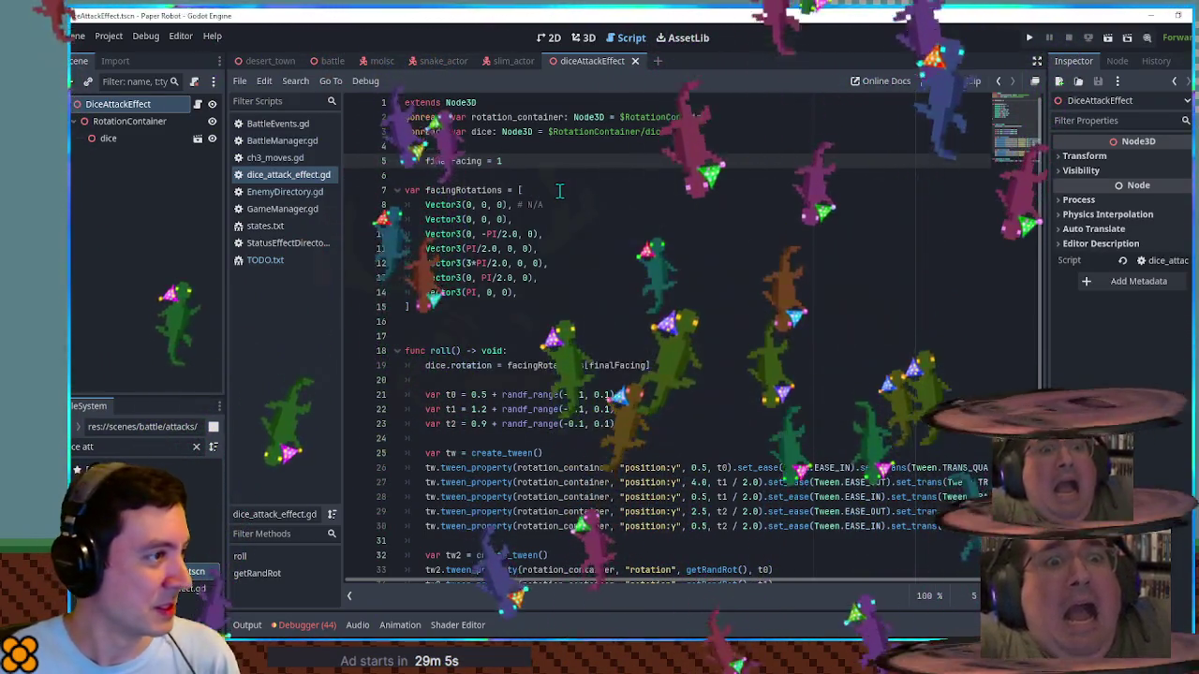
pyautogui.scroll(-2, 562, 192)
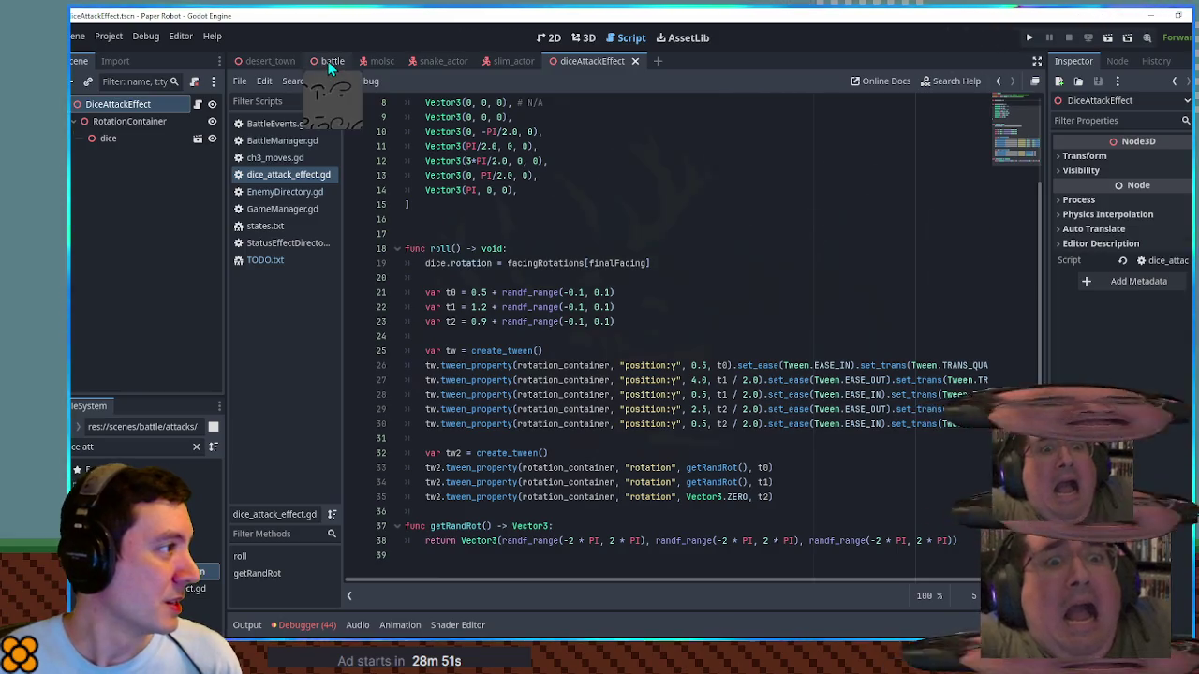
pyautogui.click(287, 163)
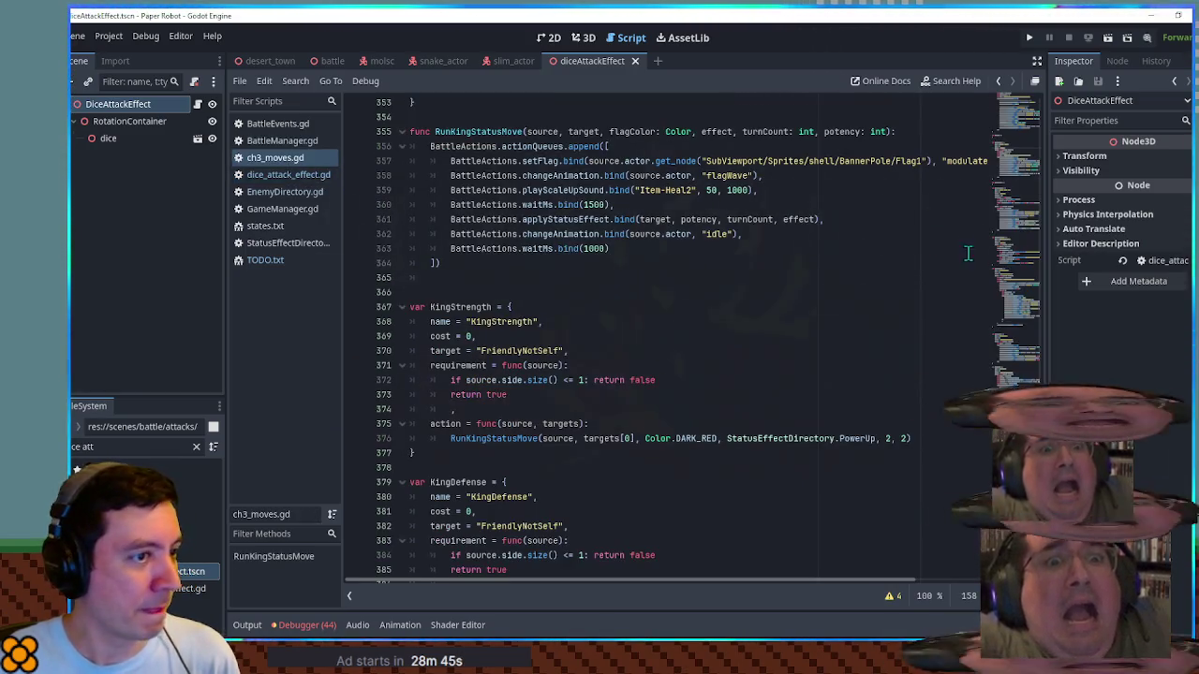
# Step: Add a new move block after KingSelfBuff and paste KingSelfBuff's body into it
pyautogui.scroll(-10, 473, 463)
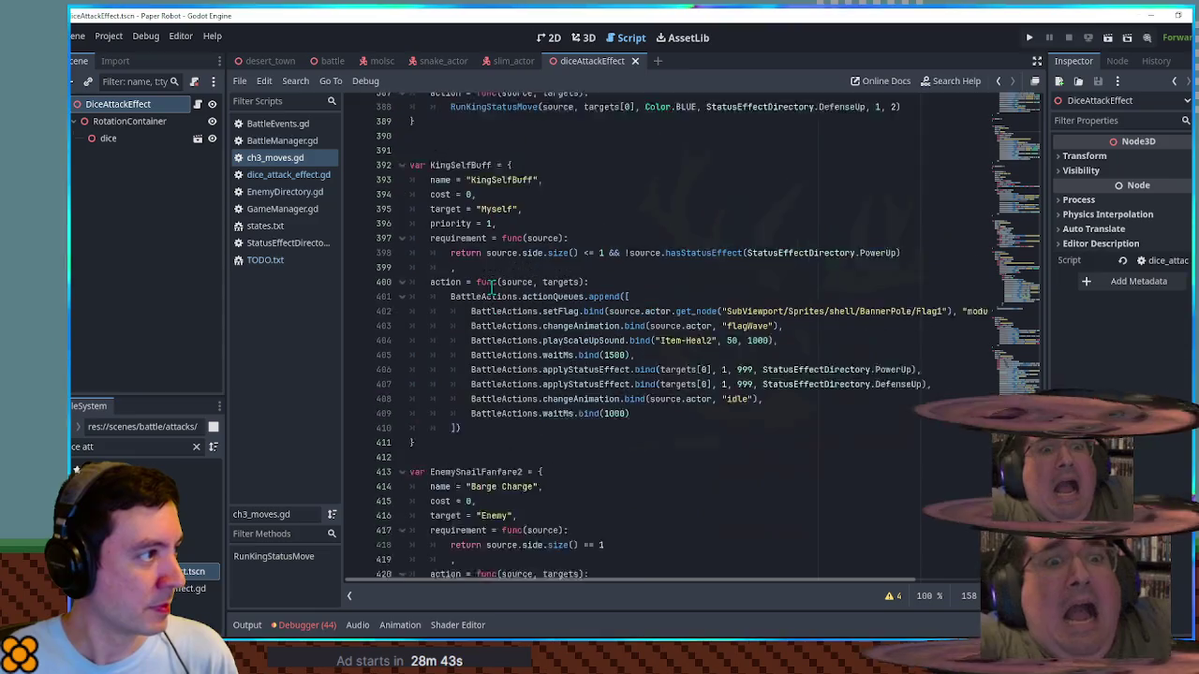
pyautogui.click(476, 468)
pyautogui.press('Return')
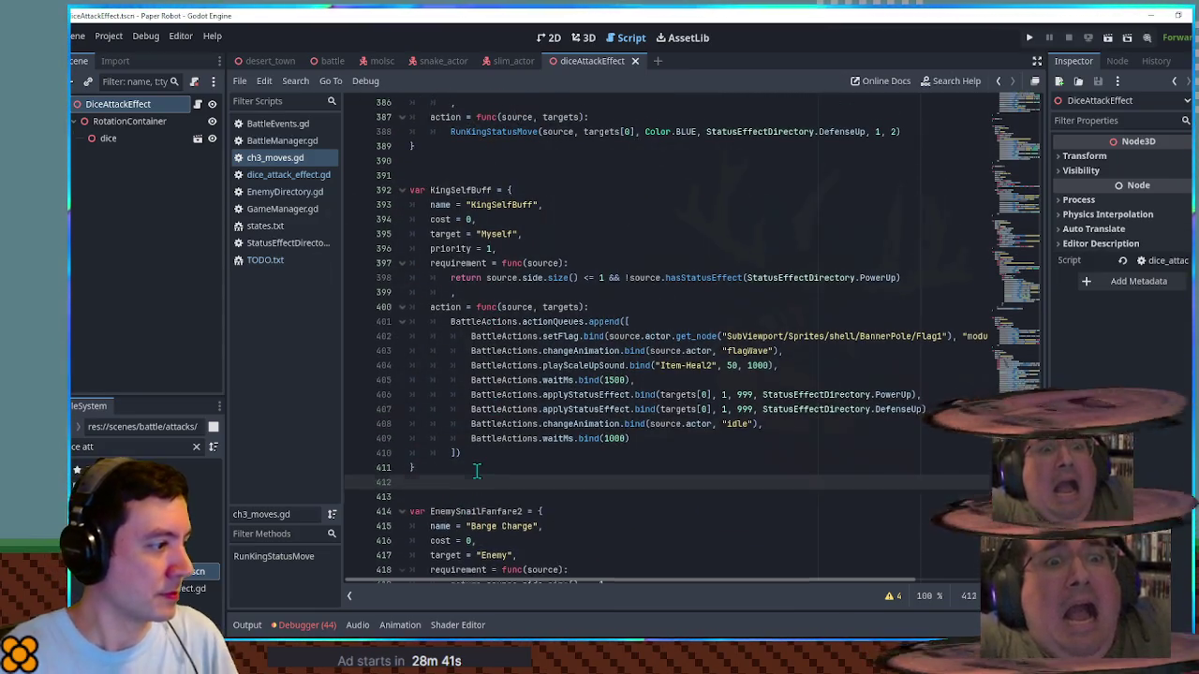
pyautogui.press('Return')
pyautogui.write('var Slim')
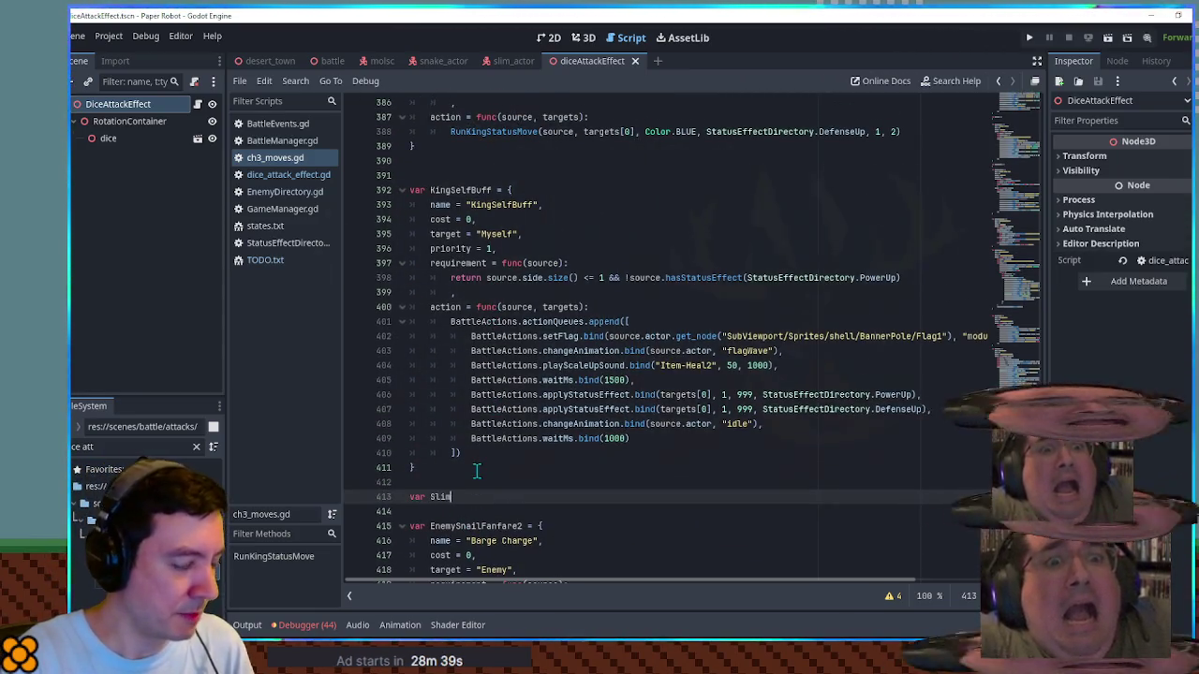
pyautogui.write('BigDice = {')
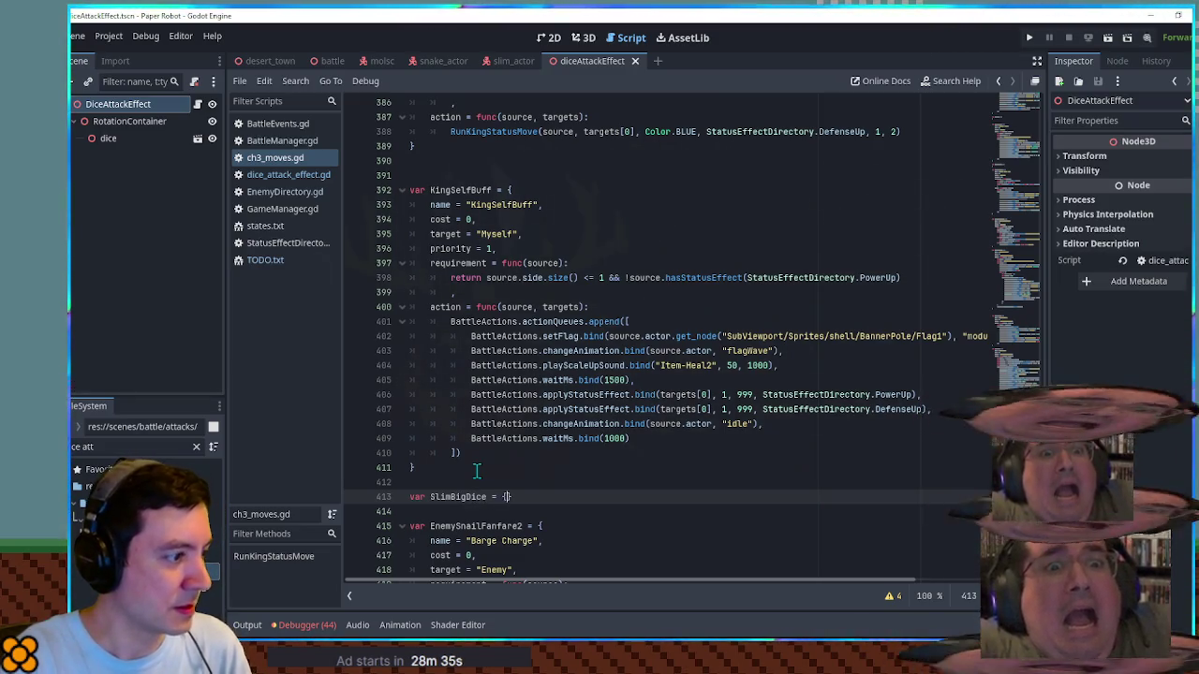
pyautogui.press('Return')
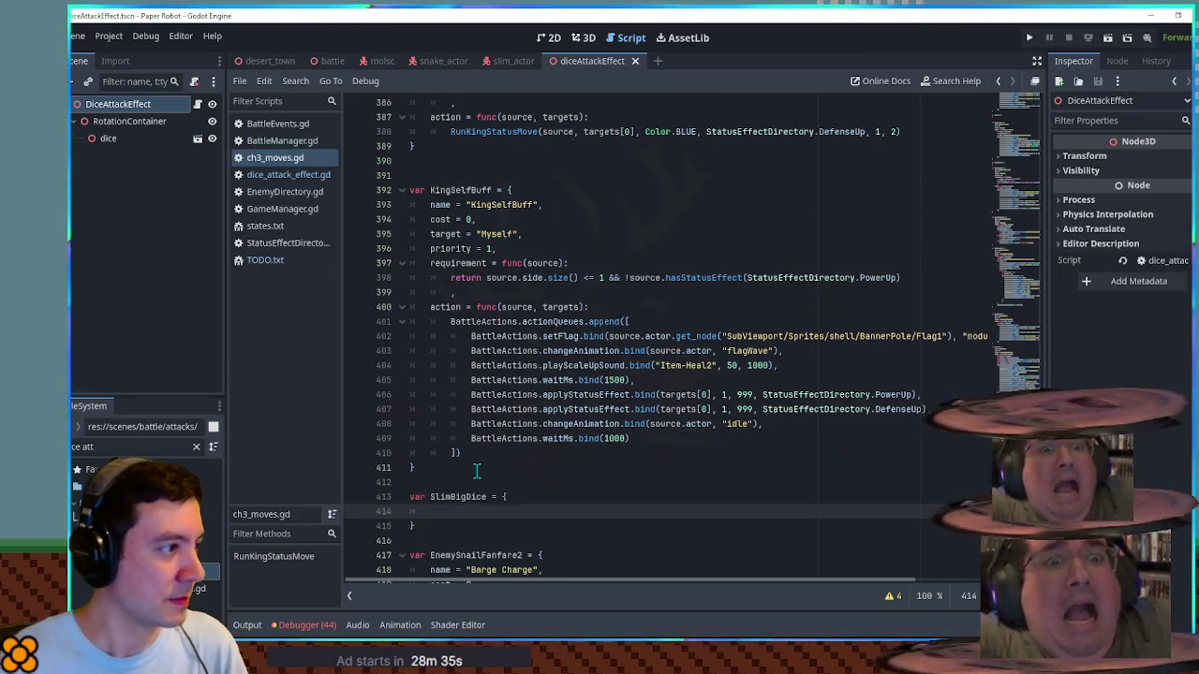
pyautogui.scroll(-3, 477, 463)
pyautogui.click(503, 322)
pyautogui.scroll(3, 506, 322)
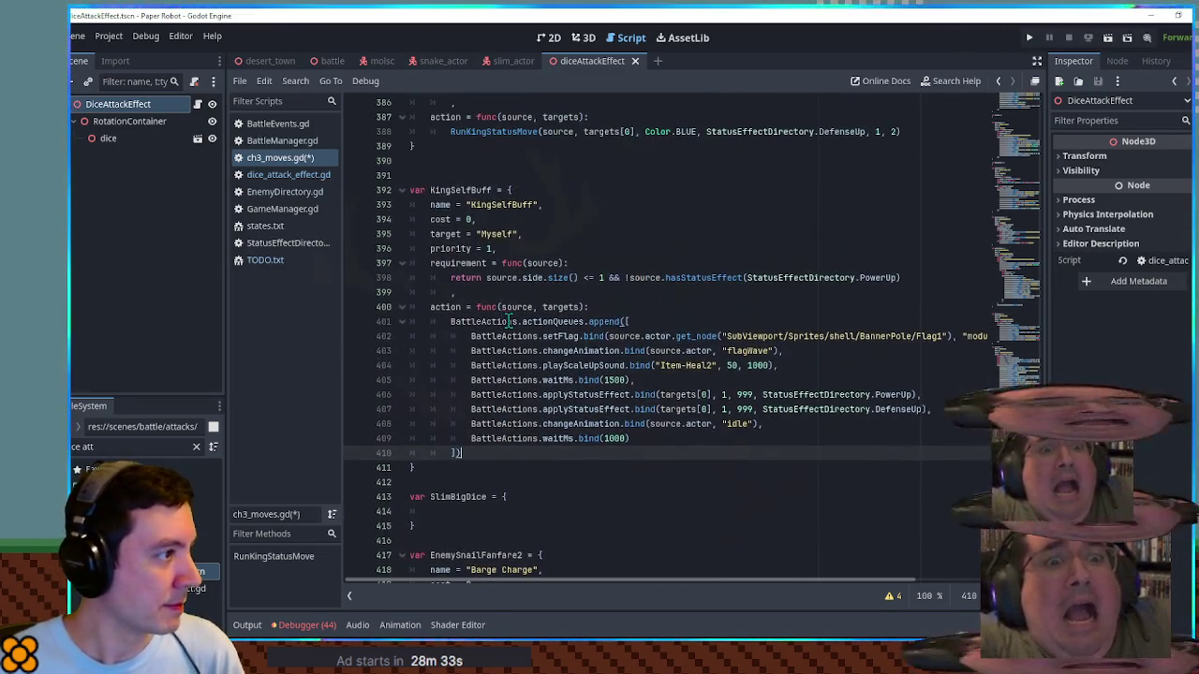
pyautogui.keyDown('shift'); pyautogui.click(522, 191); pyautogui.keyUp('shift')
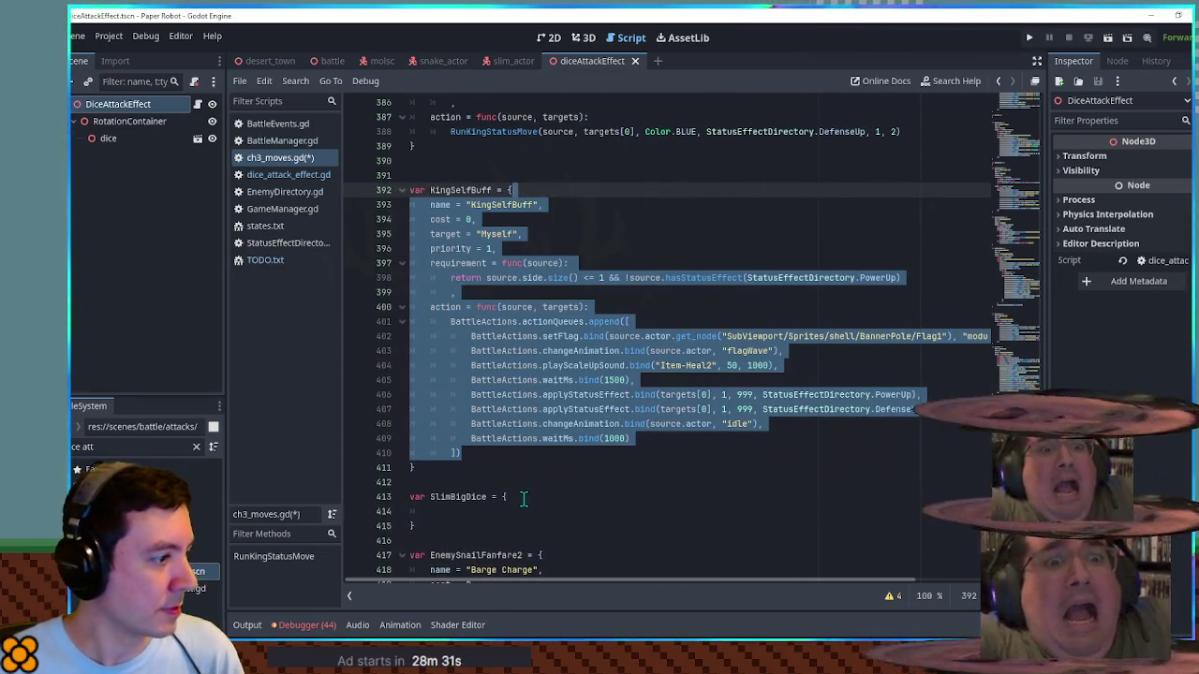
pyautogui.click(523, 498)
pyautogui.hotkey('ctrl', 'v')
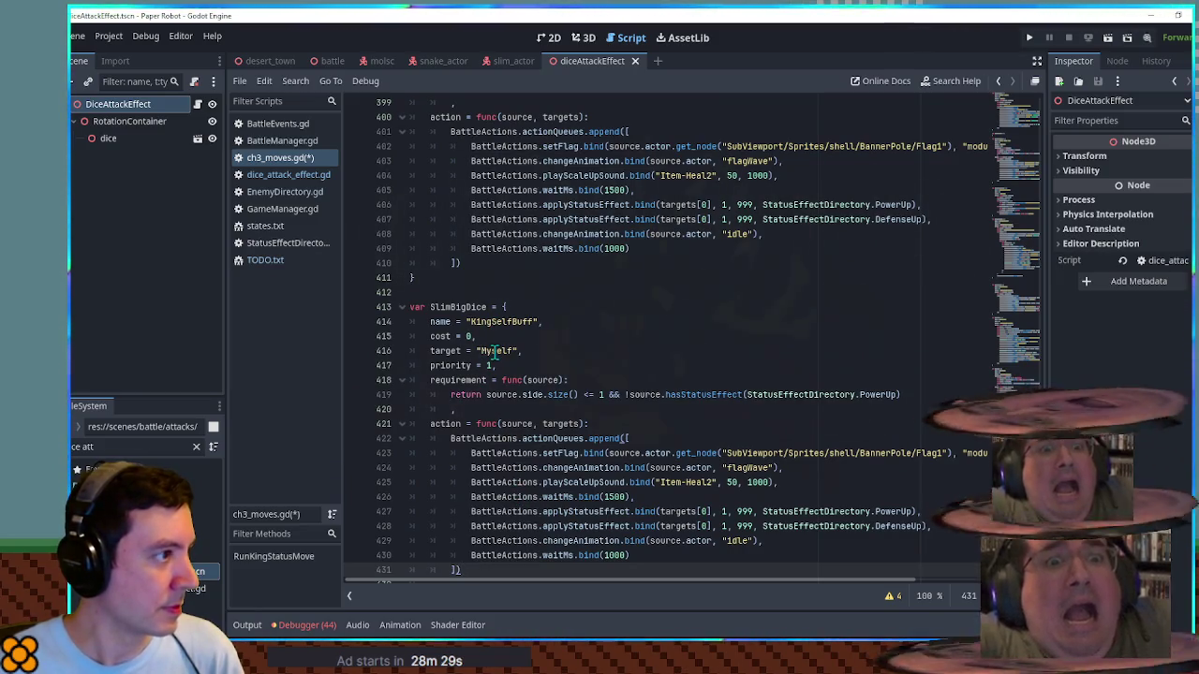
# Step: Change the copied move's target from Myself to EnemyTeam, checking TargetDirectory.gd for the name
pyautogui.doubleClick(494, 350)
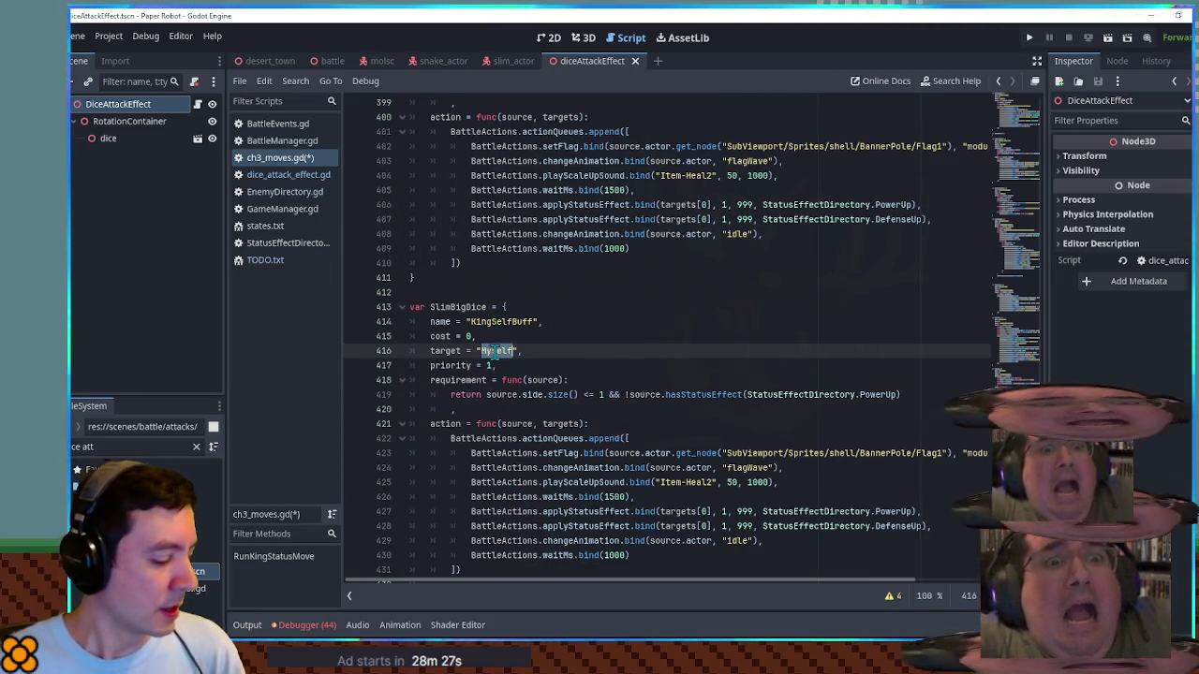
pyautogui.write('EnemyTeam')
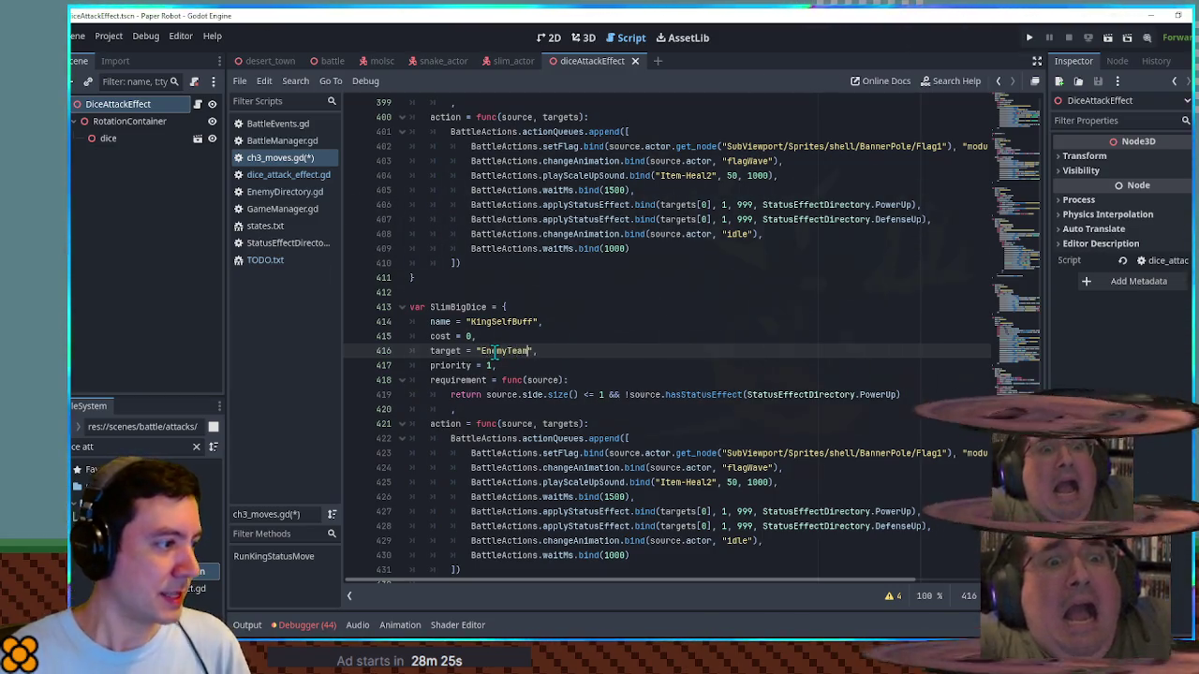
pyautogui.moveTo(503, 350); pyautogui.dragTo(501, 360)
pyautogui.doubleClick(502, 368)
pyautogui.hotkey('ctrl', 'f')
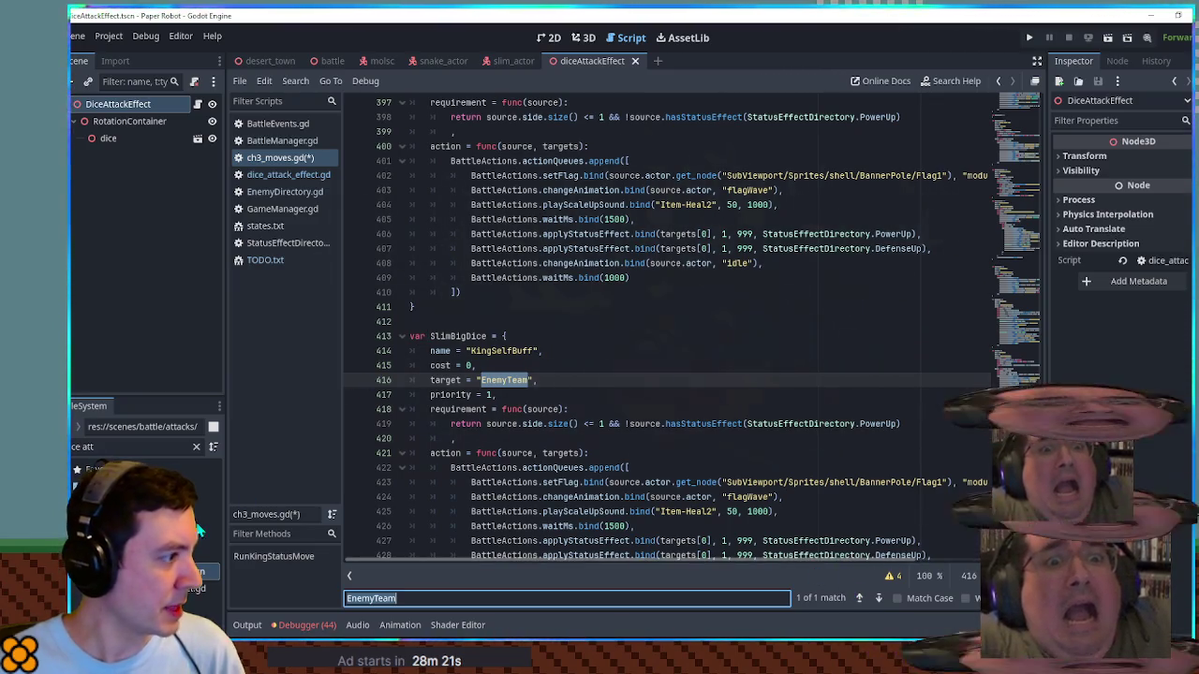
pyautogui.tripleClick(130, 447)
pyautogui.write('rgetd')
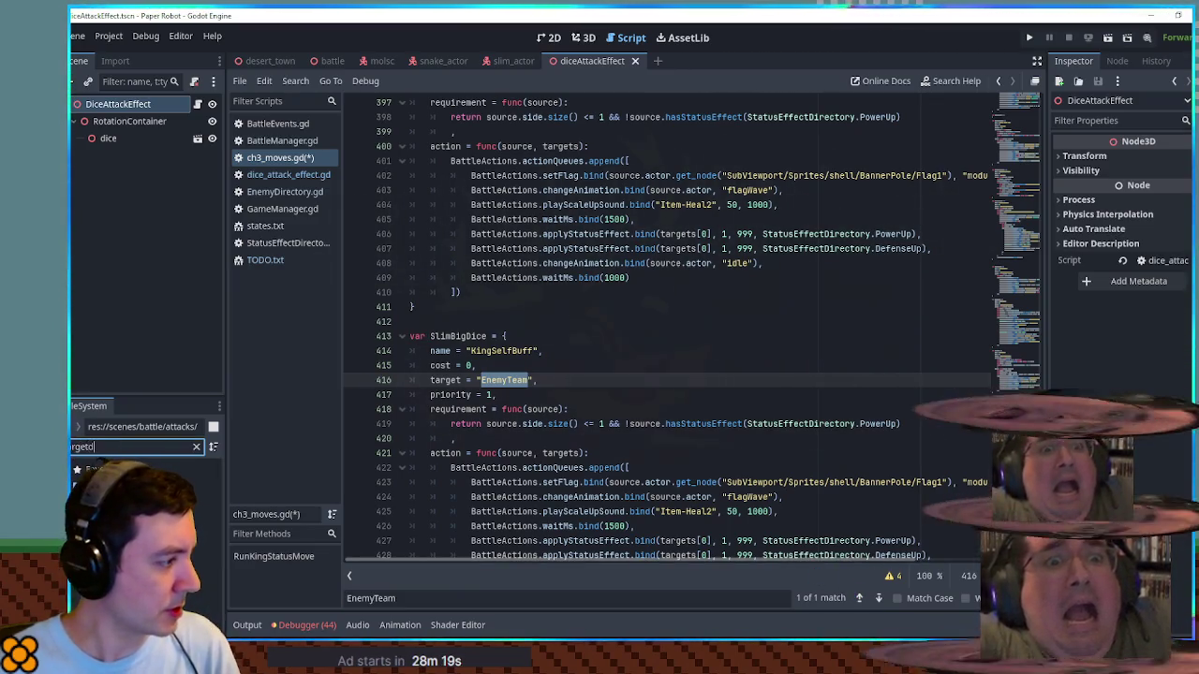
pyautogui.doubleClick(188, 537)
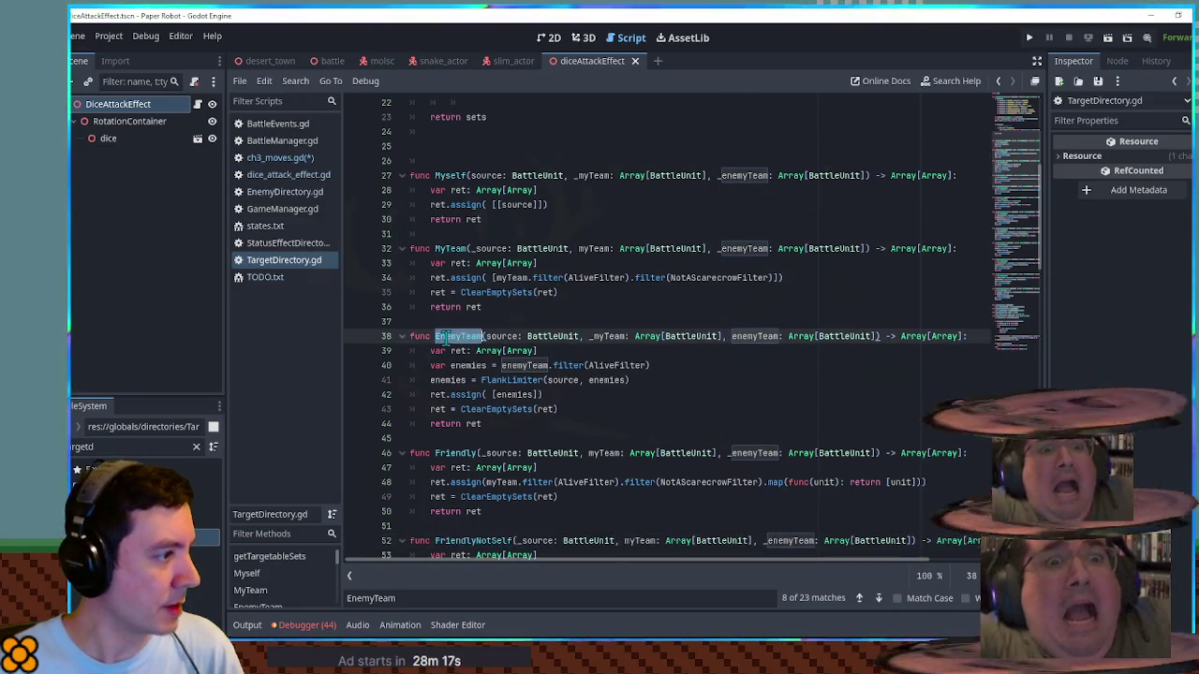
pyautogui.middleClick(277, 262)
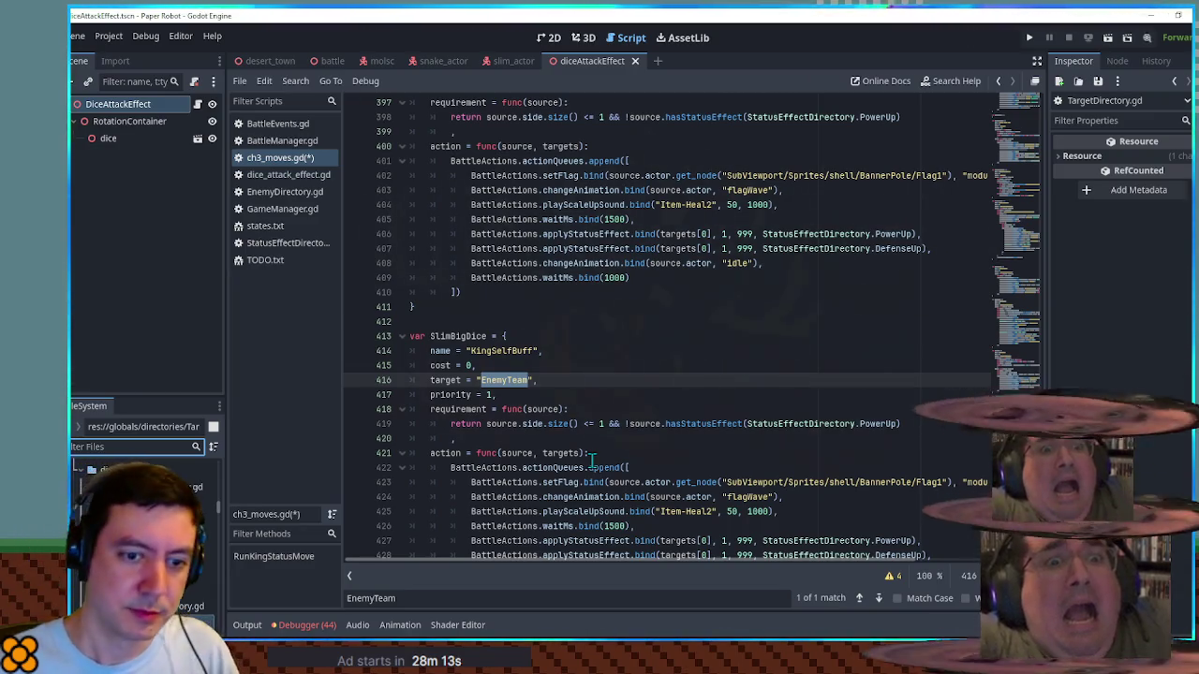
# Step: Rename the copy to SlimBigDice and delete its priority line and requirement function
pyautogui.doubleClick(488, 351)
pyautogui.write('SlimBigDice')
pyautogui.scroll(-2, 501, 359)
pyautogui.hotkey('ctrl', 'x')
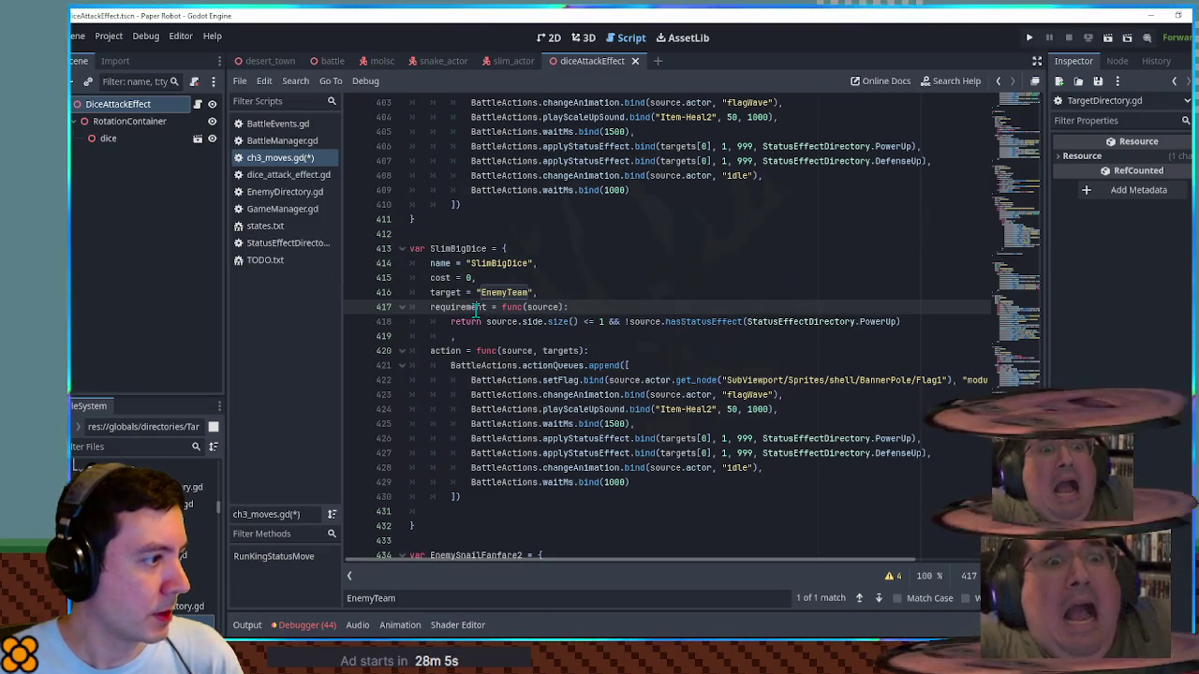
pyautogui.hotkey('ctrl', 'x')
pyautogui.hotkey('ctrl', 'x')
pyautogui.hotkey('ctrl', 'x')
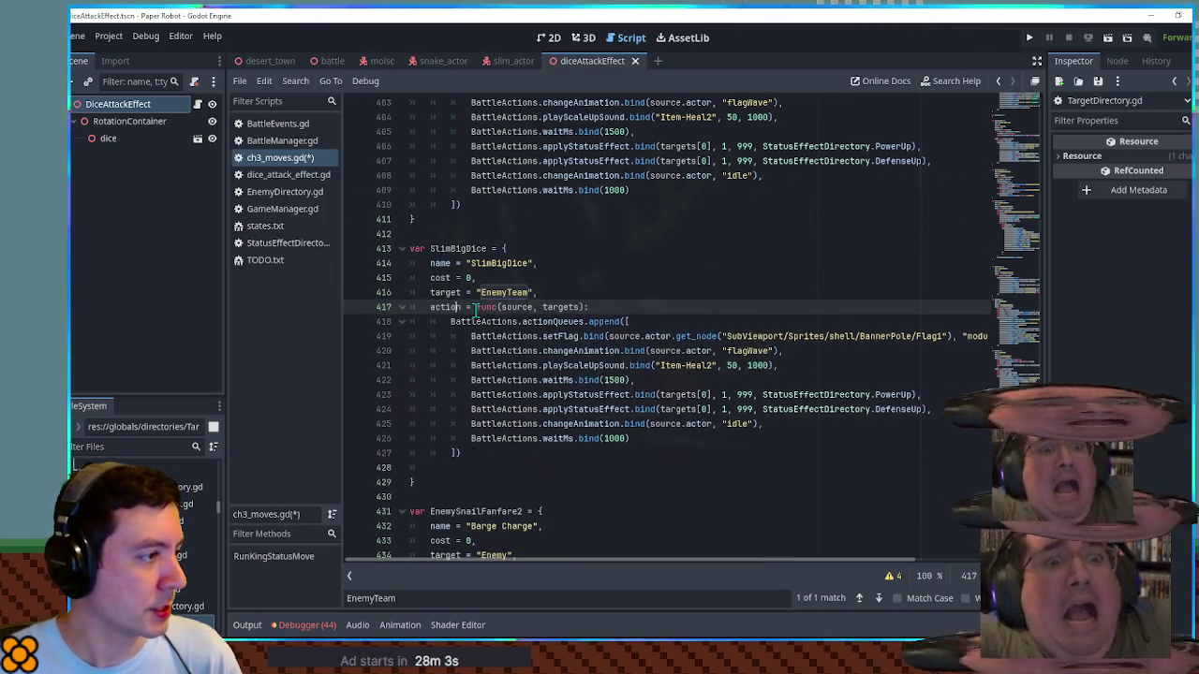
pyautogui.doubleClick(458, 249)
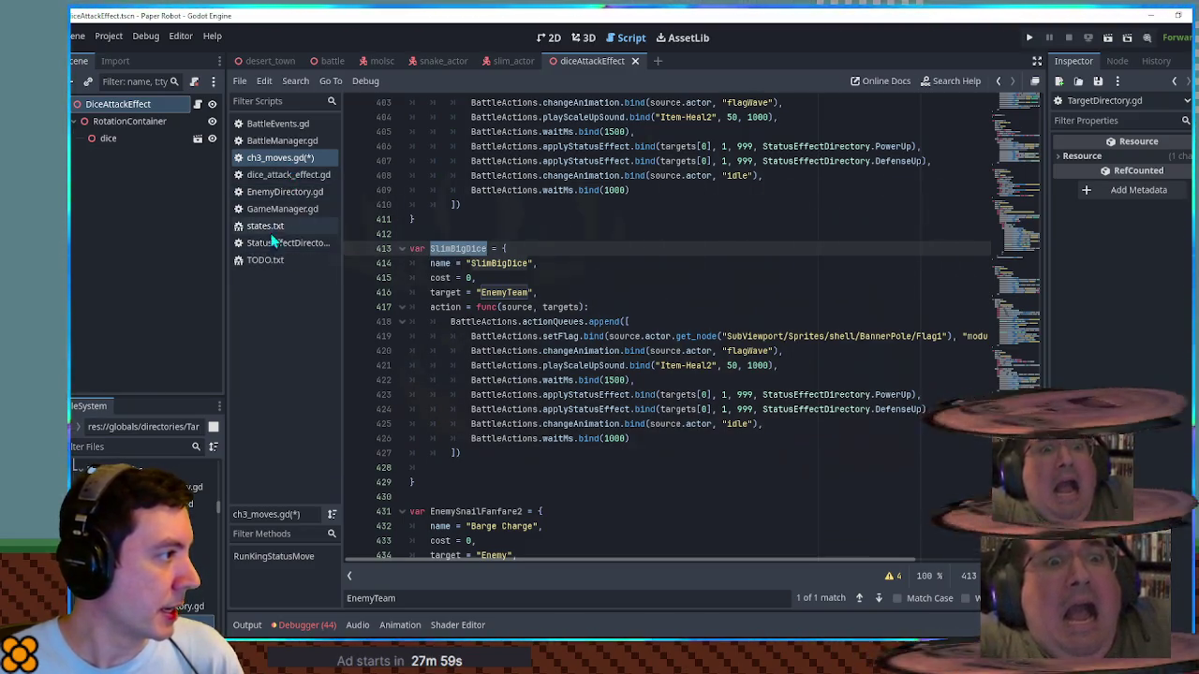
pyautogui.click(279, 192)
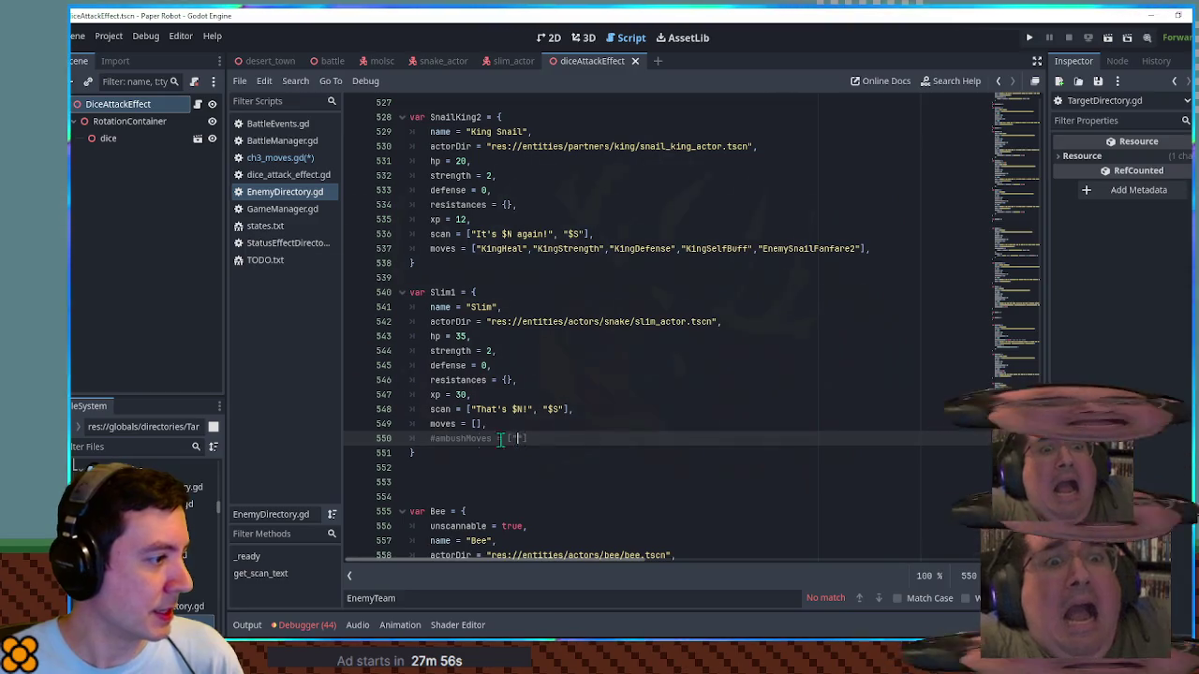
# Step: Uncomment Slim's ambushMoves, add SlimBigDice to its moves, and save
pyautogui.press('Delete')
pyautogui.click(475, 424)
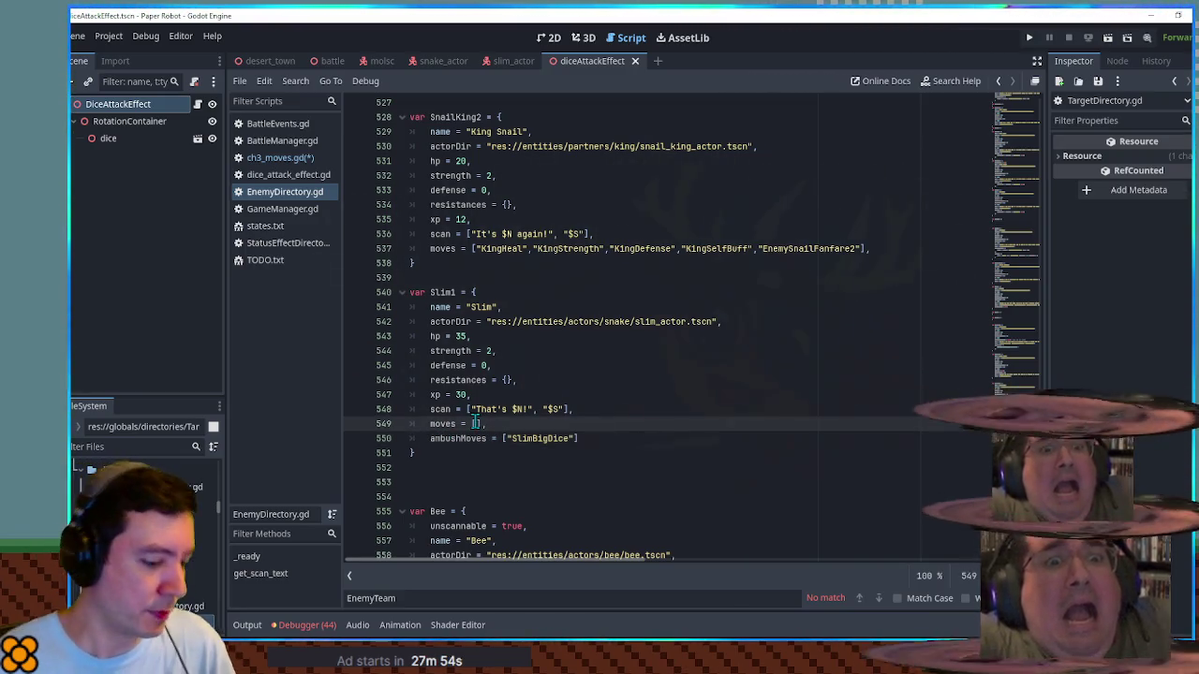
pyautogui.hotkey('ctrl', 's')
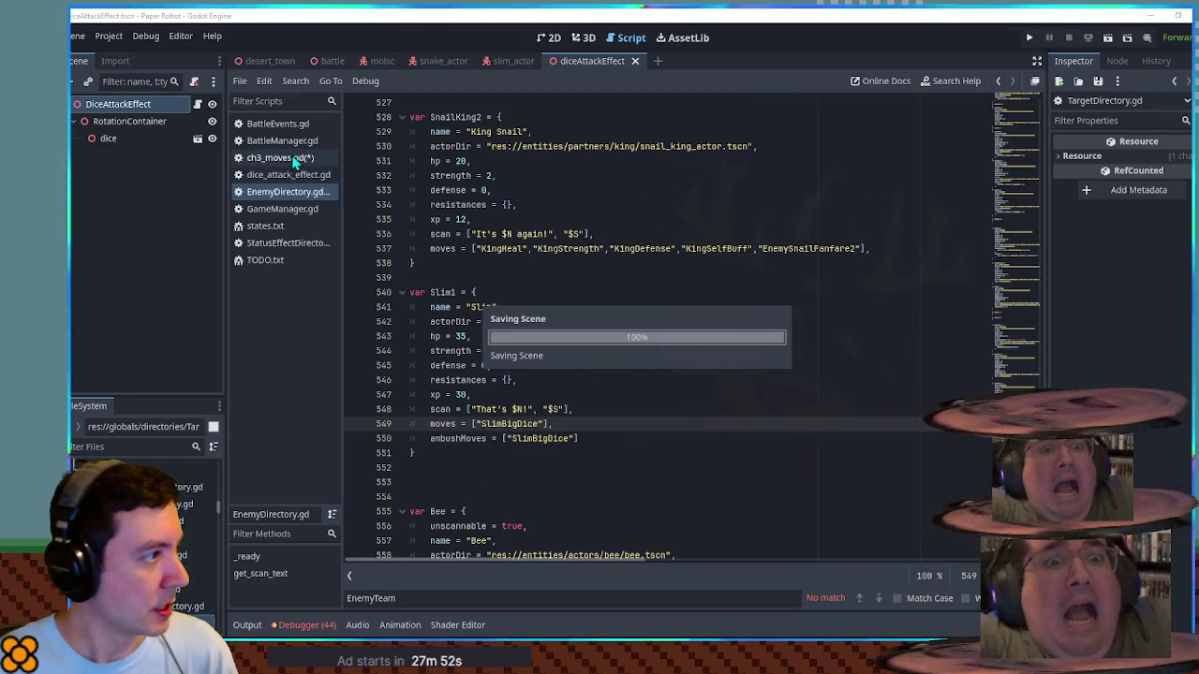
# Step: Delete SlimBigDice's copied queue steps and add var path to res://scenes/battle/attacks/dice/diceAttackEffect.tscn
pyautogui.click(281, 159)
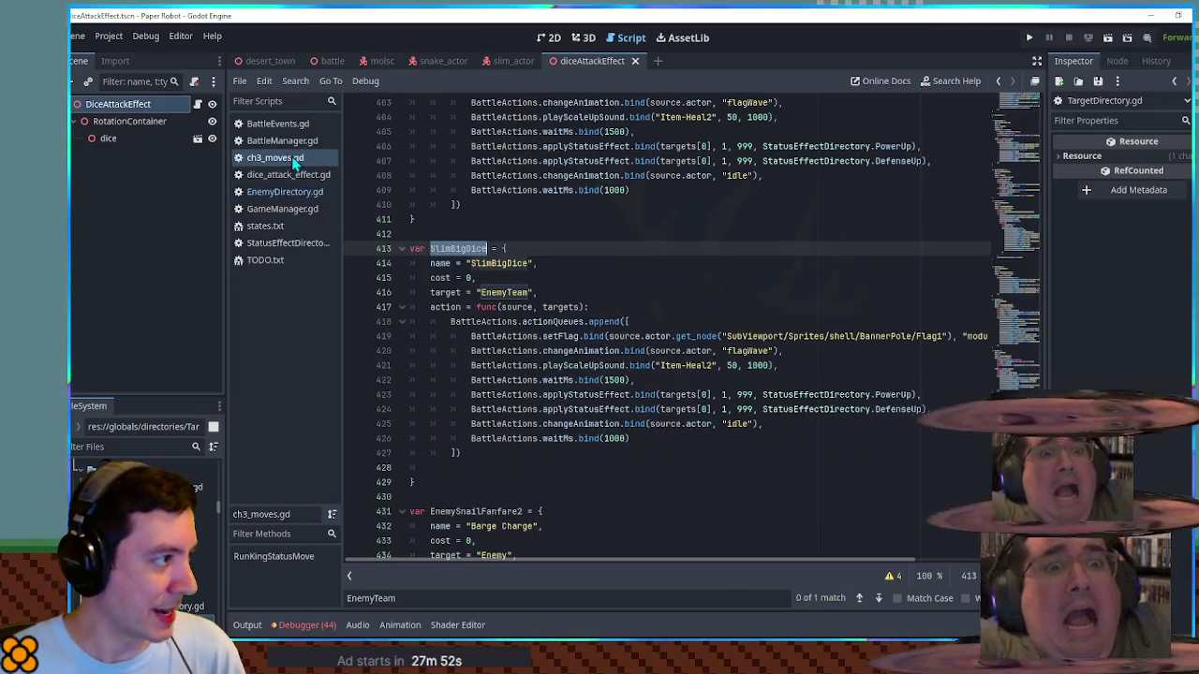
pyautogui.click(535, 341)
pyautogui.hotkey('ctrl', 'shift', 'k')
pyautogui.hotkey('ctrl', 'shift', 'k')
pyautogui.hotkey('ctrl', 'shift', 'k')
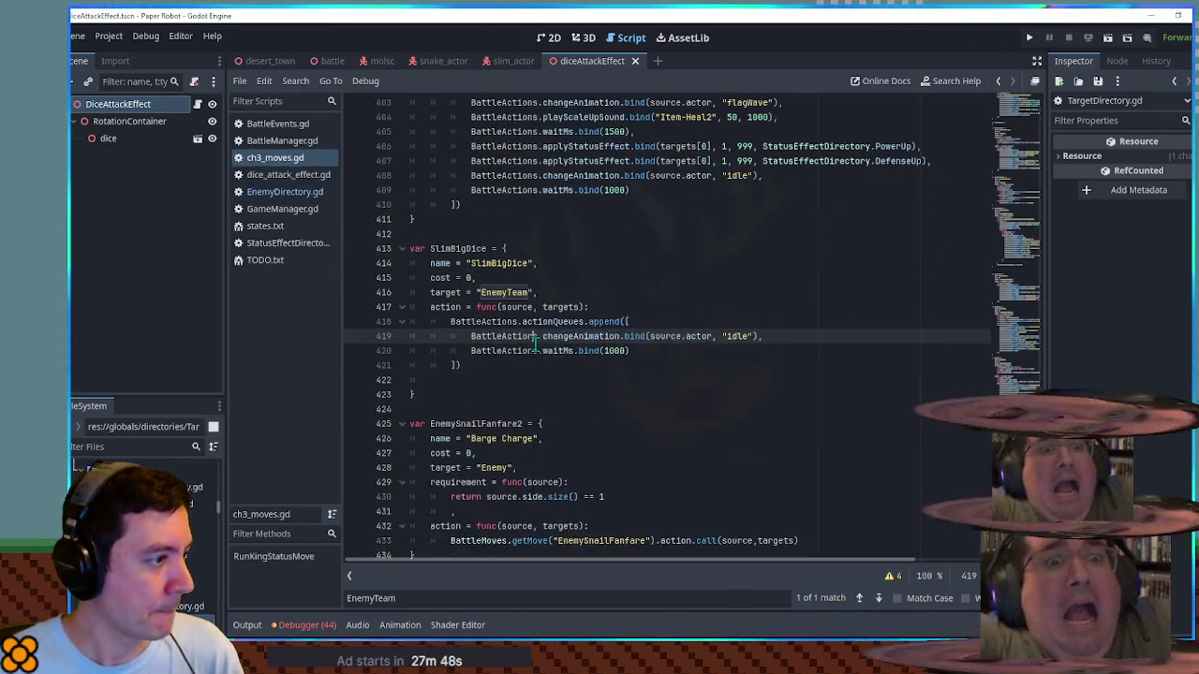
pyautogui.click(619, 307)
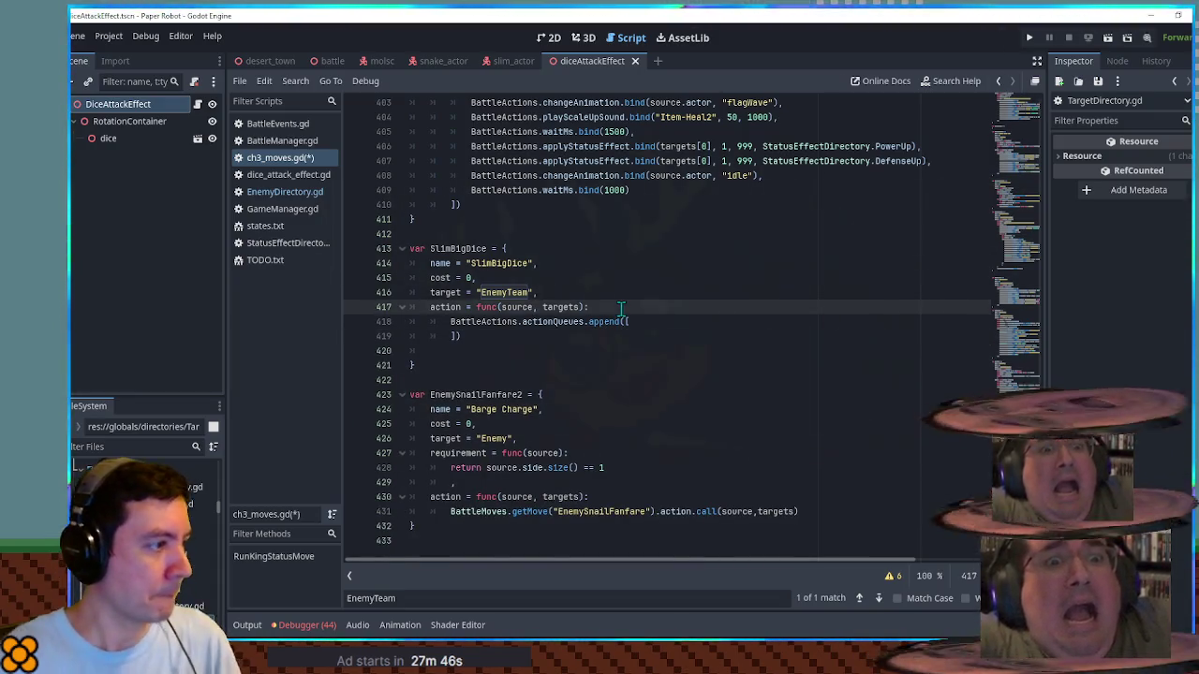
pyautogui.press('Return')
pyautogui.write('var path = "')
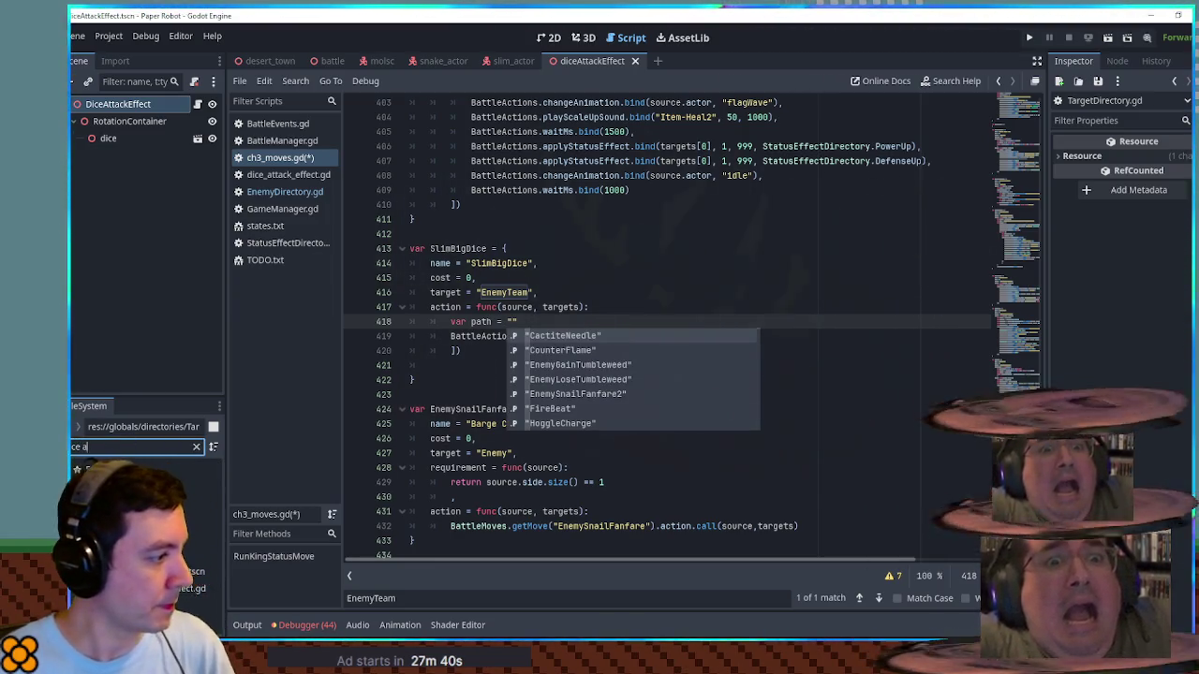
pyautogui.press('Escape')
pyautogui.hotkey('ctrl', 'v')
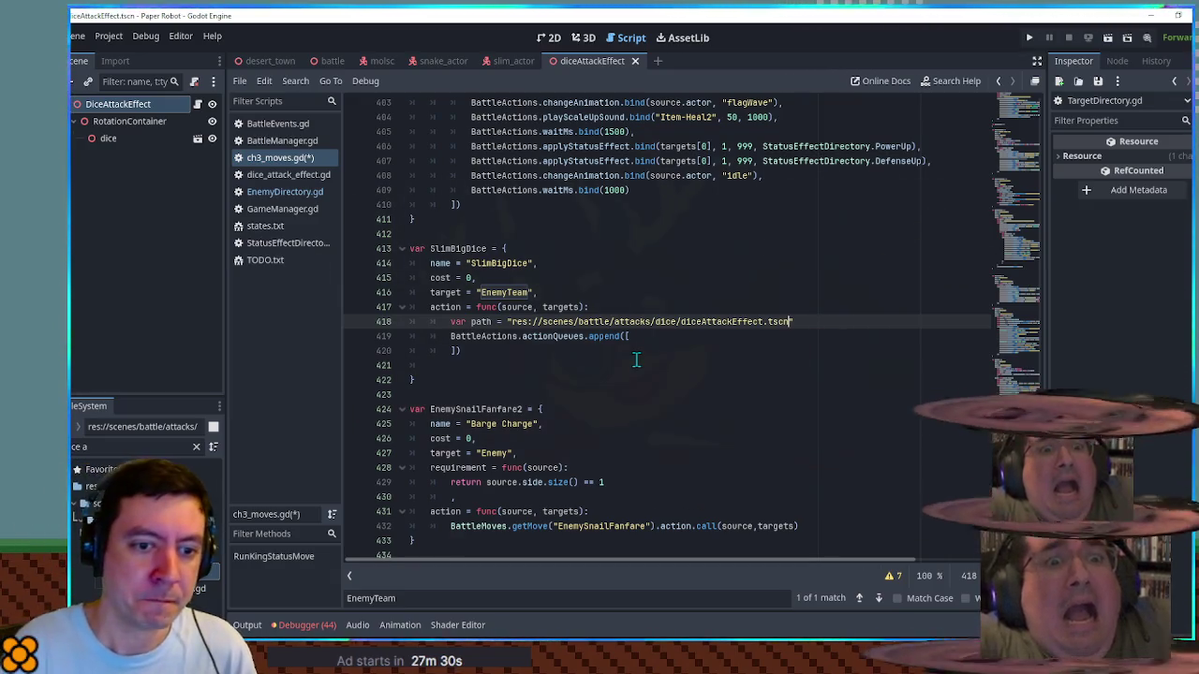
pyautogui.click(655, 336)
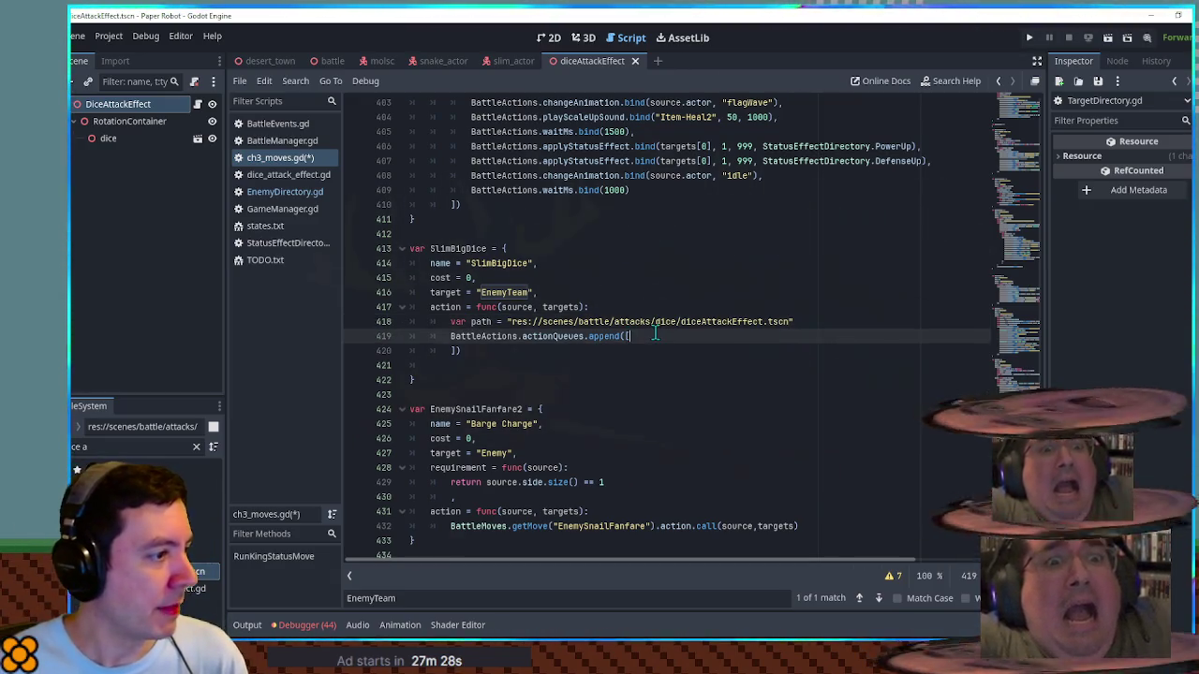
pyautogui.scroll(4, 654, 334)
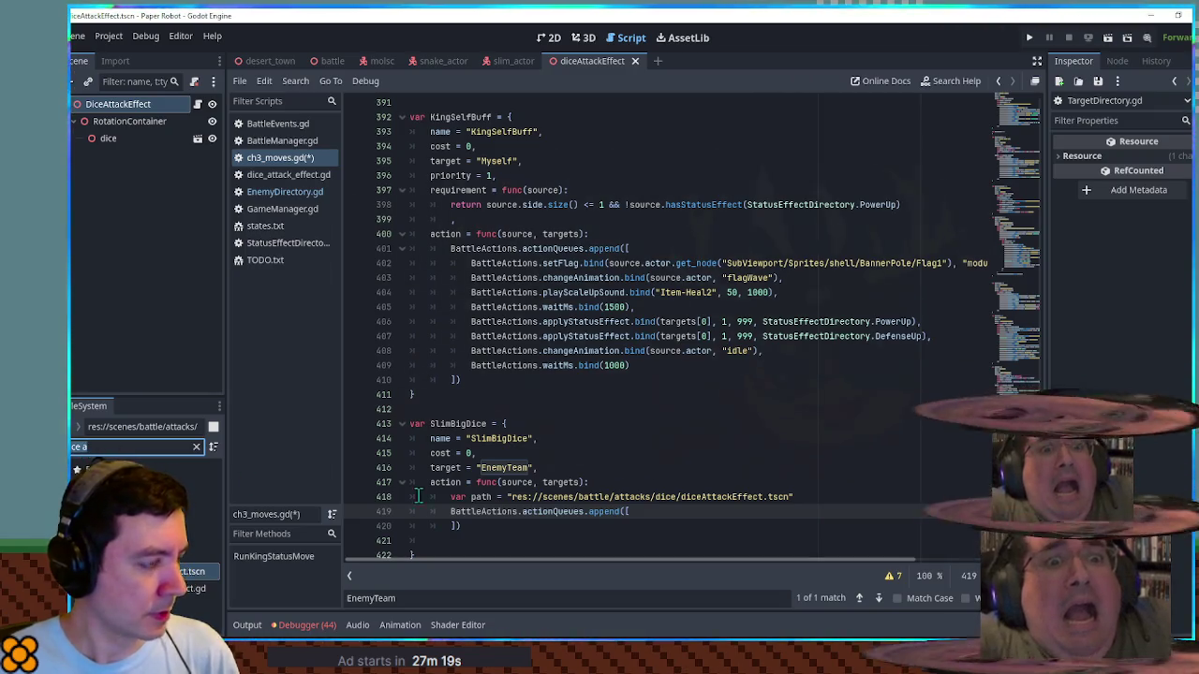
# Step: Search the current script for 'groun', then open ch2_moves.gd from the FileSystem
pyautogui.click(685, 439)
pyautogui.hotkey('ctrl', 'f')
pyautogui.write('groun')
pyautogui.press('Return')
pyautogui.press('Return')
pyautogui.press('Return')
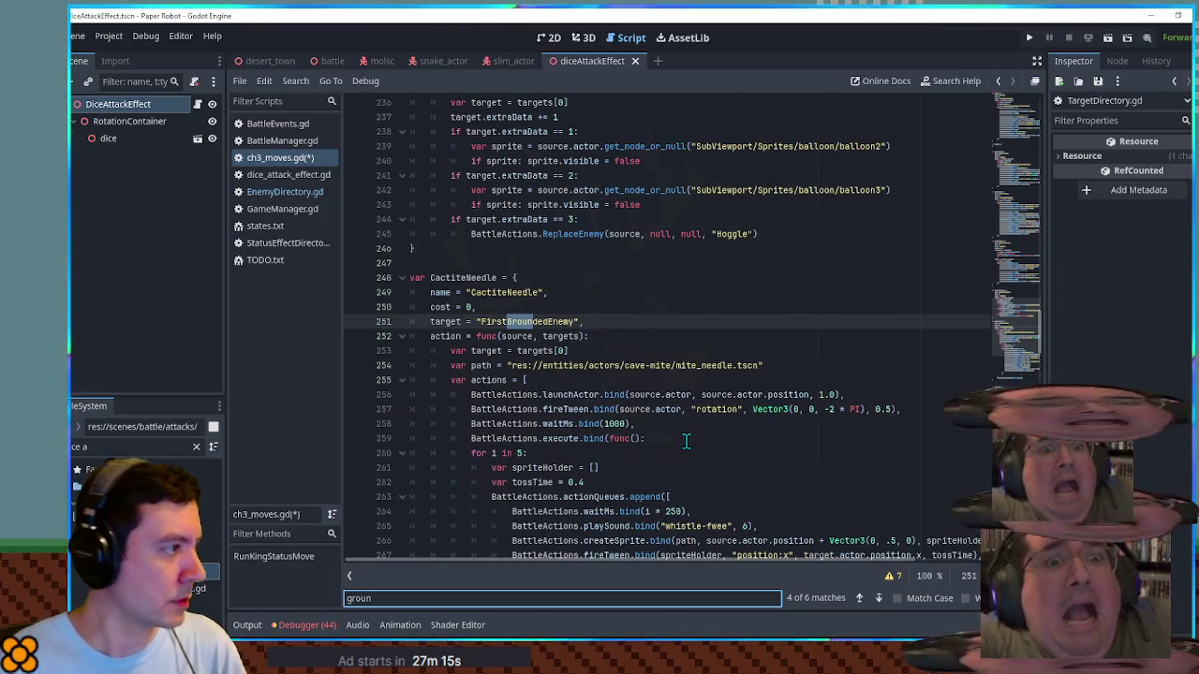
pyautogui.click(132, 447)
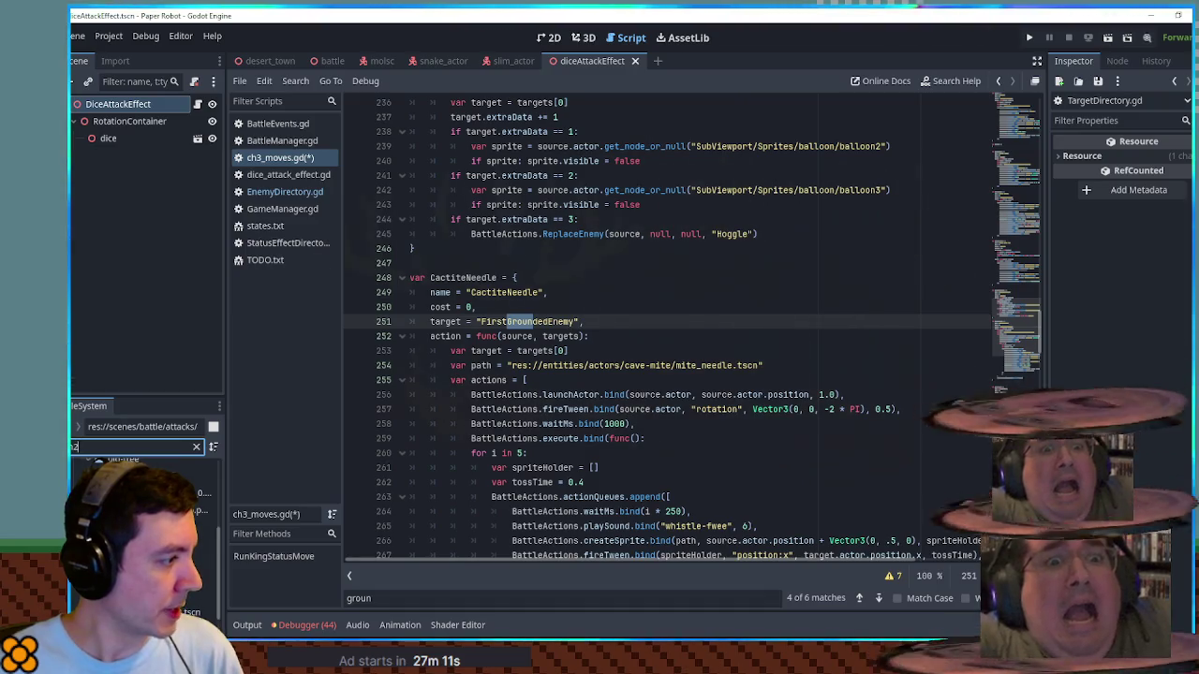
pyautogui.doubleClick(150, 482)
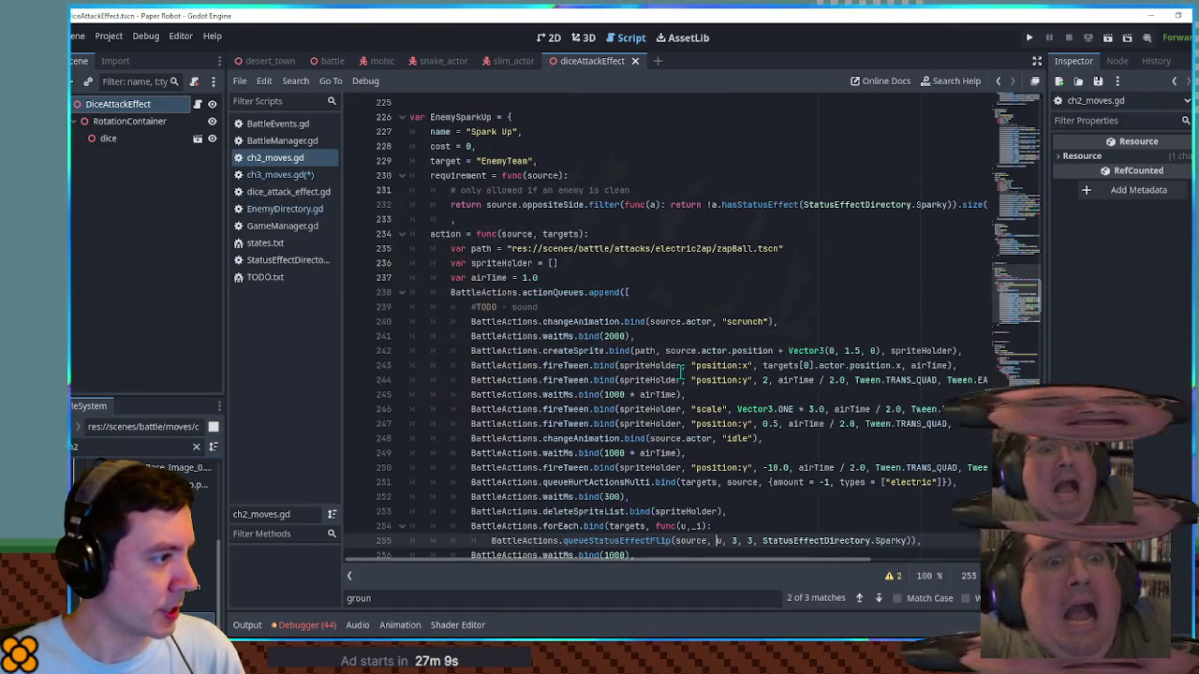
# Step: Search ch2_moves.gd for EnemyTeam starting from Spark Up, jumping to the next match
pyautogui.click(684, 307)
pyautogui.press('Escape')
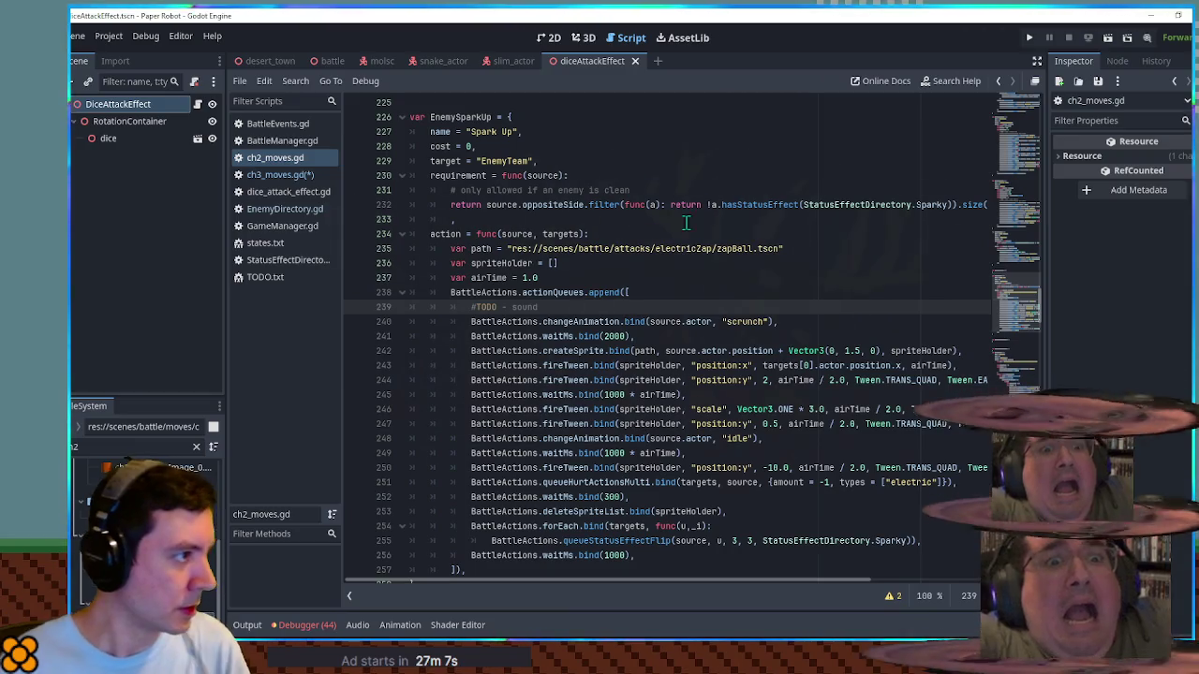
pyautogui.doubleClick(505, 161)
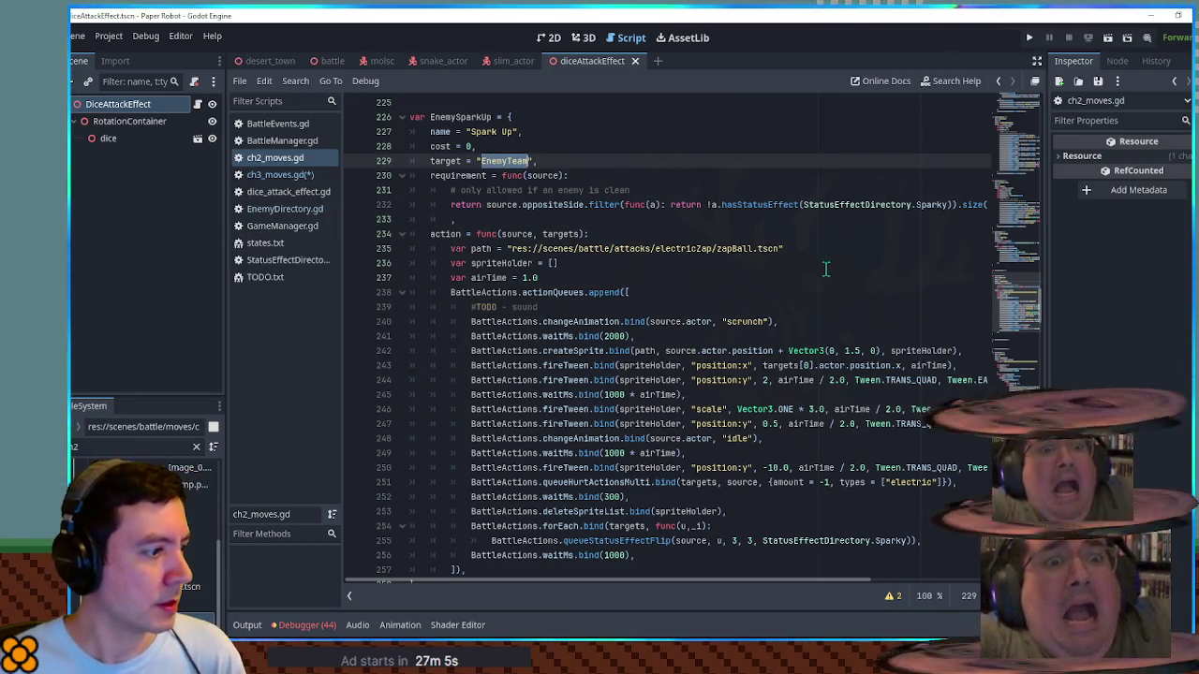
pyautogui.hotkey('ctrl', 'f')
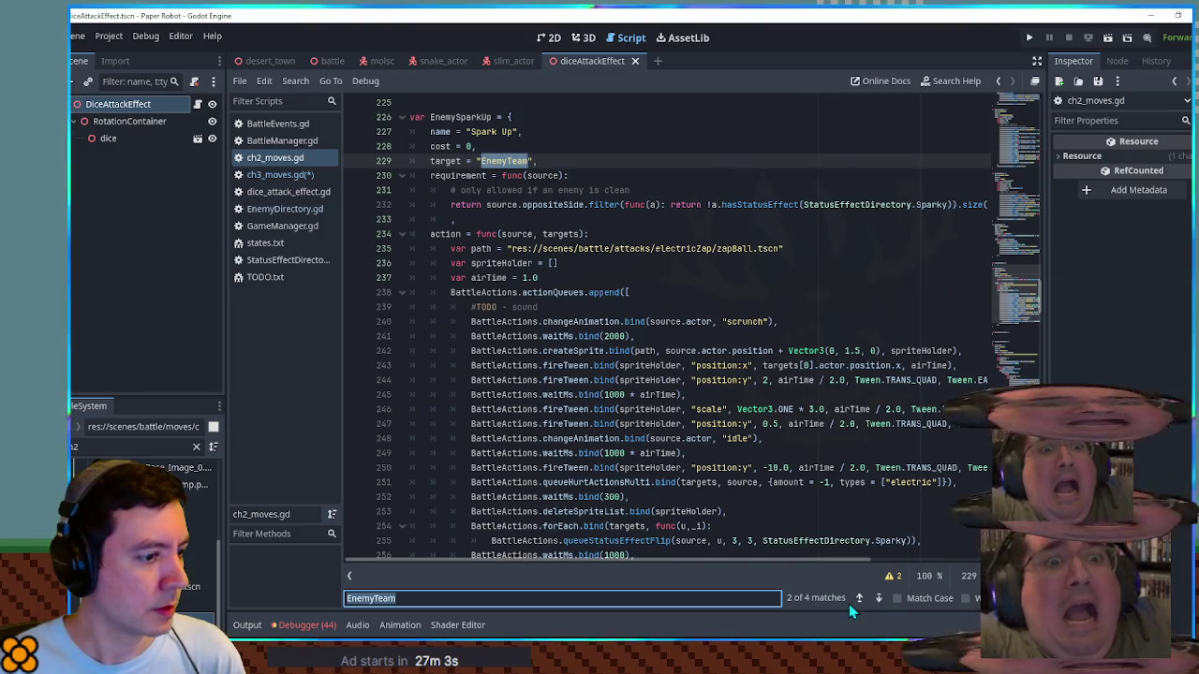
pyautogui.click(877, 598)
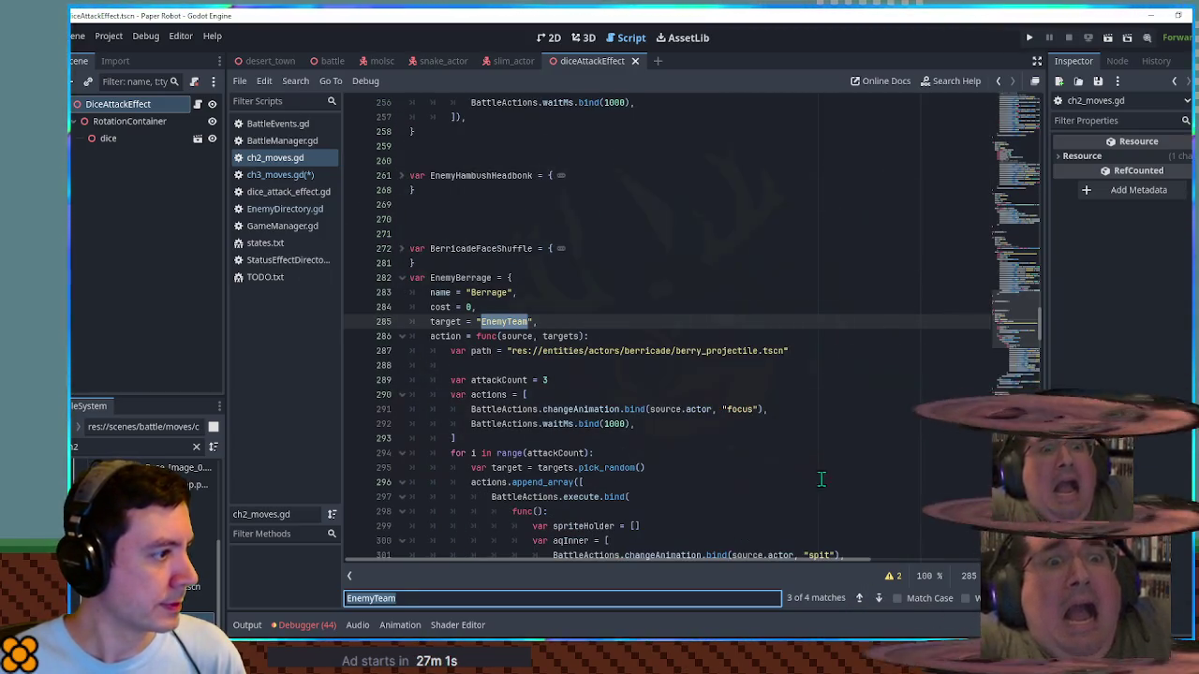
pyautogui.scroll(-4, 821, 479)
pyautogui.scroll(-4, 806, 464)
pyautogui.scroll(2, 802, 458)
# Step: Highlight BattleActions in Berrage, then continue to the last EnemyTeam match, EnemyFlowerSaw
pyautogui.click(527, 234)
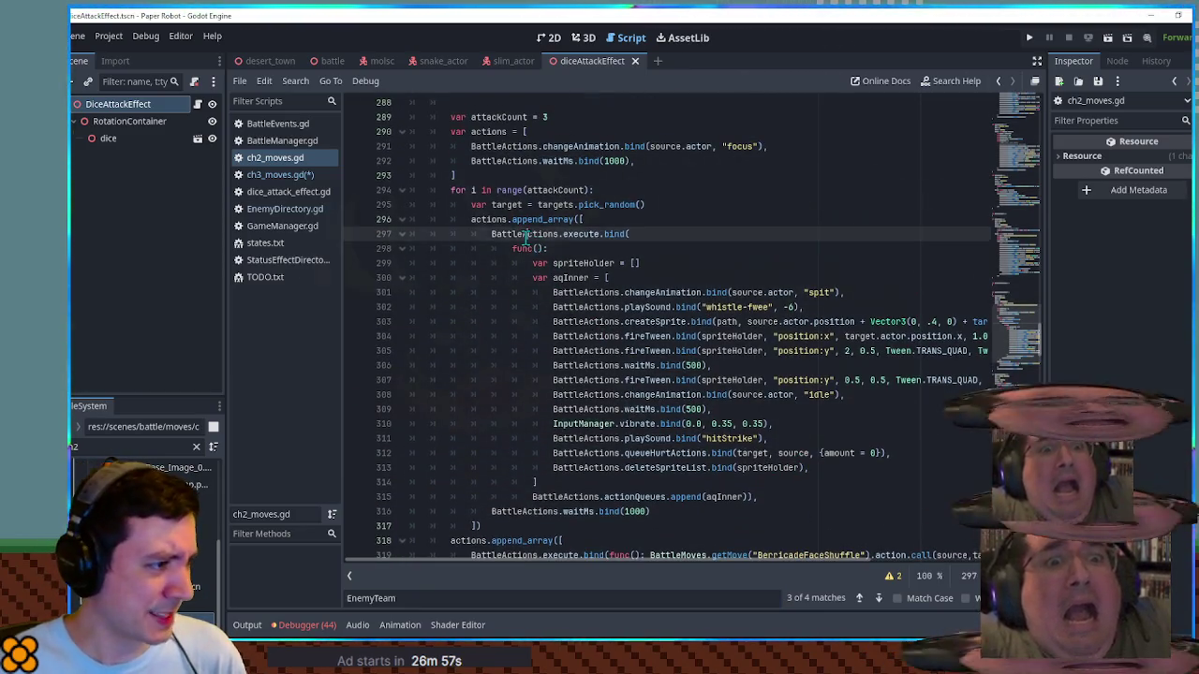
pyautogui.doubleClick(526, 234)
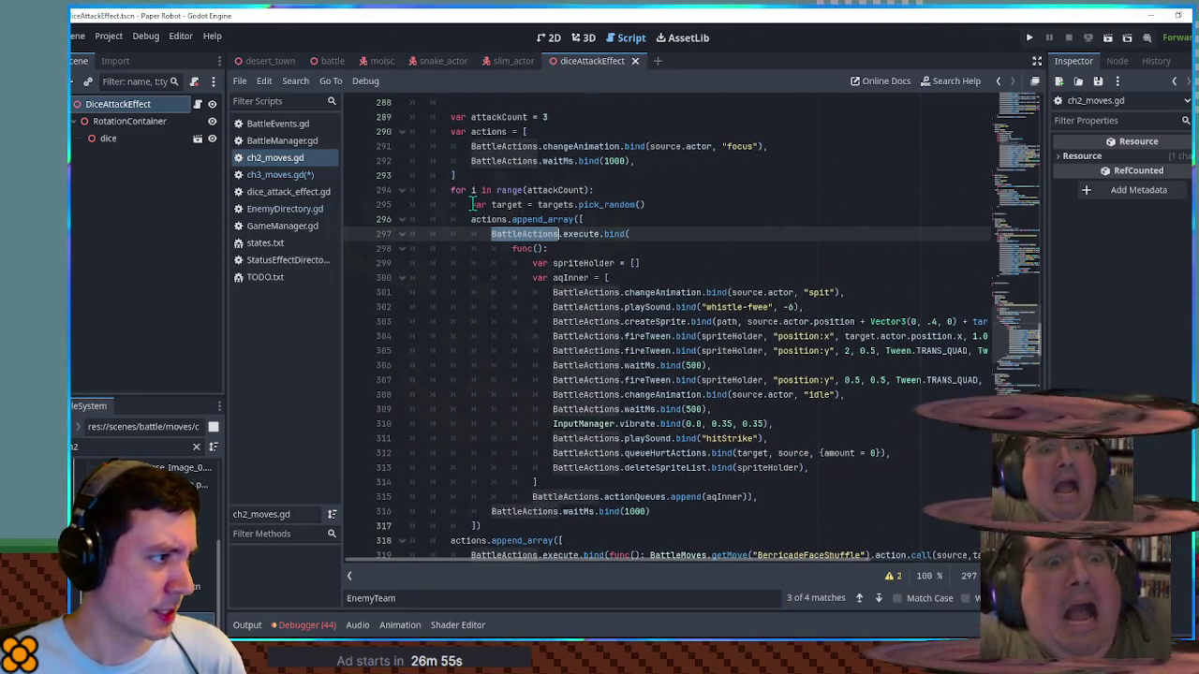
pyautogui.click(879, 597)
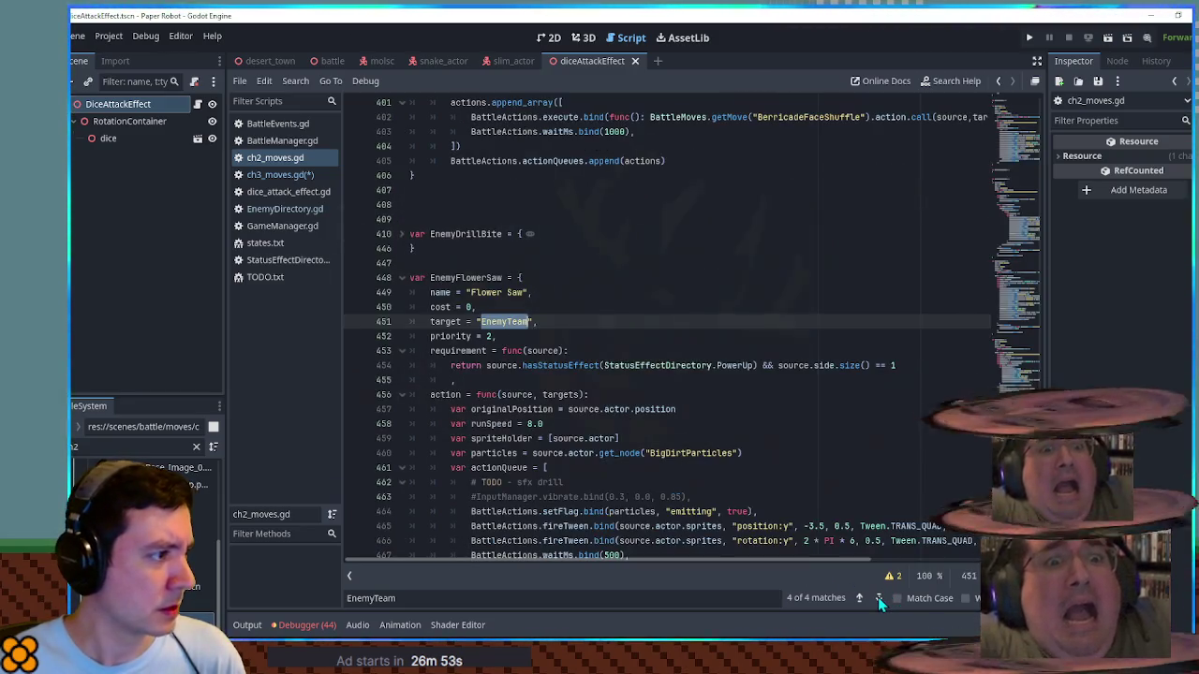
pyautogui.scroll(-10, 784, 466)
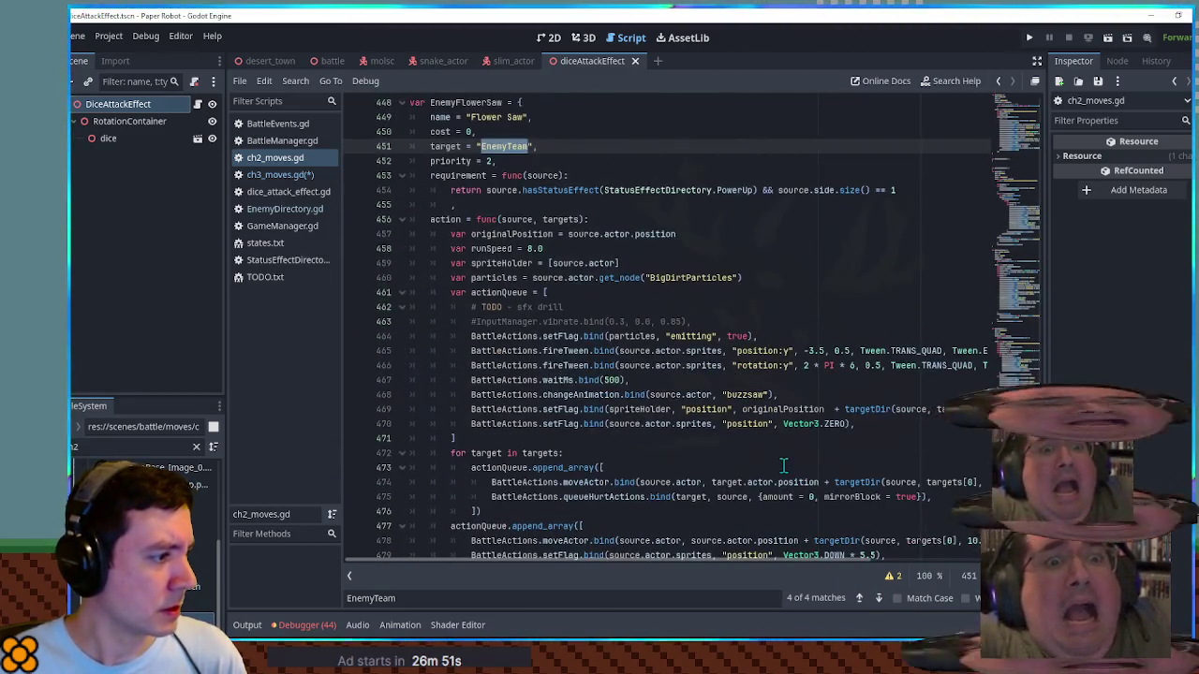
pyautogui.scroll(-2, 783, 465)
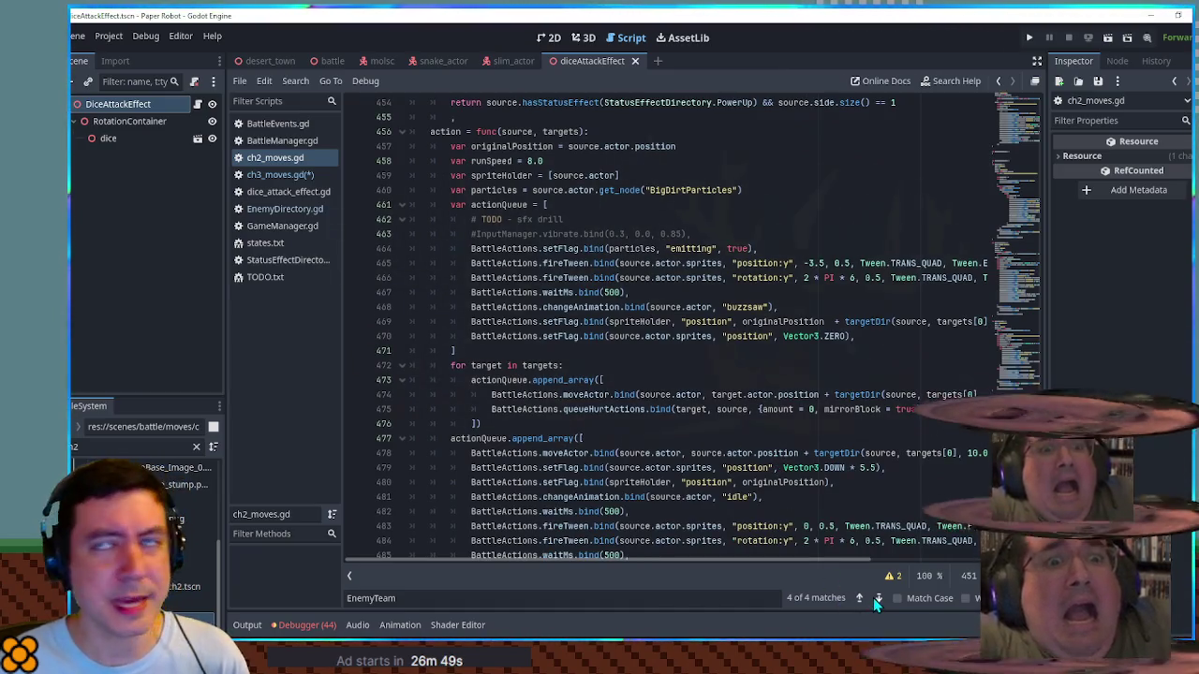
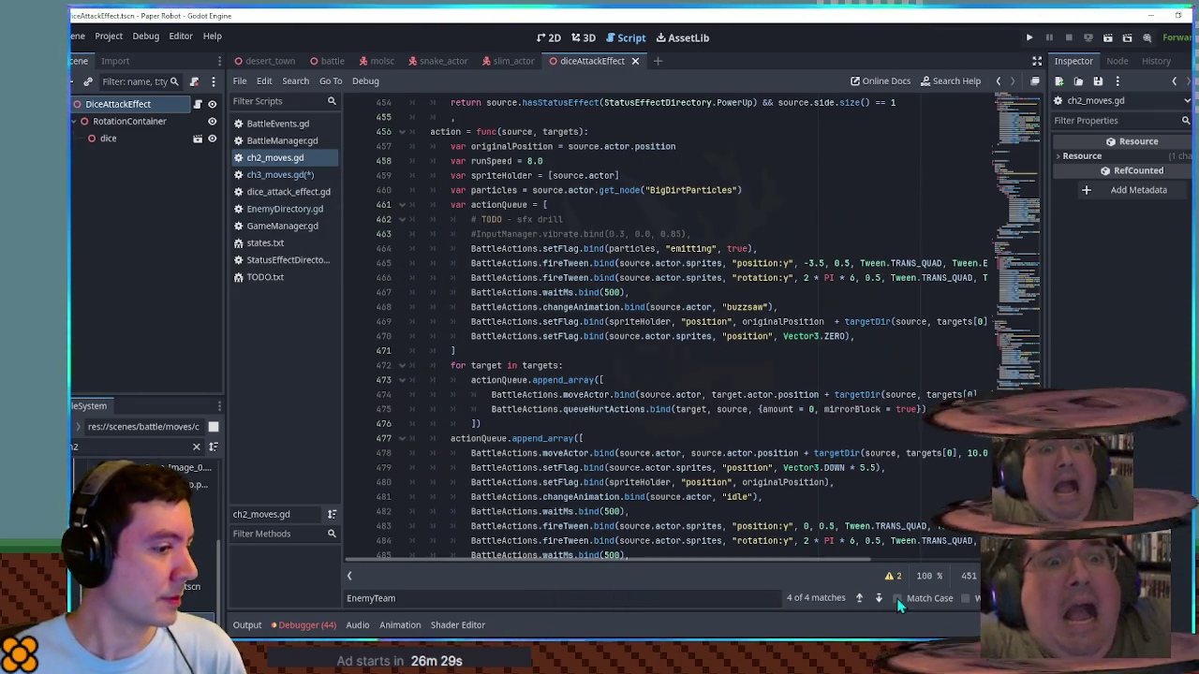
# Step: In ch2_moves.gd, copy the Berrage actions.append_array block on lines 296–317
pyautogui.click(854, 599)
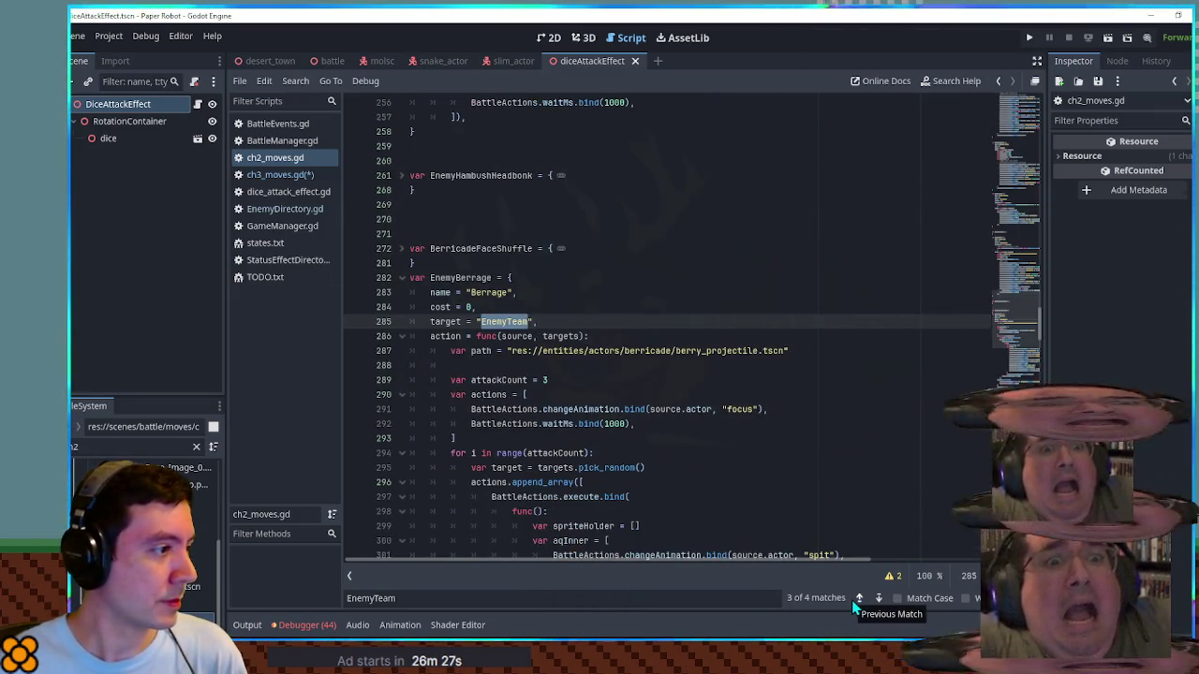
pyautogui.scroll(-10, 743, 422)
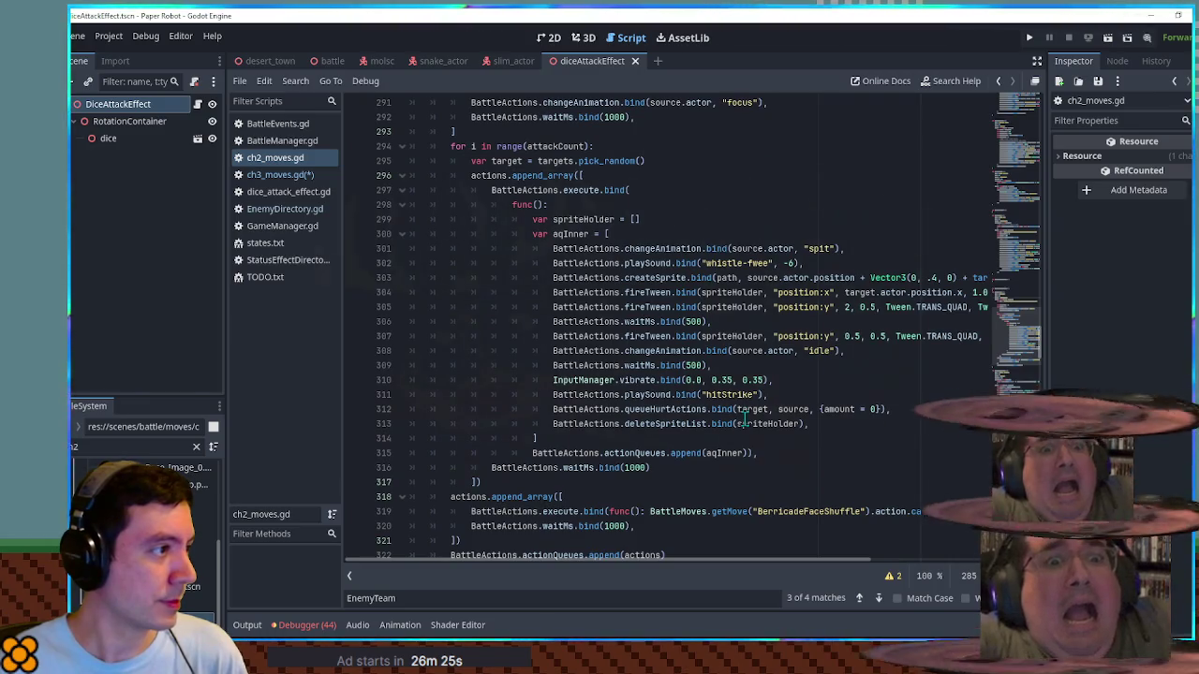
pyautogui.doubleClick(484, 175)
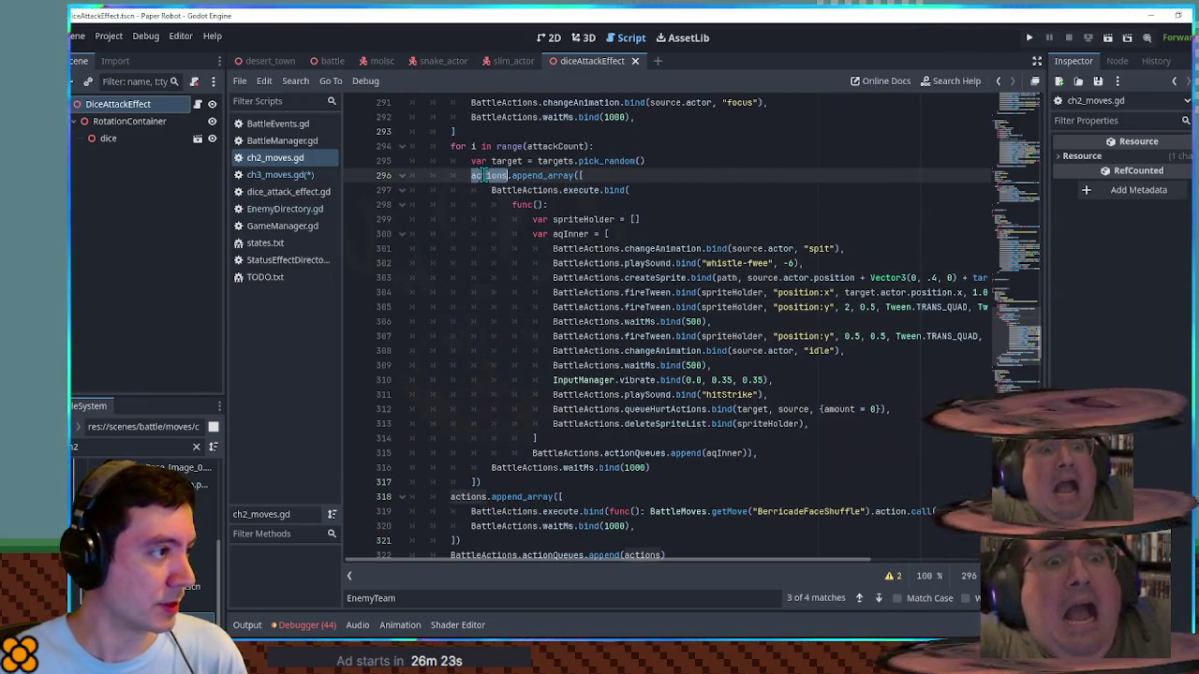
pyautogui.moveTo(484, 178)
pyautogui.mouseDown()
pyautogui.moveTo(538, 234)
pyautogui.moveTo(586, 480)
pyautogui.mouseUp()
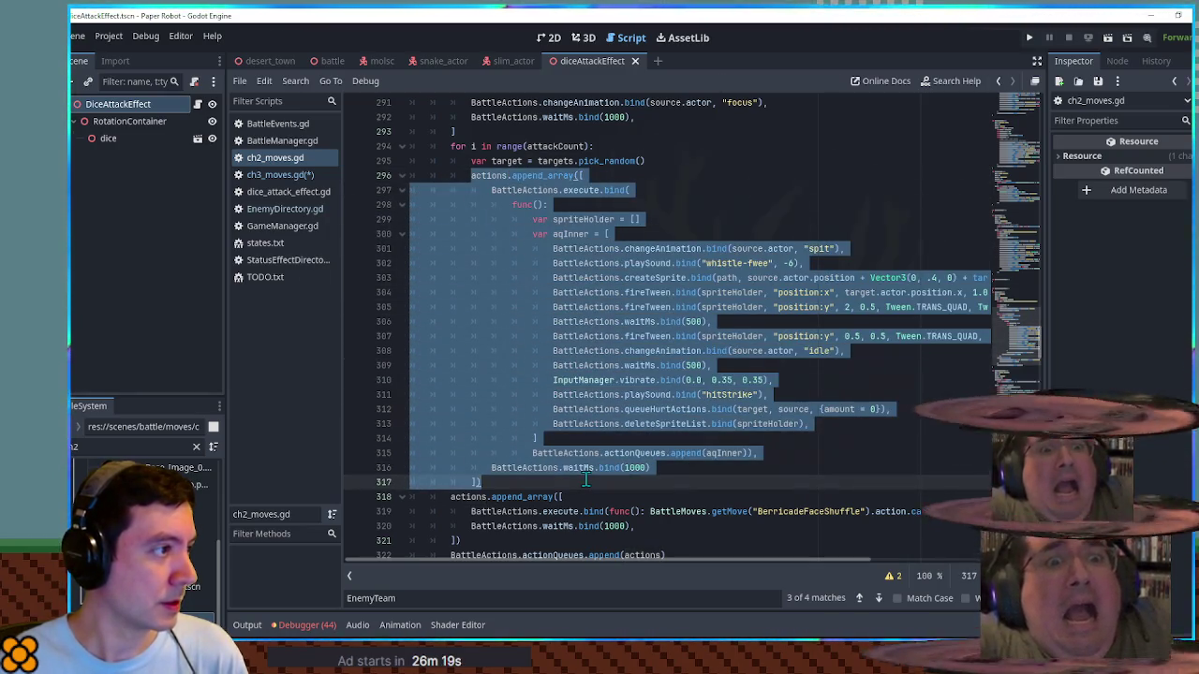
# Step: Paste the block below the append call in SlimBigDice in ch3_moves.gd, with a line for var actions = []
pyautogui.click(273, 175)
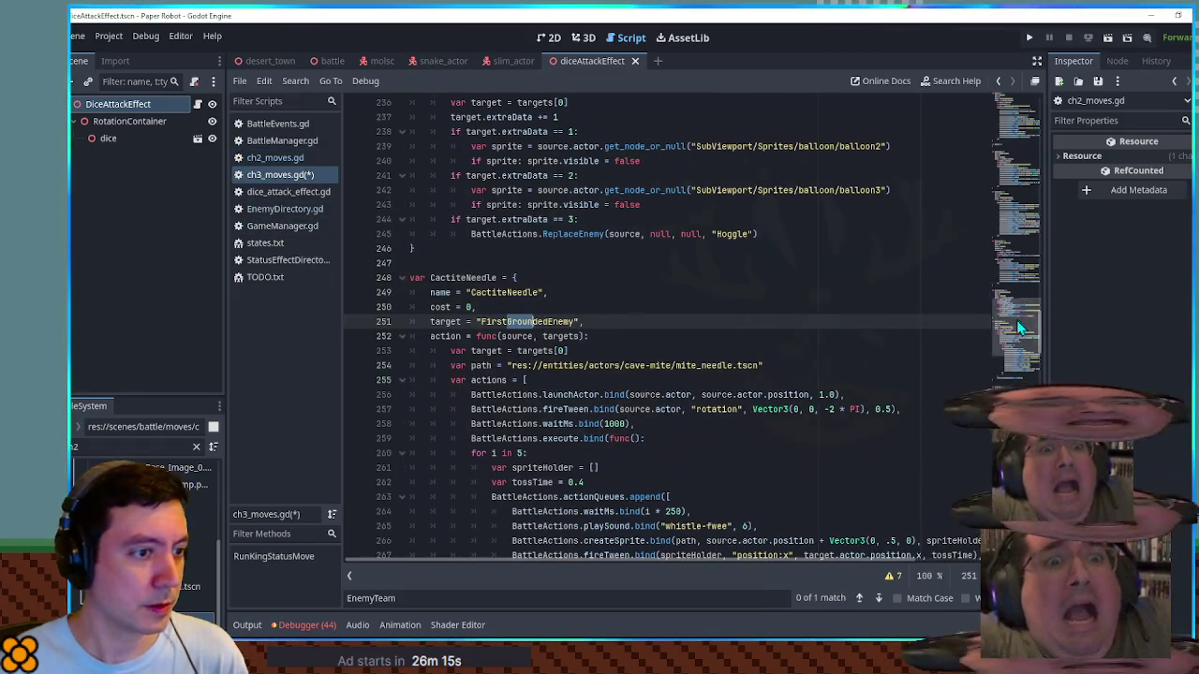
pyautogui.click(1007, 316)
pyautogui.click(686, 321)
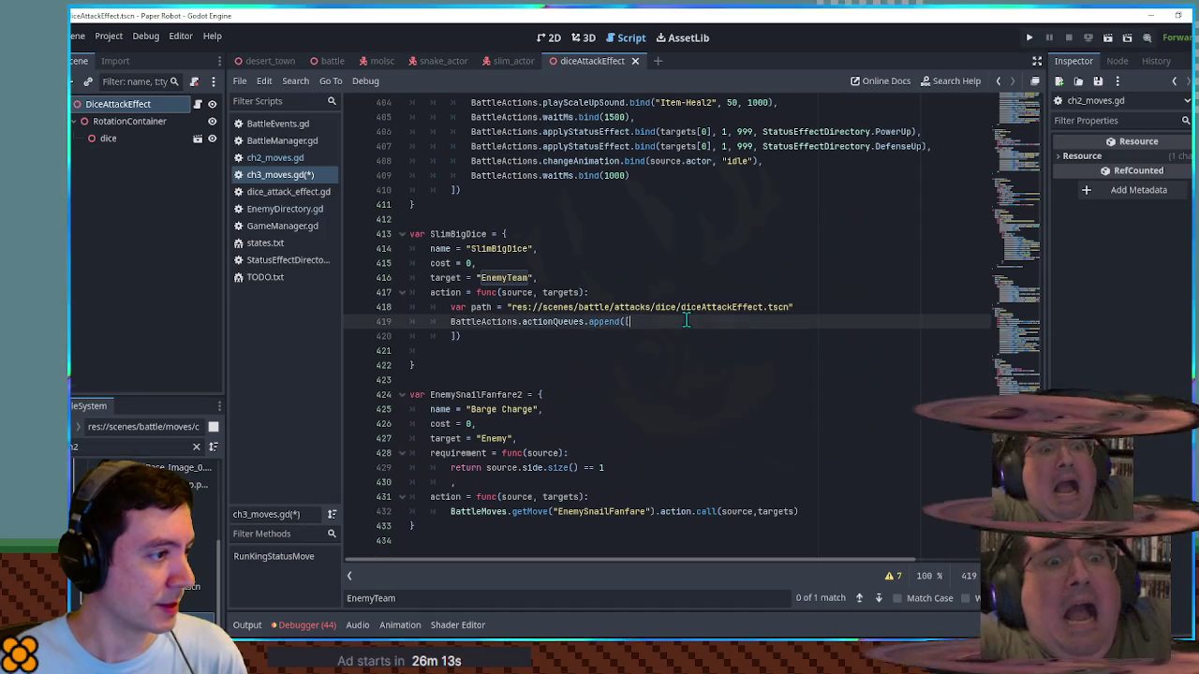
pyautogui.press('Return')
pyautogui.press('Down')
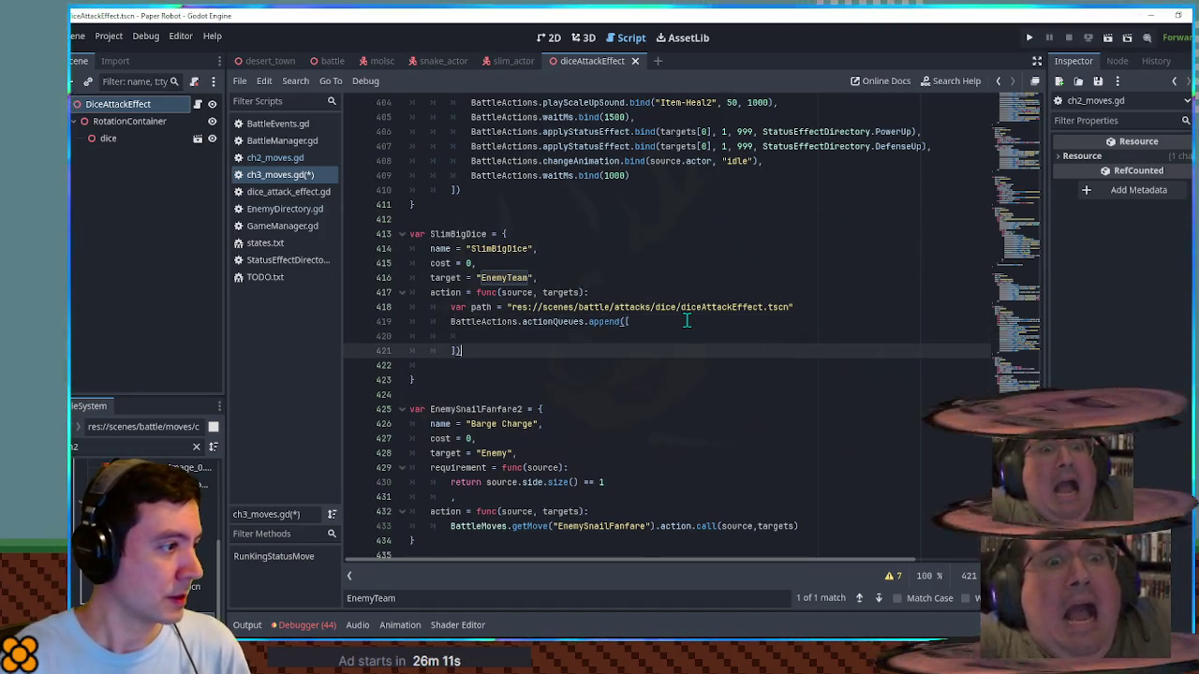
pyautogui.press('Return')
pyautogui.press('Return')
pyautogui.press('Return')
pyautogui.hotkey('ctrl', 'v')
pyautogui.click(469, 206)
pyautogui.press('Delete')
pyautogui.press('Delete')
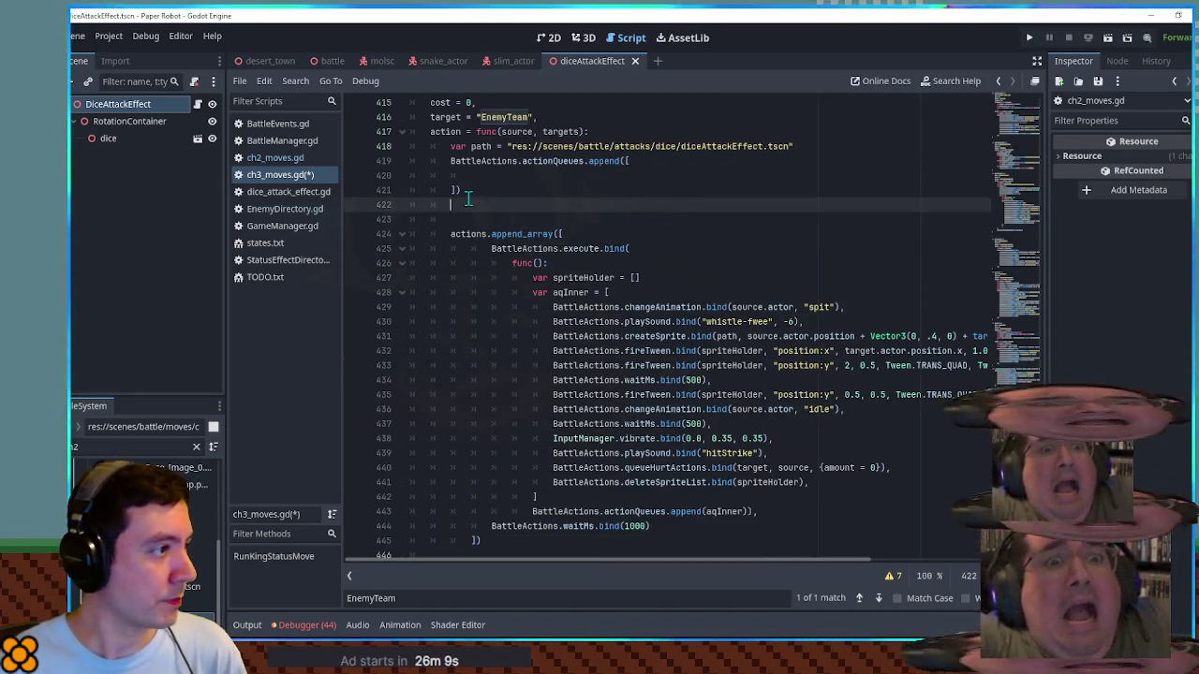
pyautogui.press('Return')
pyautogui.write('var actions = []')
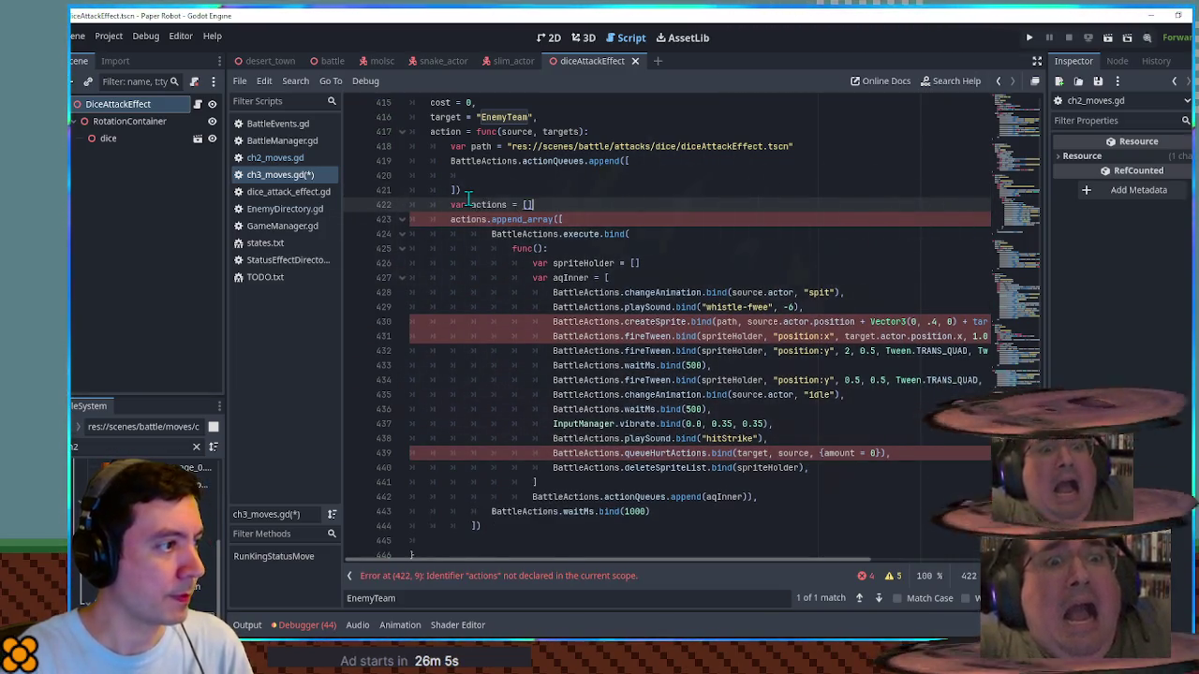
# Step: Un-indent the pasted lines one level and move the empty queue append call below the block
pyautogui.moveTo(491, 233)
pyautogui.mouseDown()
pyautogui.moveTo(524, 236)
pyautogui.moveTo(588, 512)
pyautogui.mouseUp()
pyautogui.hotkey('shift', 'Tab')
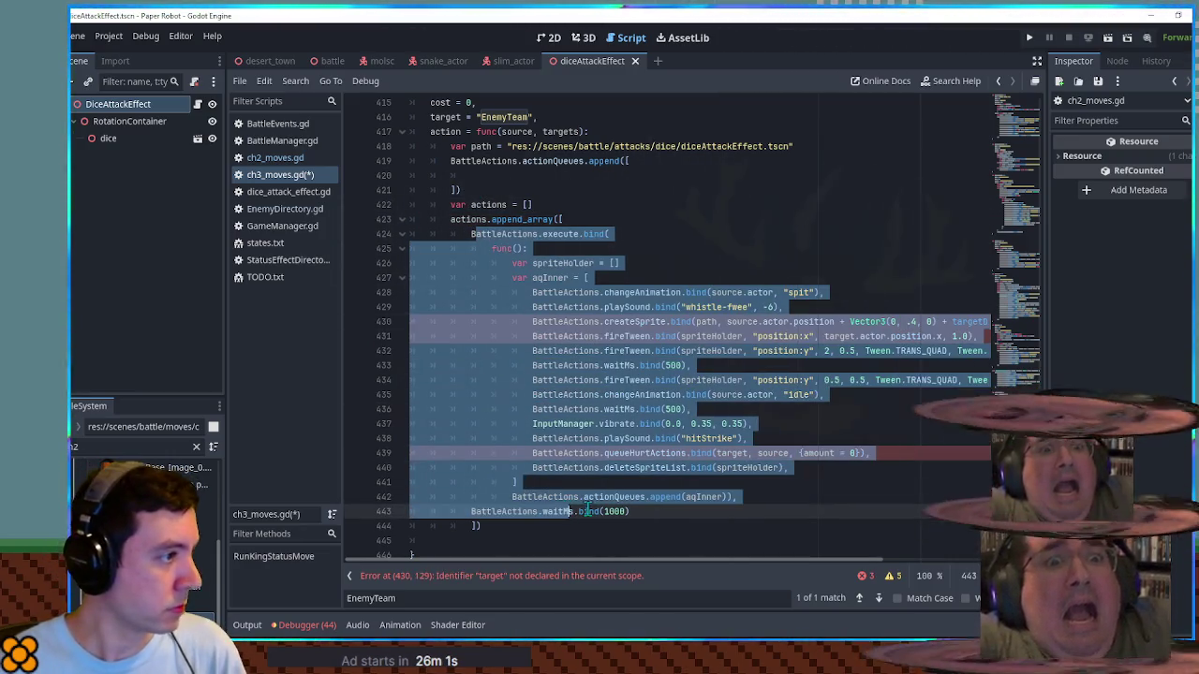
pyautogui.click(514, 528)
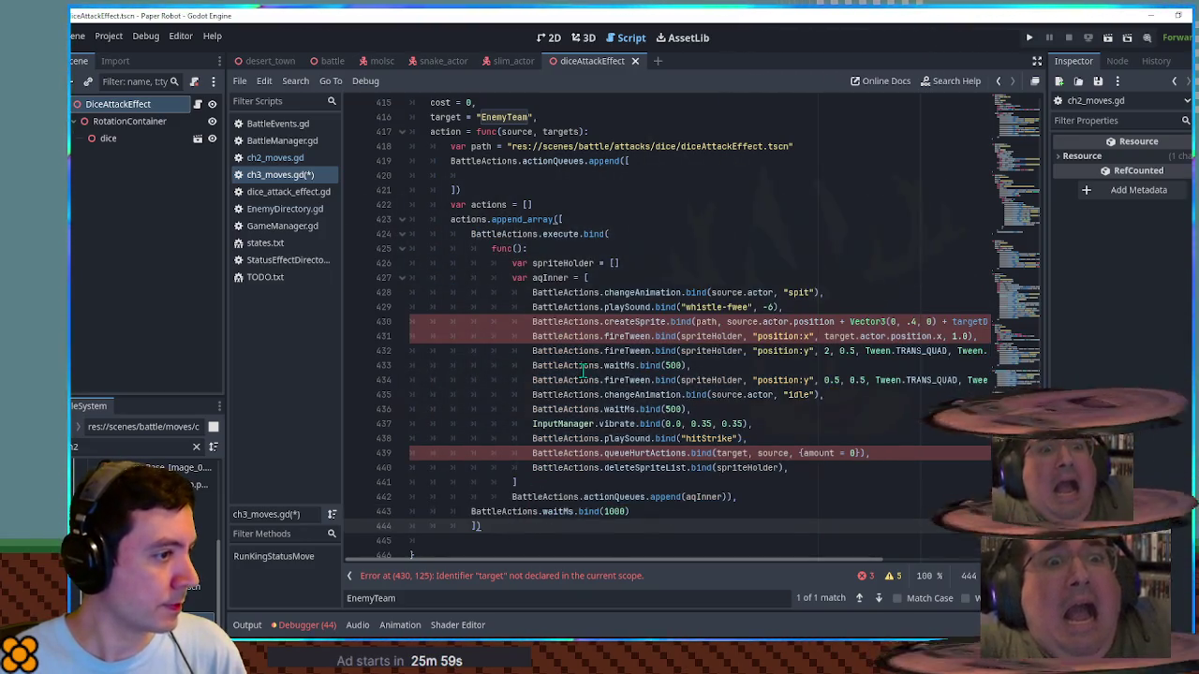
pyautogui.moveTo(581, 191); pyautogui.dragTo(850, 147)
pyautogui.press('BackSpace')
pyautogui.click(494, 497)
pyautogui.hotkey('ctrl', 'v')
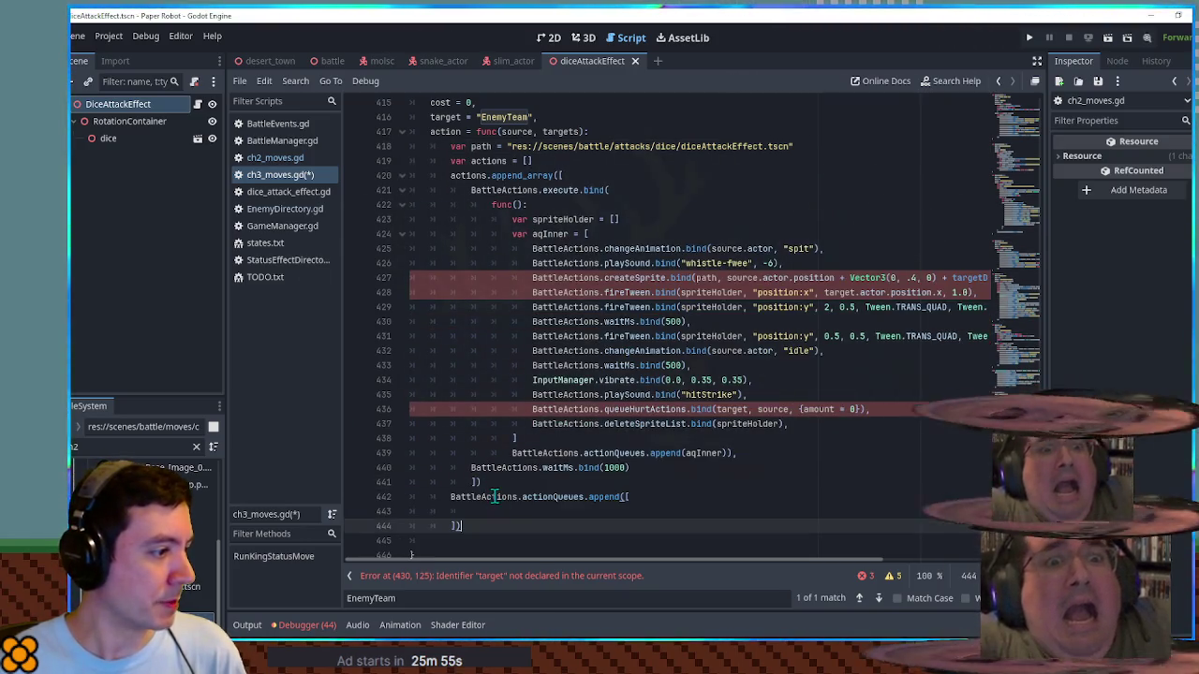
# Step: Fill the queue call so it reads BattleActions.actionQueues.append(actions)
pyautogui.doubleClick(466, 177)
pyautogui.hotkey('ctrl', 'c')
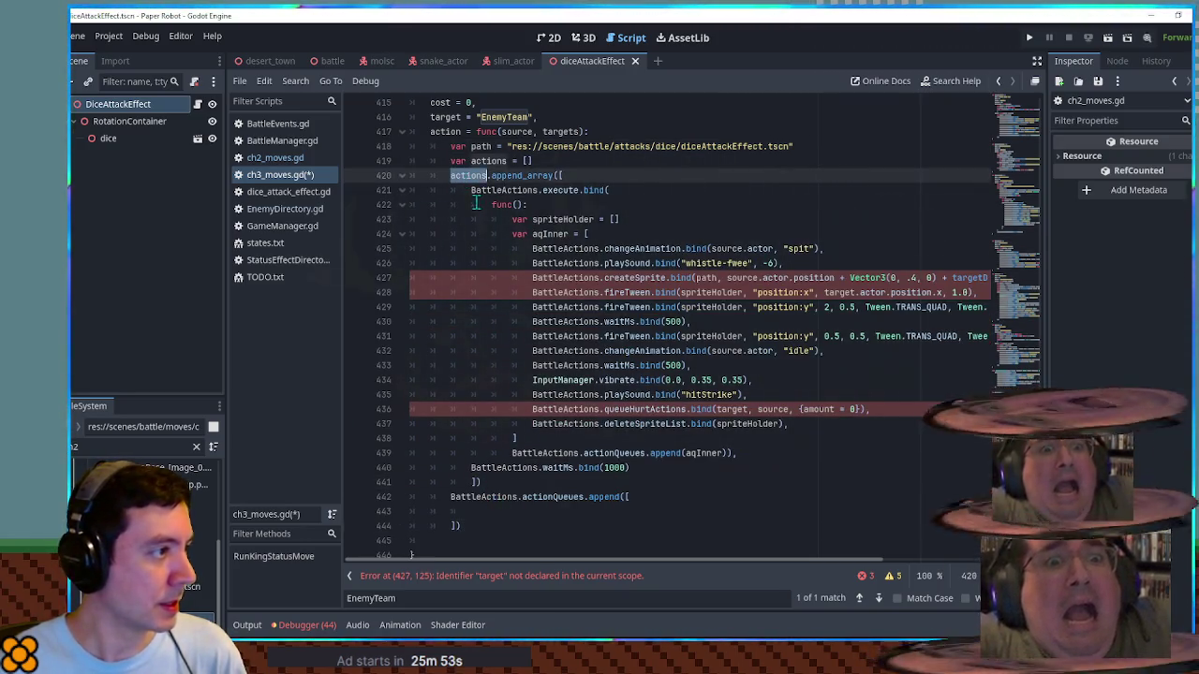
pyautogui.click(624, 498)
pyautogui.keyDown('shift'); pyautogui.click(456, 525); pyautogui.keyUp('shift')
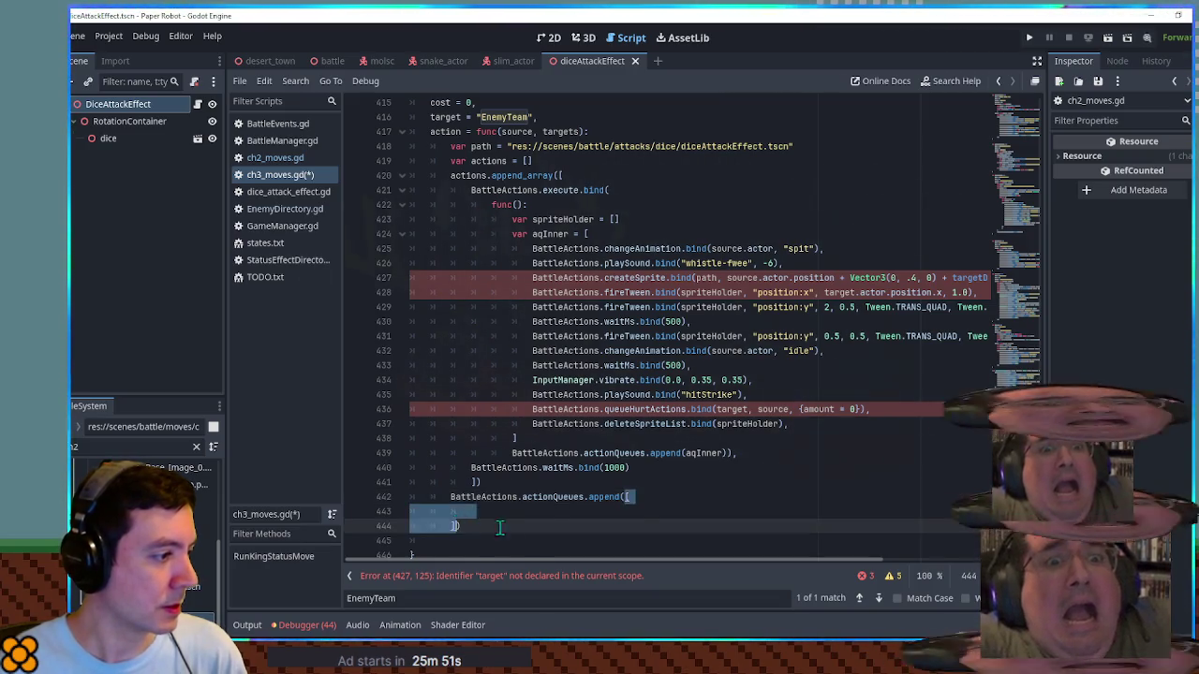
pyautogui.hotkey('ctrl', 'v')
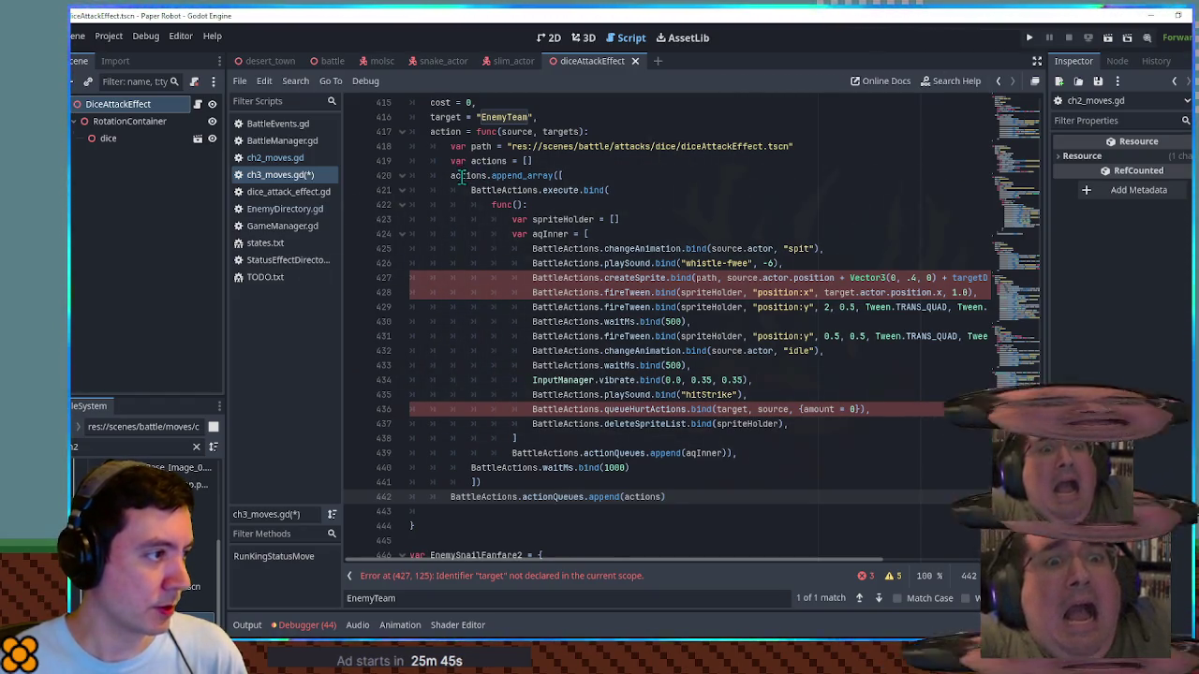
pyautogui.doubleClick(565, 219)
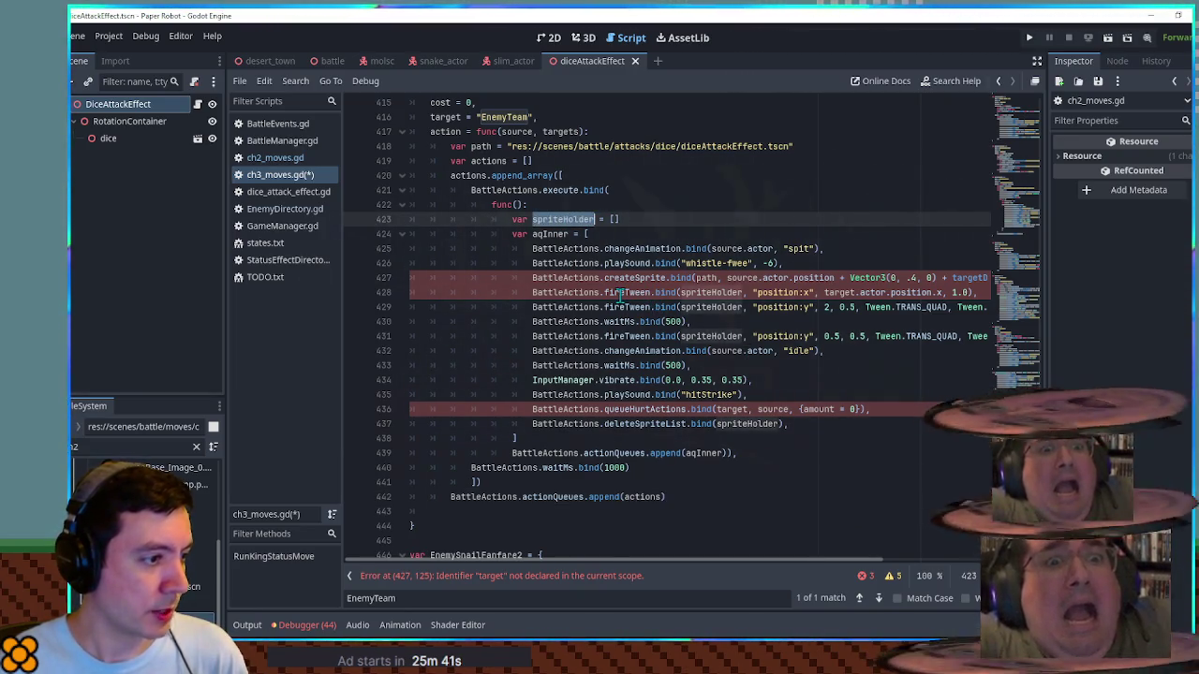
# Step: Check the path variable and createSprite call in the Berrage move in ch2_moves.gd
pyautogui.click(274, 158)
pyautogui.scroll(3, 641, 278)
pyautogui.scroll(1, 642, 277)
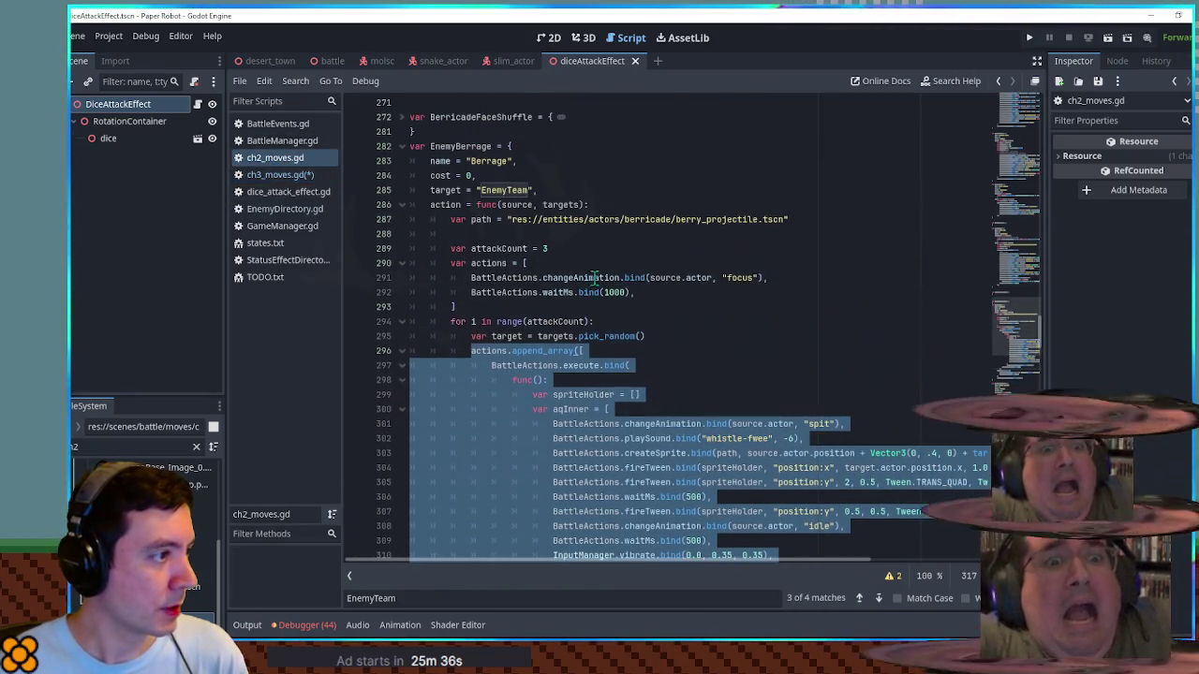
pyautogui.doubleClick(480, 220)
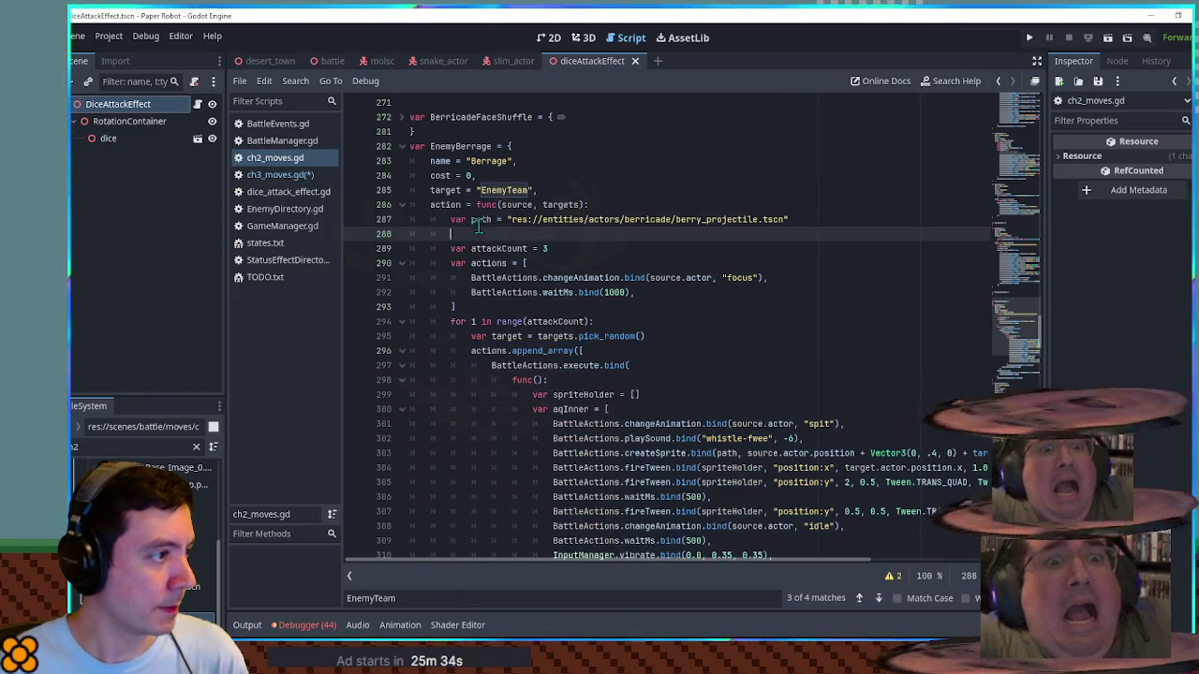
pyautogui.doubleClick(640, 453)
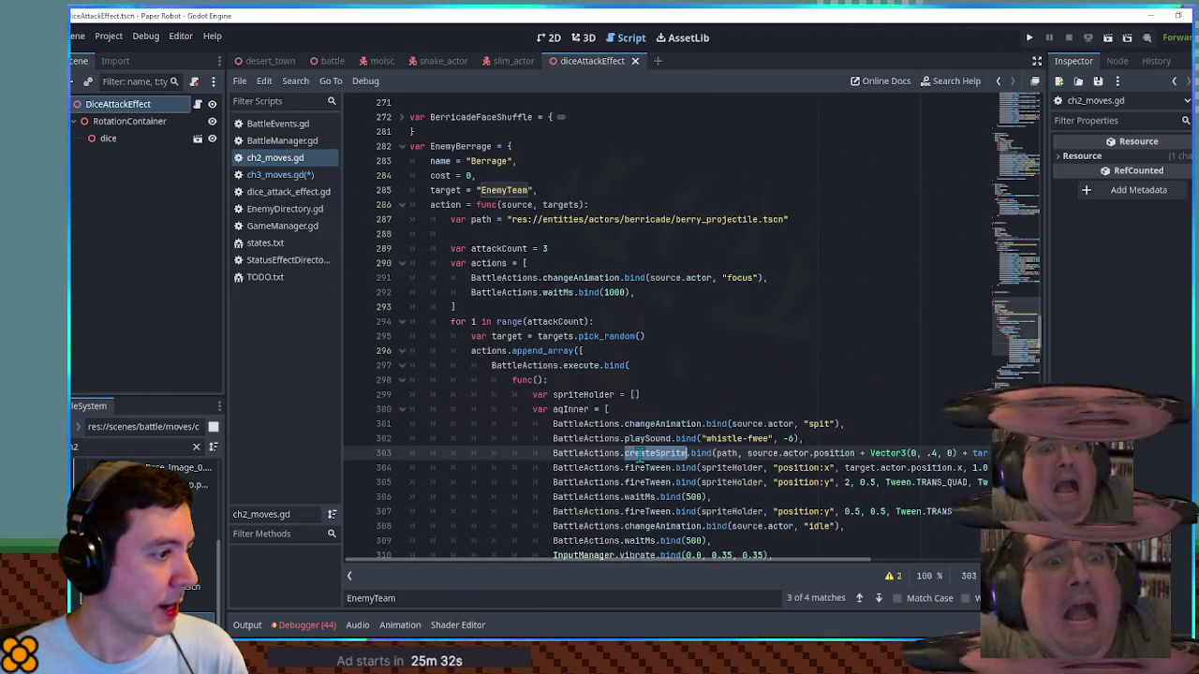
pyautogui.click(555, 453)
# Step: On line 427, remove the sprite offset and change source.actor.position to target.actor.position
pyautogui.click(281, 174)
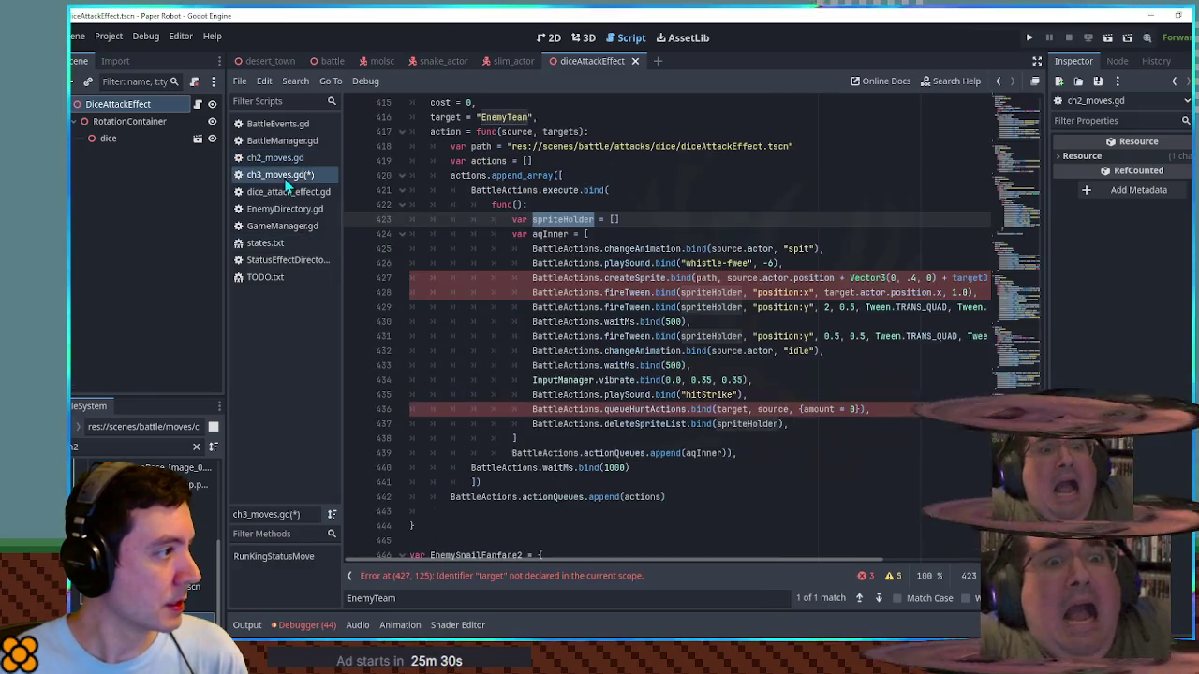
pyautogui.click(645, 278)
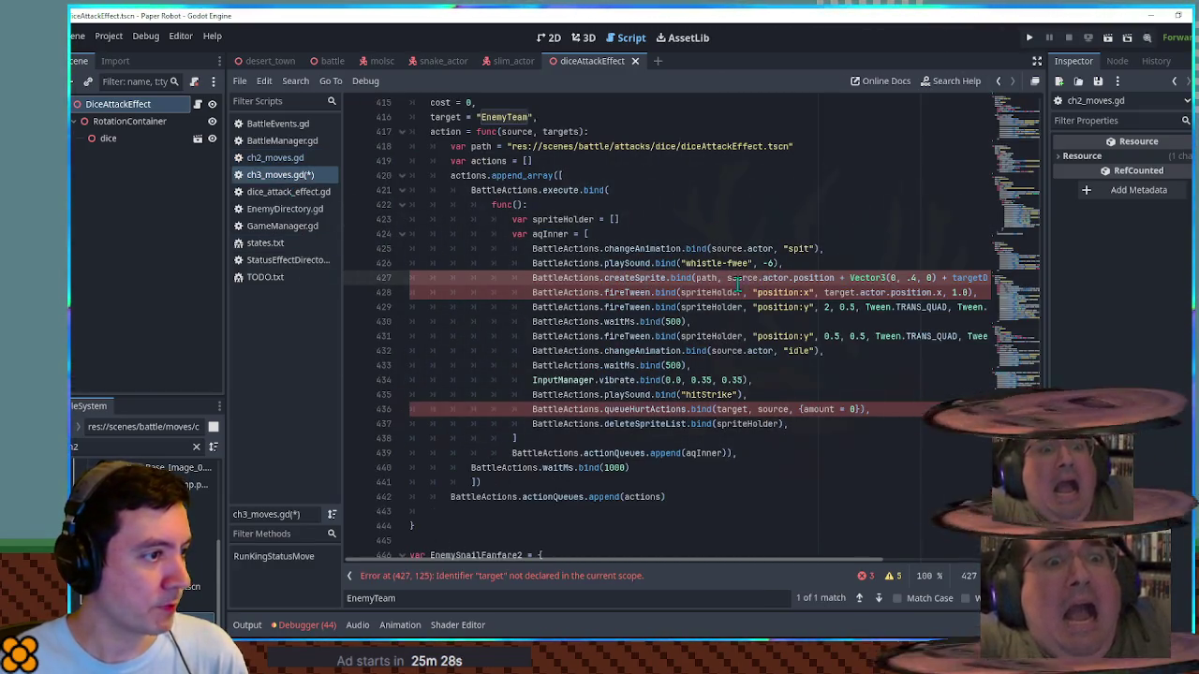
pyautogui.moveTo(836, 278)
pyautogui.mouseDown()
pyautogui.moveTo(936, 278)
pyautogui.moveTo(910, 279)
pyautogui.mouseUp()
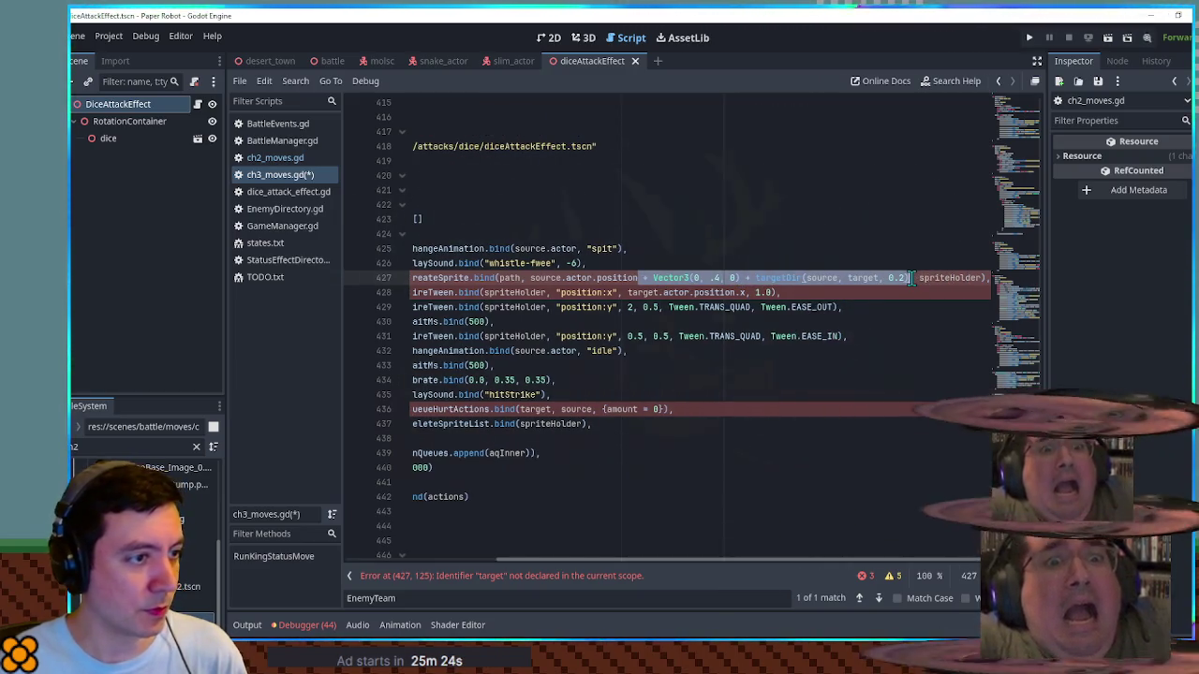
pyautogui.press('BackSpace')
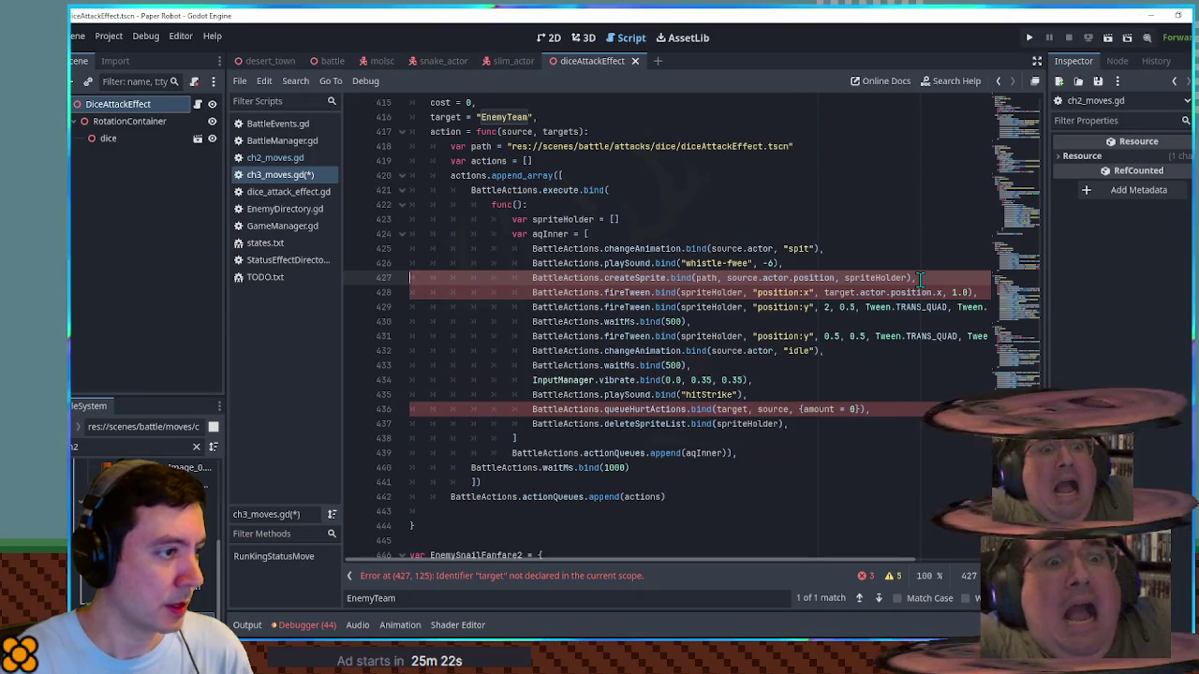
pyautogui.doubleClick(743, 278)
pyautogui.write('target')
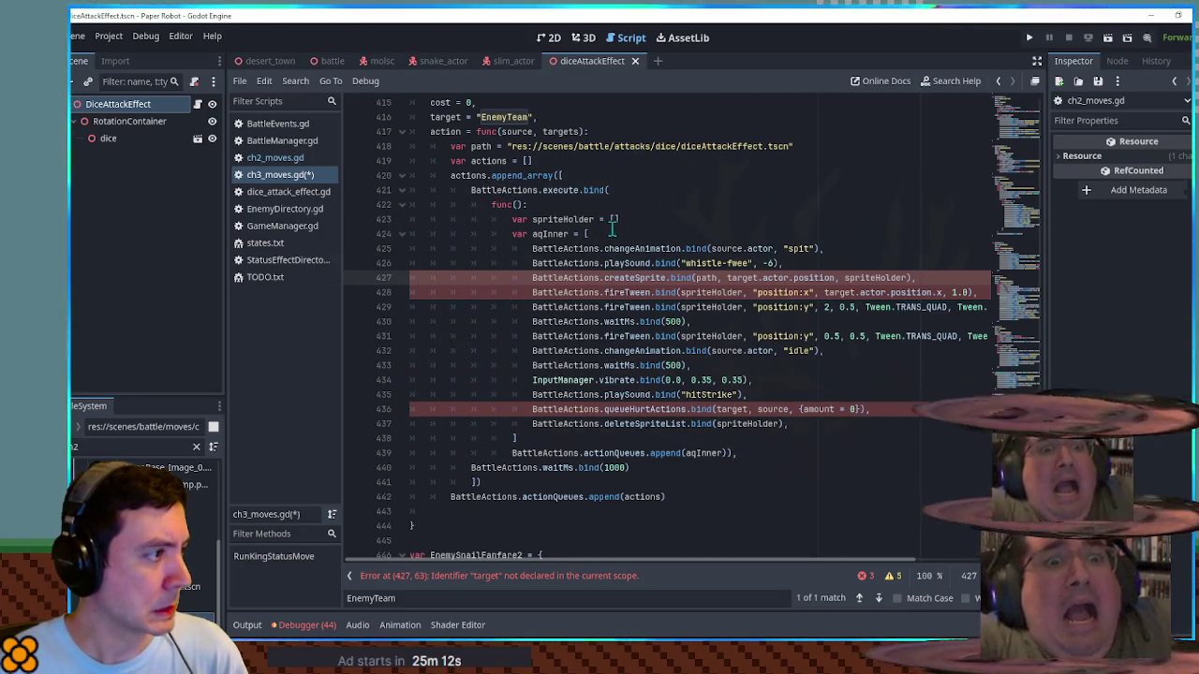
pyautogui.hotkey('ctrl', 'f')
pyautogui.write('for')
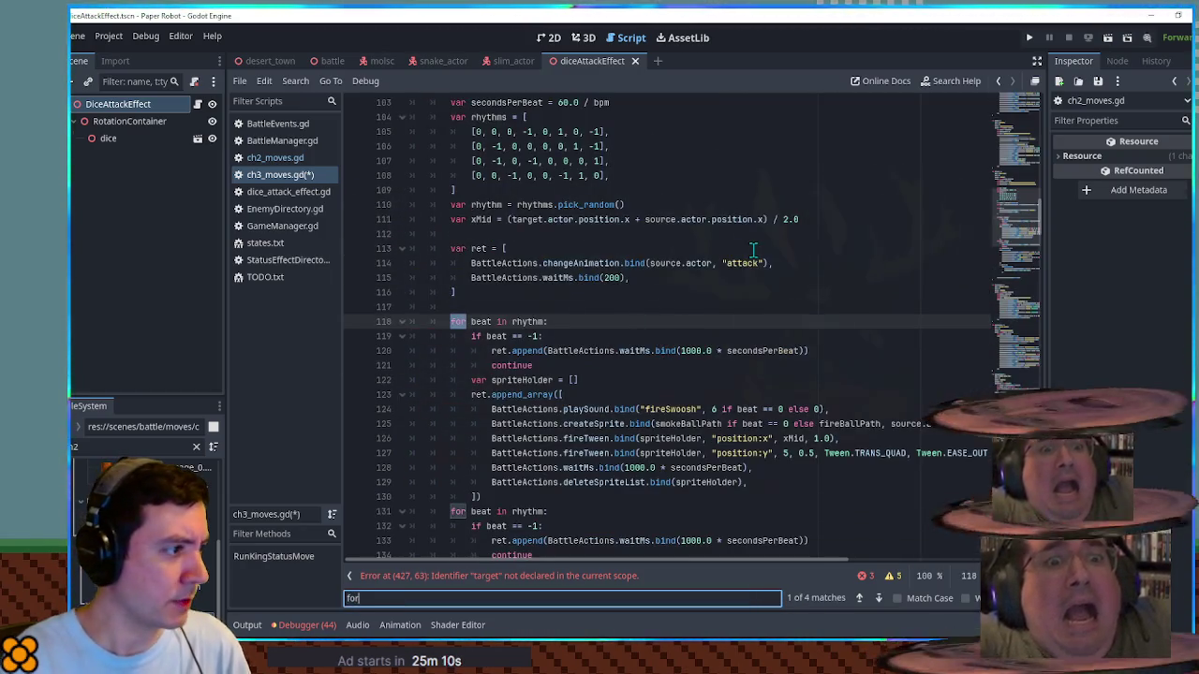
pyautogui.write('ea')
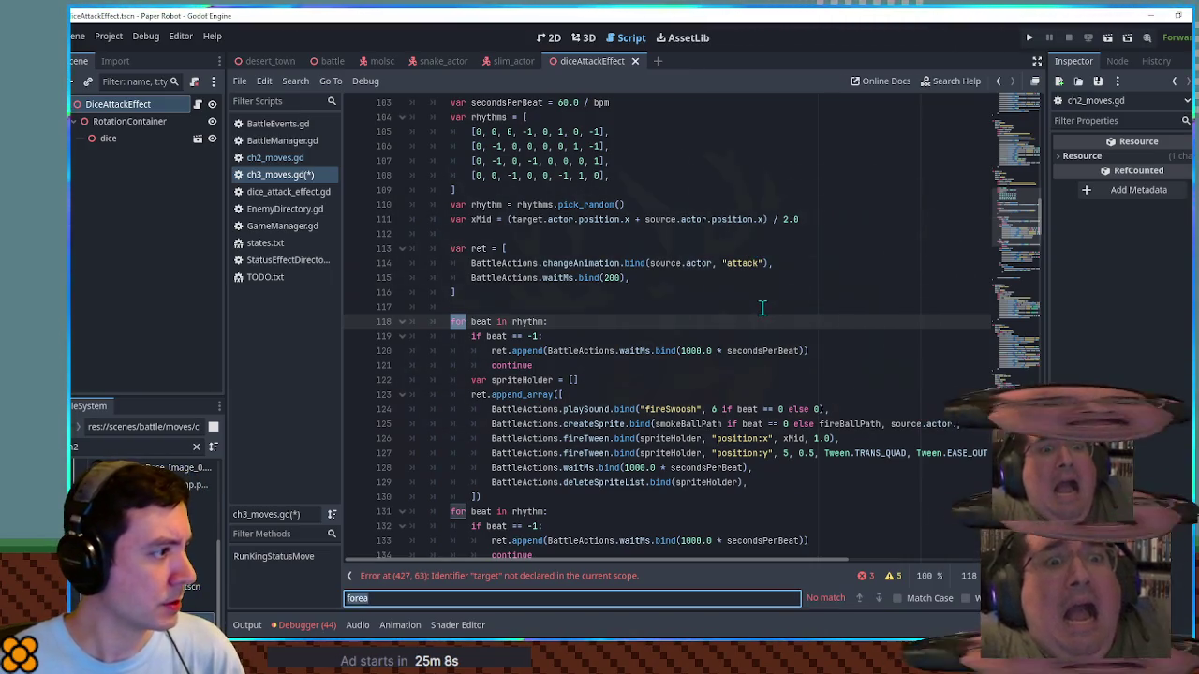
# Step: Search ch2_moves.gd for 'for' and copy the 'for target in targets:' line
pyautogui.press('BackSpace')
pyautogui.press('BackSpace')
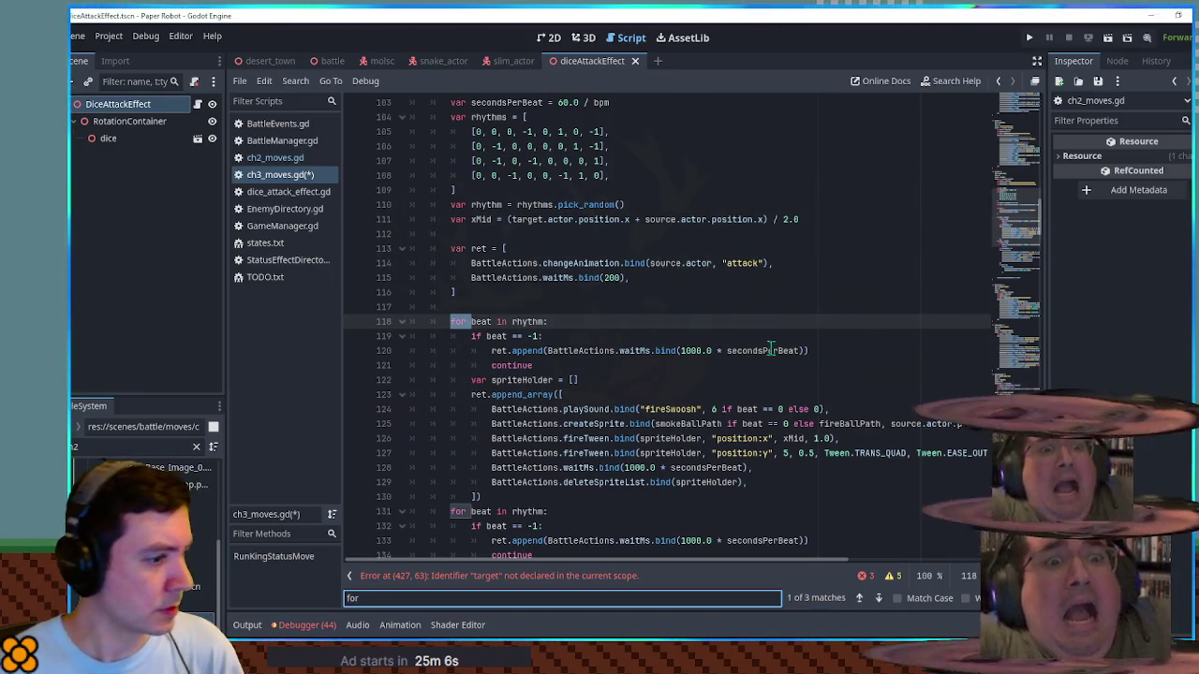
pyautogui.scroll(-20, 776, 395)
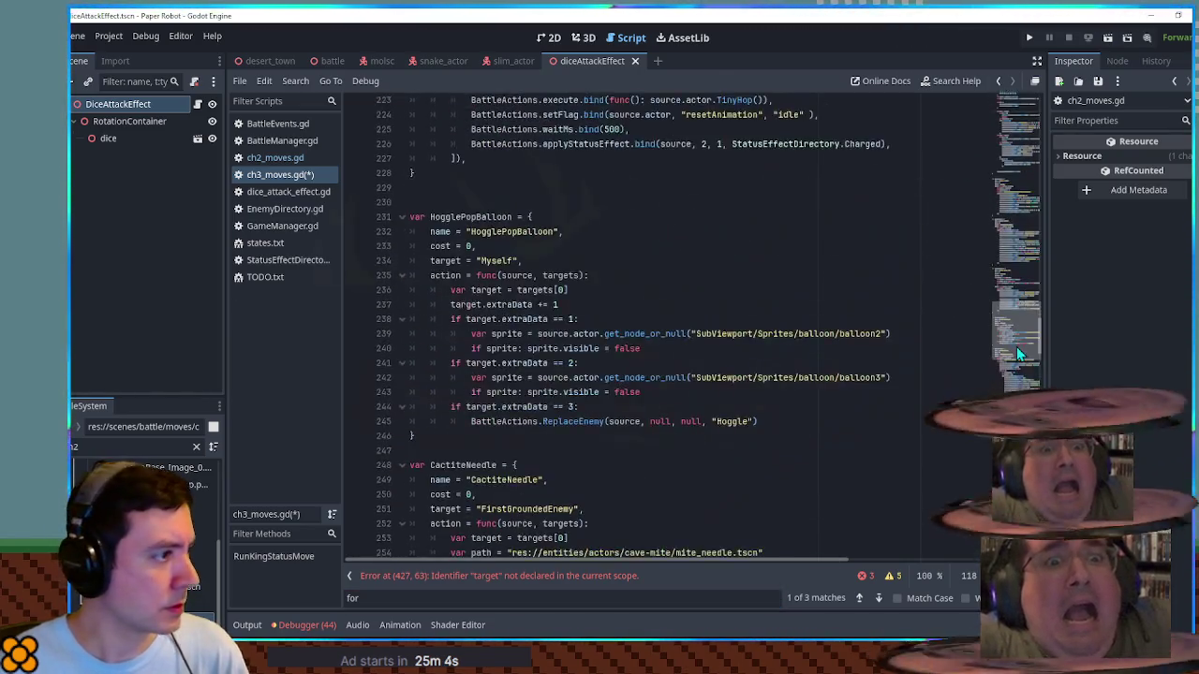
pyautogui.scroll(-20, 684, 328)
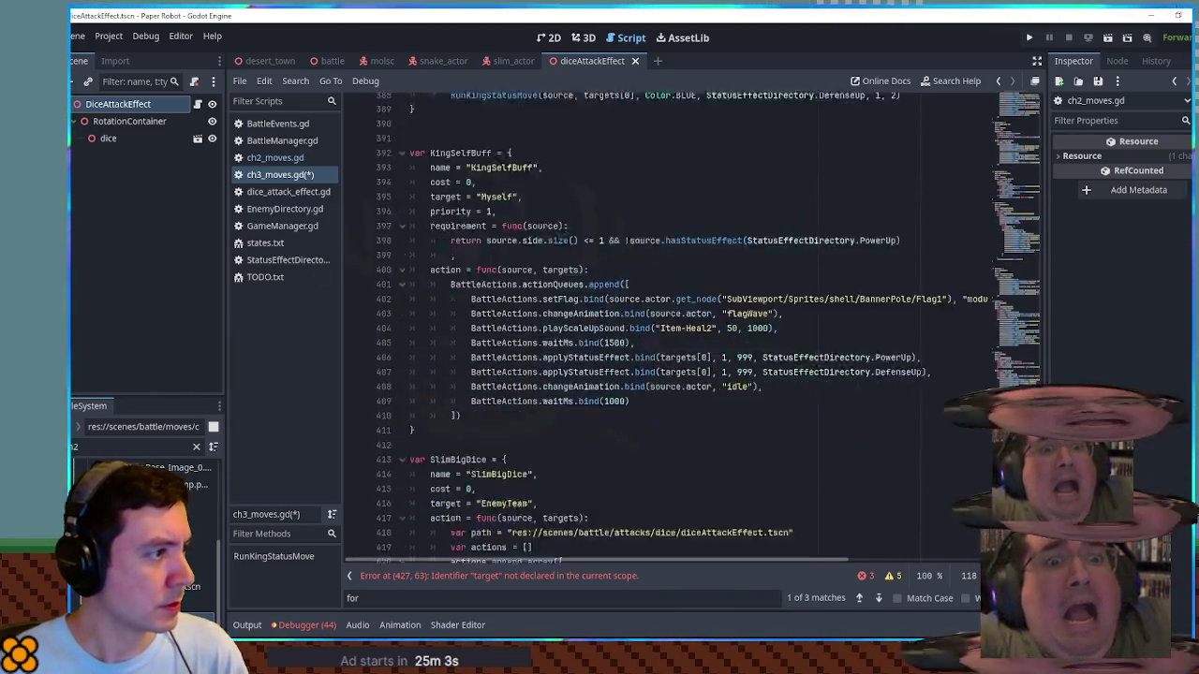
pyautogui.scroll(14, 869, 462)
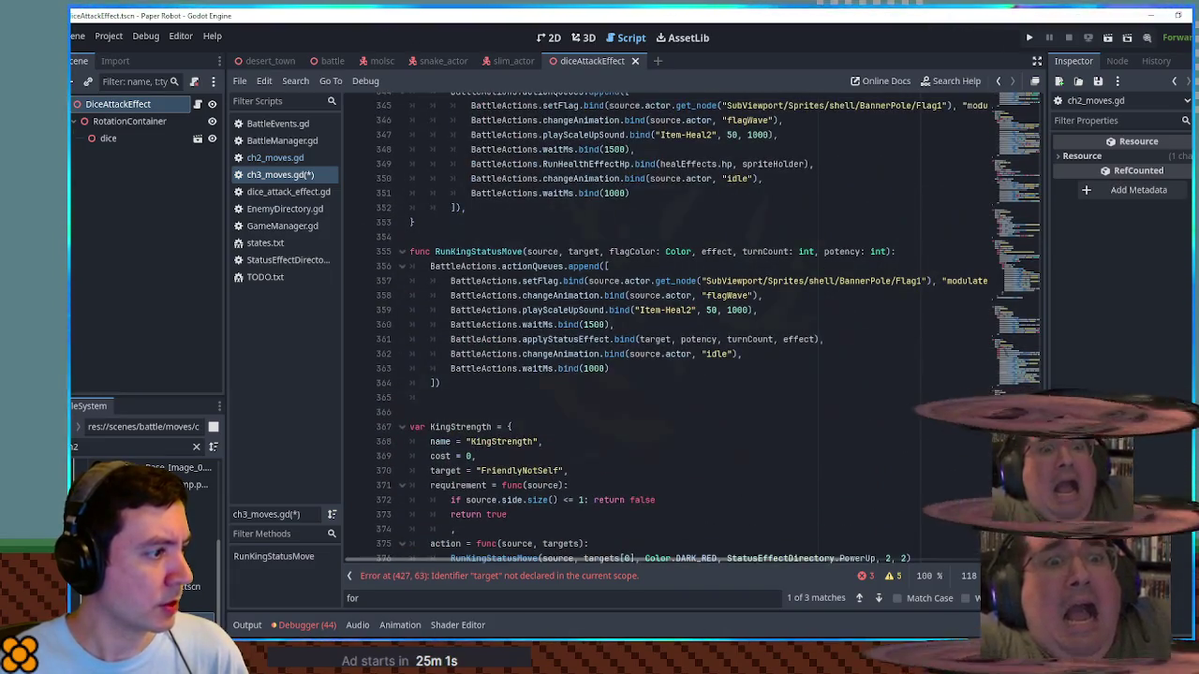
pyautogui.hotkey('ctrl', 'a')
pyautogui.hotkey('ctrl', 'f')
pyautogui.press('BackSpace')
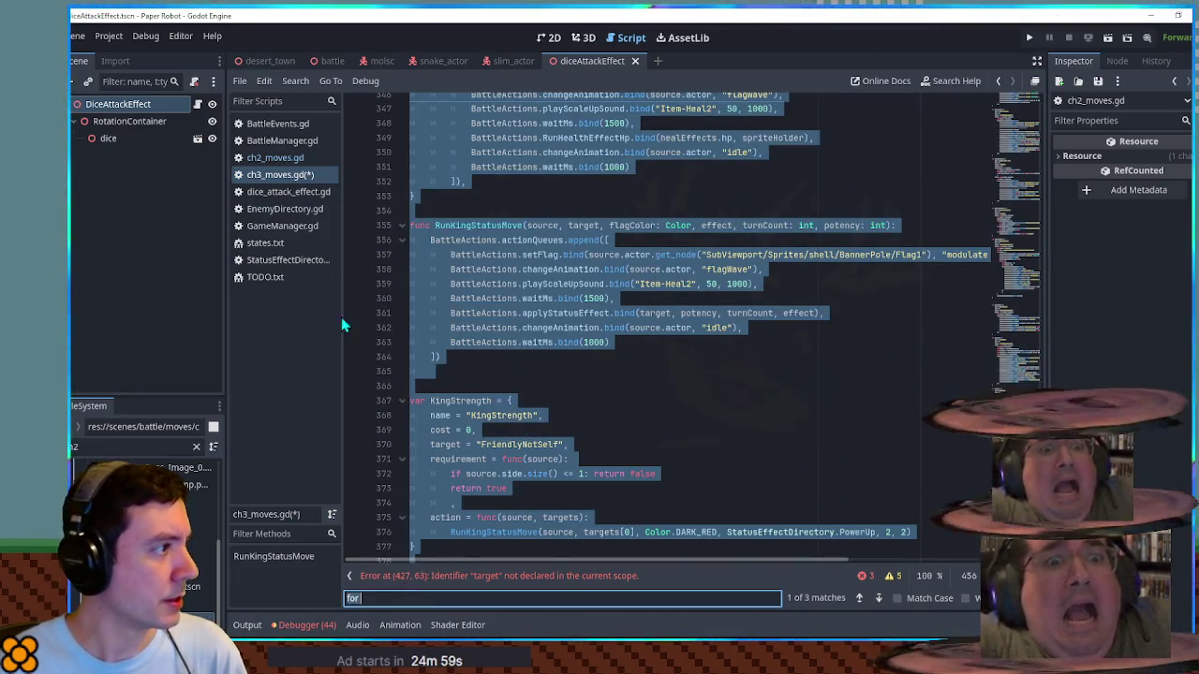
pyautogui.click(276, 159)
pyautogui.write('for')
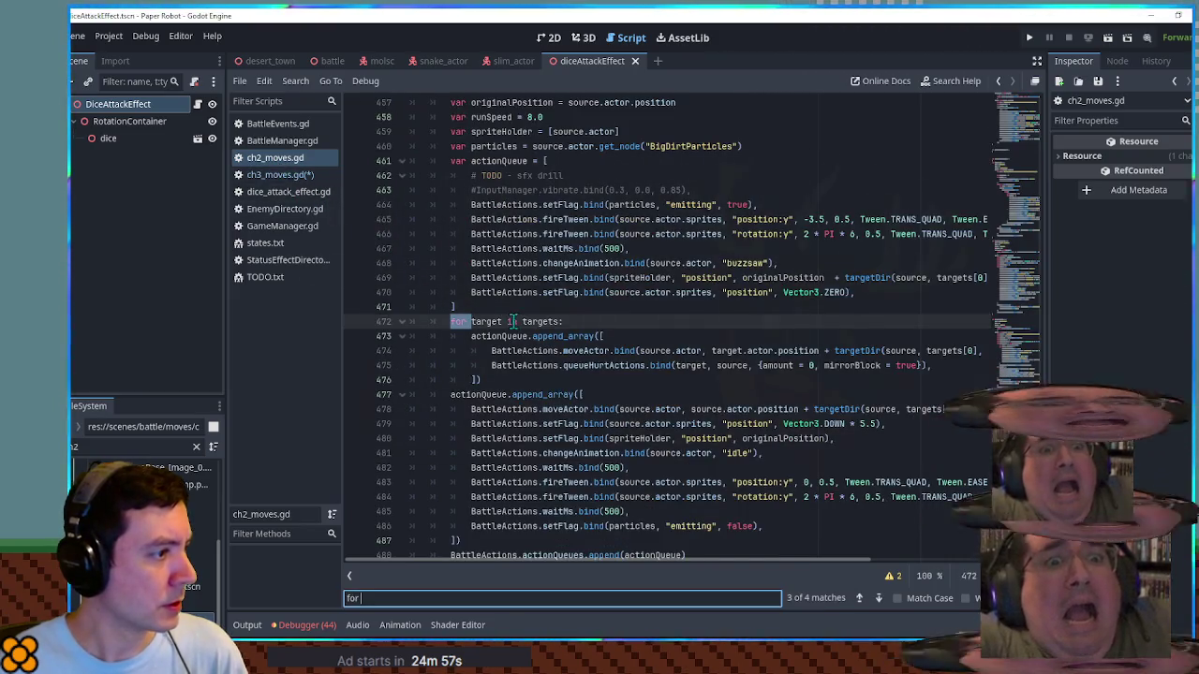
pyautogui.moveTo(562, 322); pyautogui.dragTo(576, 312)
pyautogui.hotkey('ctrl', 'c')
# Step: Go back to the SlimBigDice move in ch3_moves.gd
pyautogui.click(279, 175)
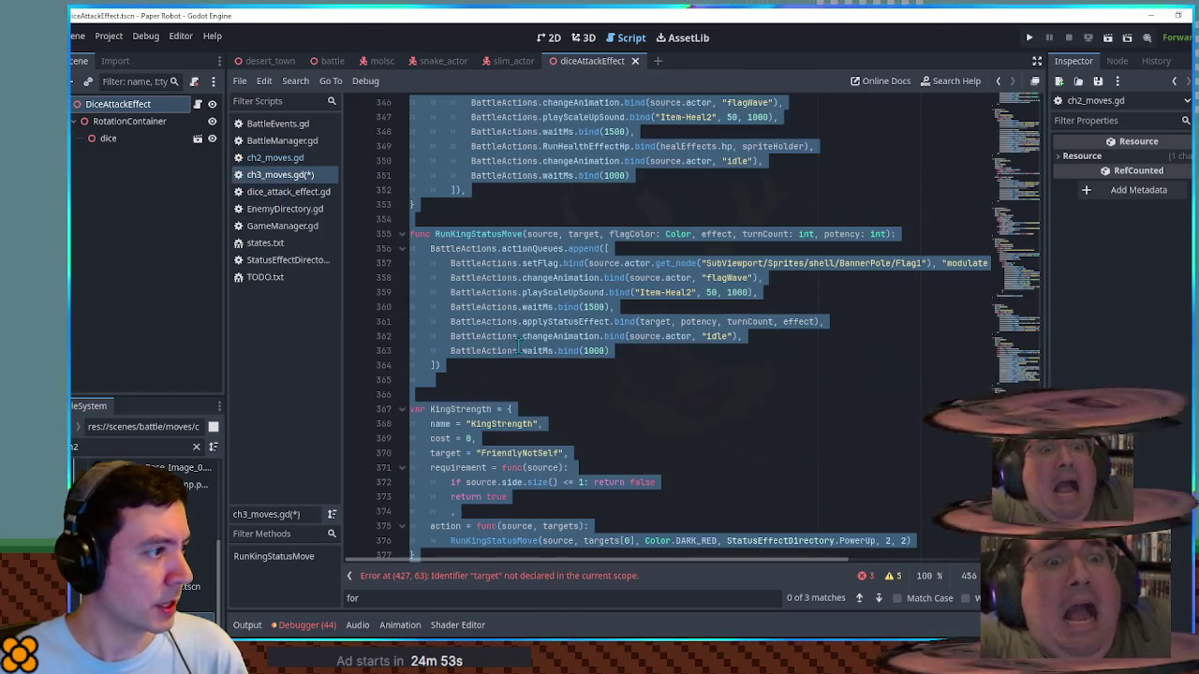
pyautogui.scroll(-15, 843, 281)
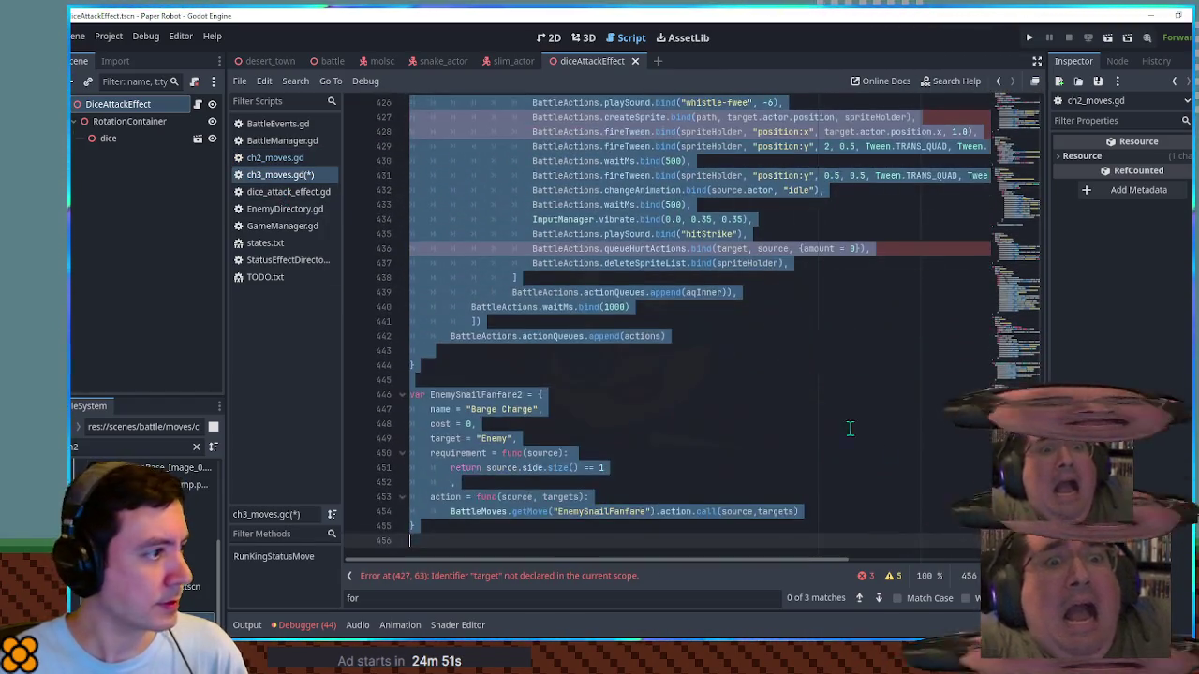
pyautogui.click(599, 506)
pyautogui.scroll(3, 670, 253)
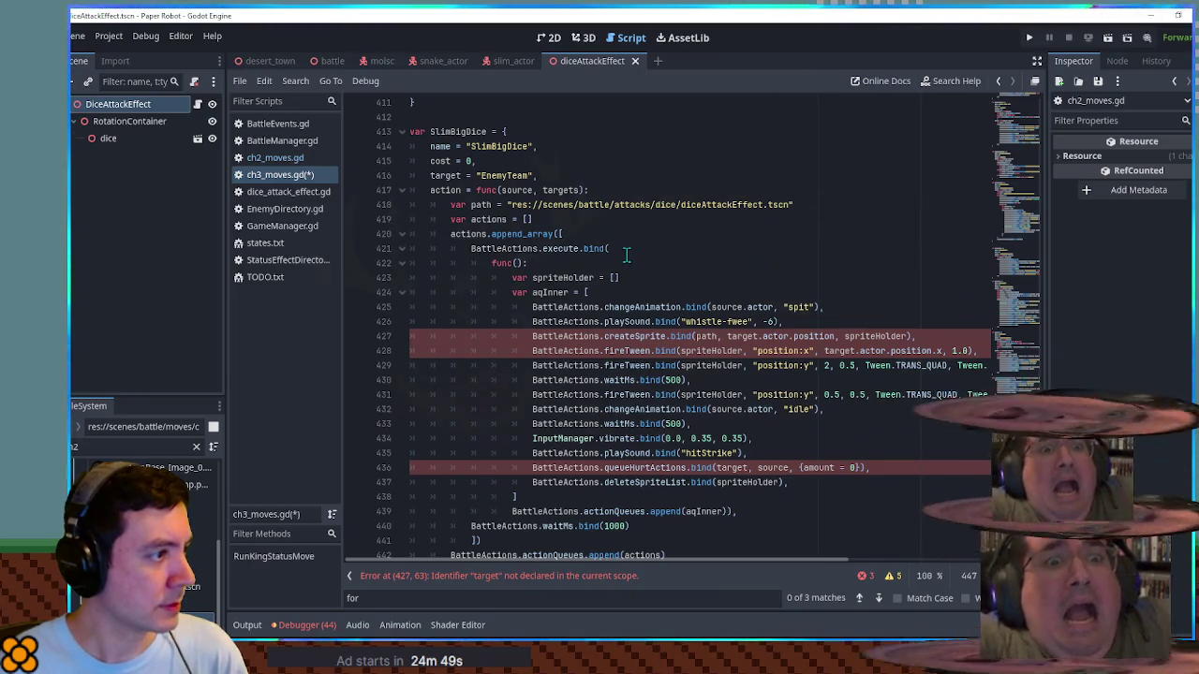
# Step: Insert the 'for target in targets:' loop line under func(): and indent it
pyautogui.click(566, 222)
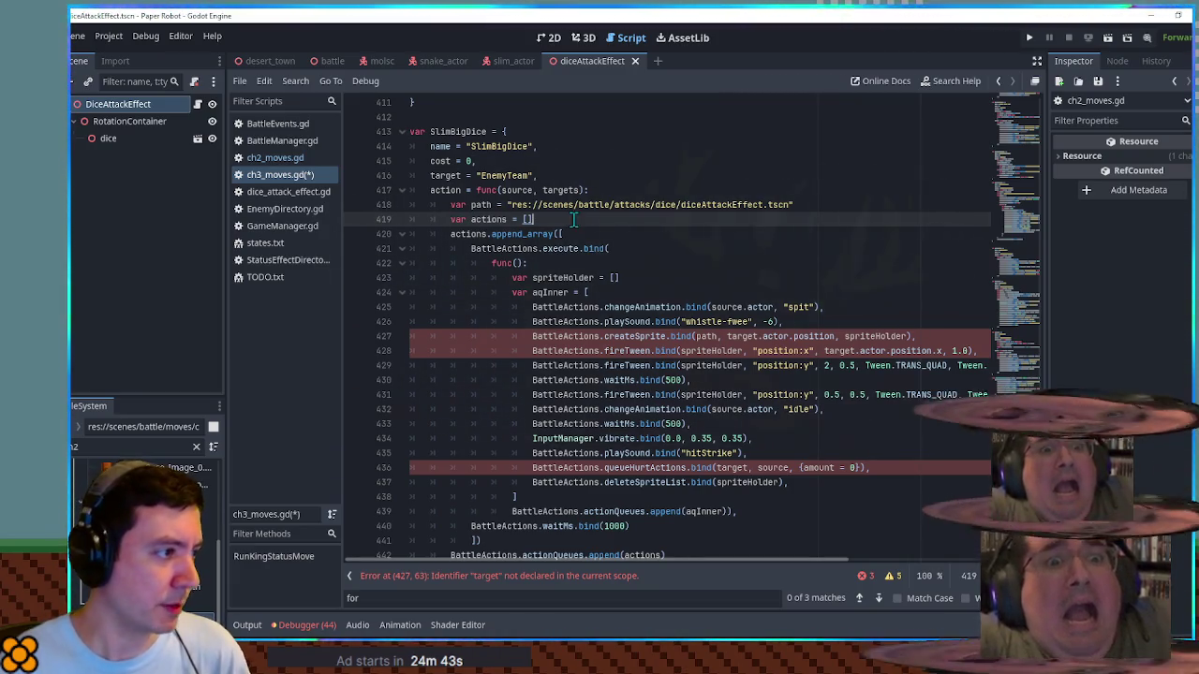
pyautogui.click(626, 270)
pyautogui.hotkey('ctrl', 'v')
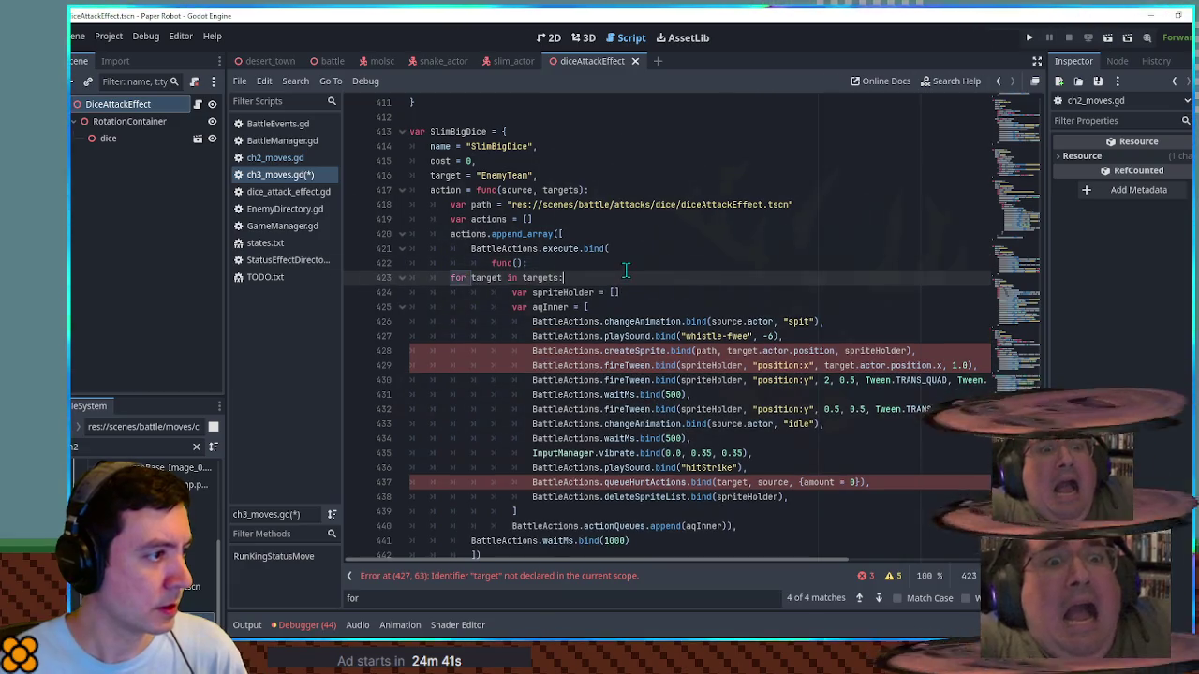
pyautogui.press('Home')
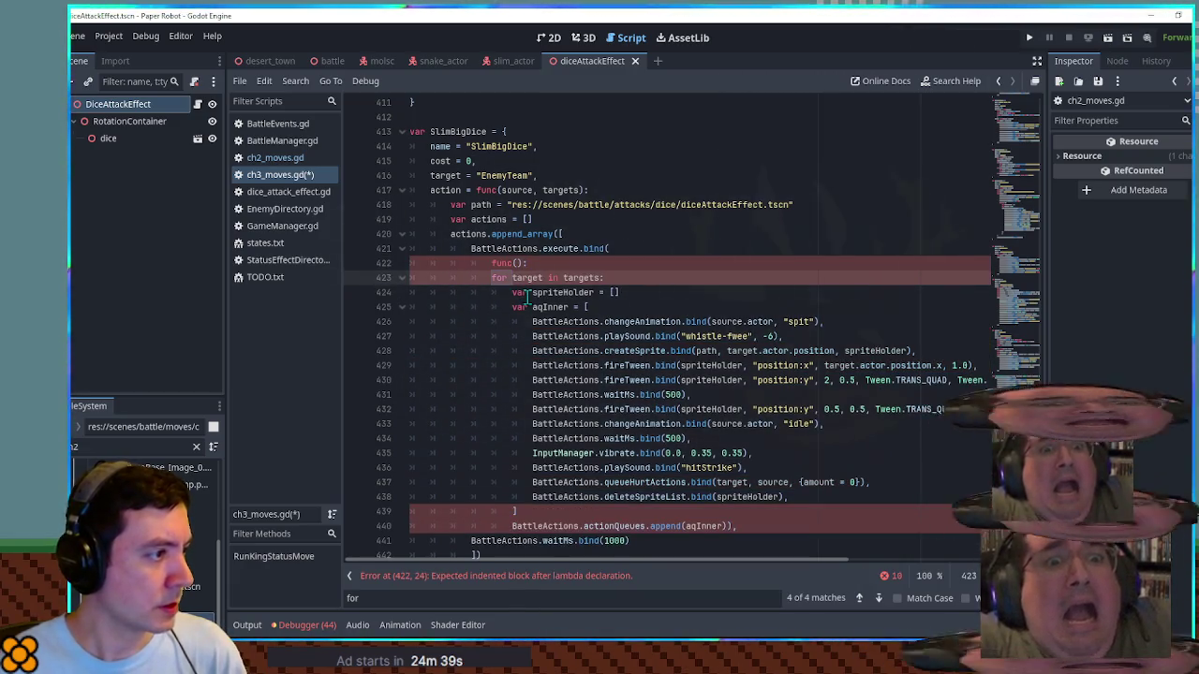
pyautogui.press('Tab')
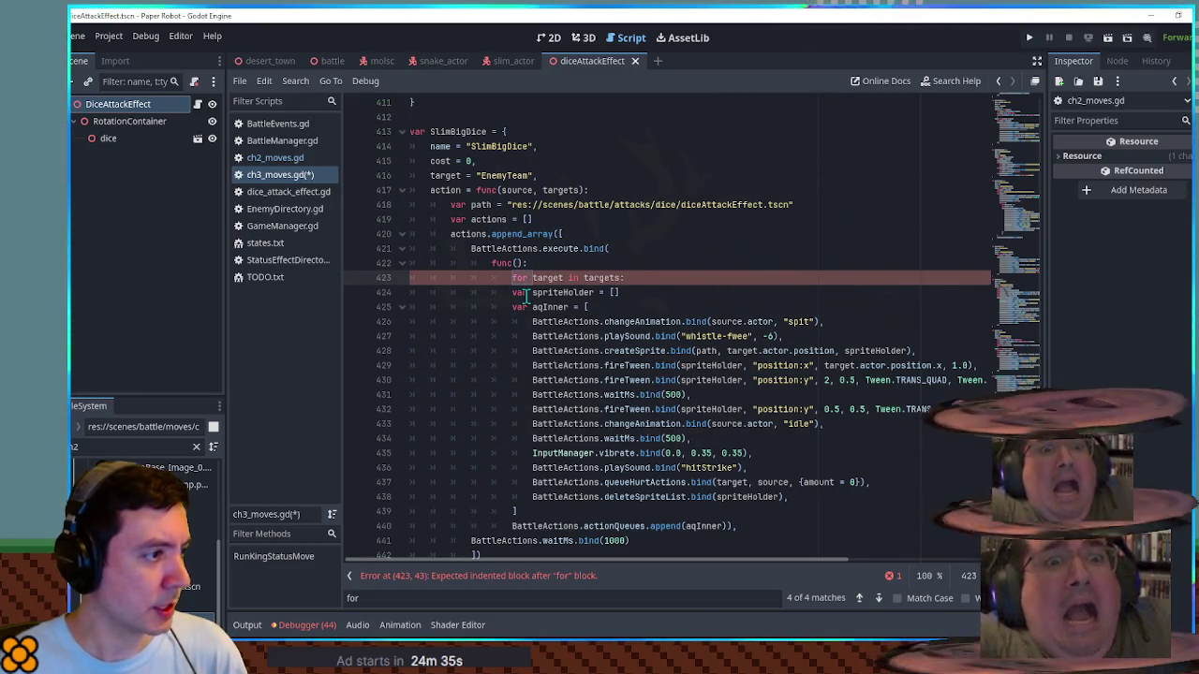
pyautogui.moveTo(640, 283); pyautogui.dragTo(642, 271)
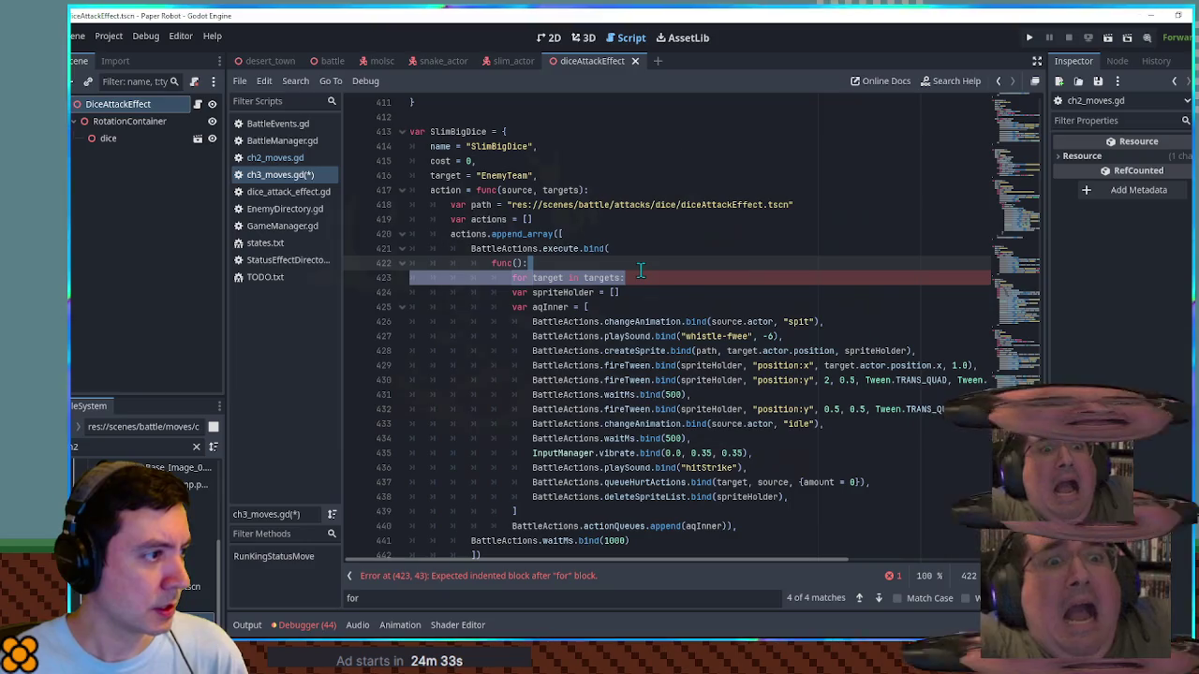
pyautogui.press('BackSpace')
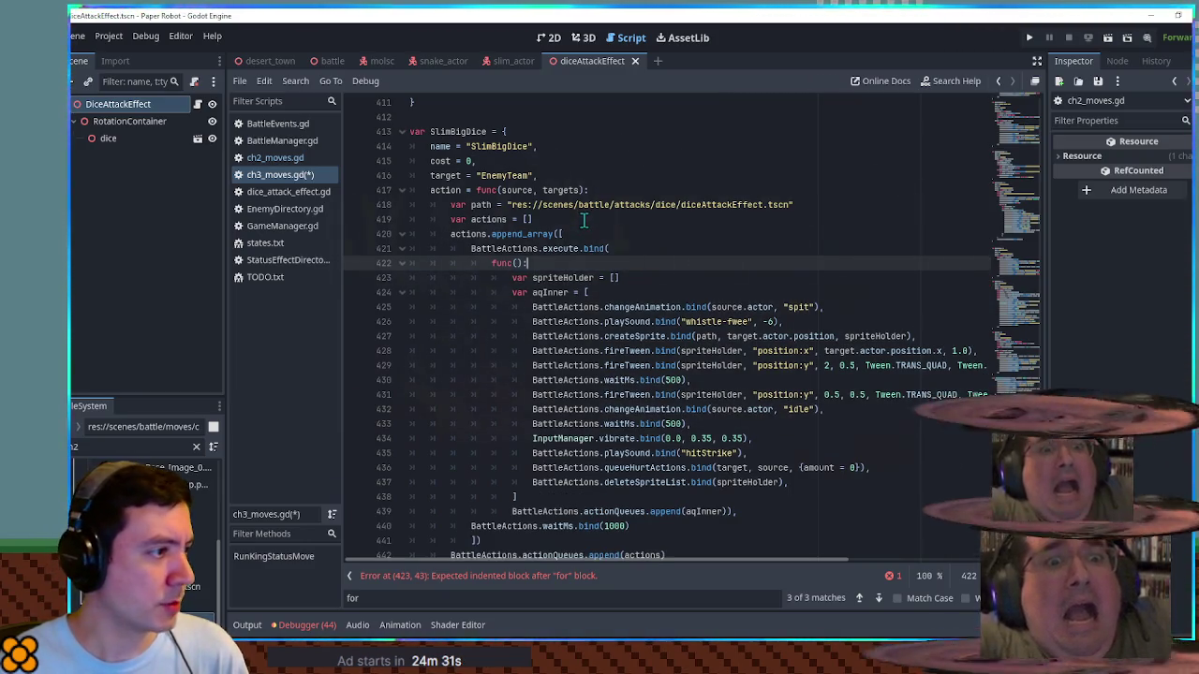
pyautogui.hotkey('ctrl', 'z')
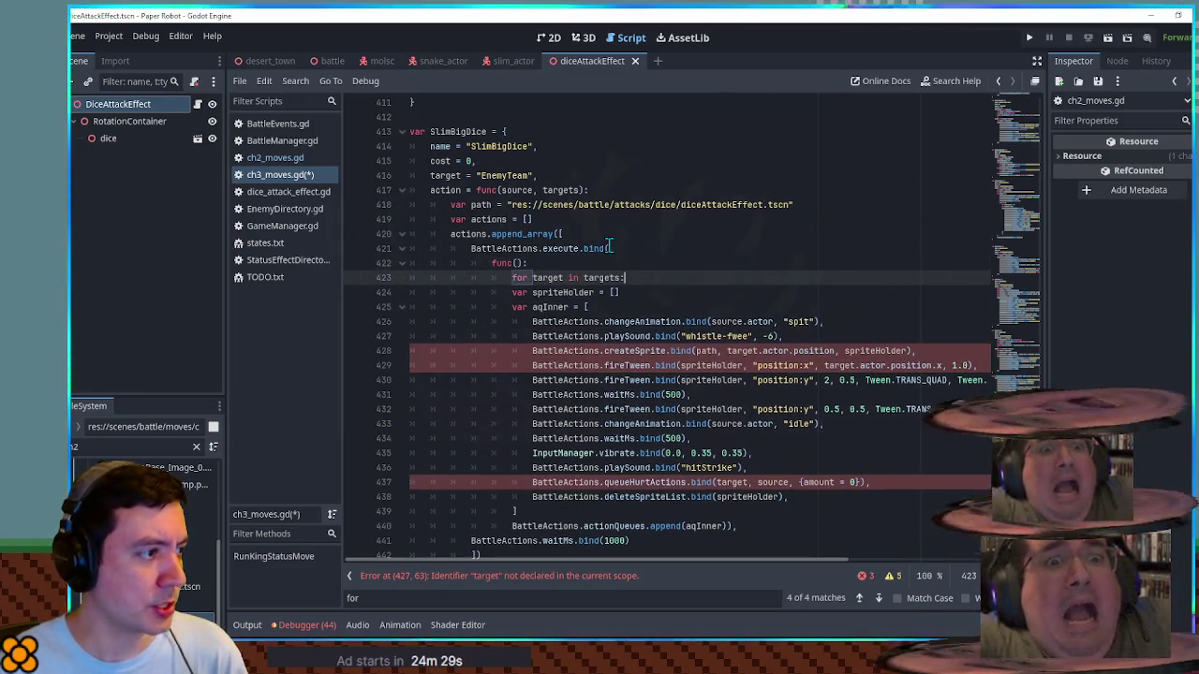
# Step: Replace actions.append_array with BattleActions.actionQueues.append
pyautogui.scroll(-2, 609, 246)
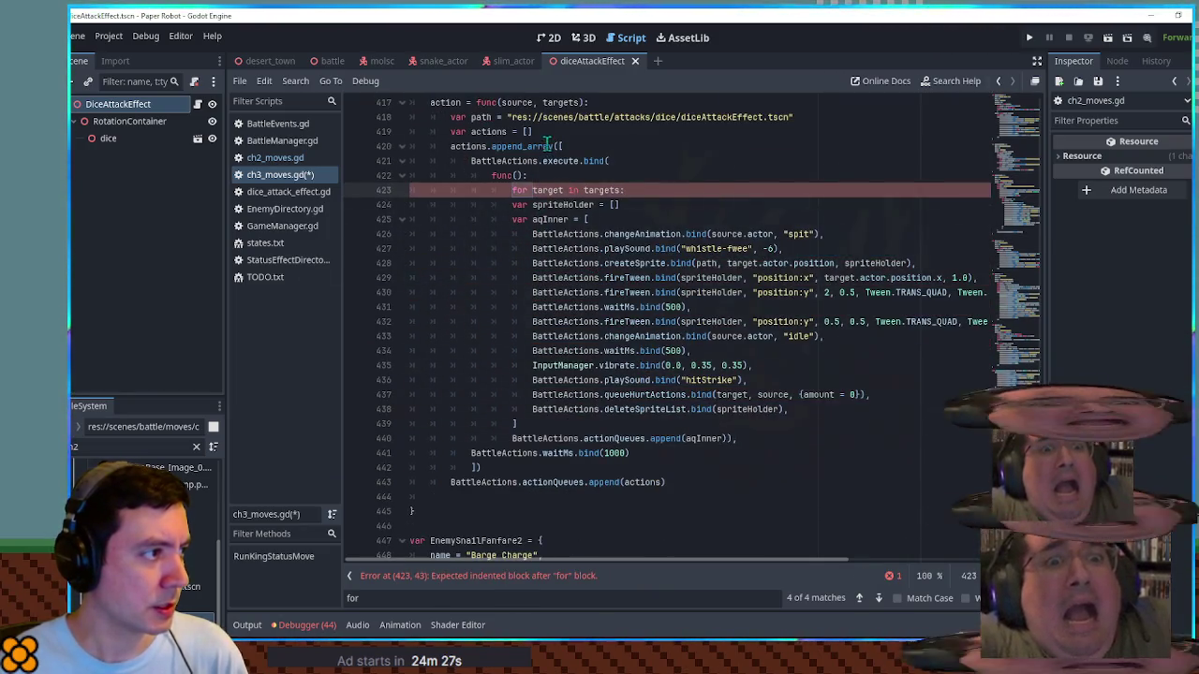
pyautogui.click(526, 131)
pyautogui.press('Return')
pyautogui.write('# initial animation')
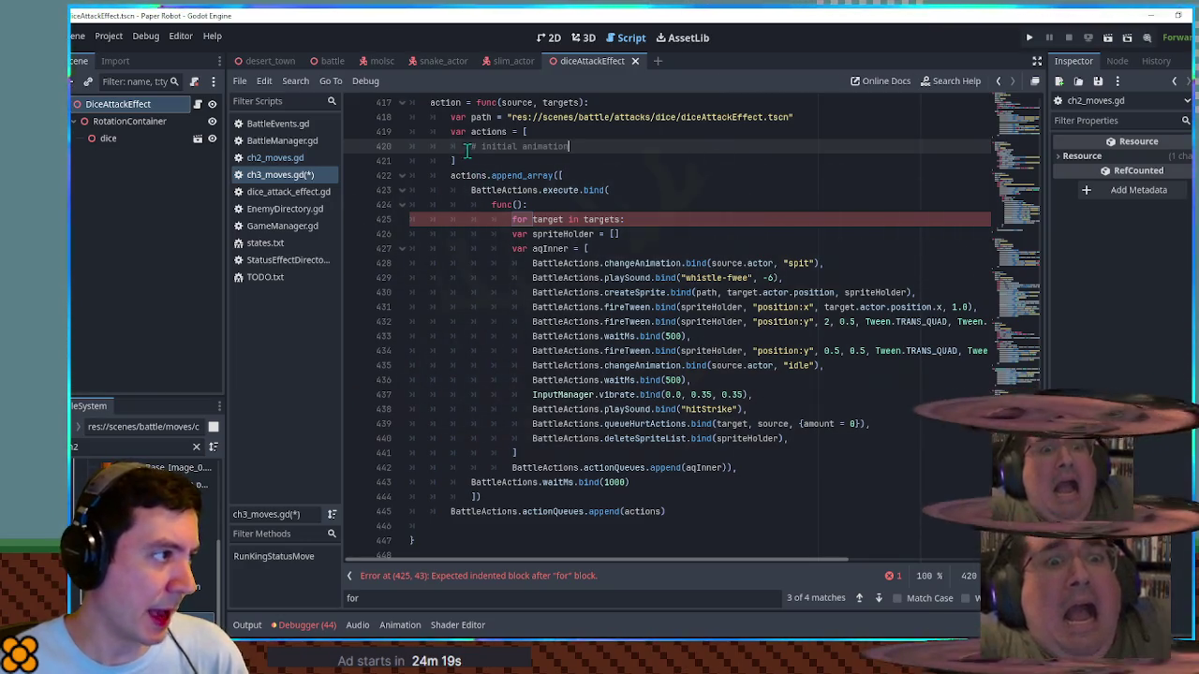
pyautogui.doubleClick(473, 175)
pyautogui.moveTo(473, 175); pyautogui.dragTo(562, 175)
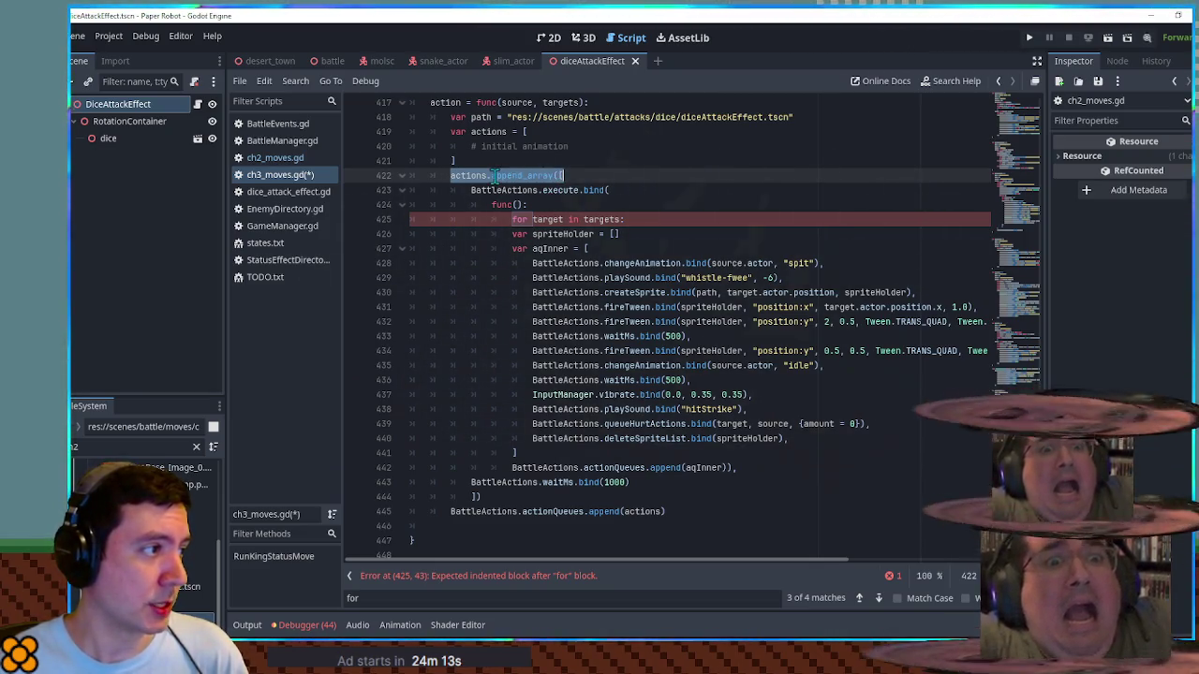
pyautogui.press('Right')
pyautogui.moveTo(585, 170); pyautogui.dragTo(586, 164)
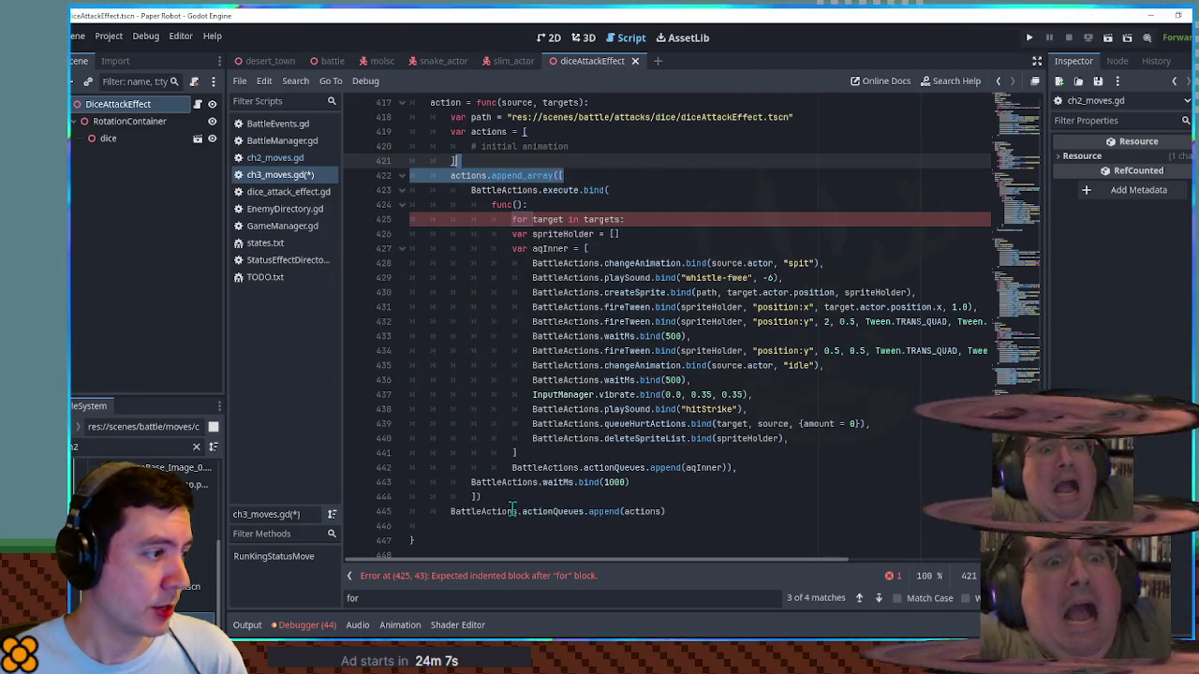
pyautogui.moveTo(451, 511); pyautogui.dragTo(618, 511)
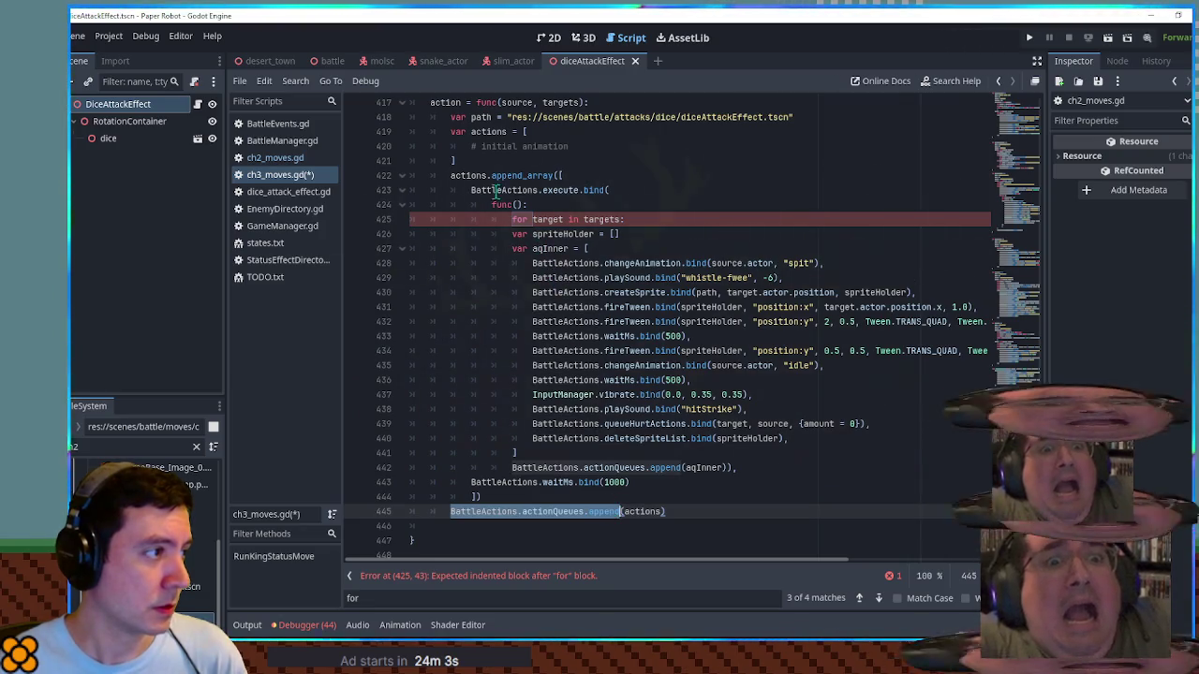
pyautogui.moveTo(450, 175); pyautogui.dragTo(553, 175)
pyautogui.write('BattleActions.actionQueues.append')
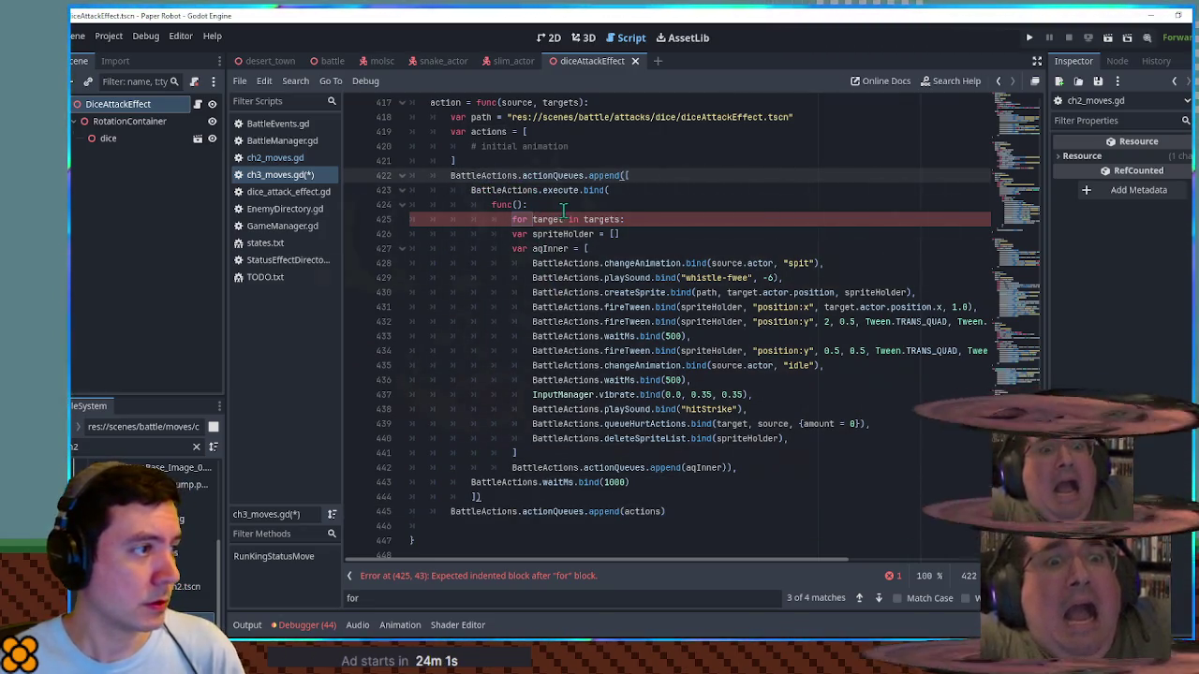
# Step: Delete the trailing append(actions) line and the separate actions list declaration
pyautogui.scroll(-1, 534, 517)
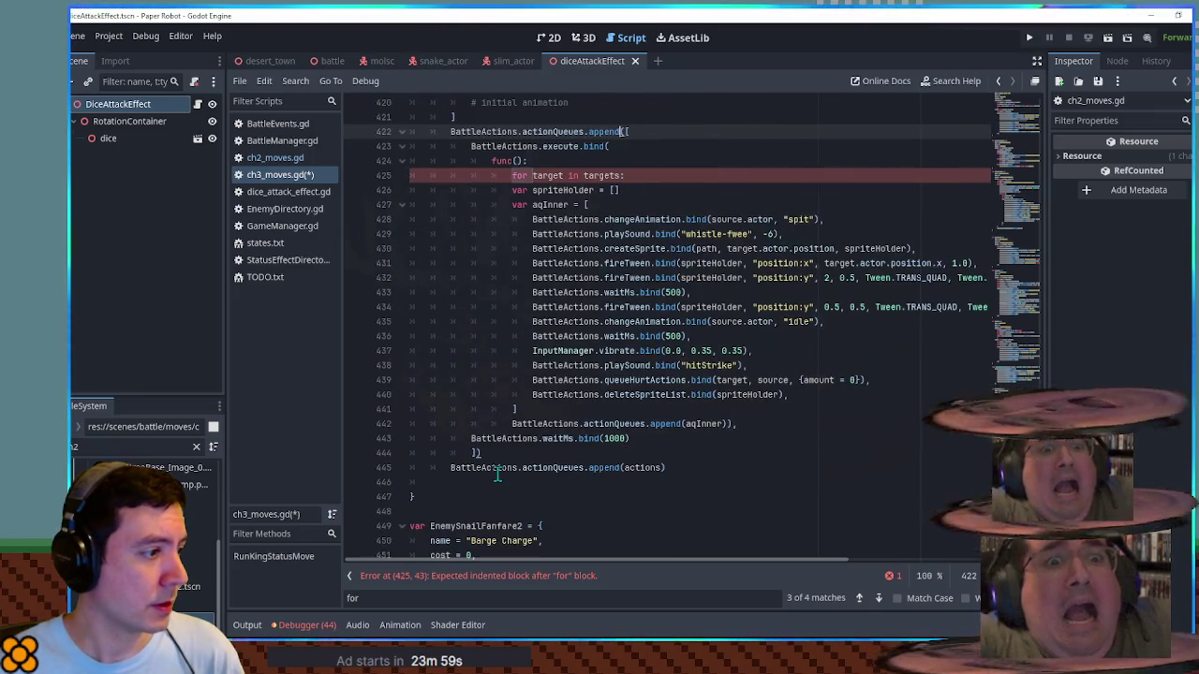
pyautogui.click(497, 468)
pyautogui.click(504, 480)
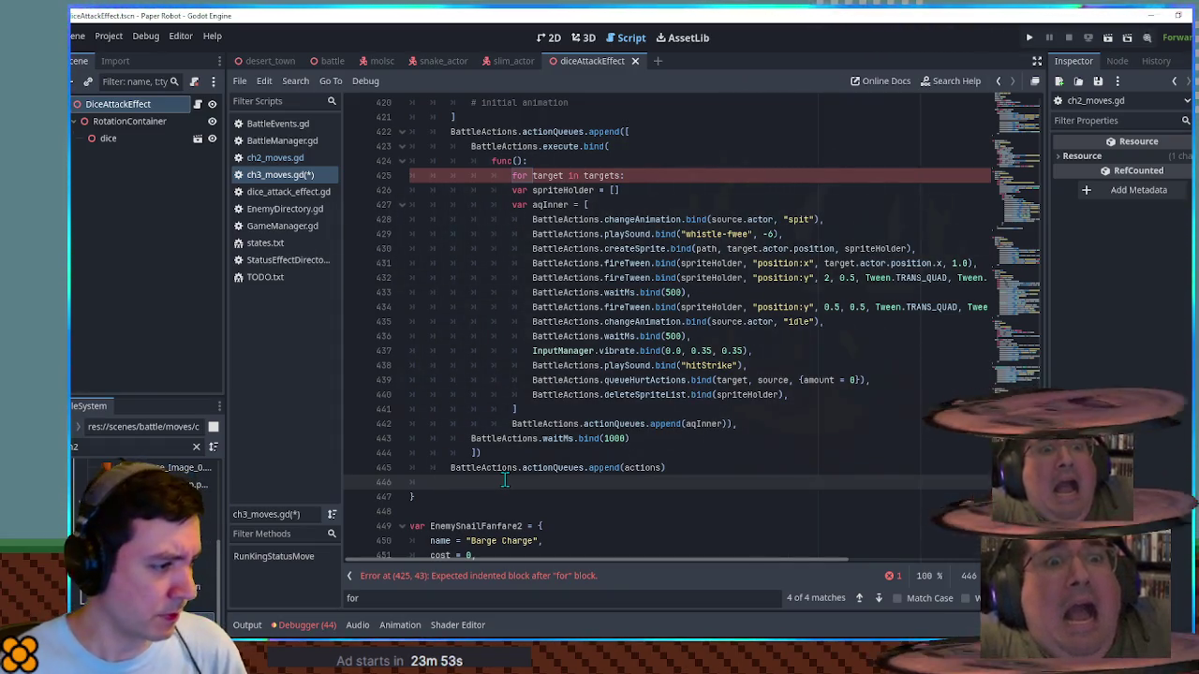
pyautogui.tripleClick(496, 467)
pyautogui.press('BackSpace')
pyautogui.press('BackSpace')
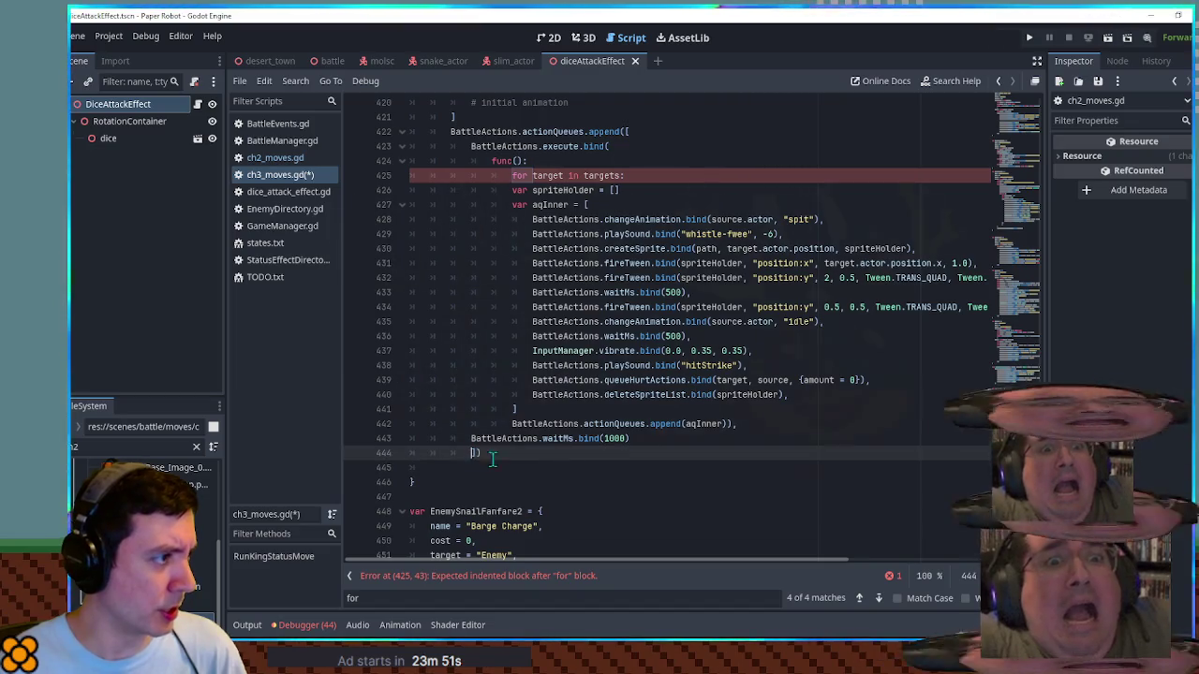
pyautogui.scroll(2, 520, 440)
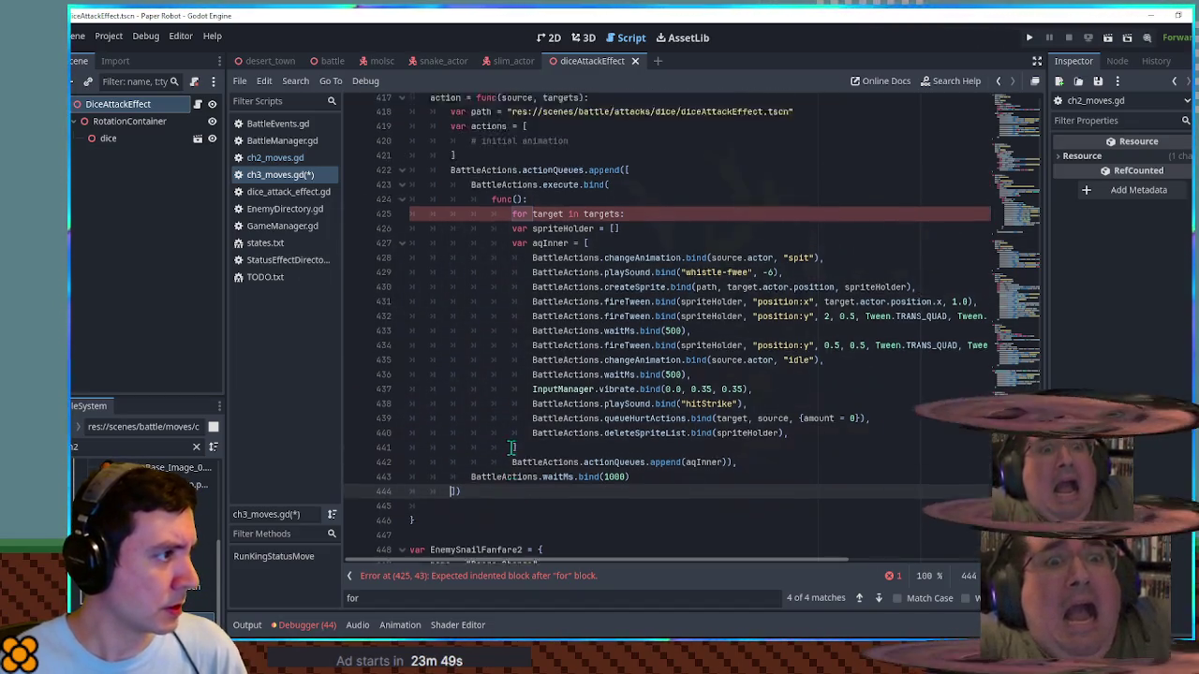
pyautogui.click(487, 177)
pyautogui.hotkey('ctrl', 'shift', 'k')
pyautogui.hotkey('ctrl', 'shift', 'k')
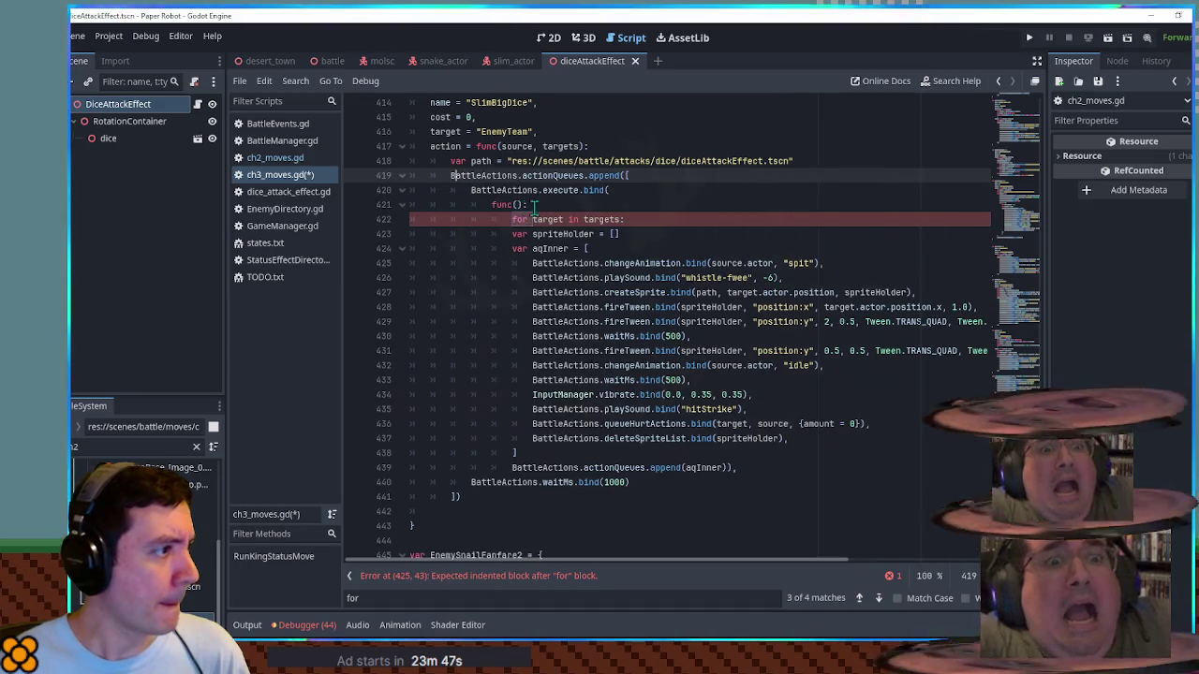
# Step: Add a line for initial animations and indent the loop body one level
pyautogui.click(638, 176)
pyautogui.press('Return')
pyautogui.write('# initial animations')
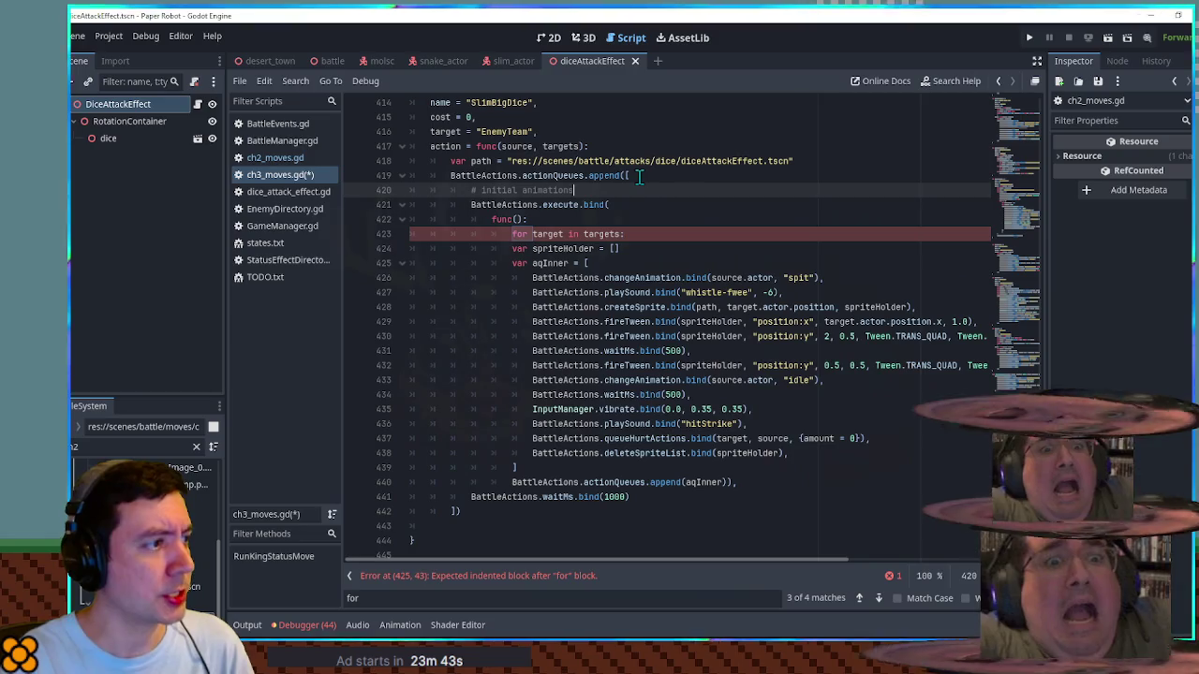
pyautogui.moveTo(611, 204)
pyautogui.mouseDown()
pyautogui.moveTo(539, 204)
pyautogui.moveTo(513, 260)
pyautogui.moveTo(588, 480)
pyautogui.mouseUp()
pyautogui.press('Tab')
pyautogui.click(665, 452)
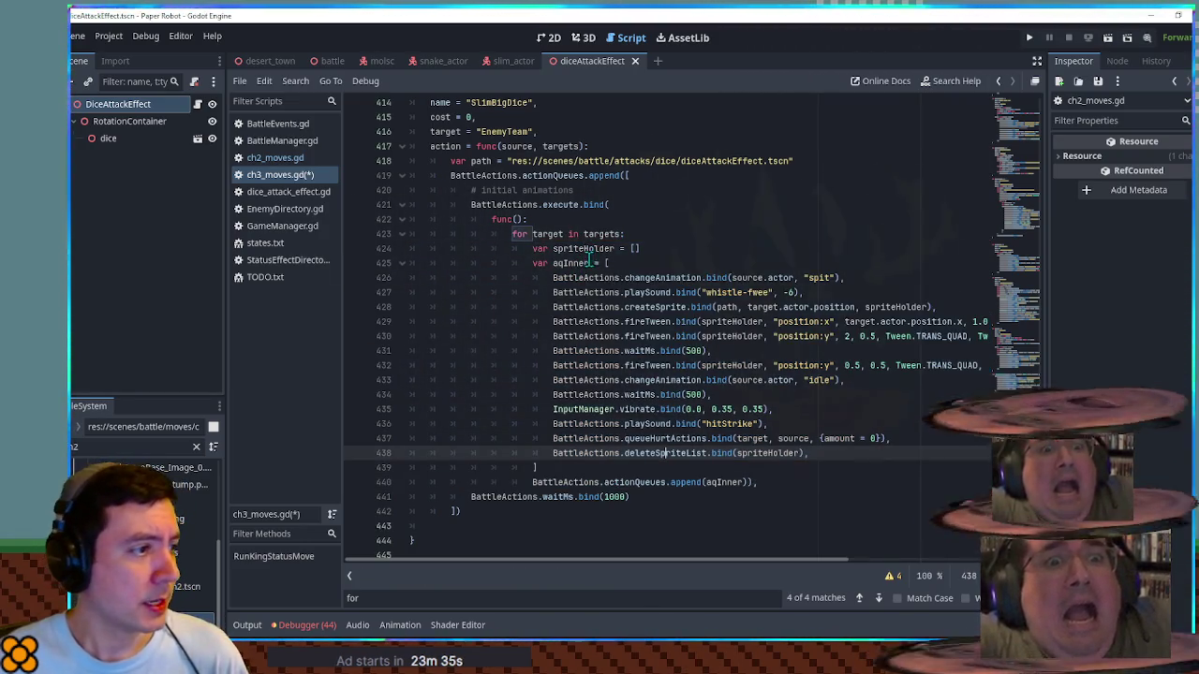
pyautogui.click(587, 277)
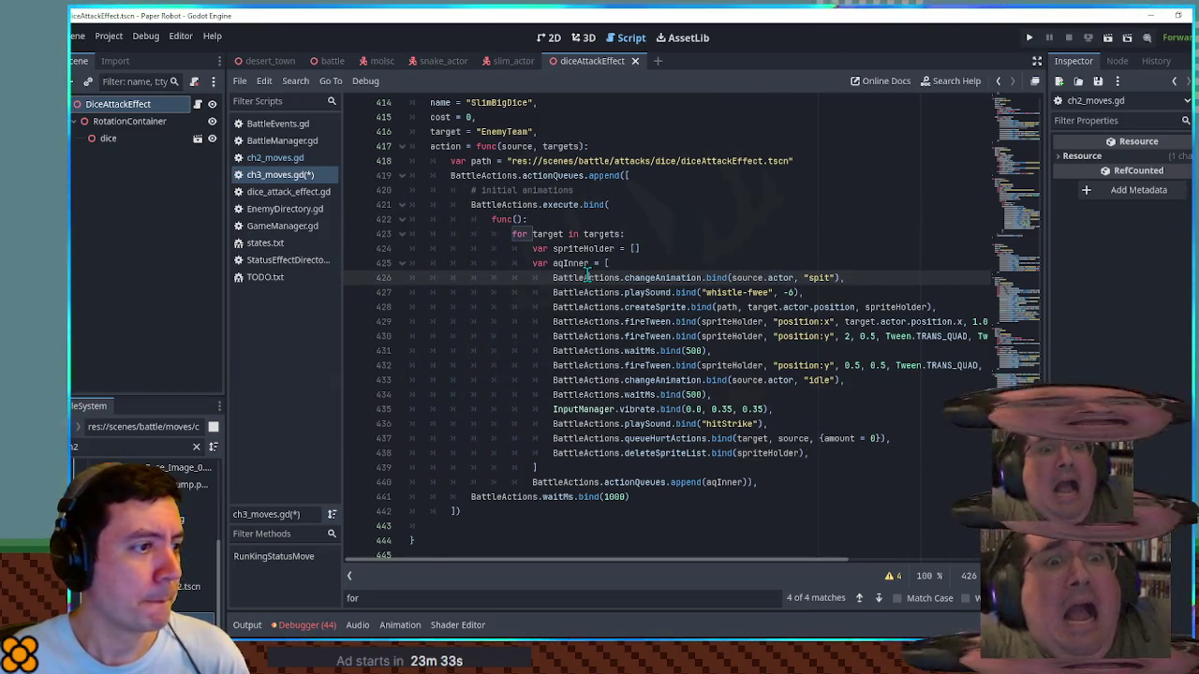
# Step: Delete the spit animation line and move the whistle-fwee sound line to the initial animations spot
pyautogui.hotkey('ctrl', 'x')
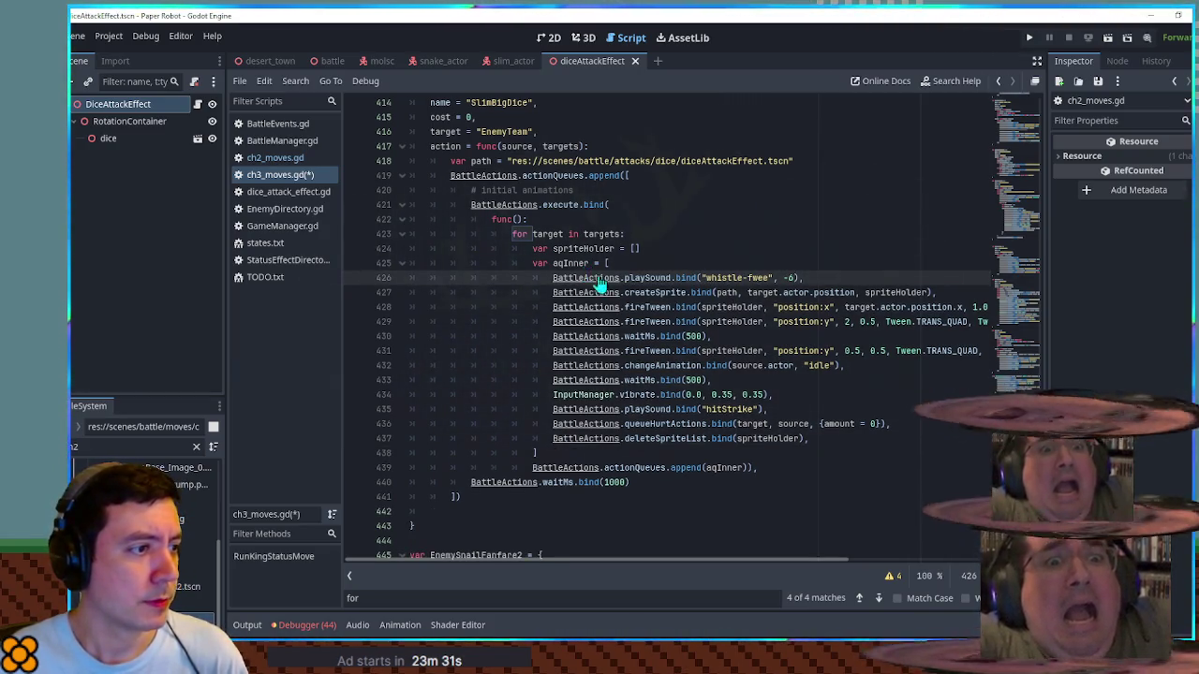
pyautogui.tripleClick(809, 277)
pyautogui.hotkey('ctrl', 'x')
pyautogui.click(611, 203)
pyautogui.hotkey('ctrl', 'v')
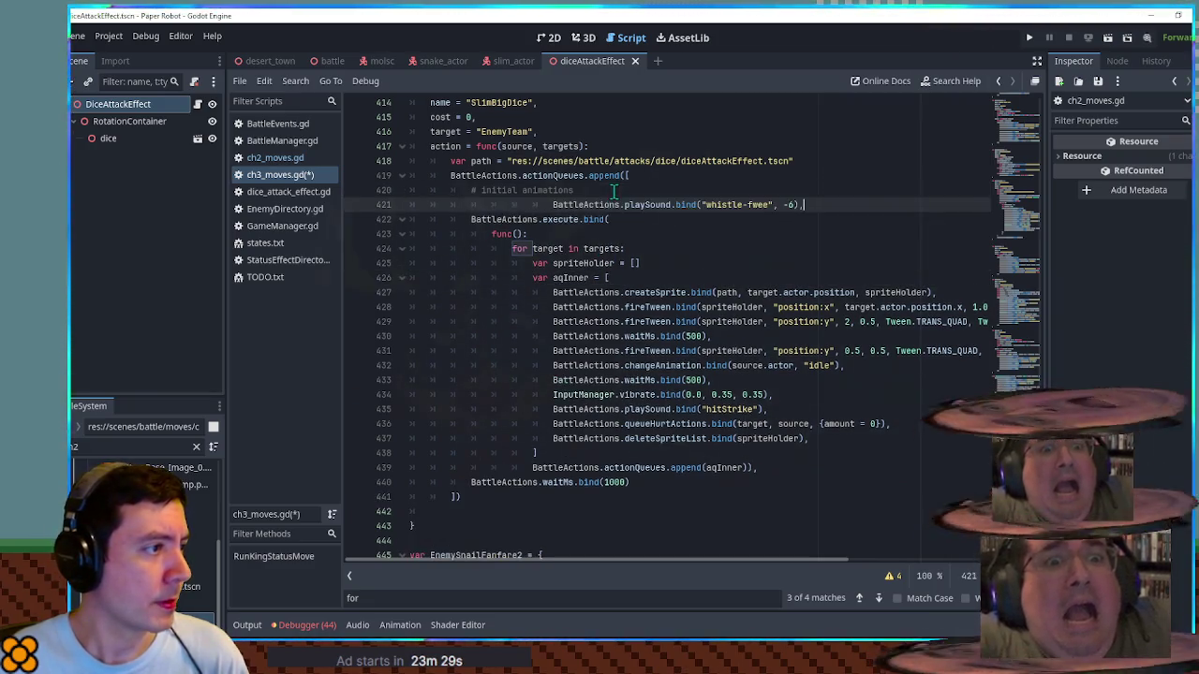
pyautogui.hotkey('shift', 'Tab')
pyautogui.hotkey('shift', 'Tab')
pyautogui.hotkey('shift', 'Tab')
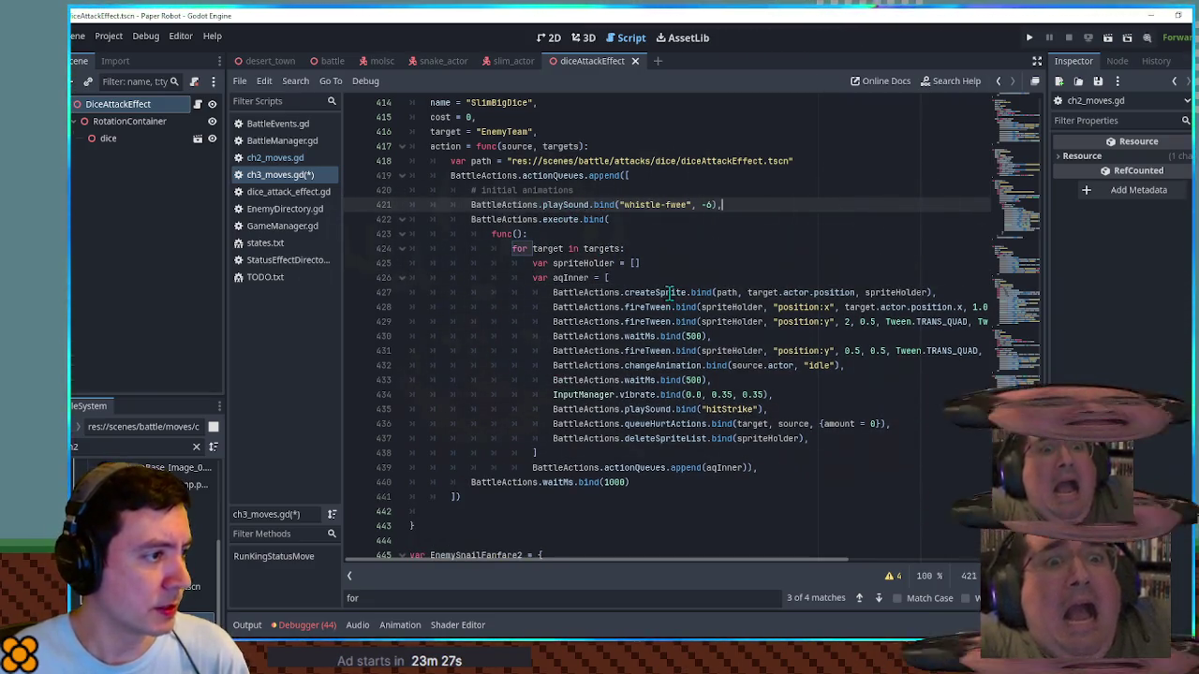
# Step: Add a value variable using randi_range on a new line below spriteHolder
pyautogui.doubleClick(670, 293)
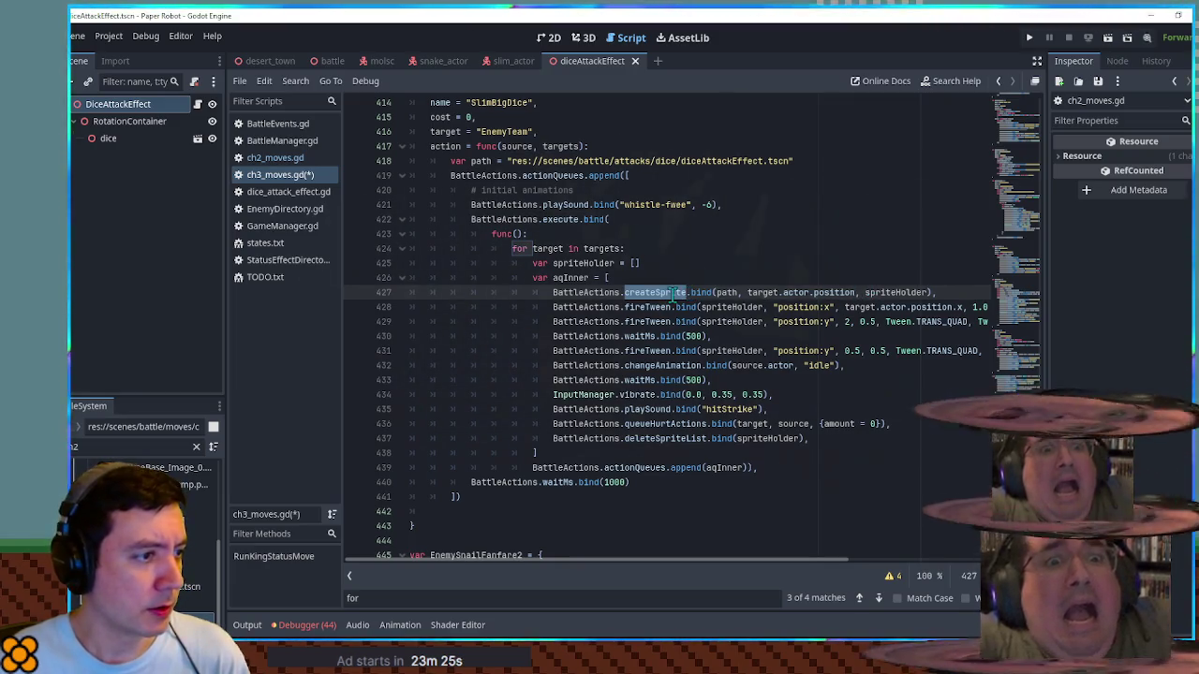
pyautogui.doubleClick(481, 161)
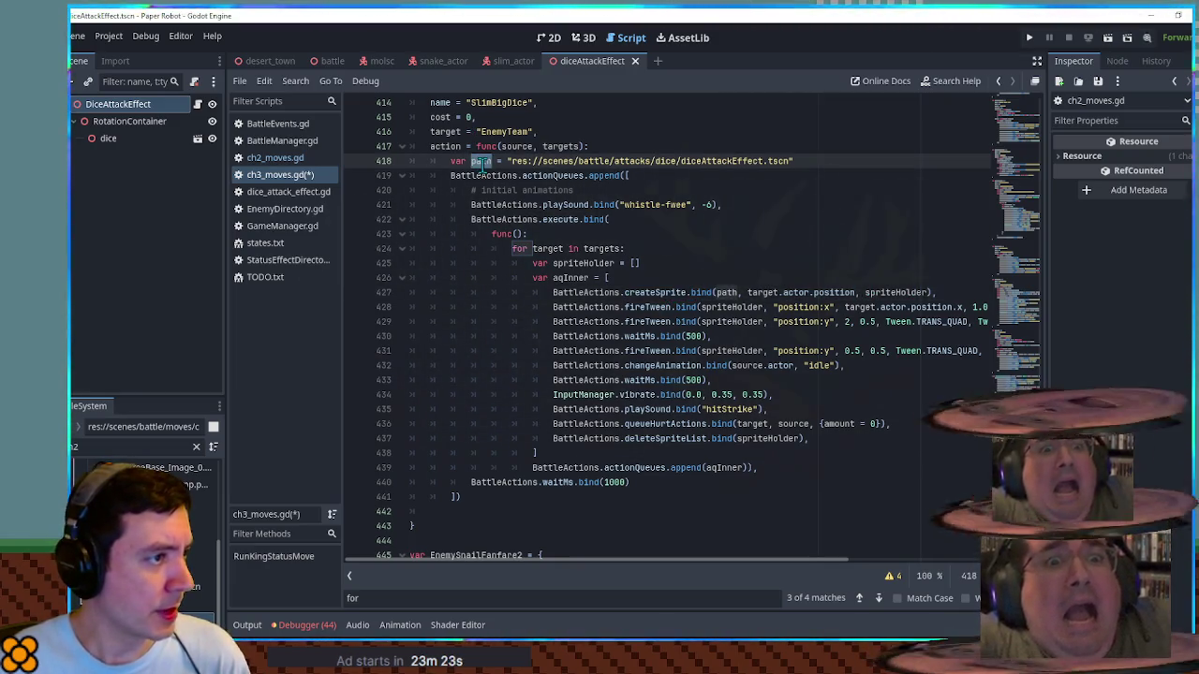
pyautogui.doubleClick(905, 294)
pyautogui.click(729, 292)
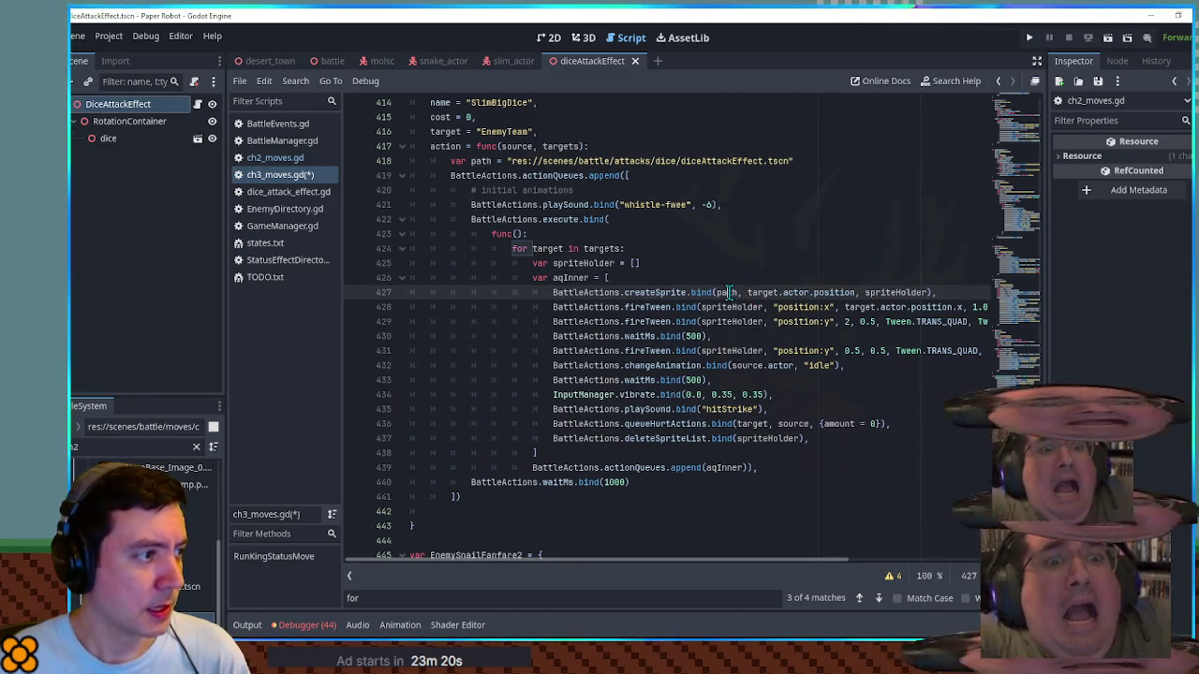
pyautogui.click(660, 263)
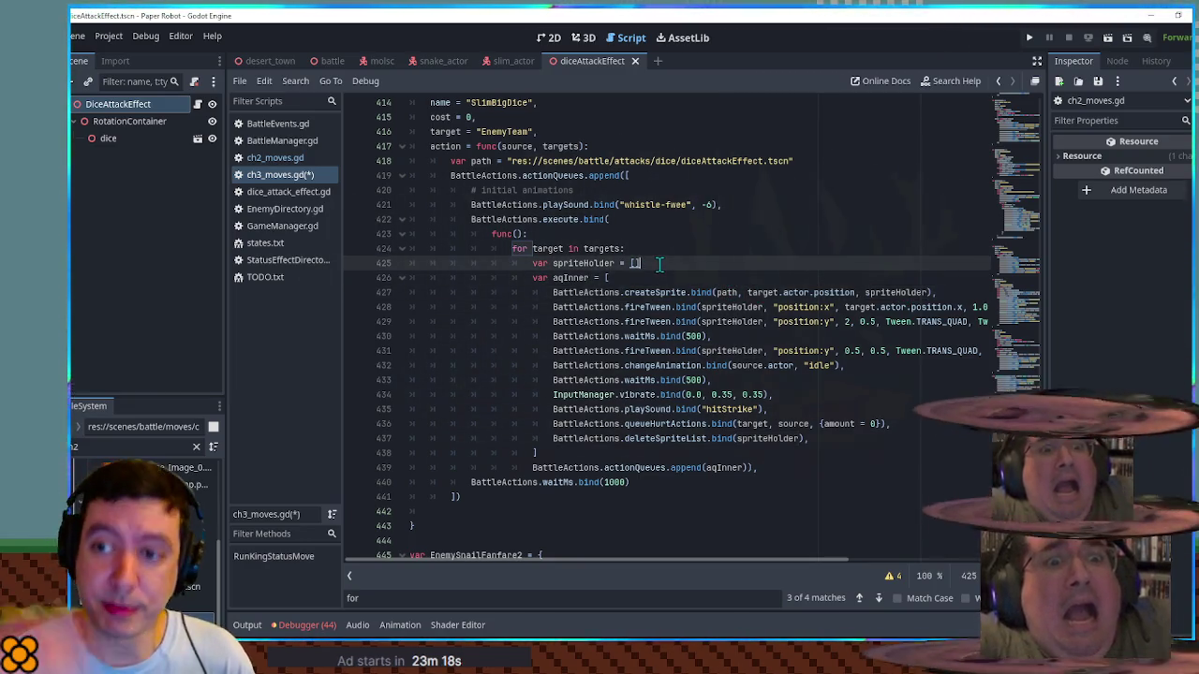
pyautogui.press('Return')
pyautogui.write('var value')
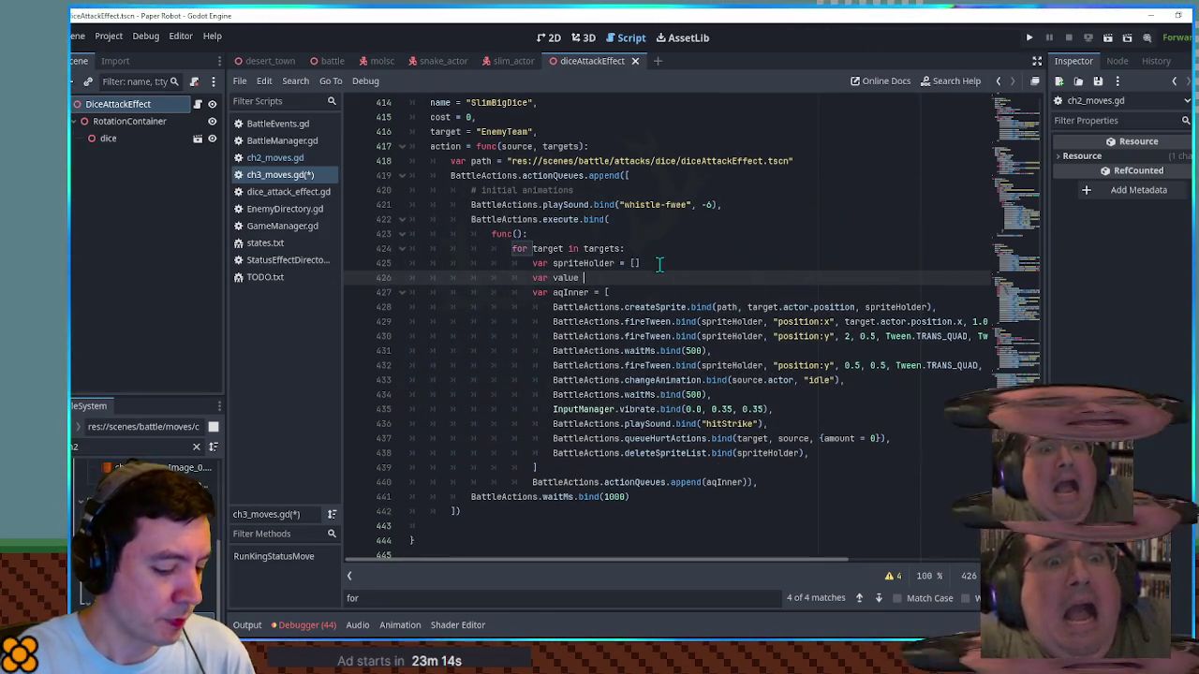
pyautogui.write('ndi')
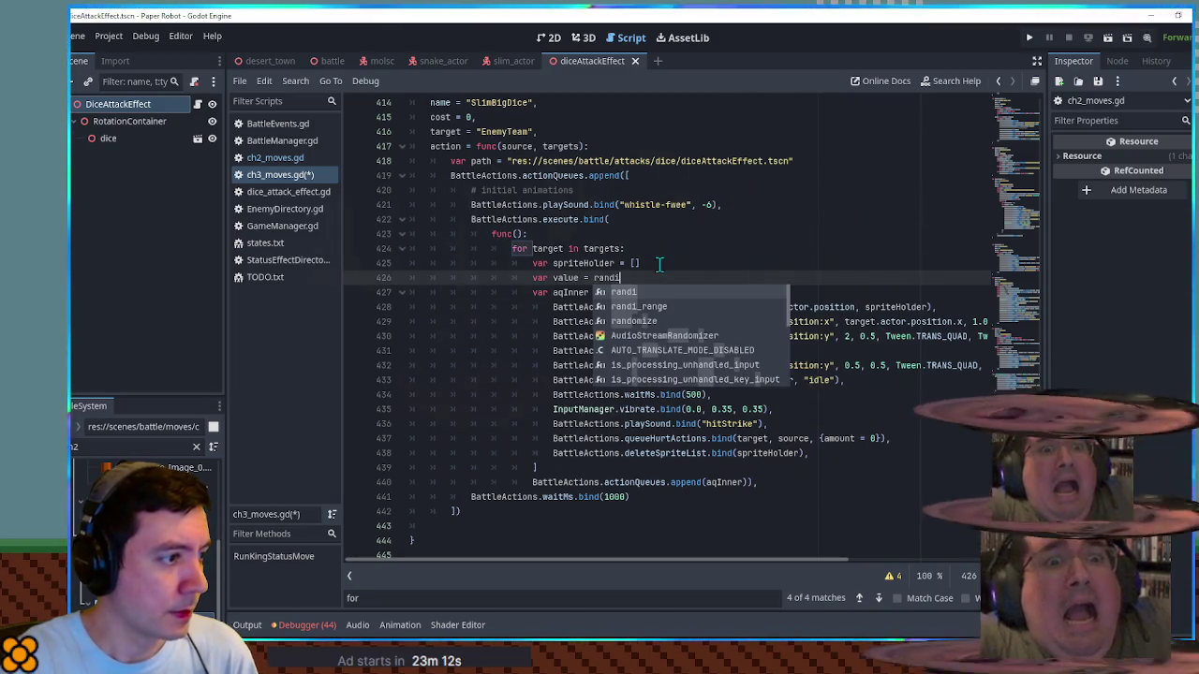
pyautogui.press('Down')
pyautogui.press('Return')
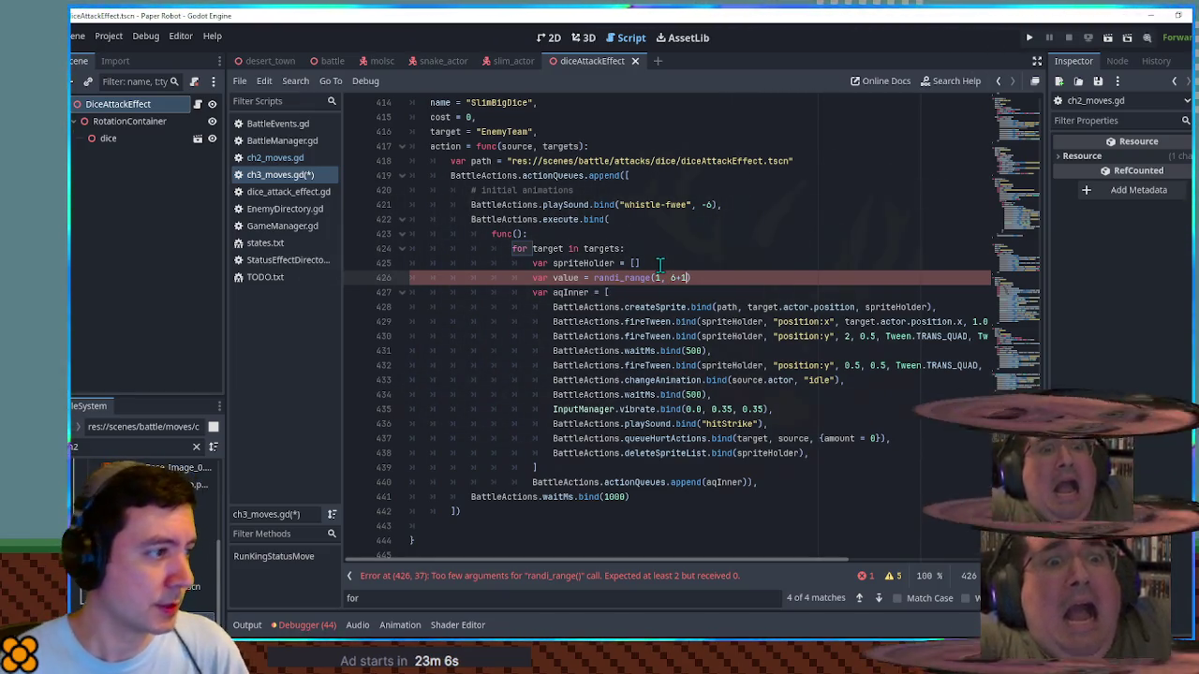
# Step: Check the randi_range documentation and finish the line as var value = randi_range(1, 6)
pyautogui.keyDown('ctrl'); pyautogui.click(626, 278); pyautogui.keyUp('ctrl')
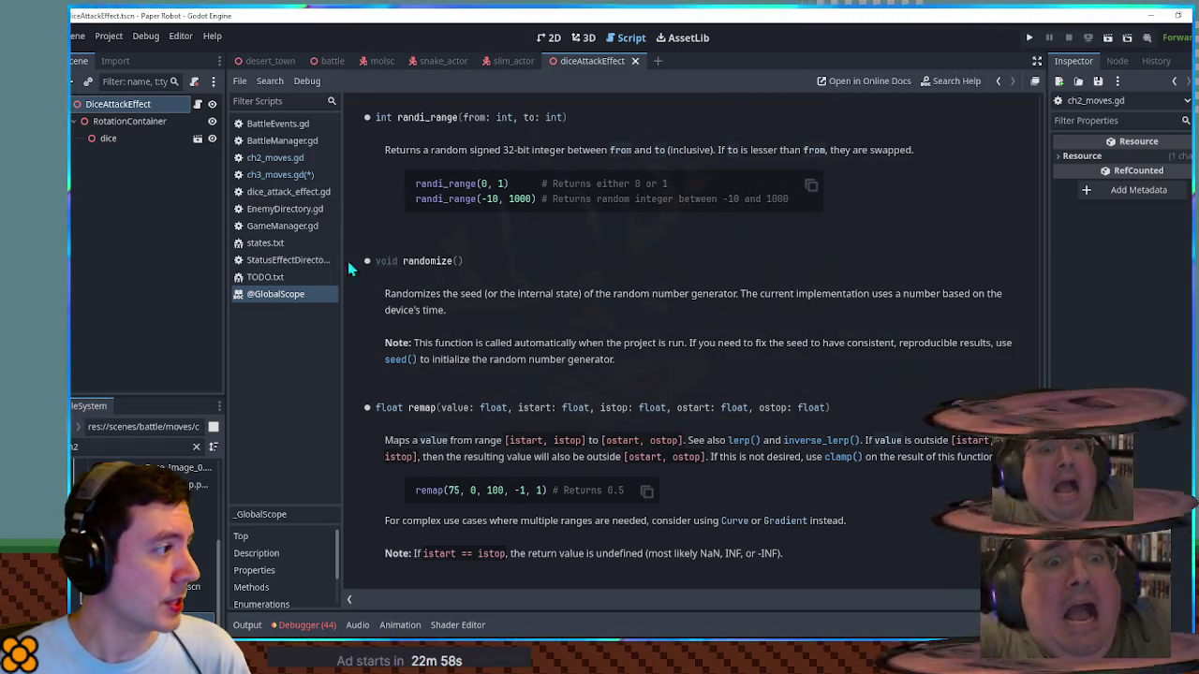
pyautogui.middleClick(292, 296)
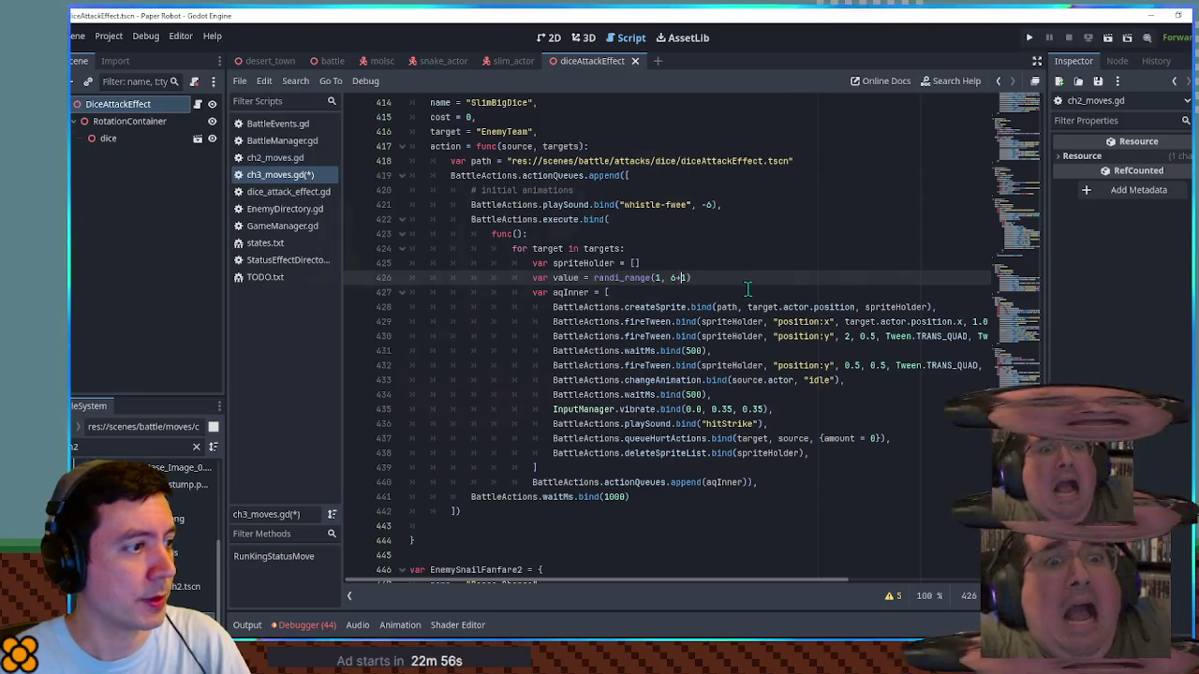
pyautogui.write(')')
pyautogui.doubleClick(577, 277)
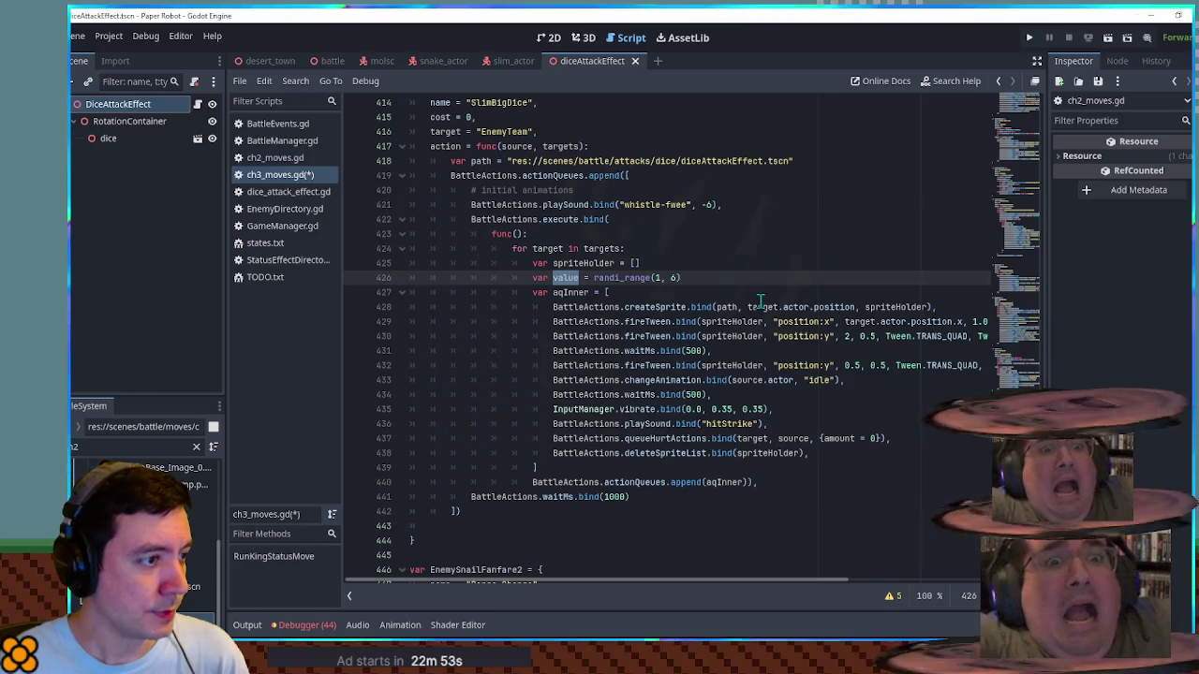
pyautogui.doubleClick(650, 306)
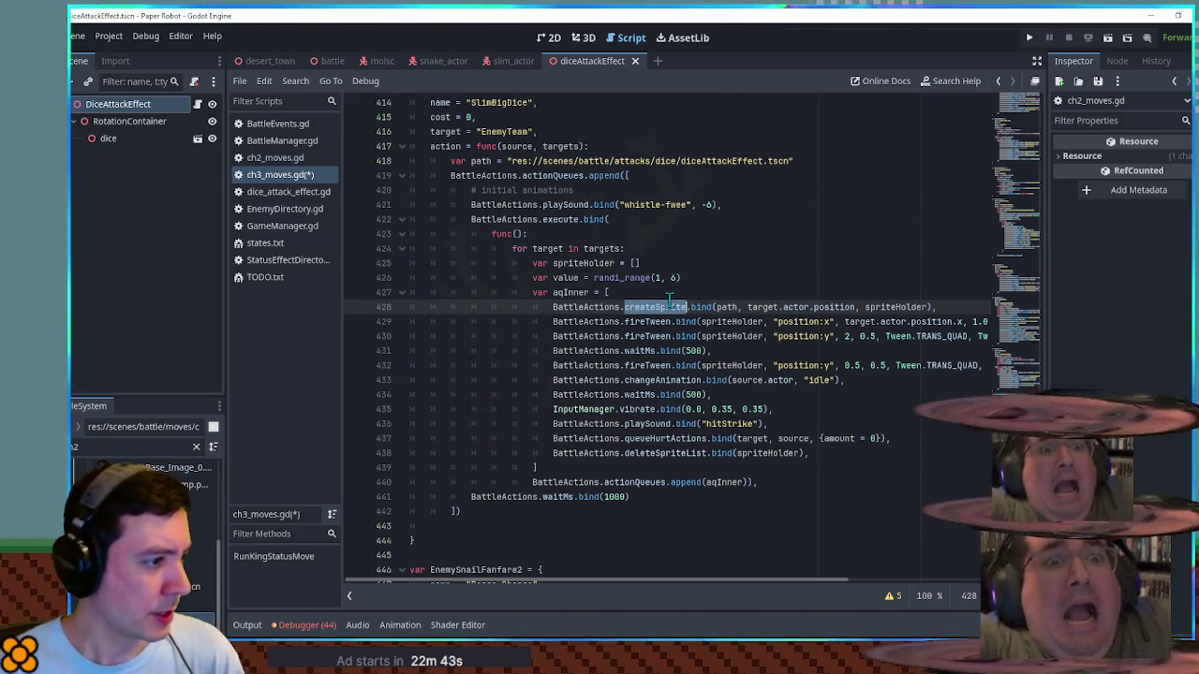
pyautogui.doubleClick(648, 321)
# Step: Replace fireTween on line 429 with setFlag.bind(spriteHolder…), following an existing setFlag usage
pyautogui.write('set')
pyautogui.write('Fal')
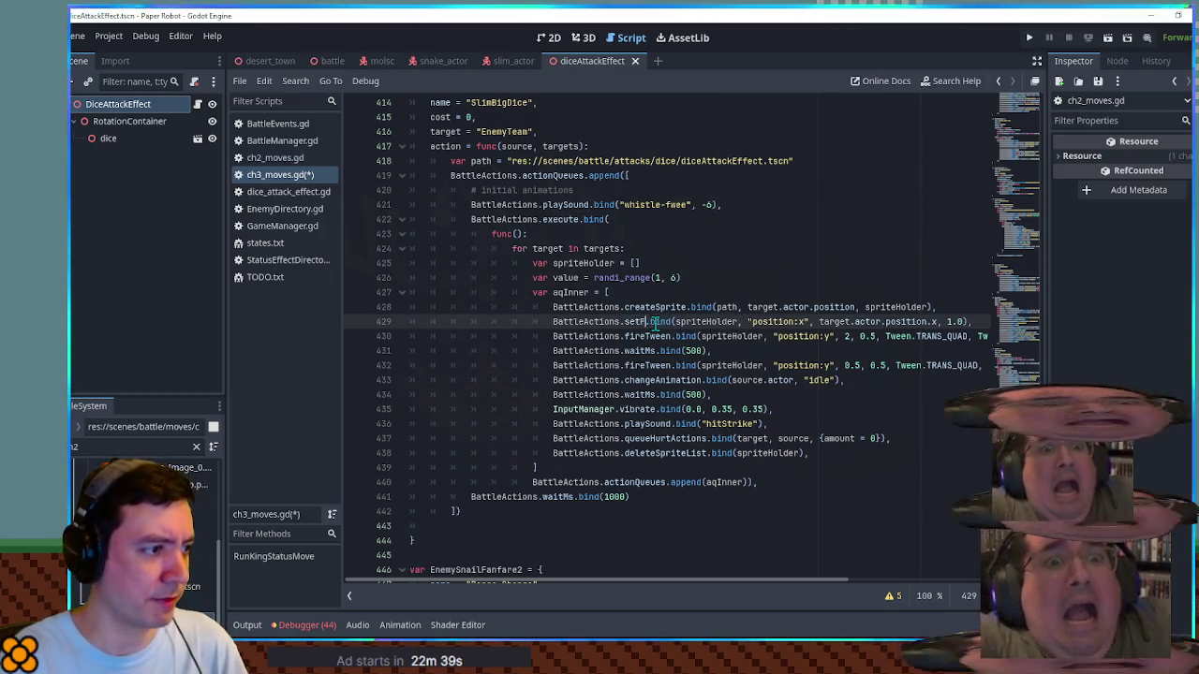
pyautogui.press('BackSpace')
pyautogui.press('BackSpace')
pyautogui.write('lag')
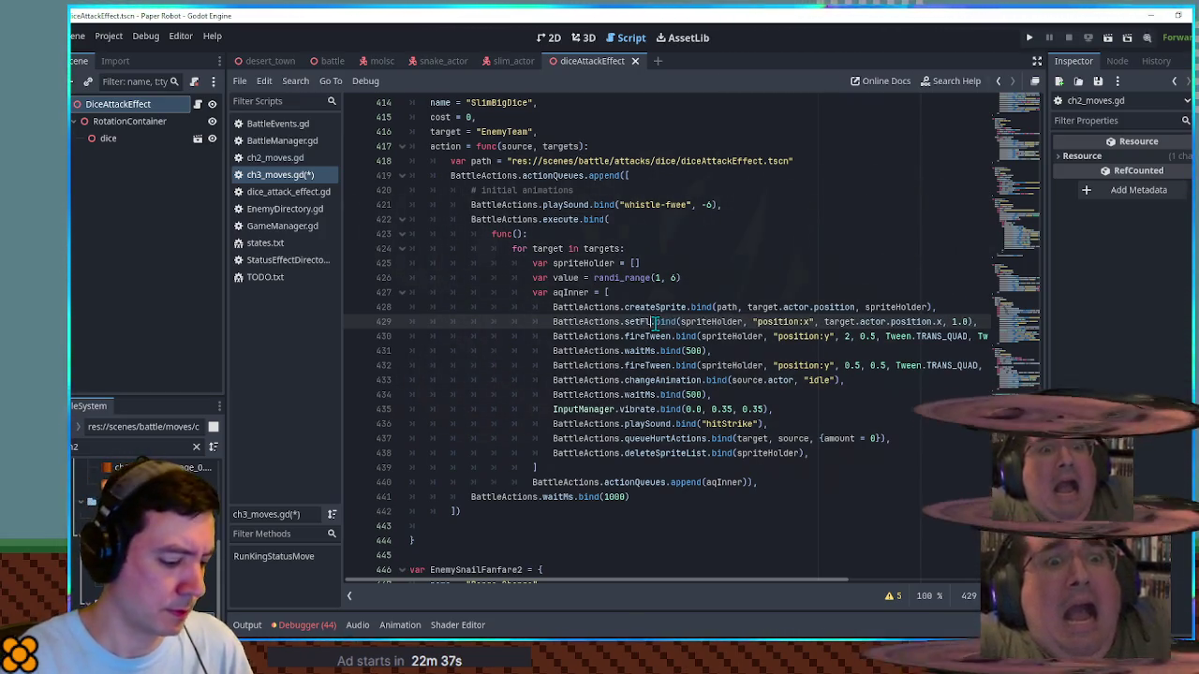
pyautogui.hotkey('ctrl', 'f')
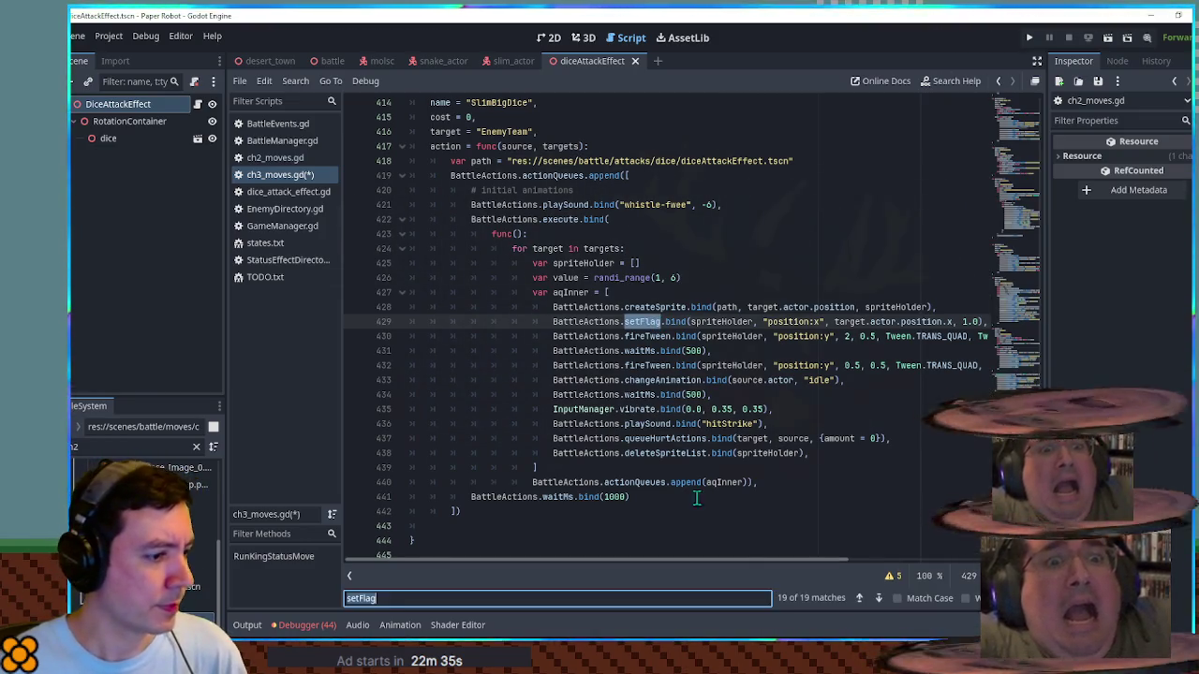
pyautogui.click(859, 598)
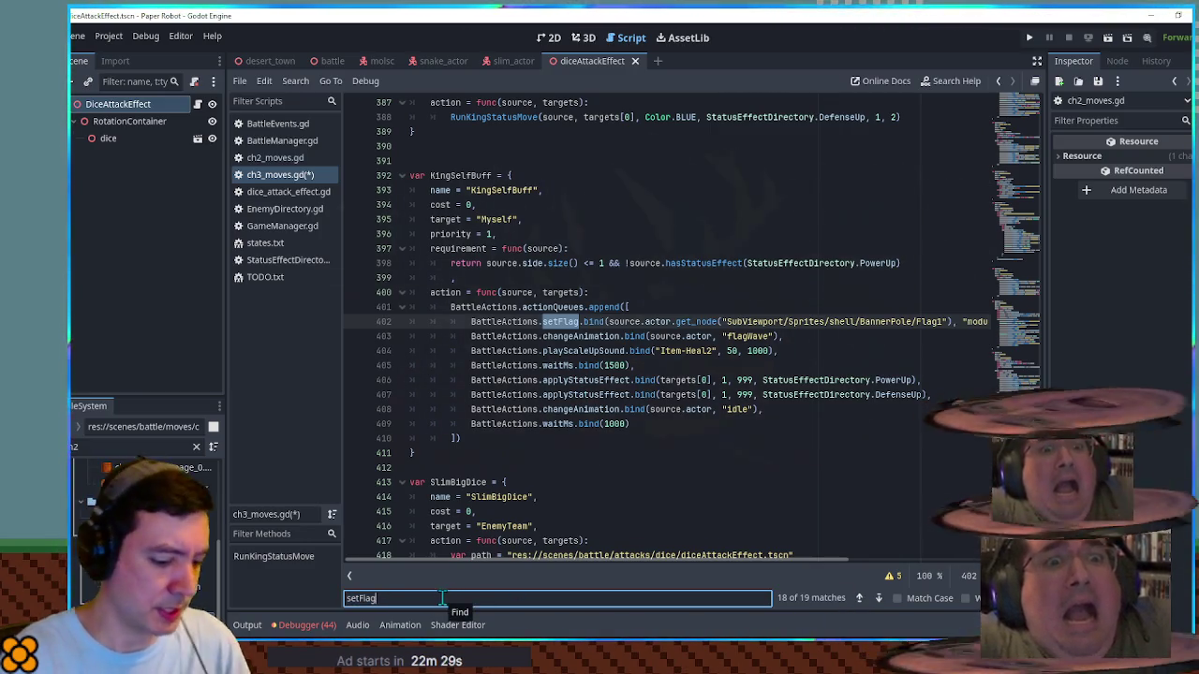
pyautogui.write('.bind(')
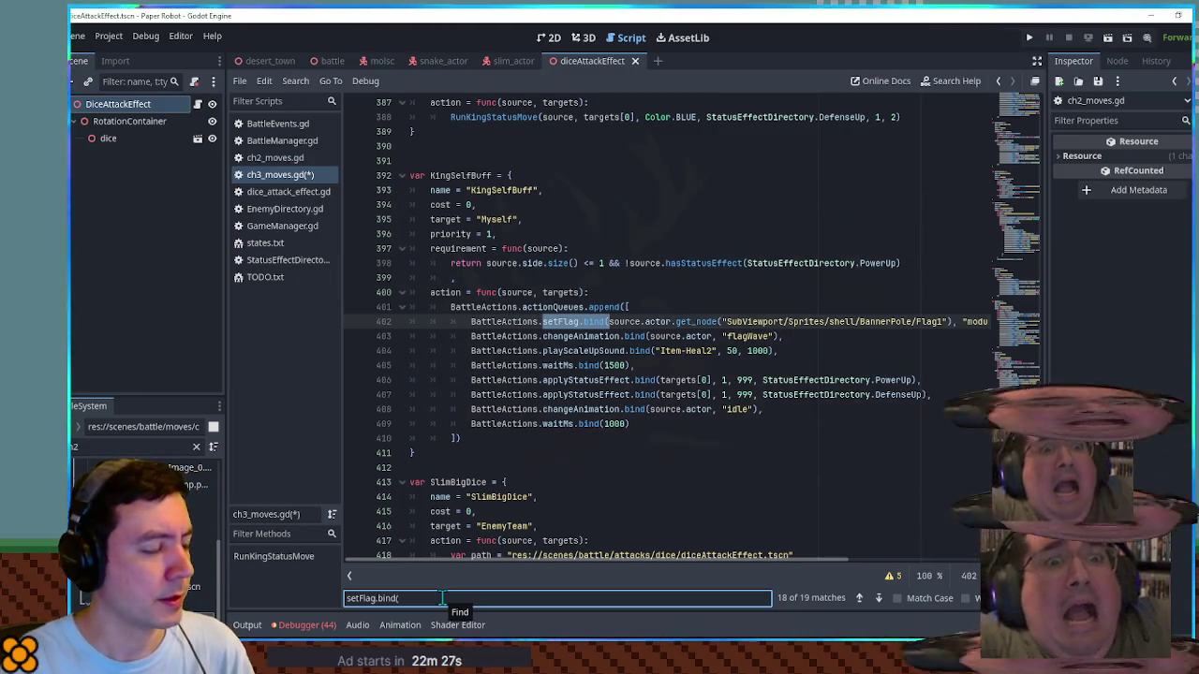
pyautogui.write('spri')
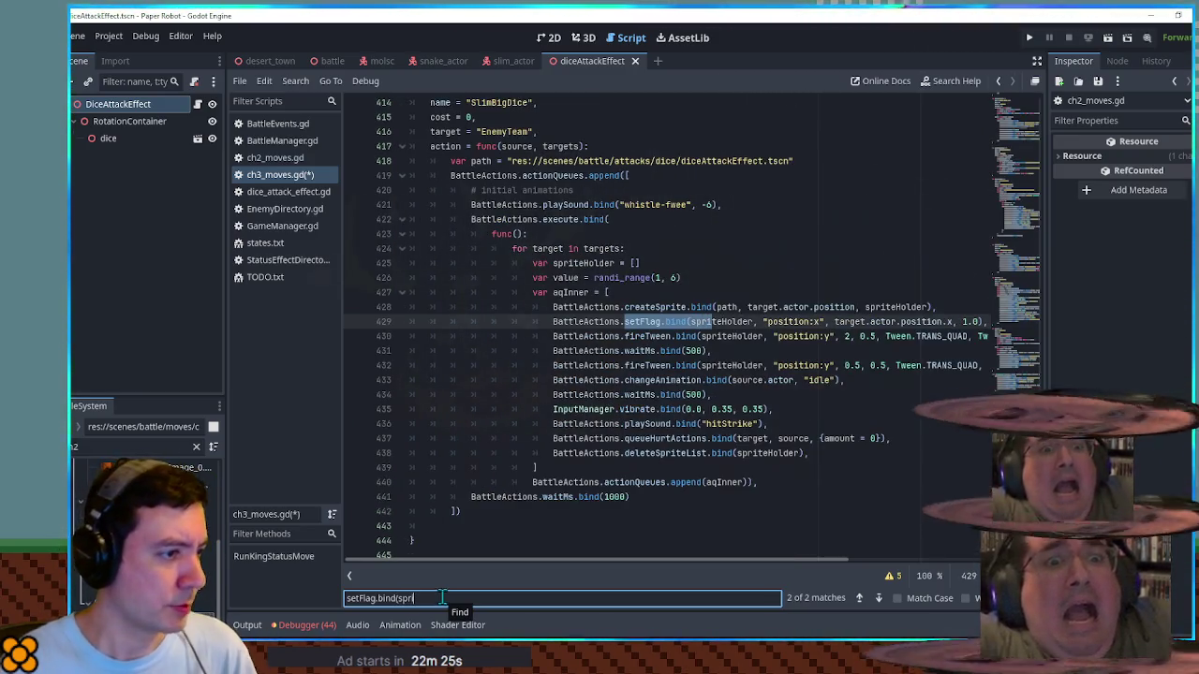
# Step: Search the script for the full text of the new setFlag line 429
pyautogui.tripleClick(551, 322)
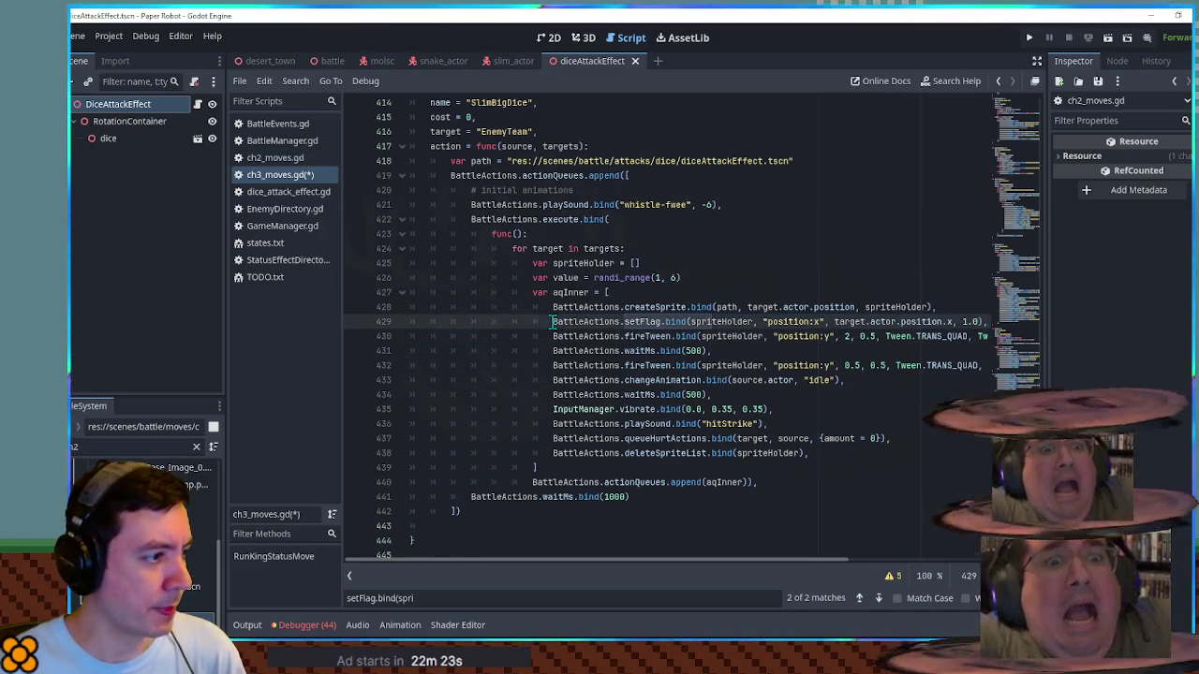
pyautogui.scroll(-4, 880, 497)
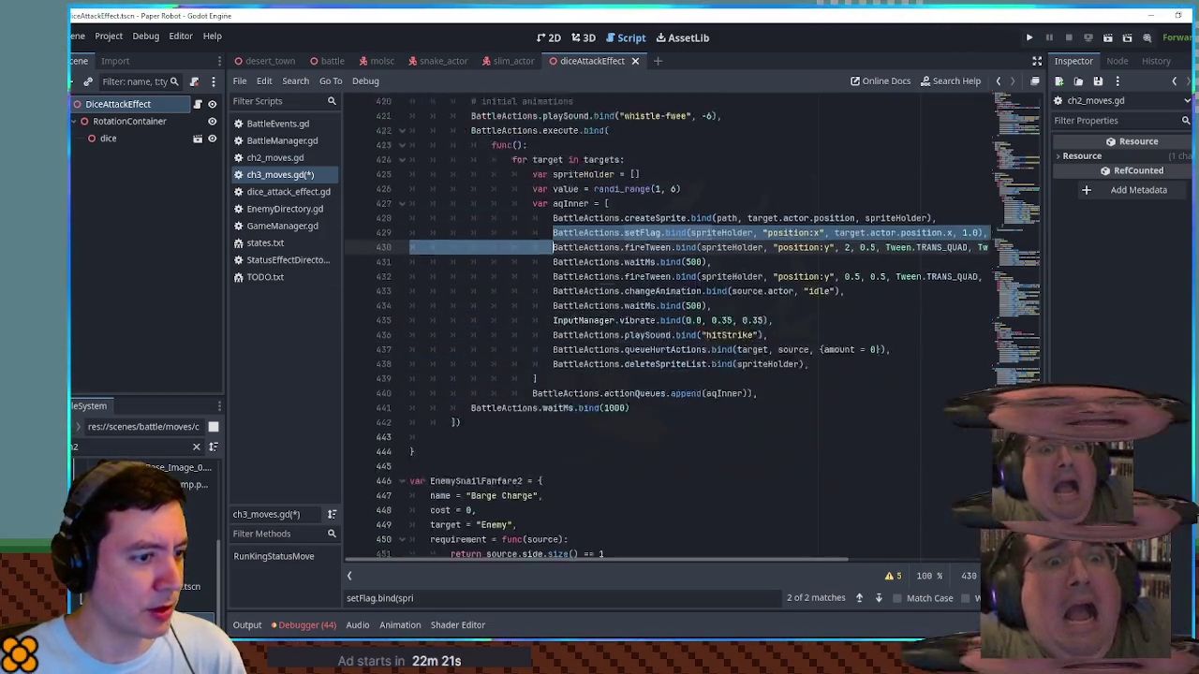
pyautogui.scroll(4, 677, 331)
pyautogui.click(722, 338)
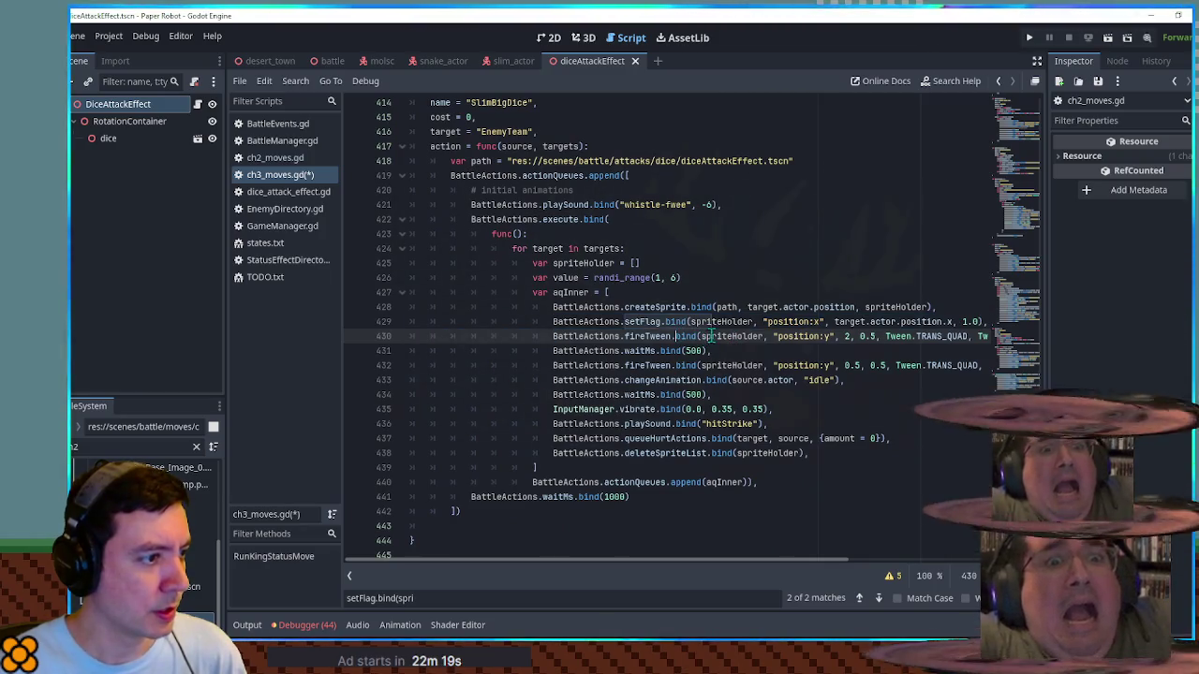
pyautogui.hotkey('ctrl', 'f')
pyautogui.press('Escape')
pyautogui.press('Up')
pyautogui.press('Home')
pyautogui.hotkey('shift', 'End')
pyautogui.hotkey('ctrl', 'f')
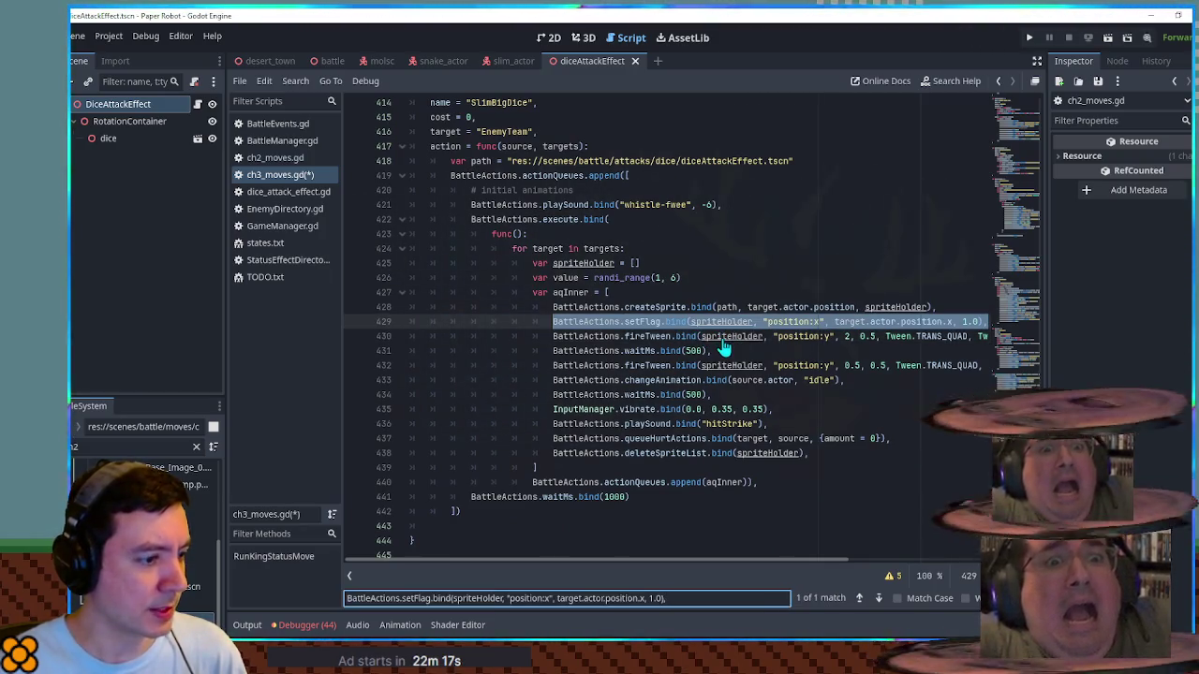
# Step: Find the other spriteHolder setFlag.bind match, then open dice_attack_effect.gd
pyautogui.moveTo(667, 598); pyautogui.dragTo(457, 598)
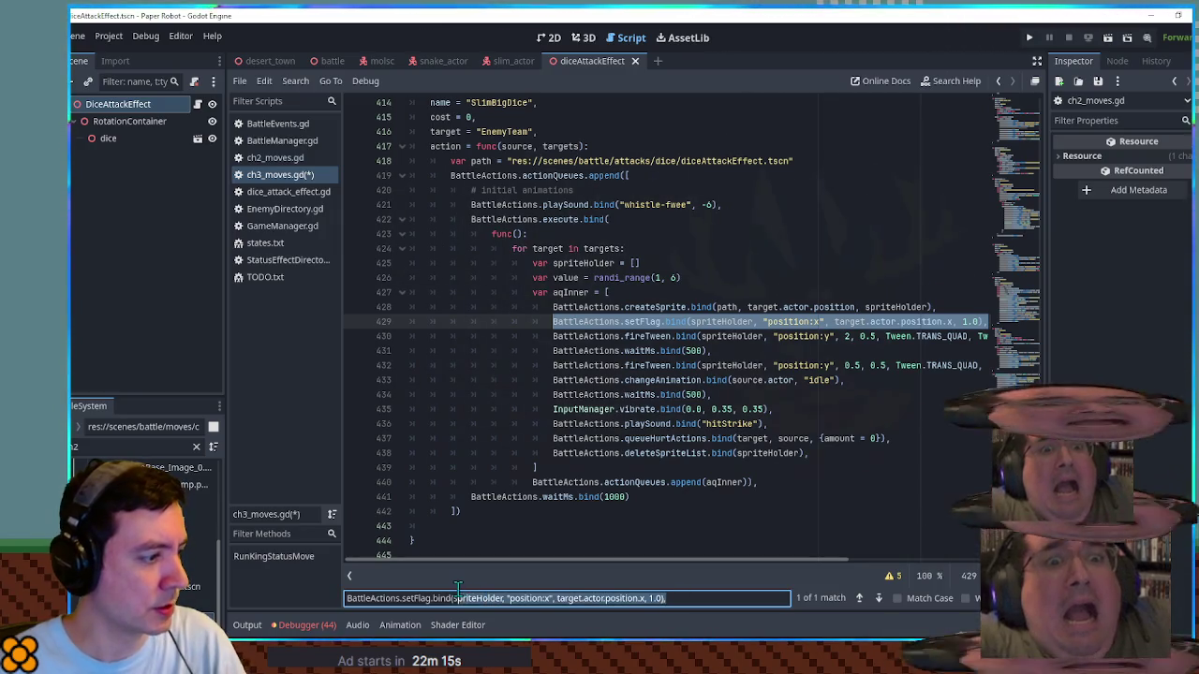
pyautogui.write('spri')
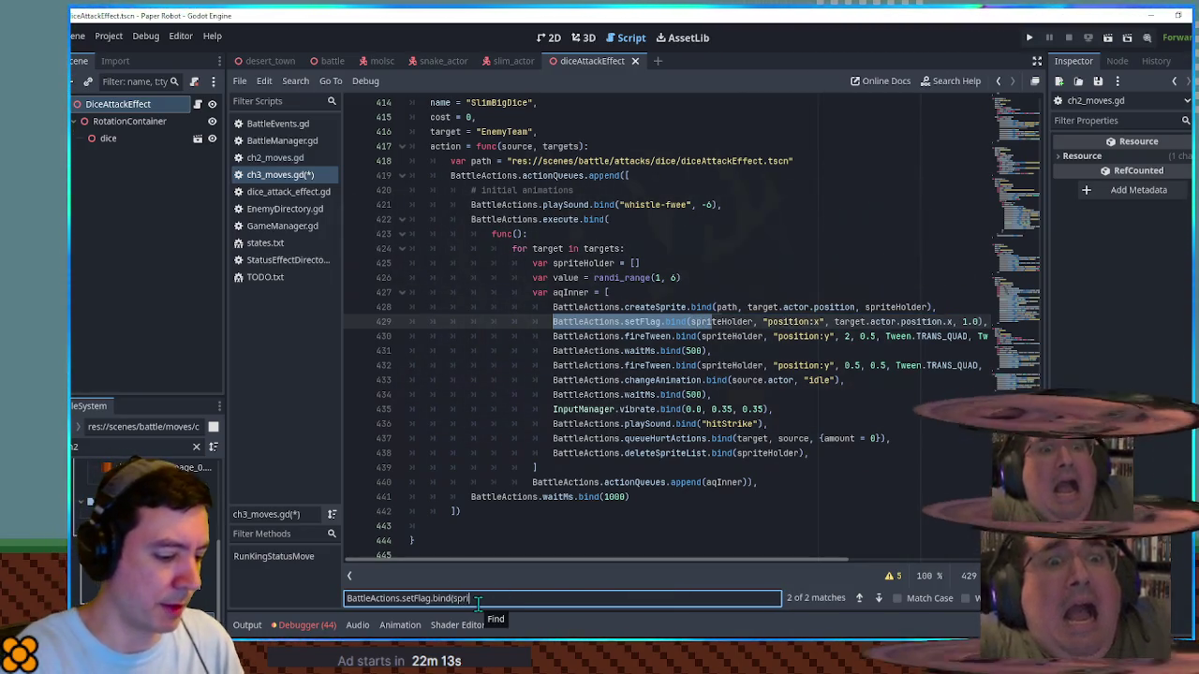
pyautogui.write('teHolder')
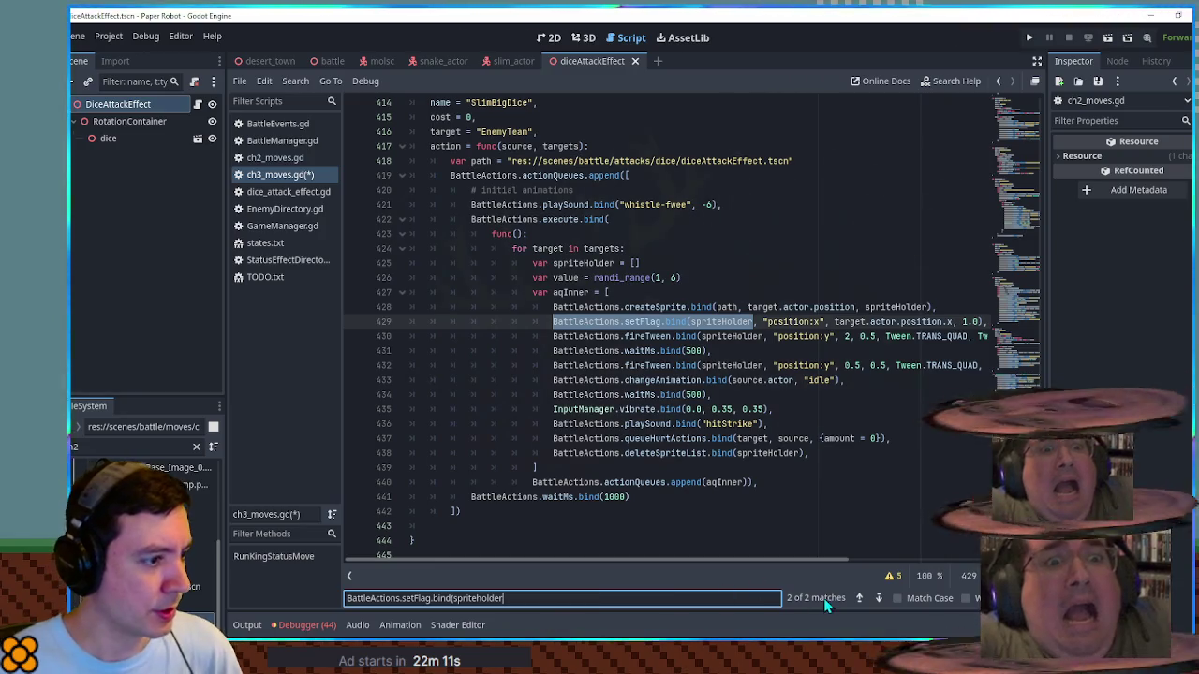
pyautogui.press('Return')
pyautogui.click(858, 600)
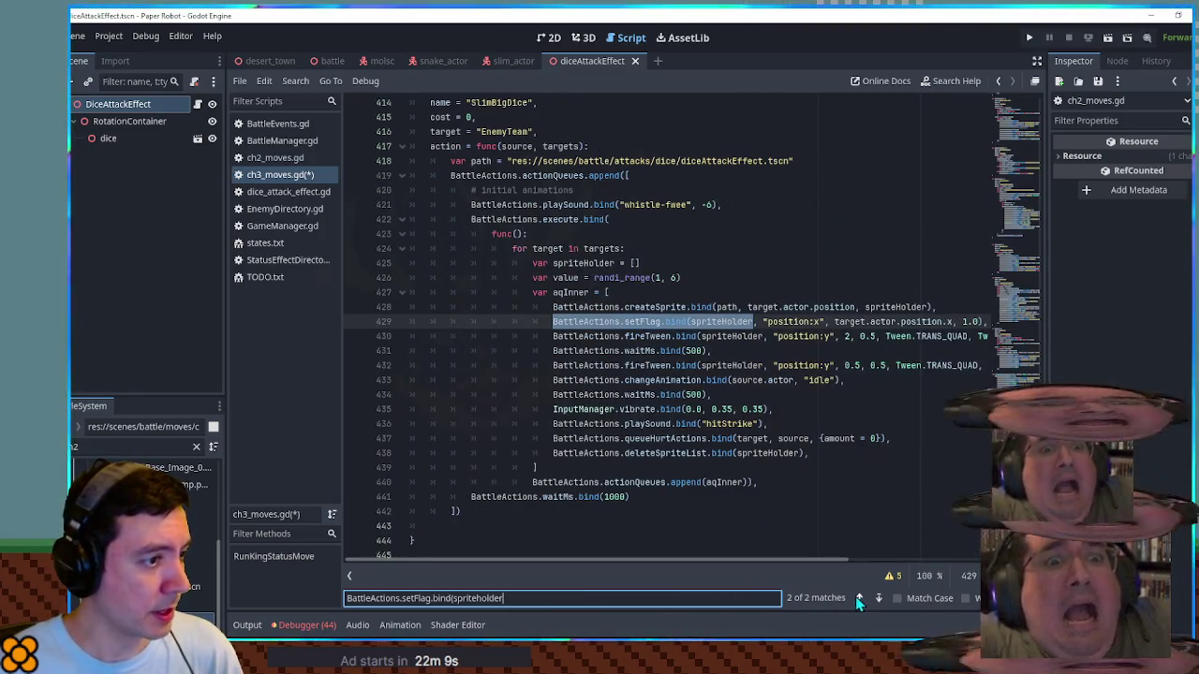
pyautogui.click(277, 193)
pyautogui.scroll(2, 449, 161)
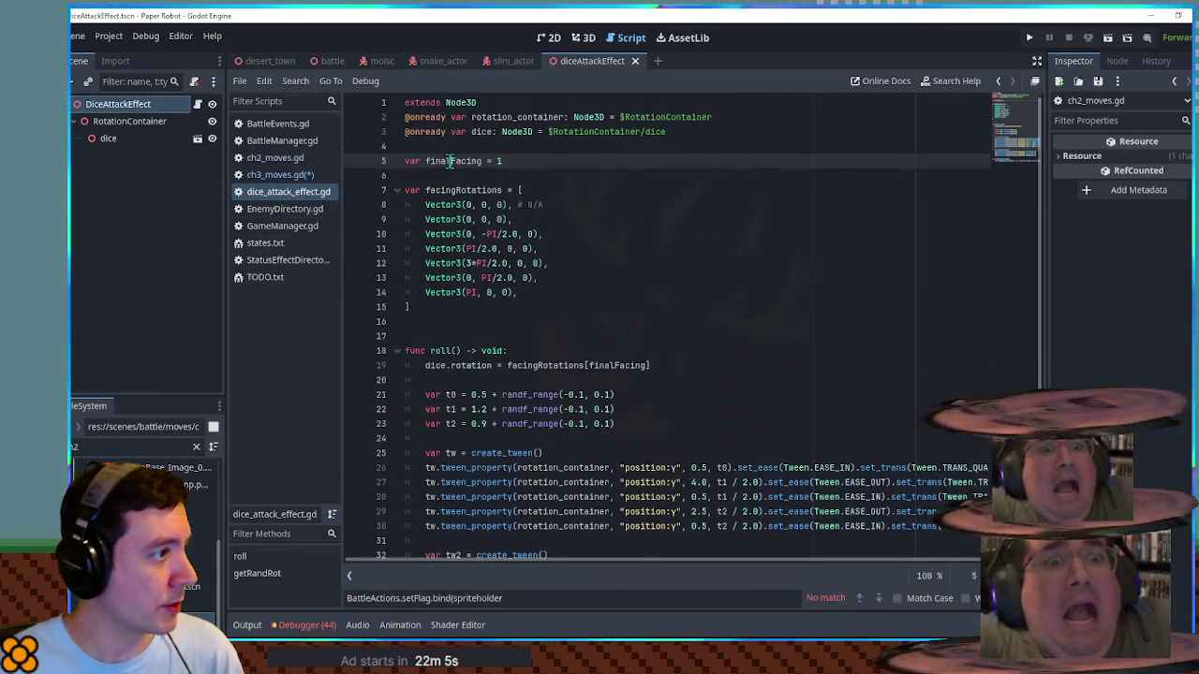
pyautogui.click(279, 174)
pyautogui.doubleClick(783, 321)
pyautogui.moveTo(768, 321); pyautogui.dragTo(956, 322)
pyautogui.write('finalFacing", ')
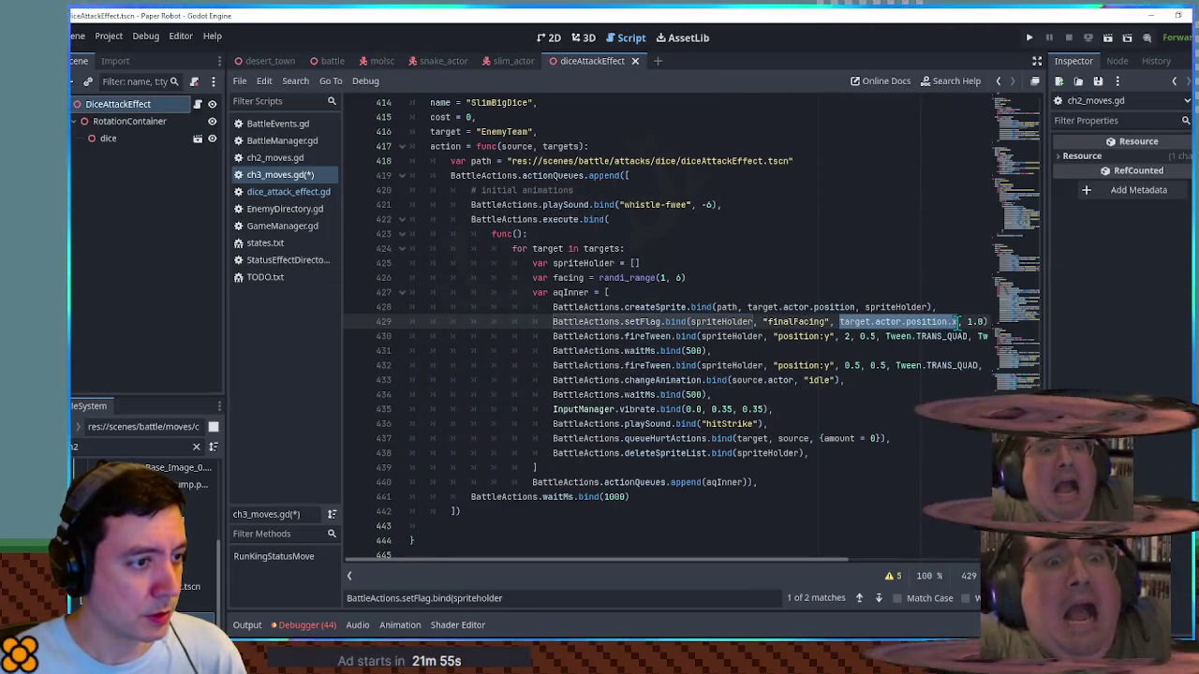
pyautogui.write('facing')
pyautogui.press('Delete')
pyautogui.press('Delete')
pyautogui.press('Delete')
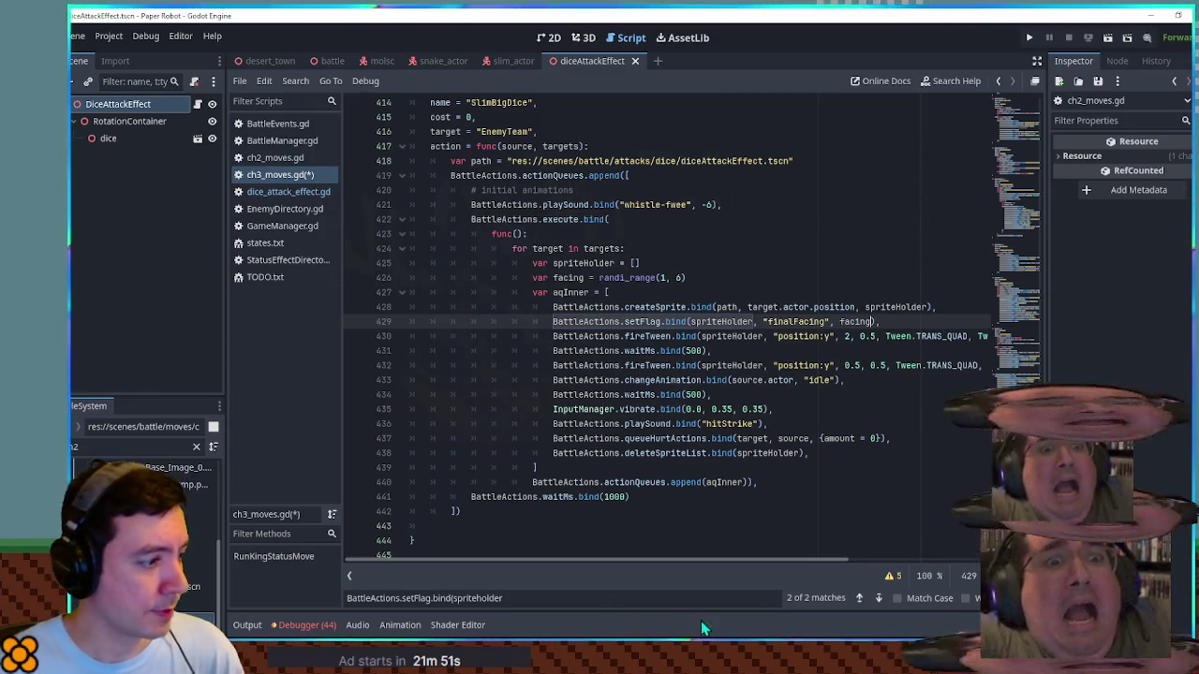
pyautogui.click(860, 599)
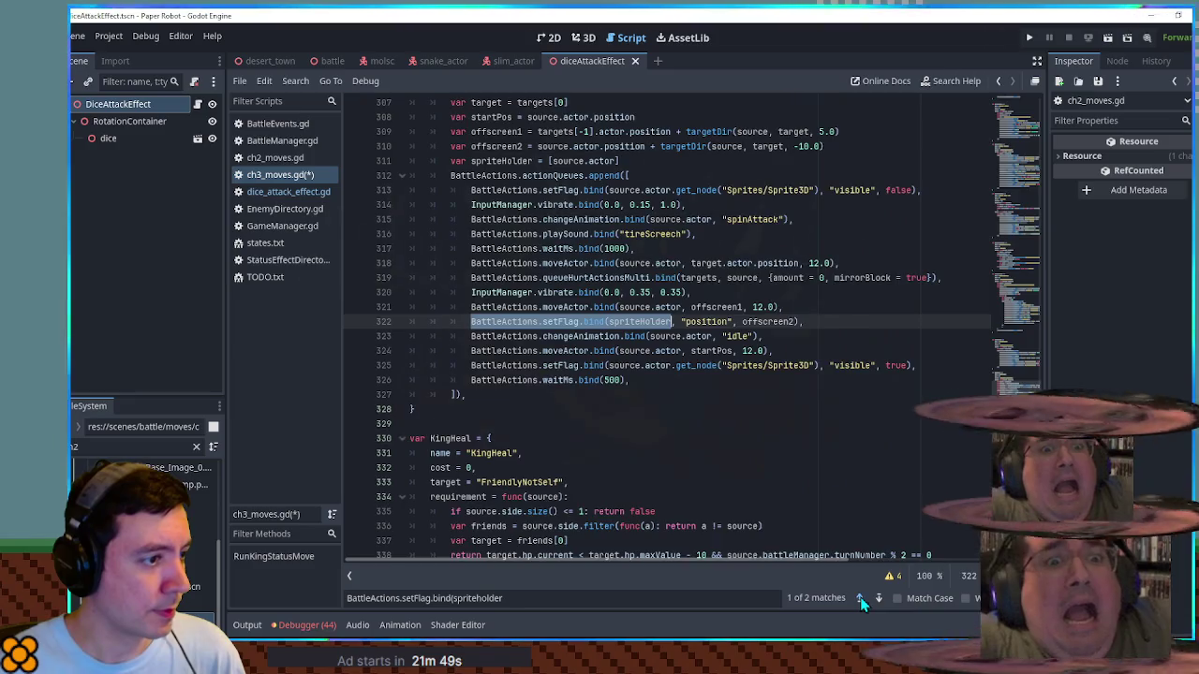
pyautogui.click(860, 599)
pyautogui.click(627, 337)
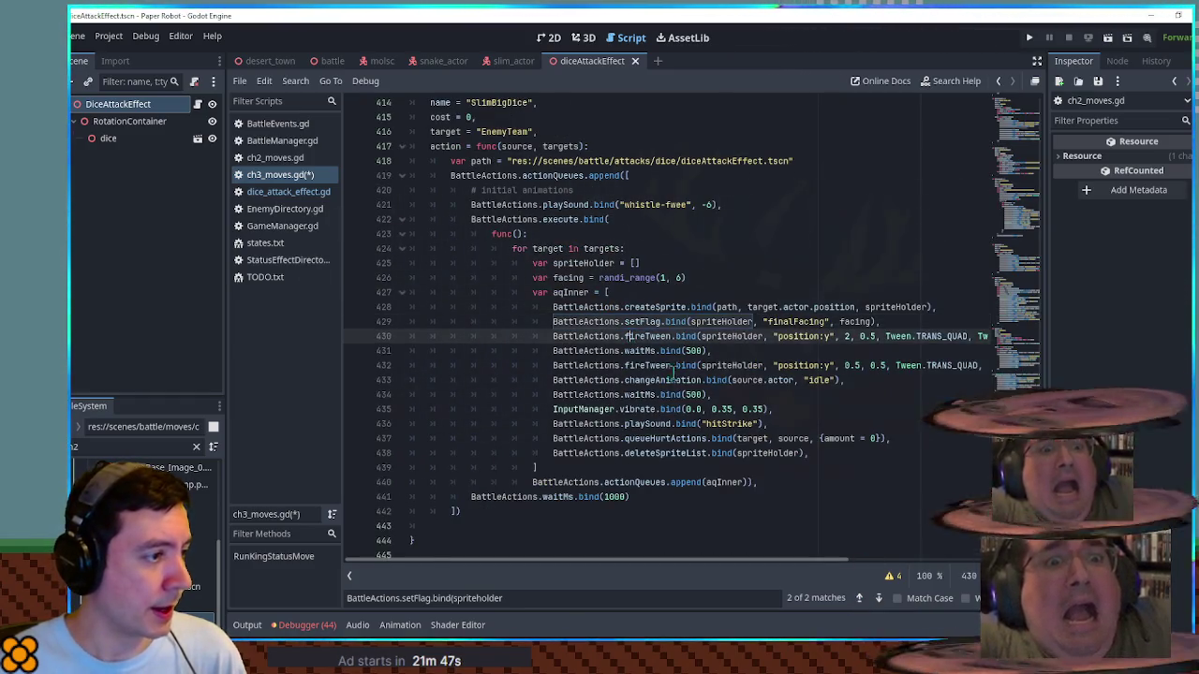
pyautogui.hotkey('ctrl', 'shift', 'k')
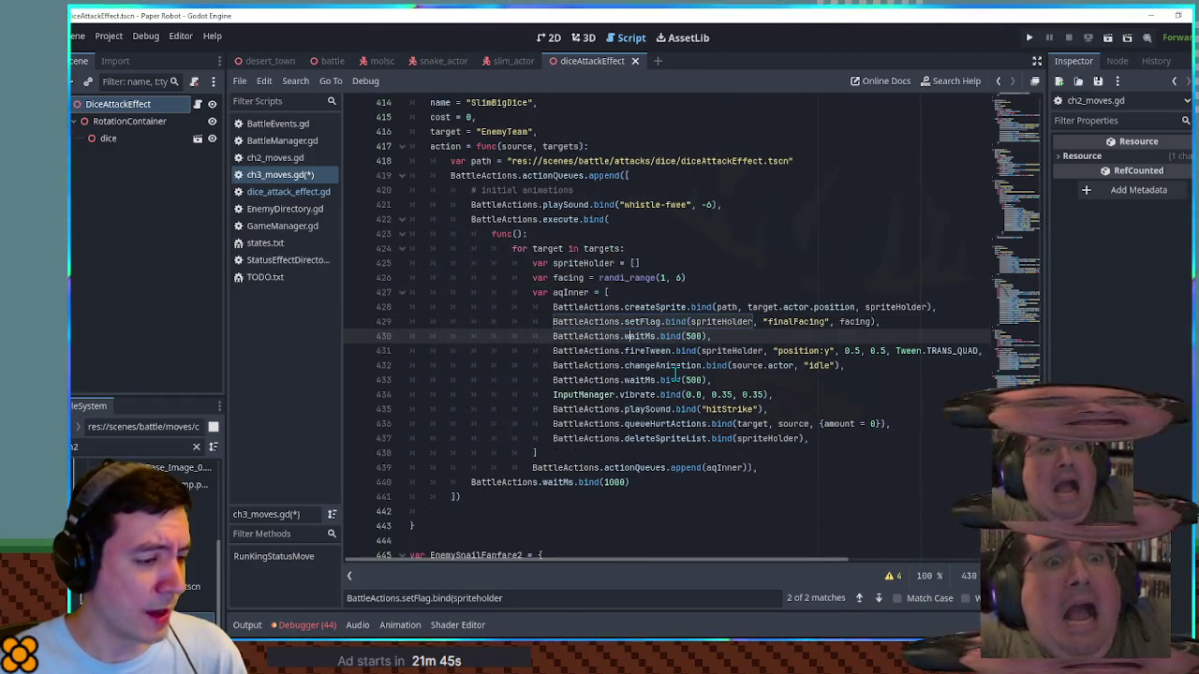
pyautogui.click(285, 192)
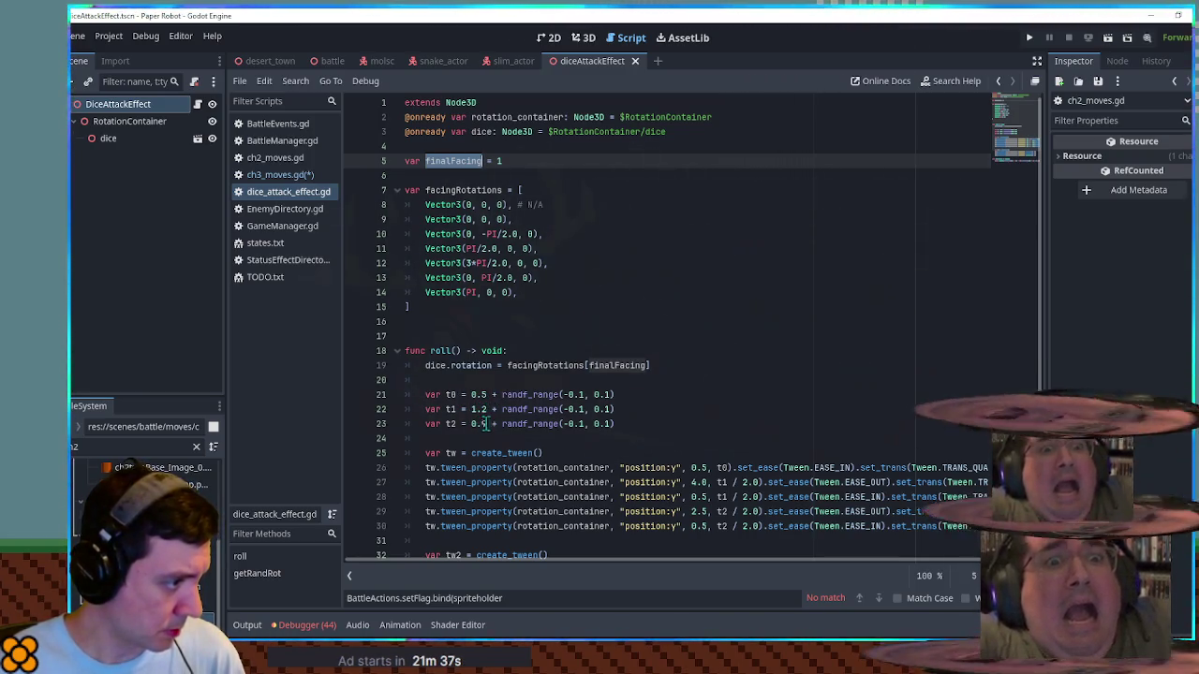
pyautogui.click(281, 174)
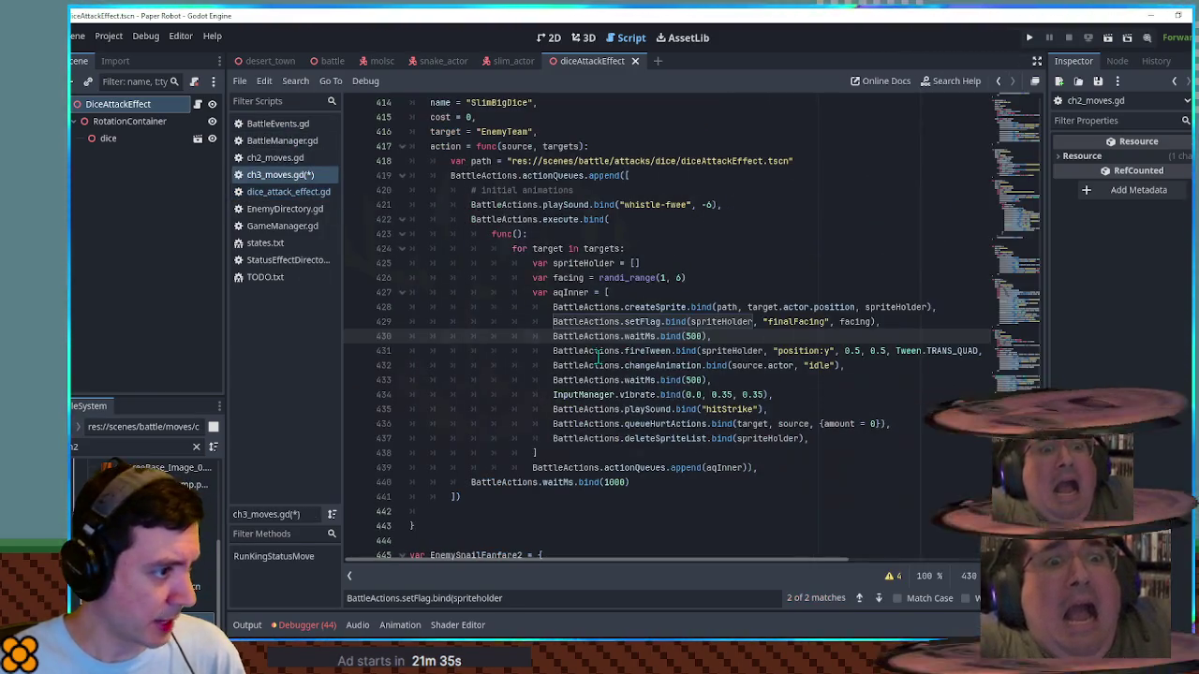
pyautogui.click(281, 191)
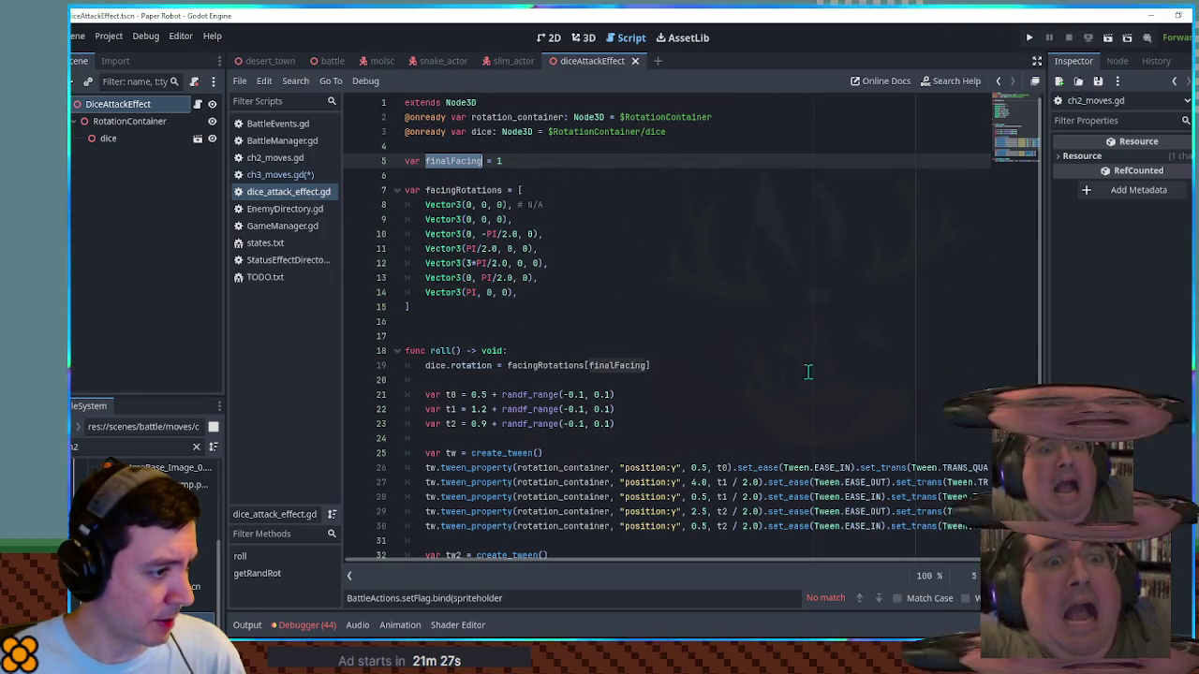
pyautogui.scroll(-2, 794, 371)
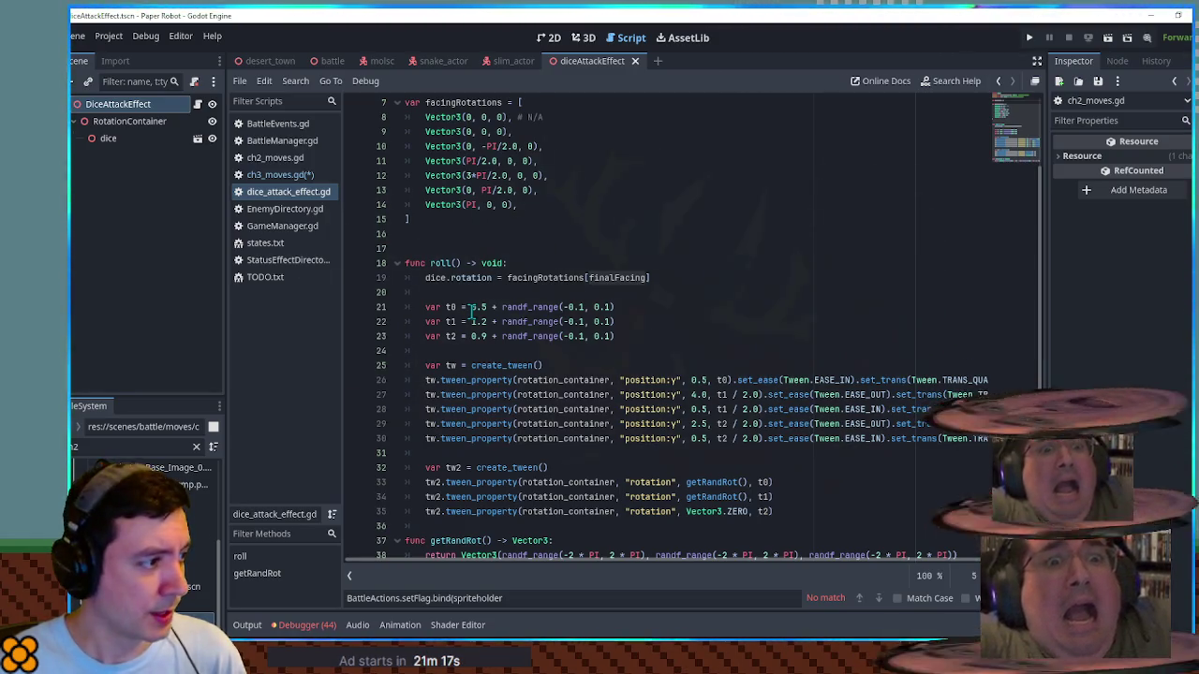
# Step: Find the waitForCondition line in ch1_moves.gd by searching 'waitfor', and select it to copy
pyautogui.click(286, 177)
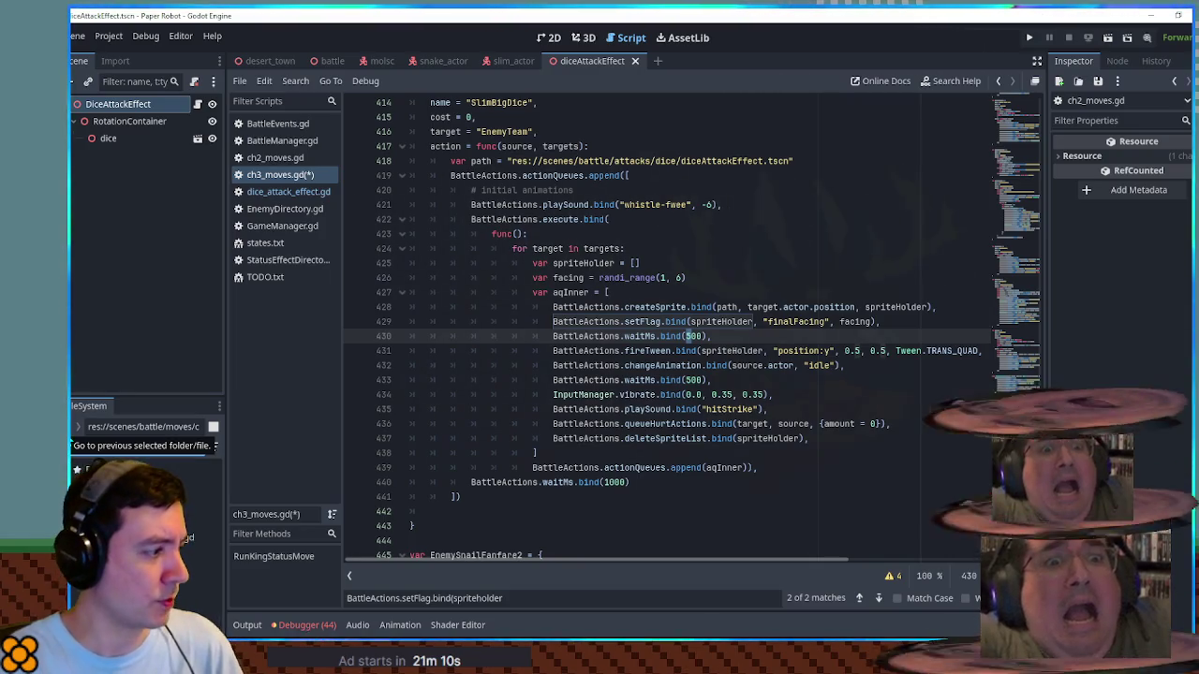
pyautogui.click(131, 447)
pyautogui.write('fanfare1')
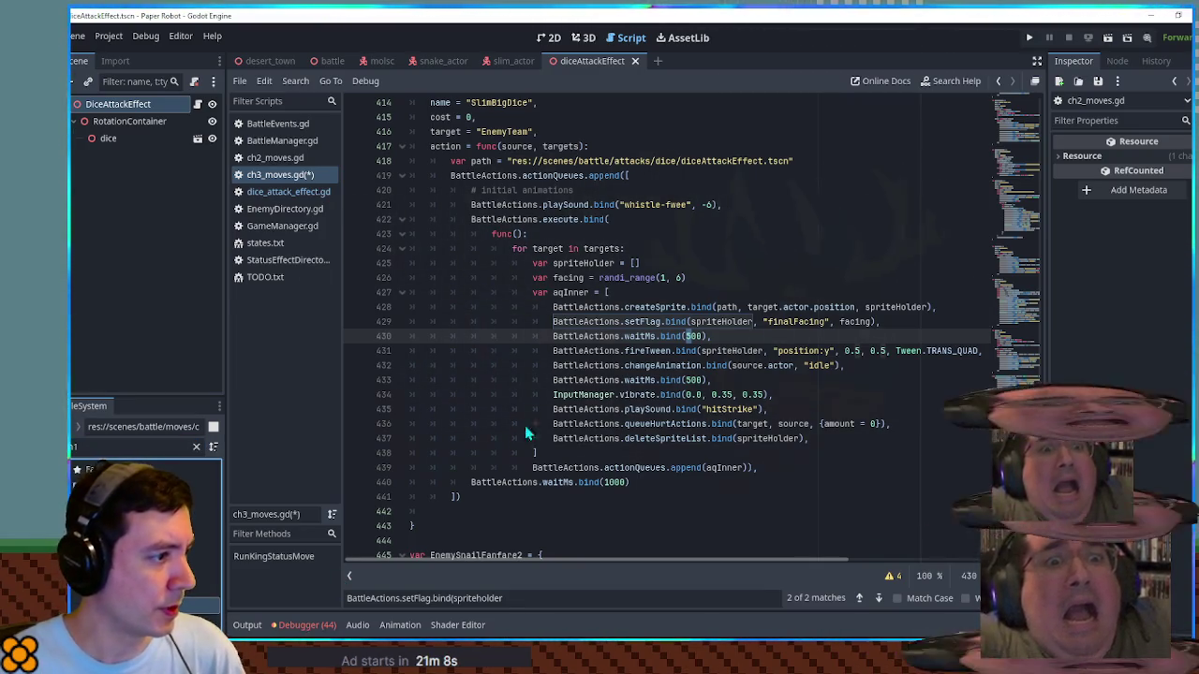
pyautogui.doubleClick(140, 487)
pyautogui.hotkey('ctrl', 'f')
pyautogui.write('waitfor')
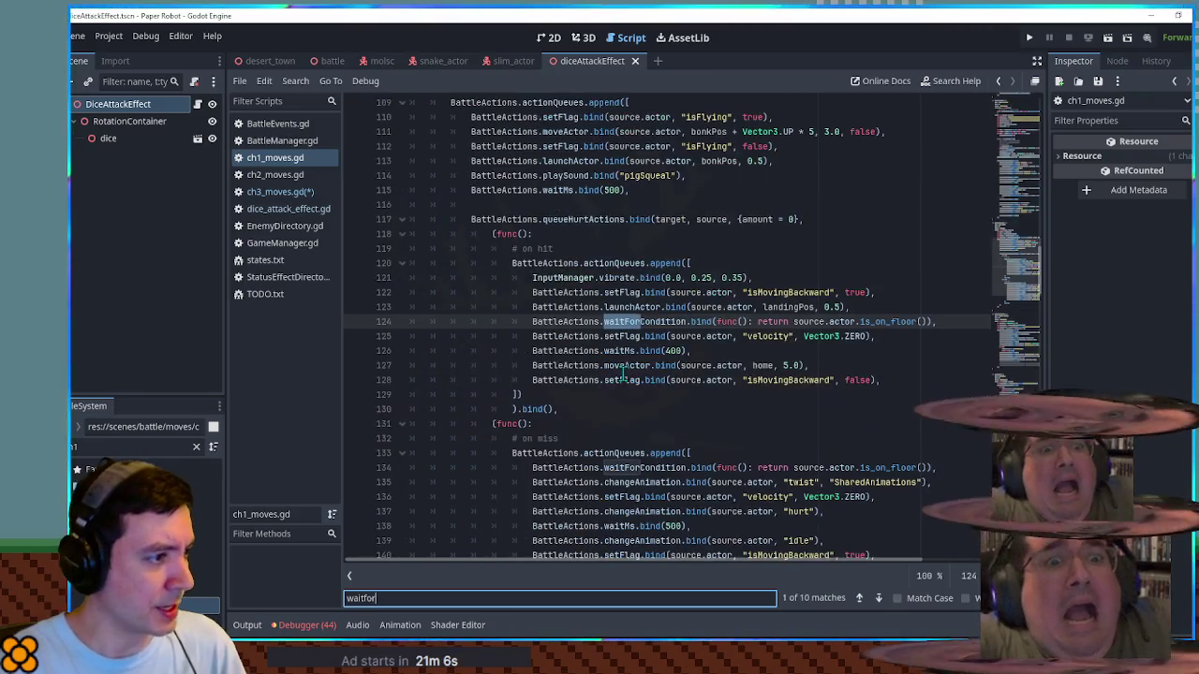
pyautogui.moveTo(937, 321); pyautogui.dragTo(851, 307)
pyautogui.hotkey('ctrl', 'c')
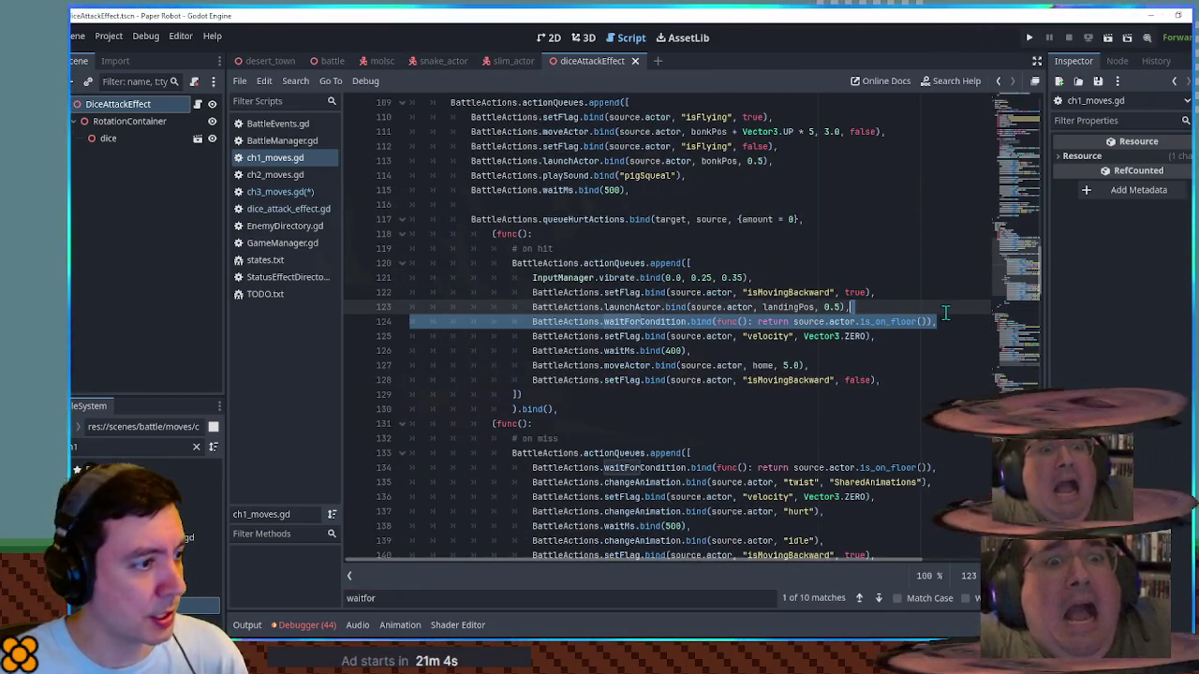
# Step: Replace SlimBigDice's 500 ms wait in ch3_moves.gd with the waitForCondition line on source.actor.is_on_floor()
pyautogui.click(280, 192)
pyautogui.click(901, 335)
pyautogui.hotkey('ctrl', 'v')
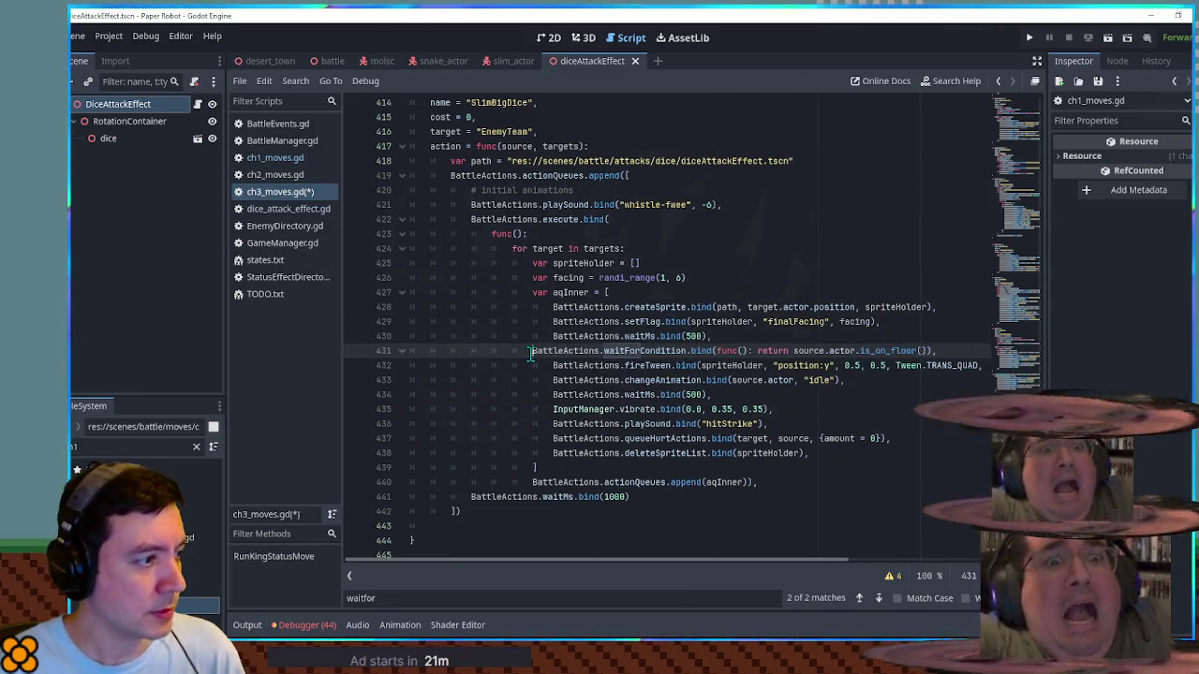
pyautogui.press('Up')
pyautogui.hotkey('ctrl', 'shift', 'k')
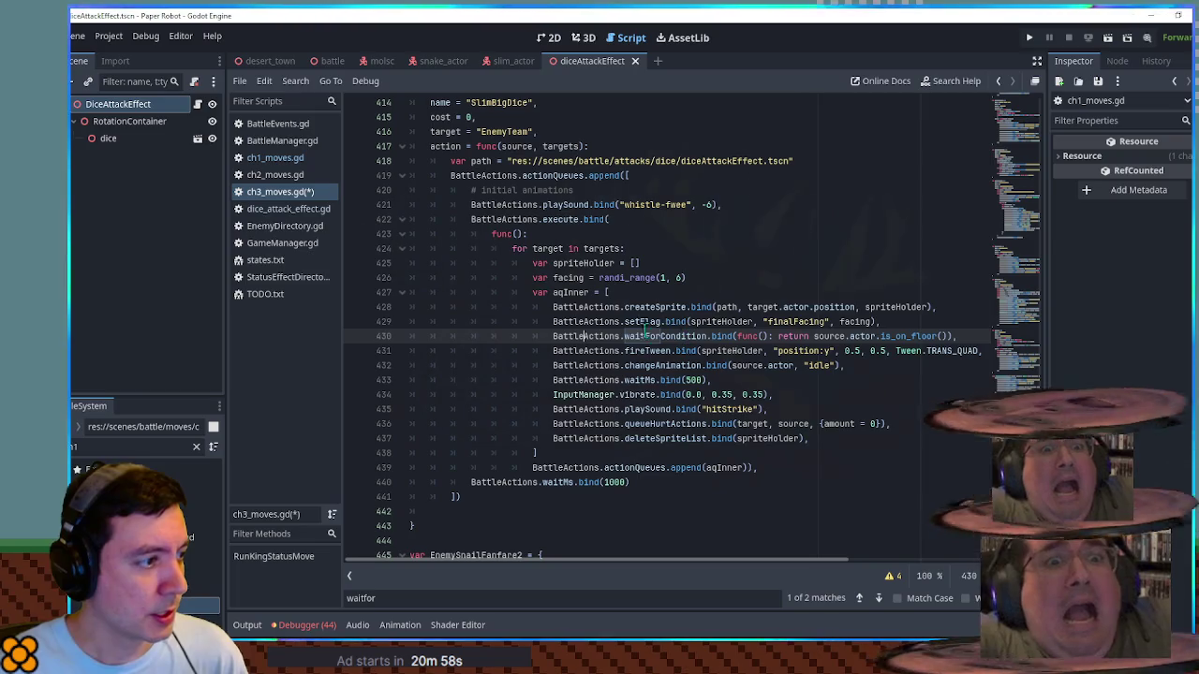
pyautogui.doubleClick(723, 321)
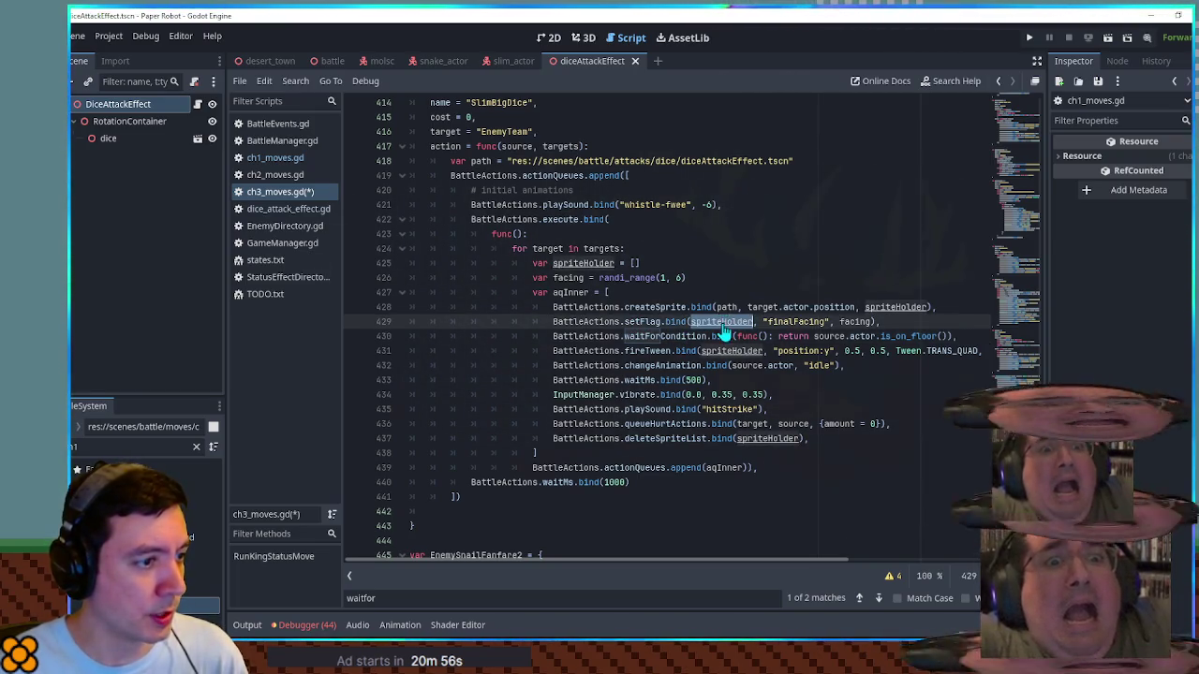
pyautogui.moveTo(813, 335); pyautogui.dragTo(948, 336)
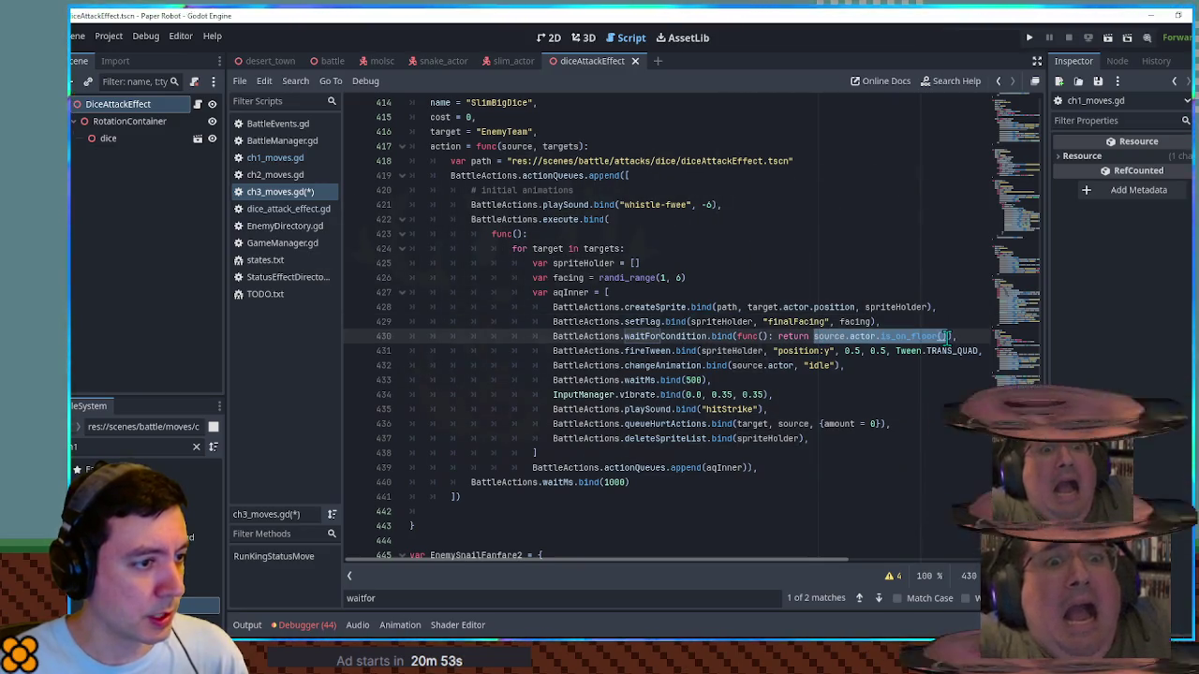
pyautogui.click(291, 211)
# Step: Declare 'var isLanded = false' below facingRotations in dice_attack_effect.gd
pyautogui.click(495, 235)
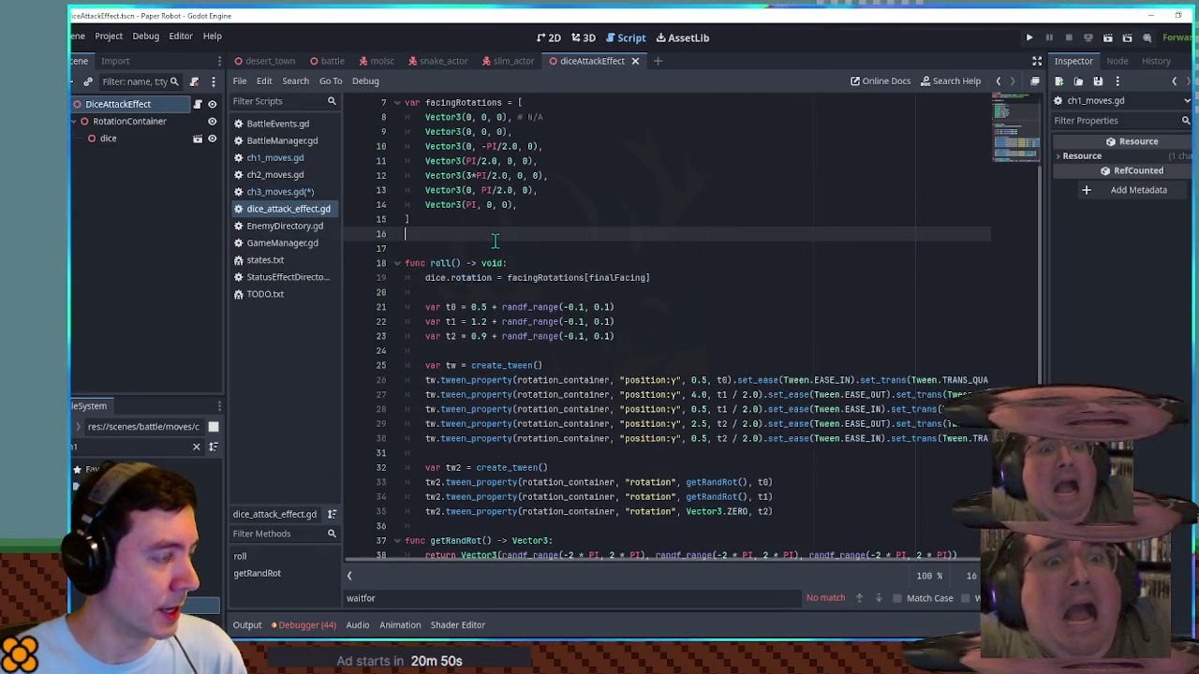
pyautogui.press('Return')
pyautogui.write('var isLanded = fals')
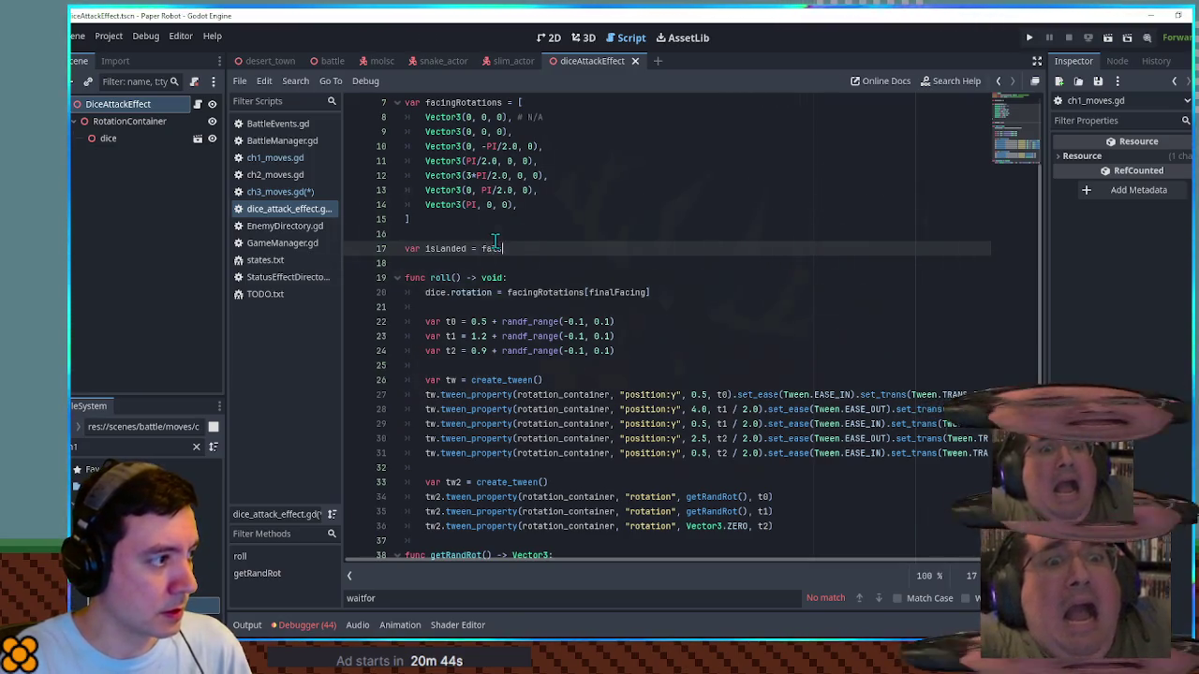
pyautogui.write('lse')
pyautogui.press('Return')
# Step: Add 'await tw2.finished' after the dice's rotation tween lines
pyautogui.click(551, 466)
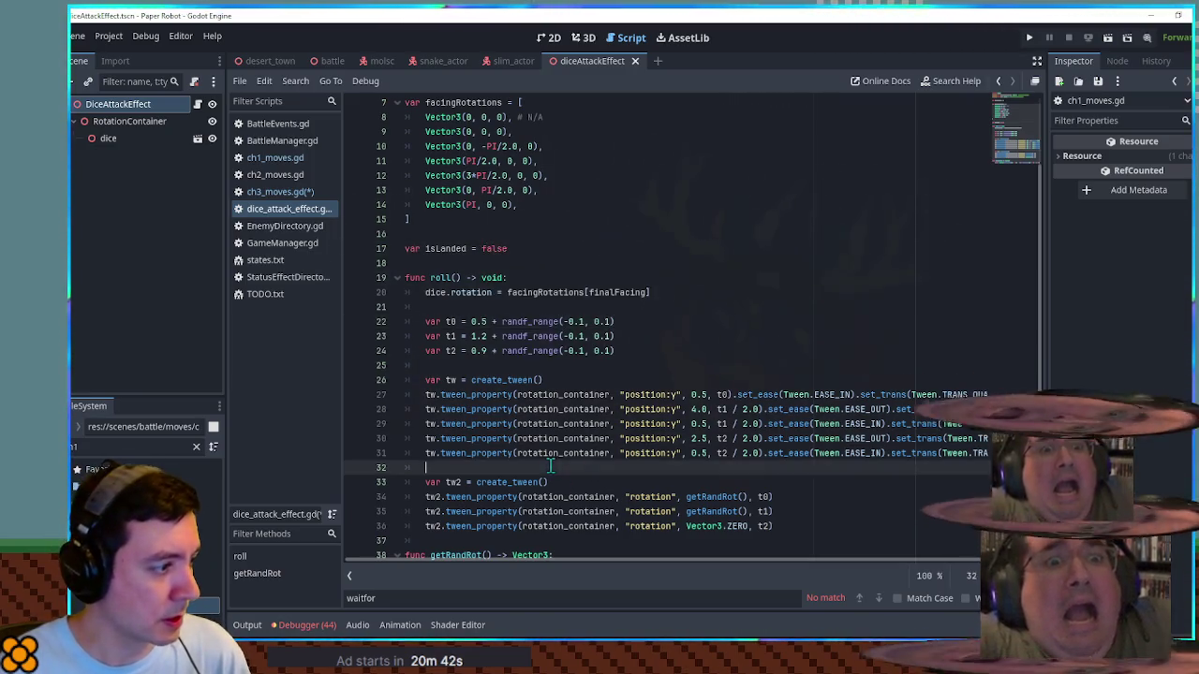
pyautogui.scroll(-1, 551, 465)
pyautogui.click(559, 411)
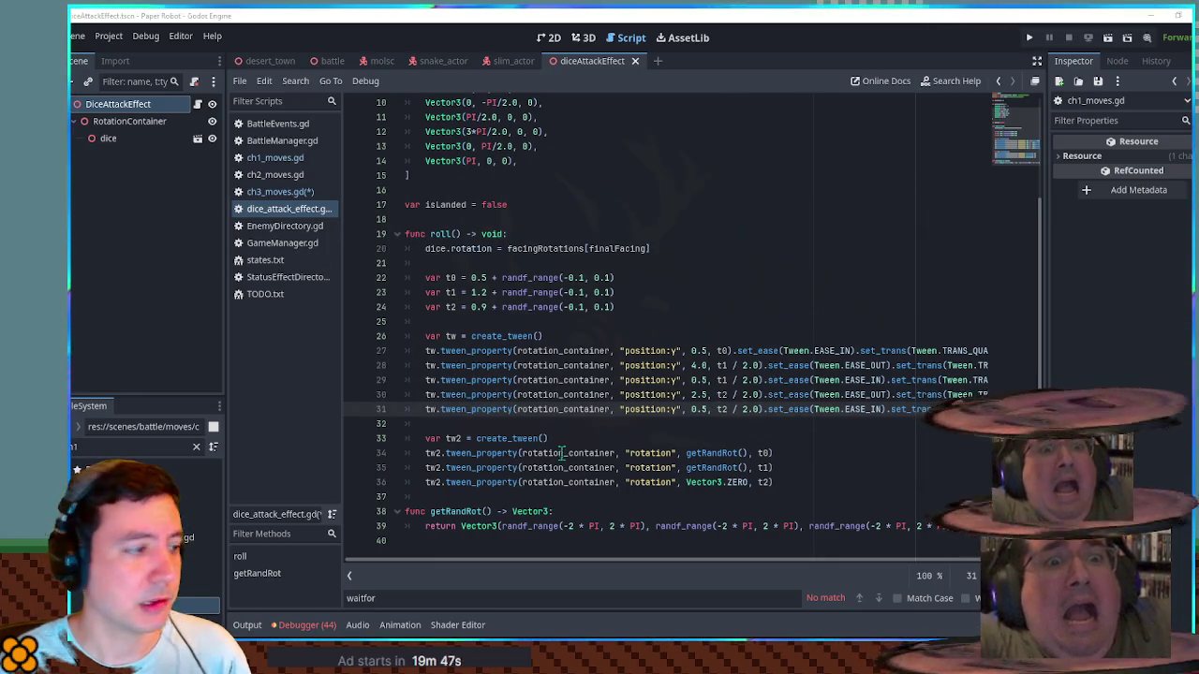
pyautogui.click(801, 479)
pyautogui.press('Return')
pyautogui.write('await tween.finished')
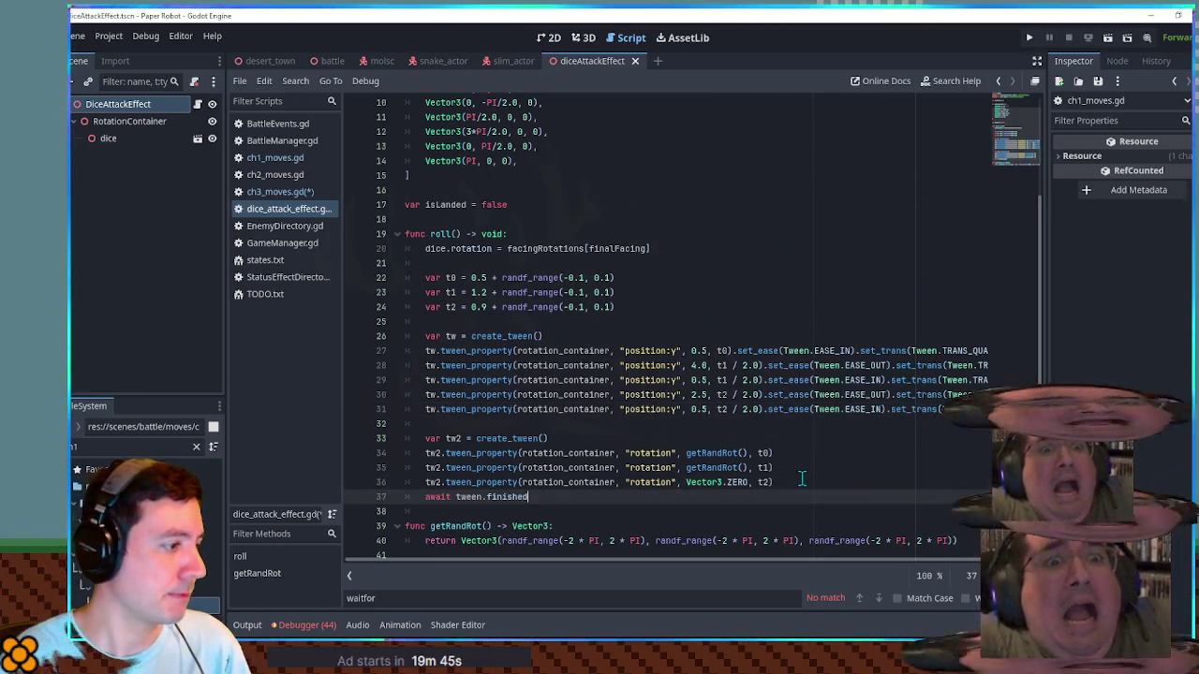
pyautogui.write('2')
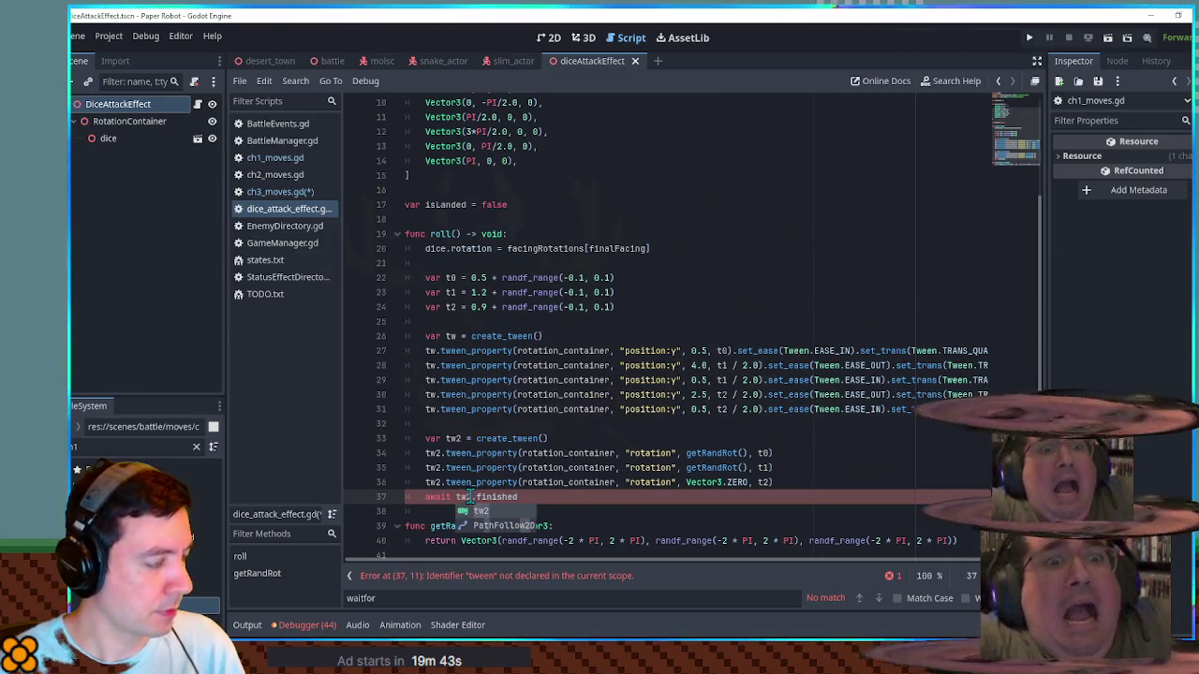
pyautogui.press('Escape')
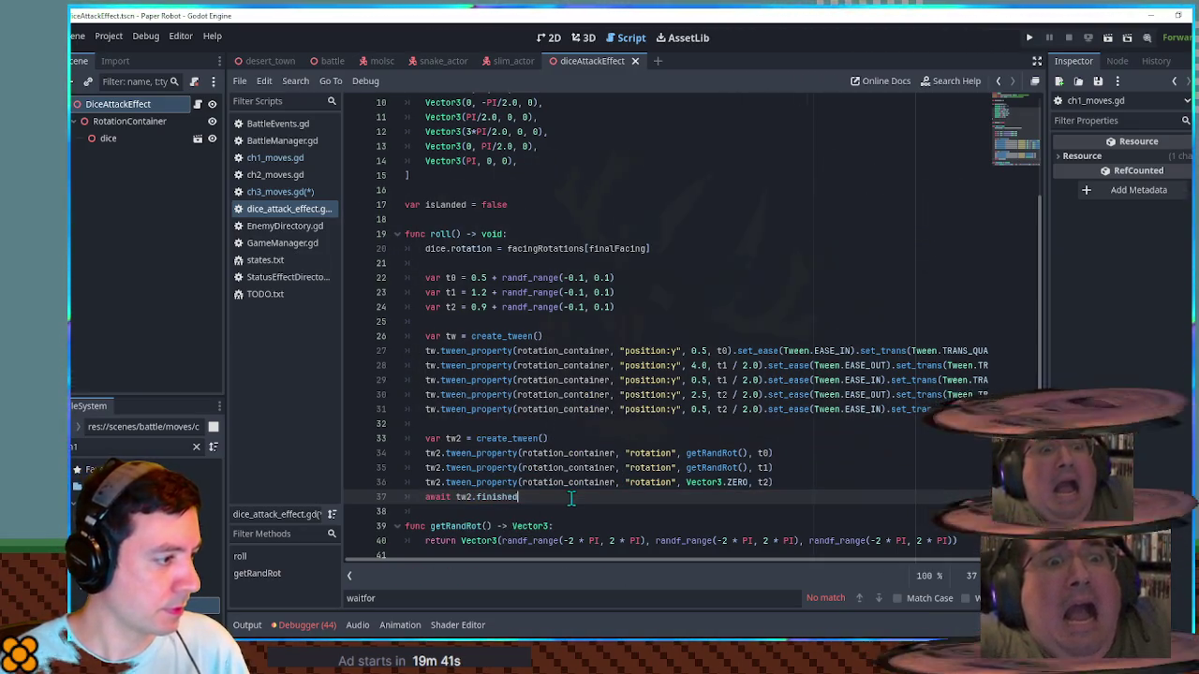
pyautogui.press('Return')
pyautogui.press('Return')
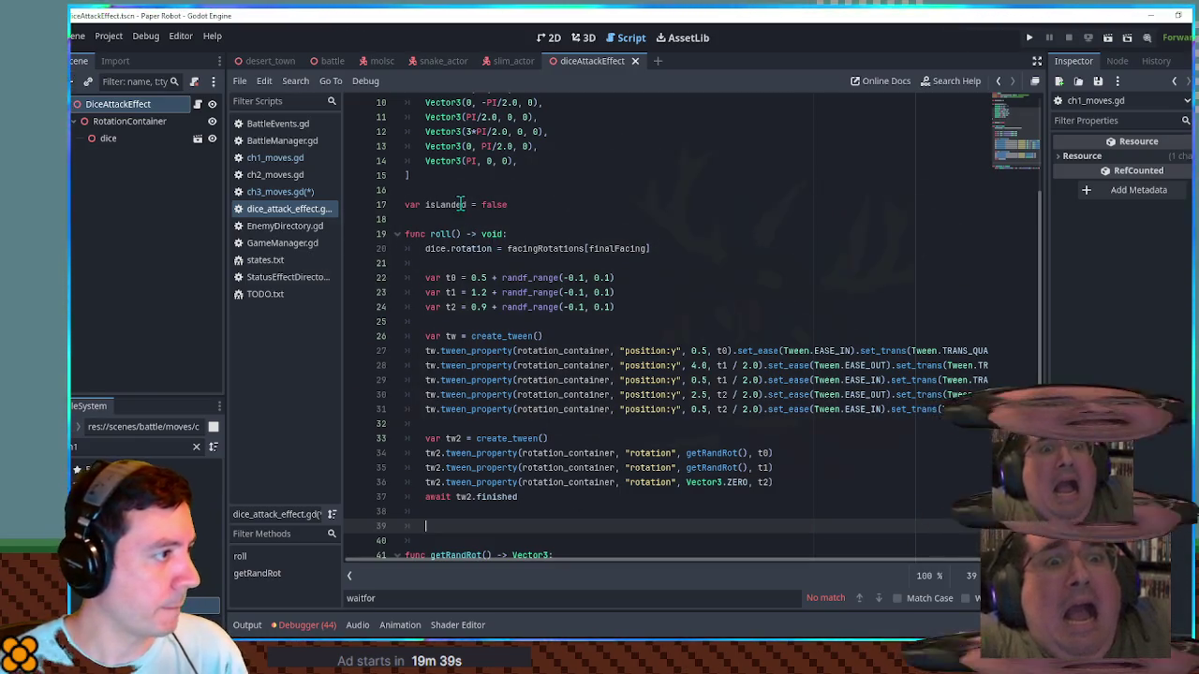
# Step: Set isLanded = true after the await and save the script
pyautogui.click(453, 511)
pyautogui.write('isLanded = true')
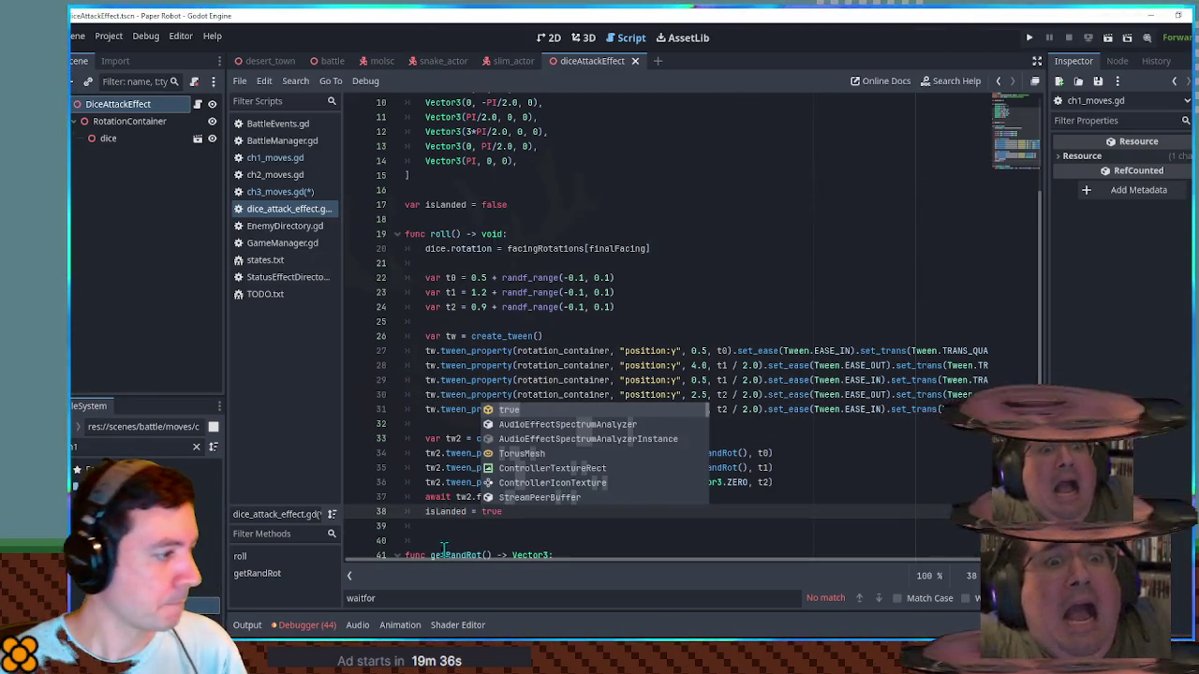
pyautogui.click(444, 510)
pyautogui.doubleClick(445, 511)
pyautogui.hotkey('ctrl', 's')
pyautogui.click(277, 191)
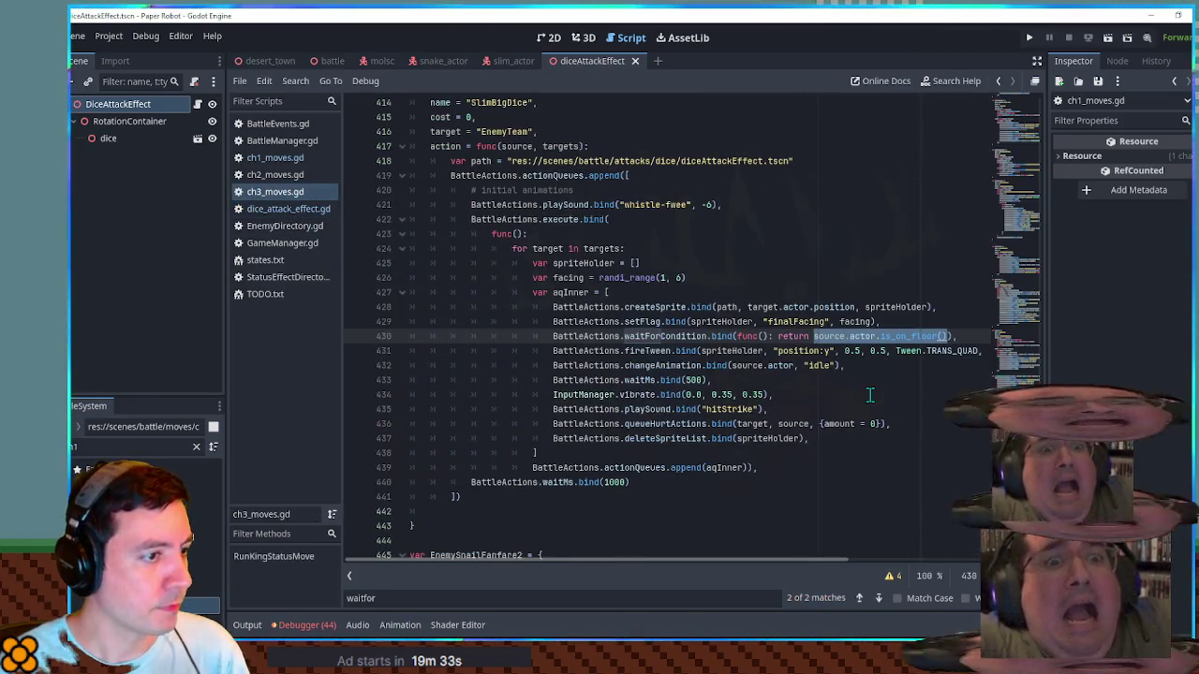
# Step: Wait on spriteHolder[0].isLanded instead of the floor check, deleting the tween, animation, wait and vibration lines
pyautogui.moveTo(829, 335); pyautogui.dragTo(944, 335)
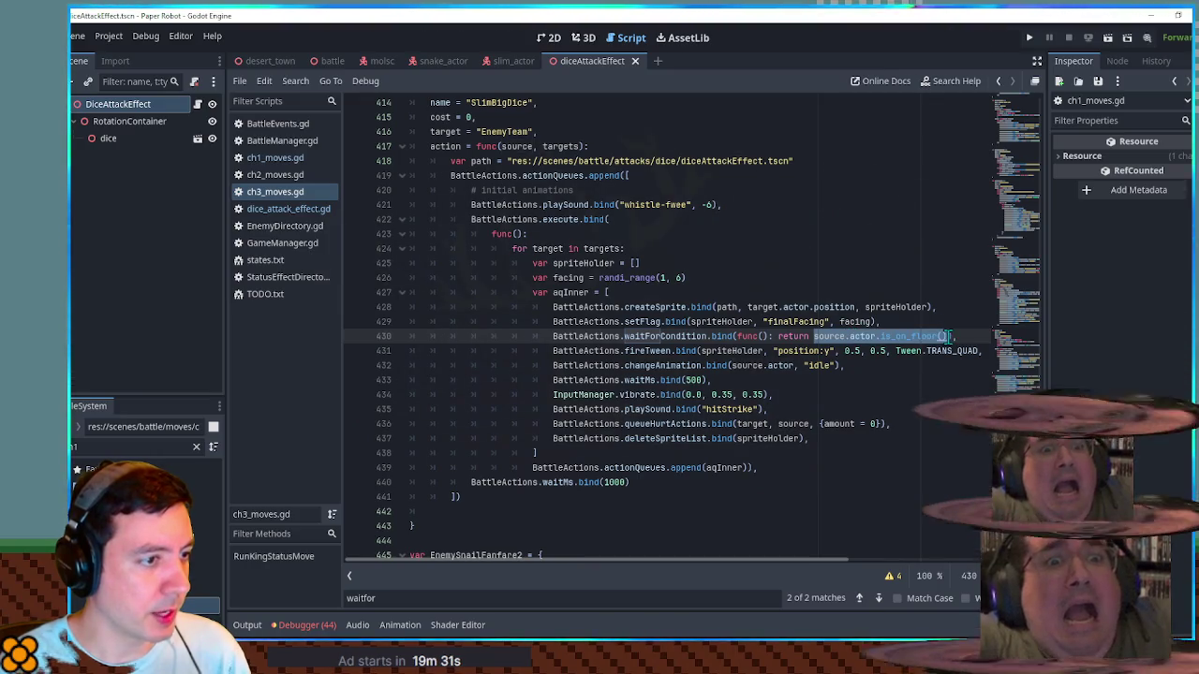
pyautogui.write('spriteHolde')
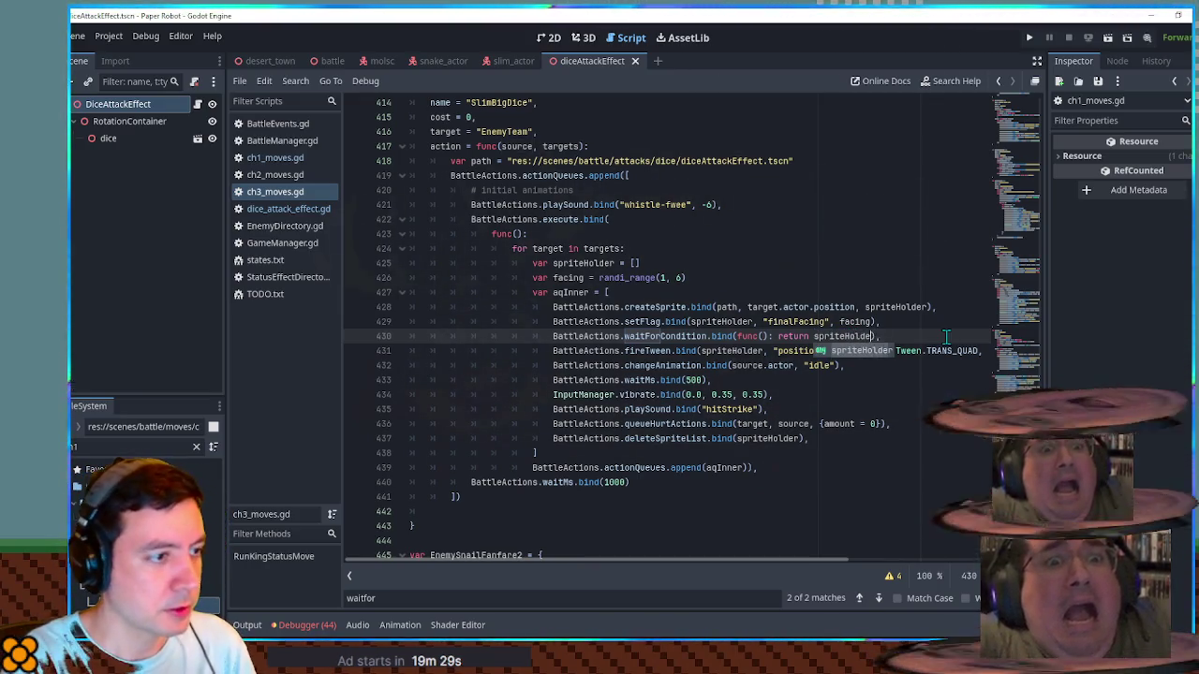
pyautogui.write('r[0].isLanded')
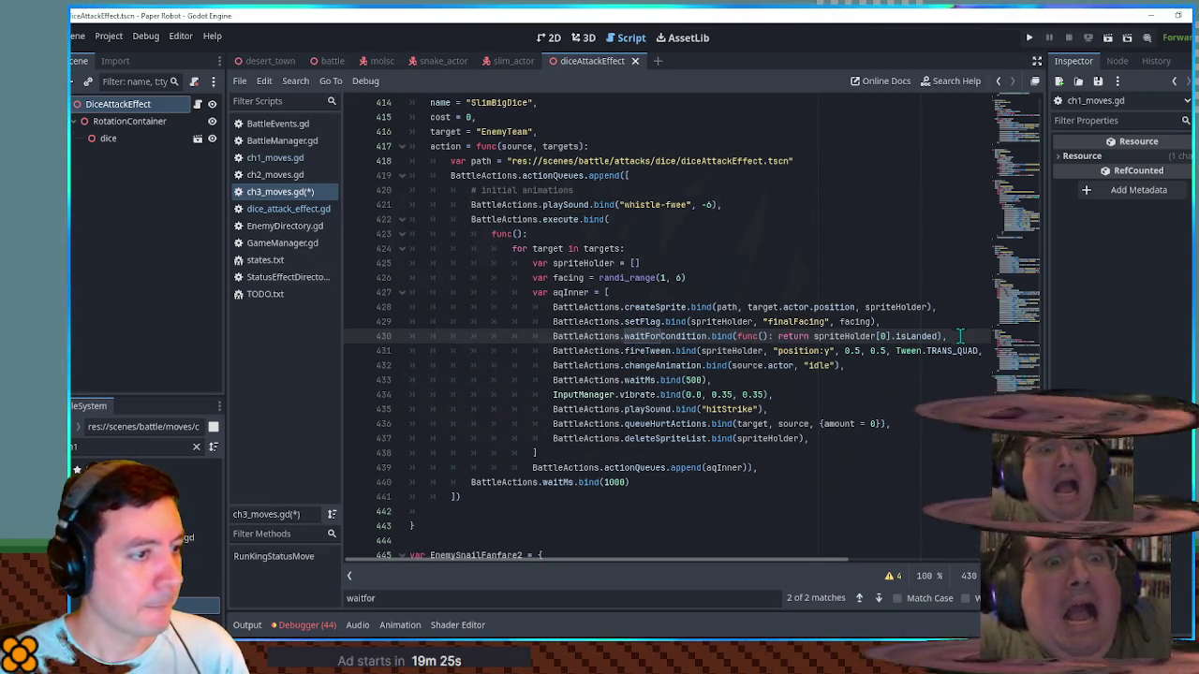
pyautogui.press('Return')
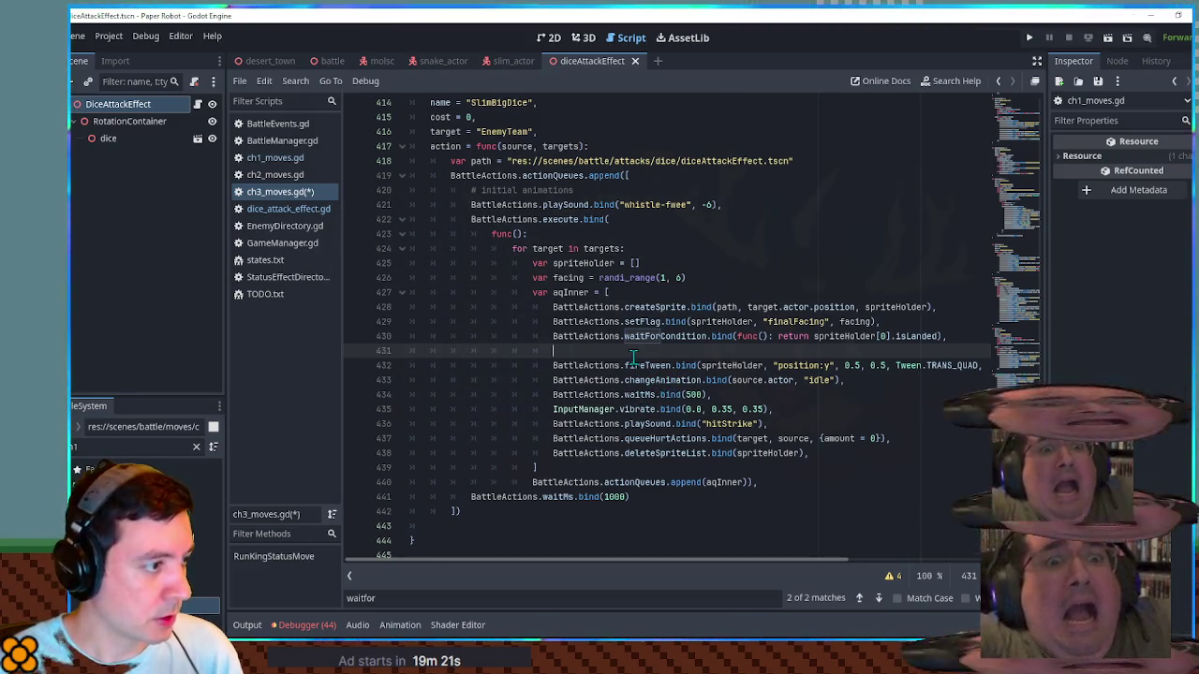
pyautogui.hotkey('ctrl', 'shift', 'k')
pyautogui.hotkey('ctrl', 'shift', 'k')
pyautogui.hotkey('ctrl', 'shift', 'k')
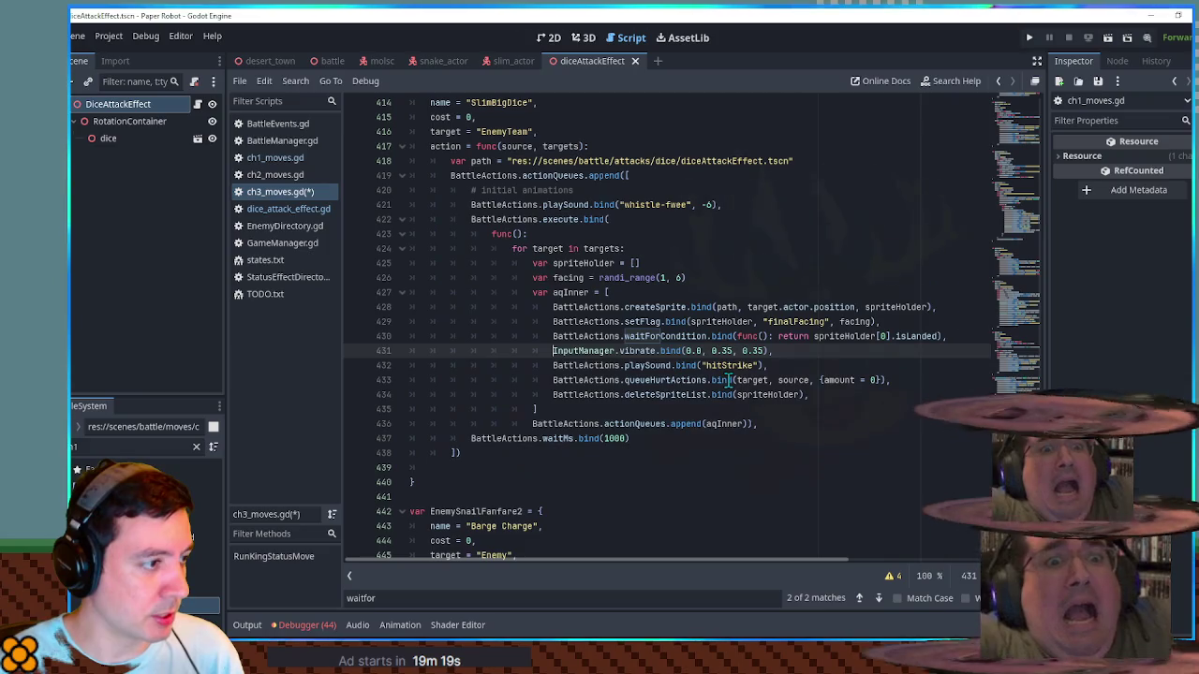
pyautogui.hotkey('ctrl', 'shift', 'k')
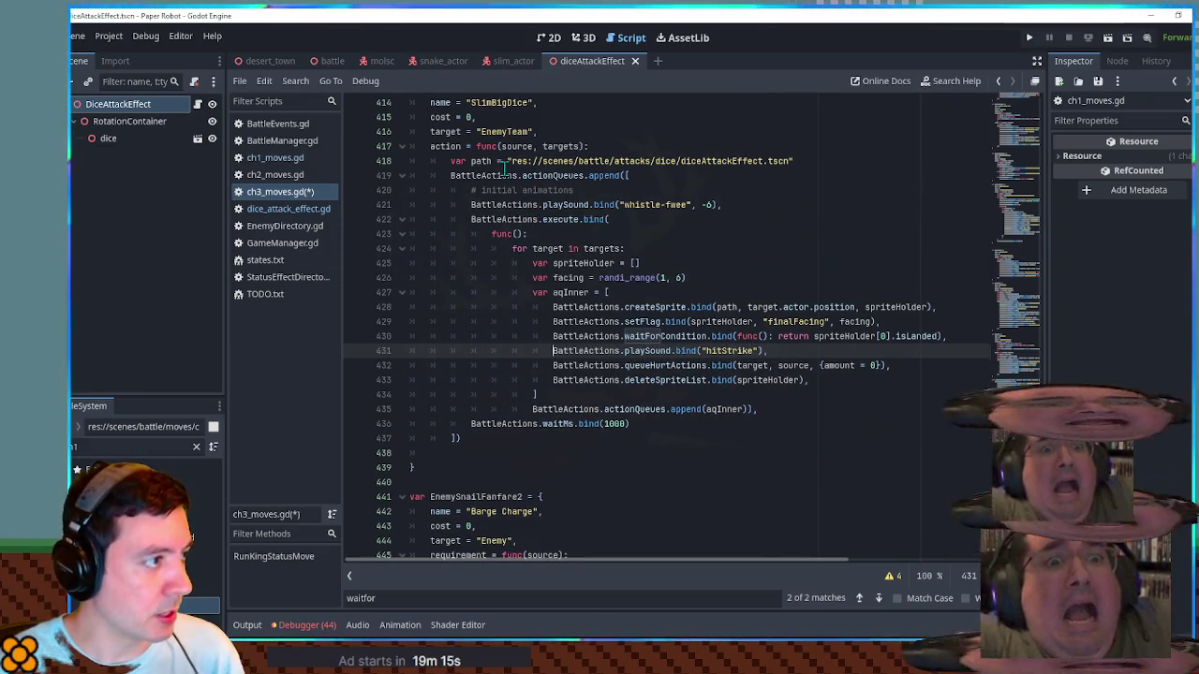
# Step: Make the queued damage a flatDamage equal to facing, checking flatDamage usage in ch2_moves
pyautogui.doubleClick(568, 277)
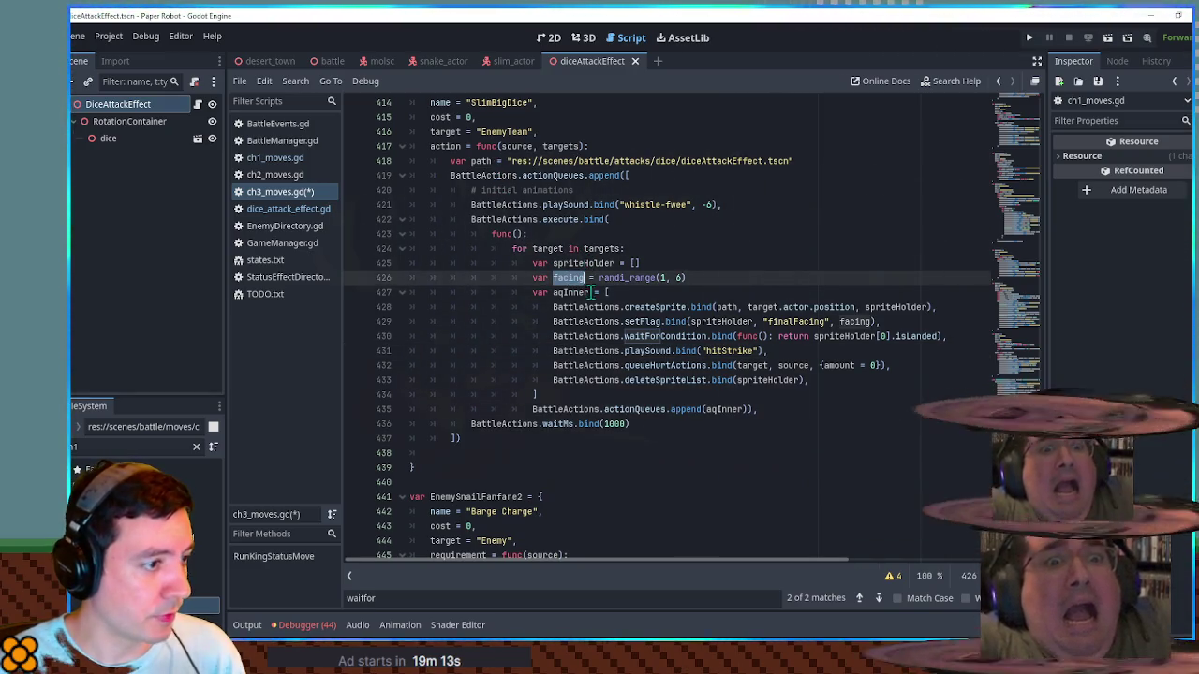
pyautogui.click(872, 365)
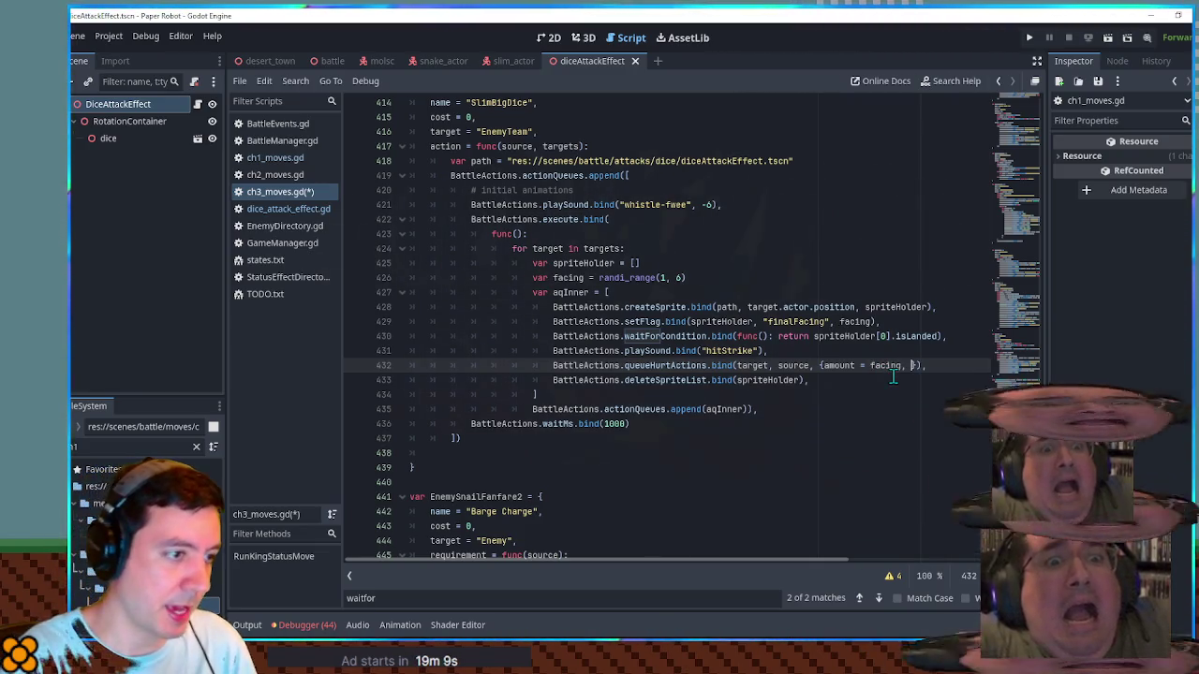
pyautogui.write('}')
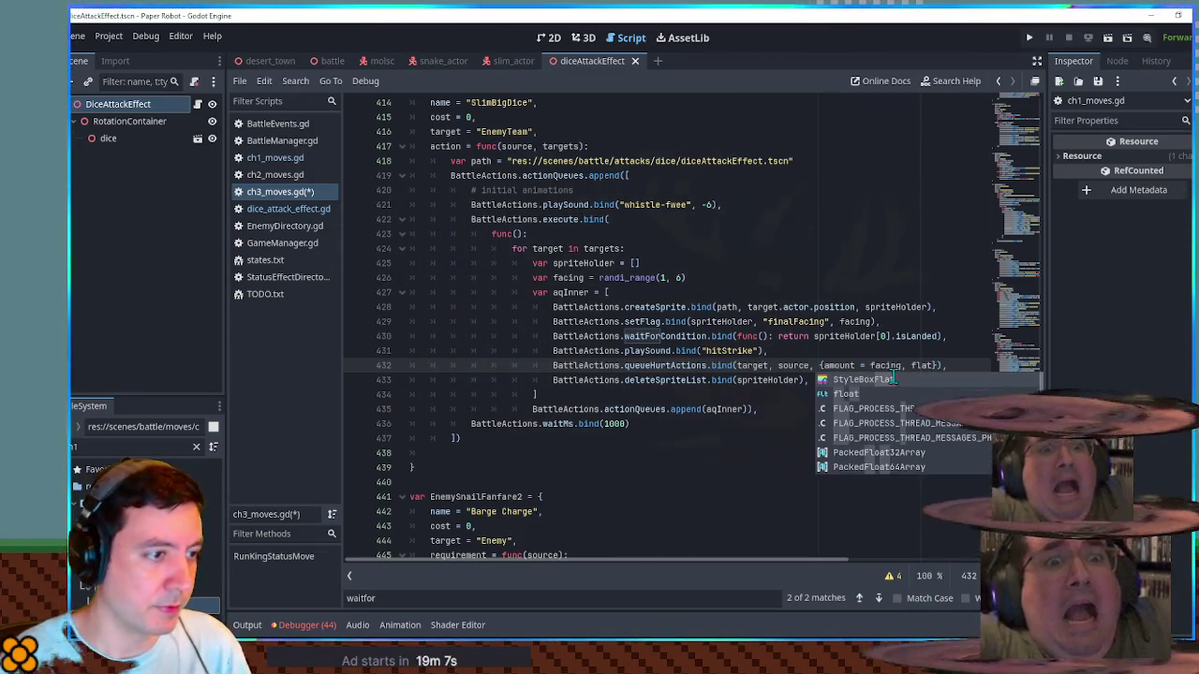
pyautogui.write('Damage = true')
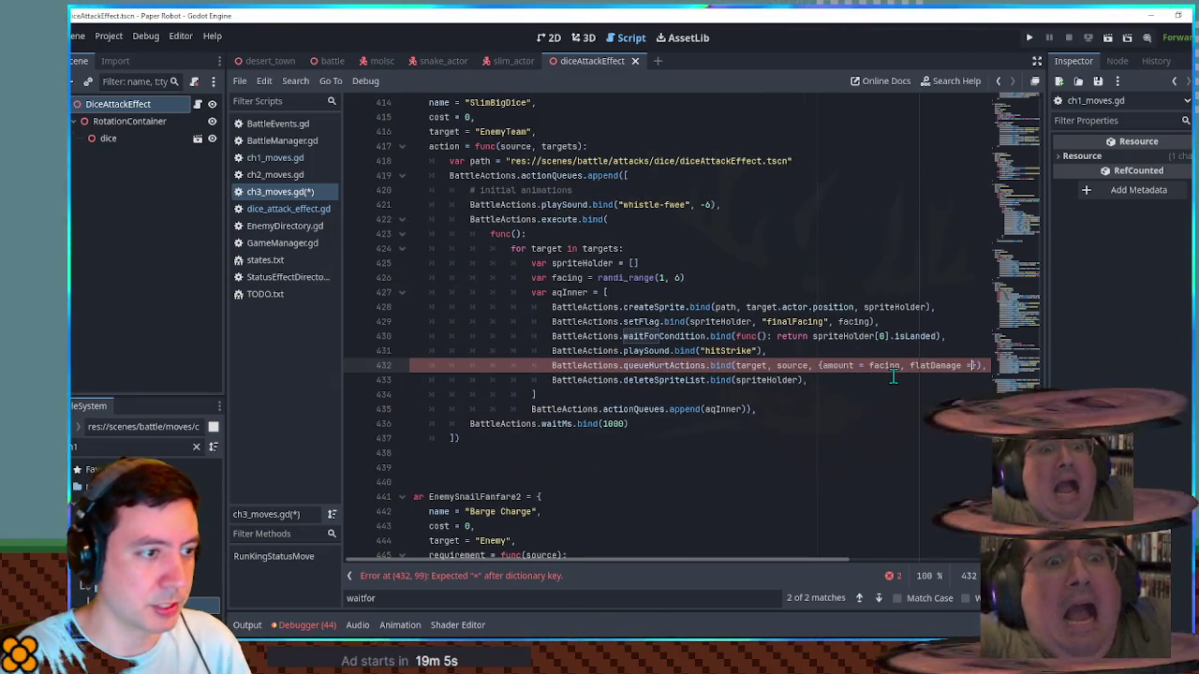
pyautogui.doubleClick(895, 371)
pyautogui.hotkey('ctrl', 'f')
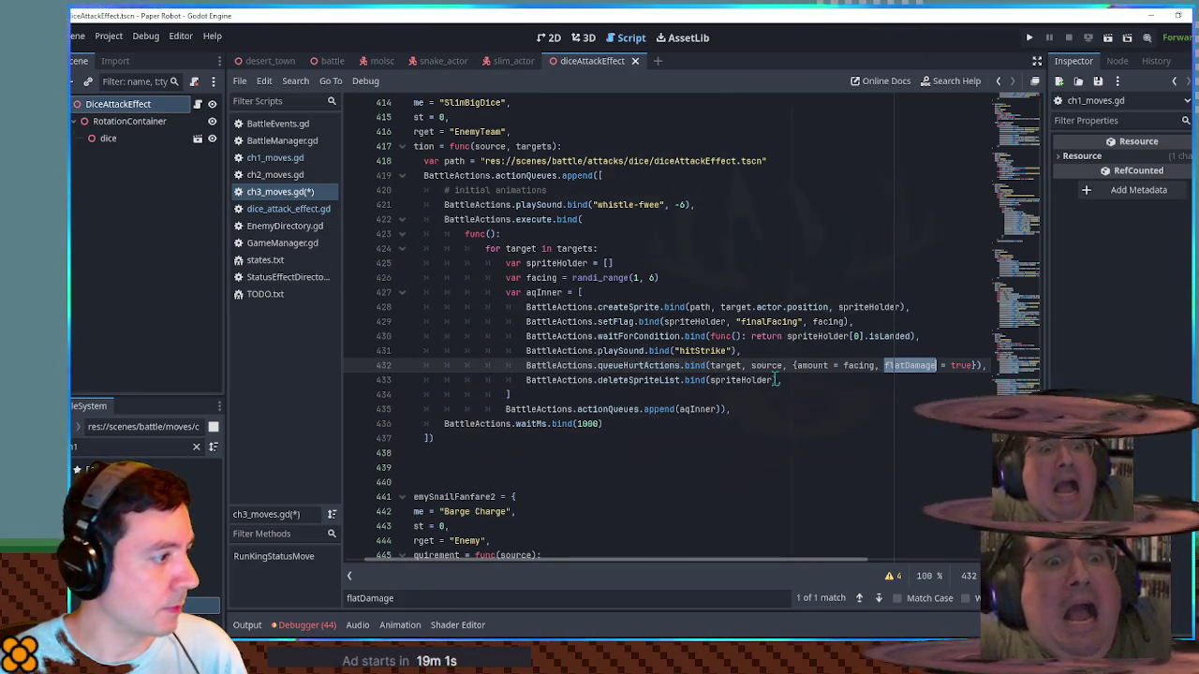
pyautogui.click(275, 174)
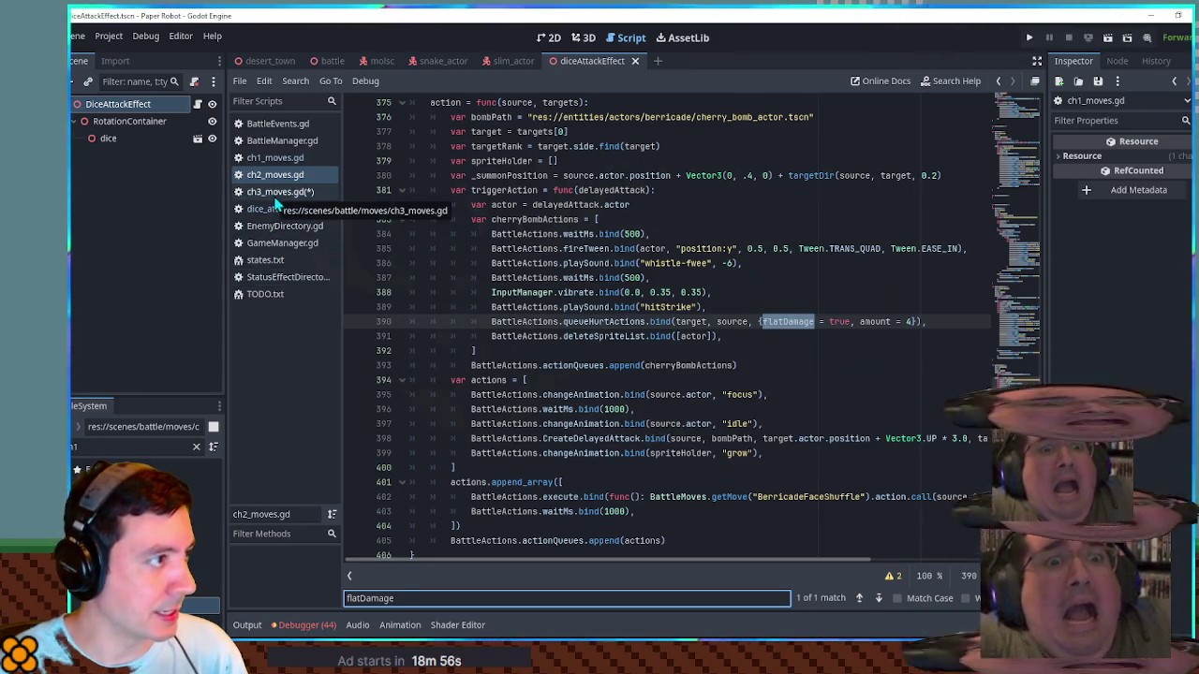
pyautogui.scroll(3, 453, 246)
# Step: Delete the BattleActions.deleteSpriteList line in ch3_moves.gd and save
pyautogui.click(275, 191)
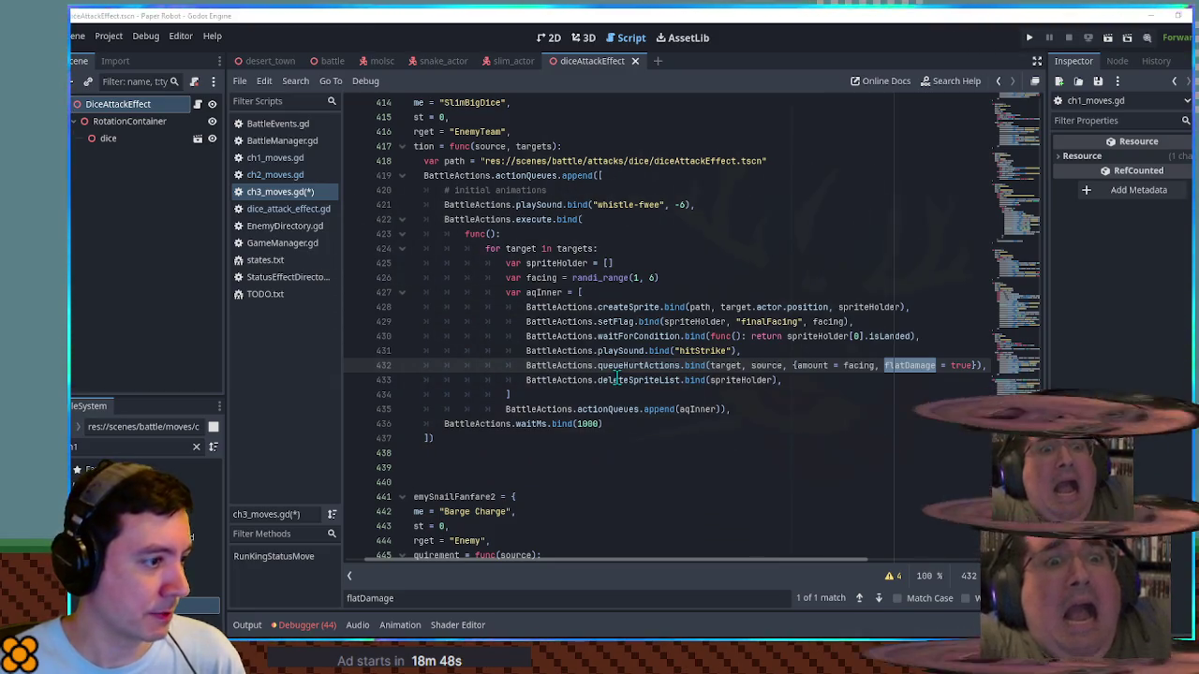
pyautogui.click(745, 380)
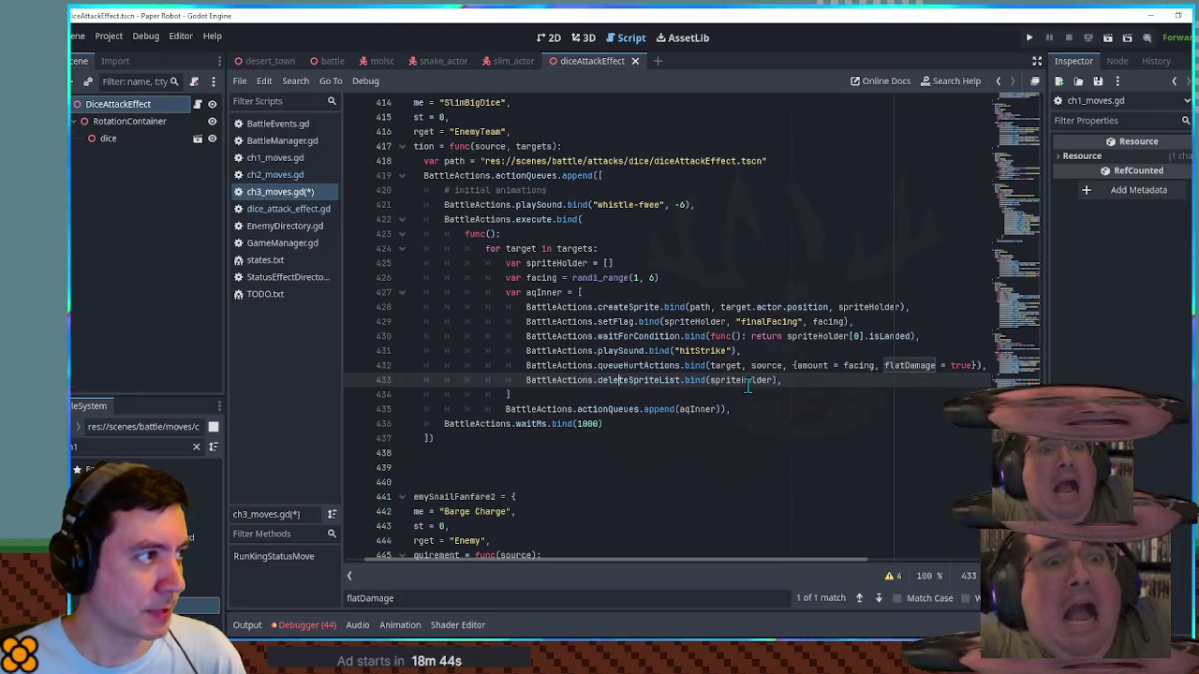
pyautogui.hotkey('ctrl', 'shift', 'k')
pyautogui.hotkey('ctrl', 's')
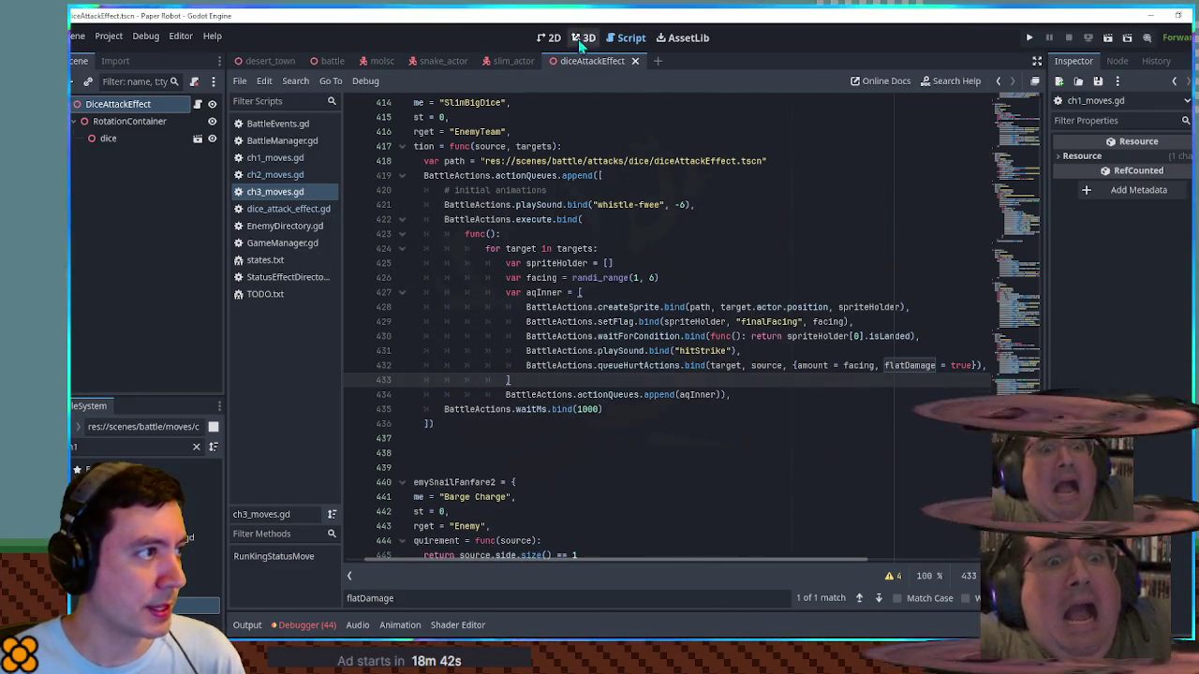
# Step: Add 'await get_tree().create_timer(1.0).timeout' after the isLanded flag in dice_attack_effect.gd
pyautogui.click(287, 279)
pyautogui.click(288, 208)
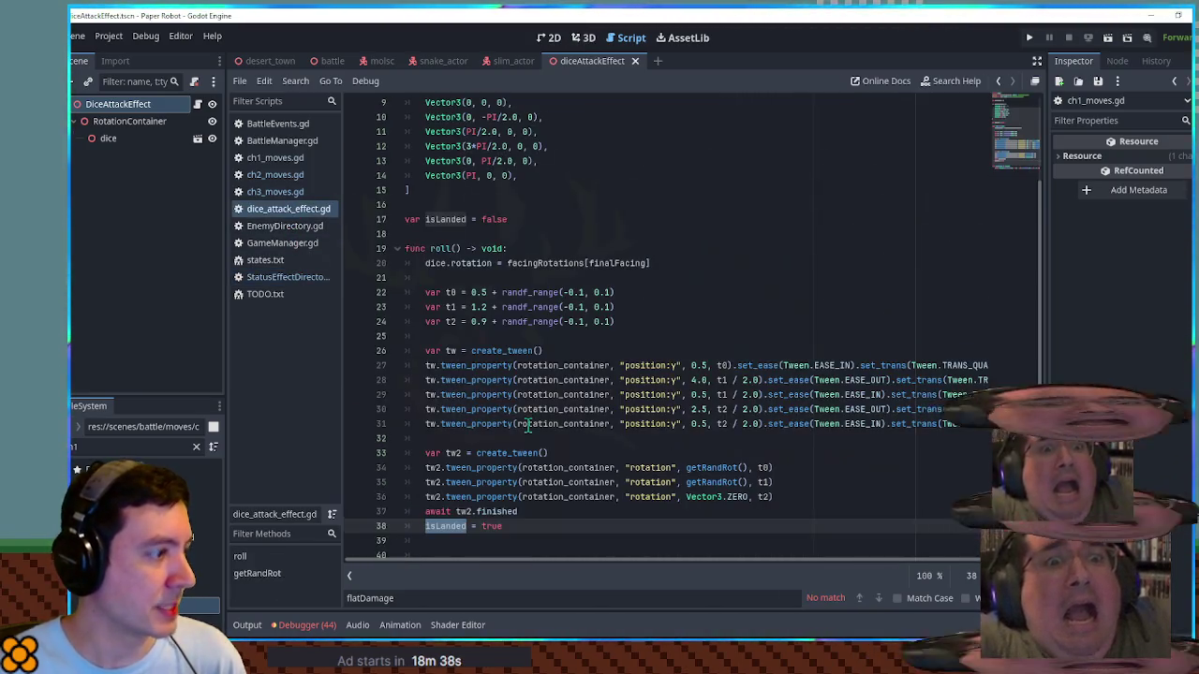
pyautogui.click(529, 468)
pyautogui.press('Return')
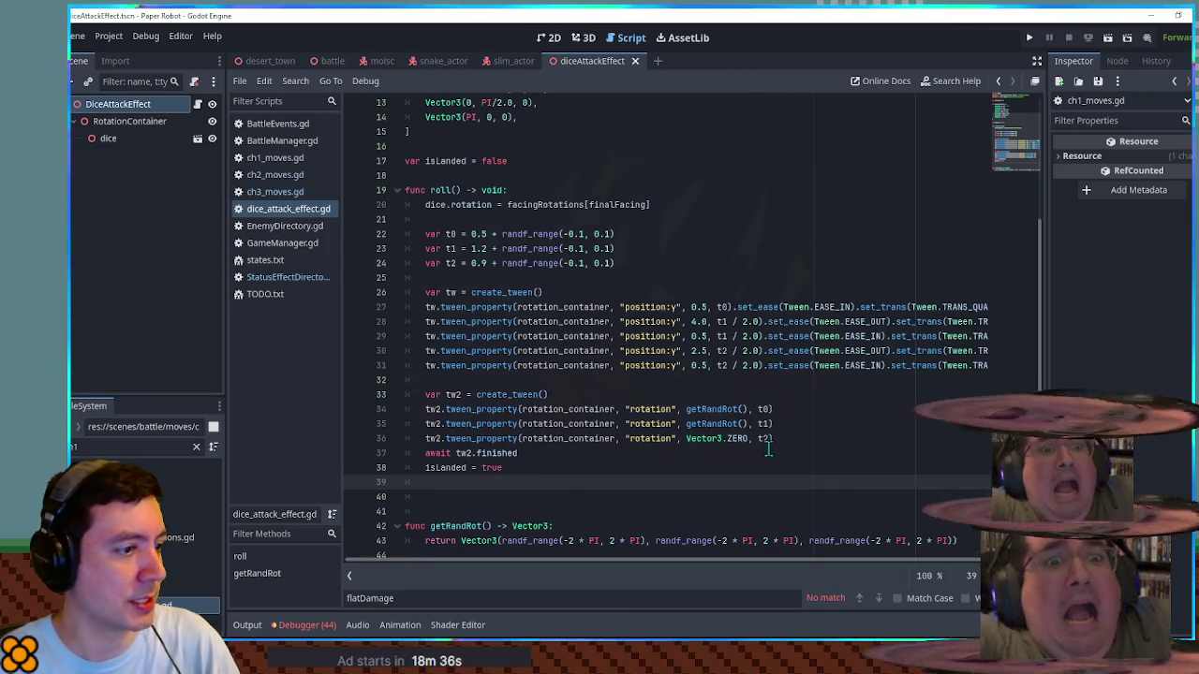
pyautogui.press('Return')
pyautogui.press('Up')
pyautogui.press('Return')
pyautogui.write('get')
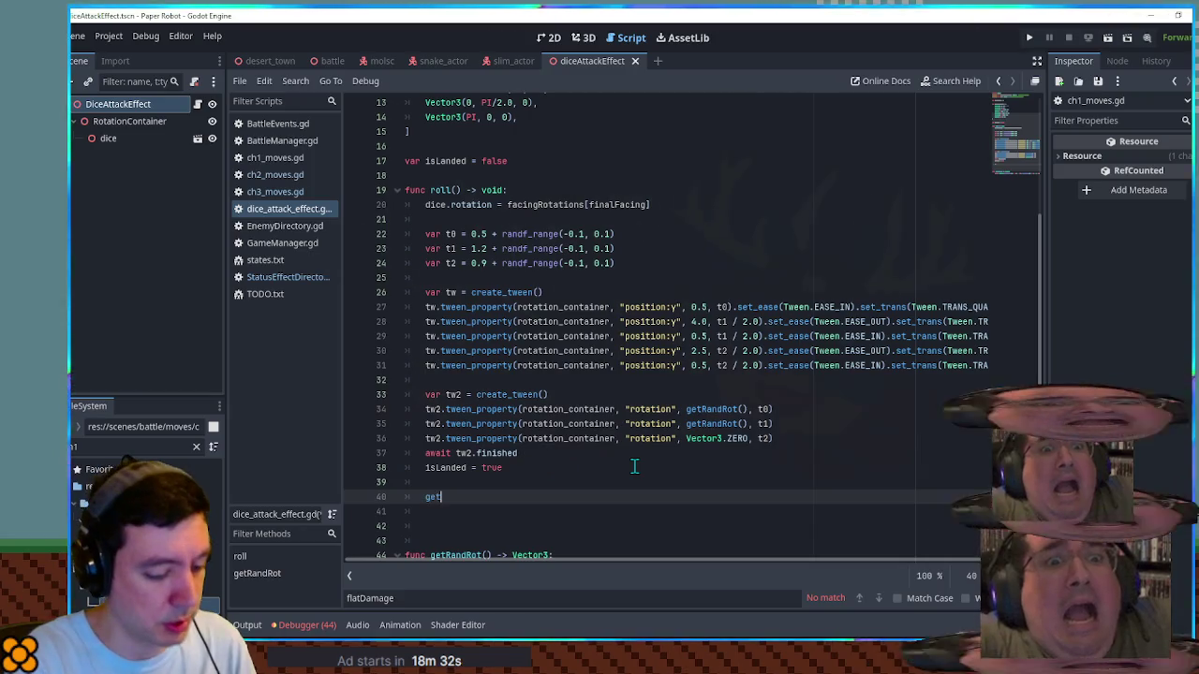
pyautogui.write('_t().')
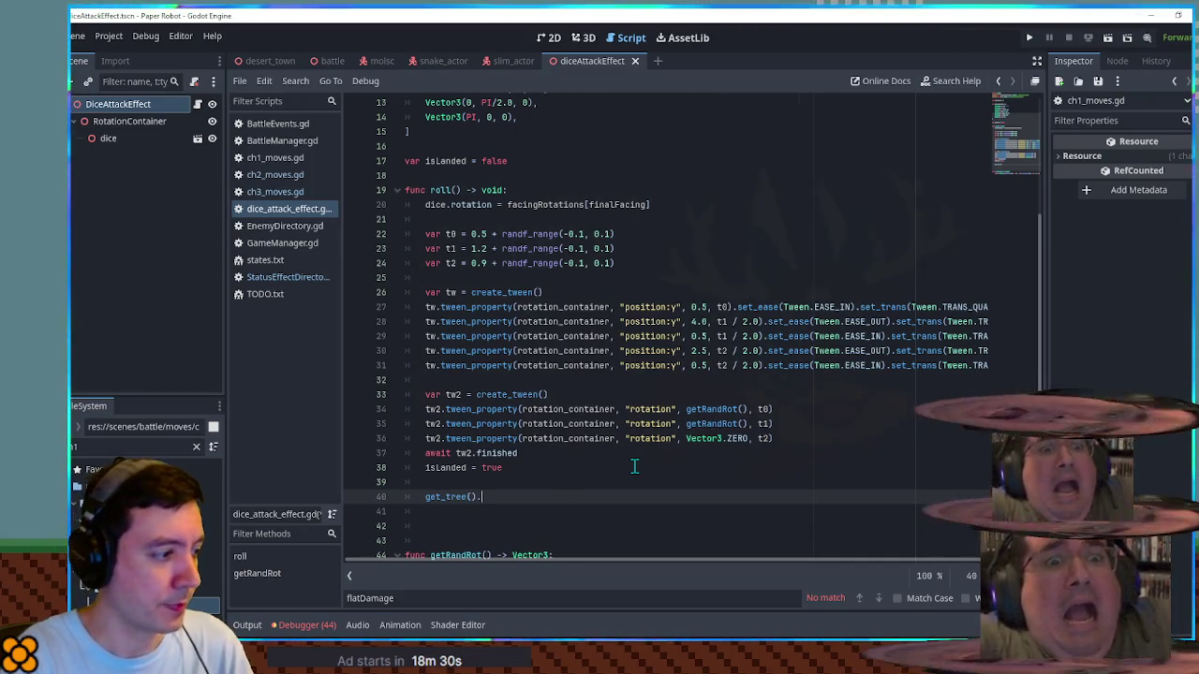
pyautogui.write('create_timer')
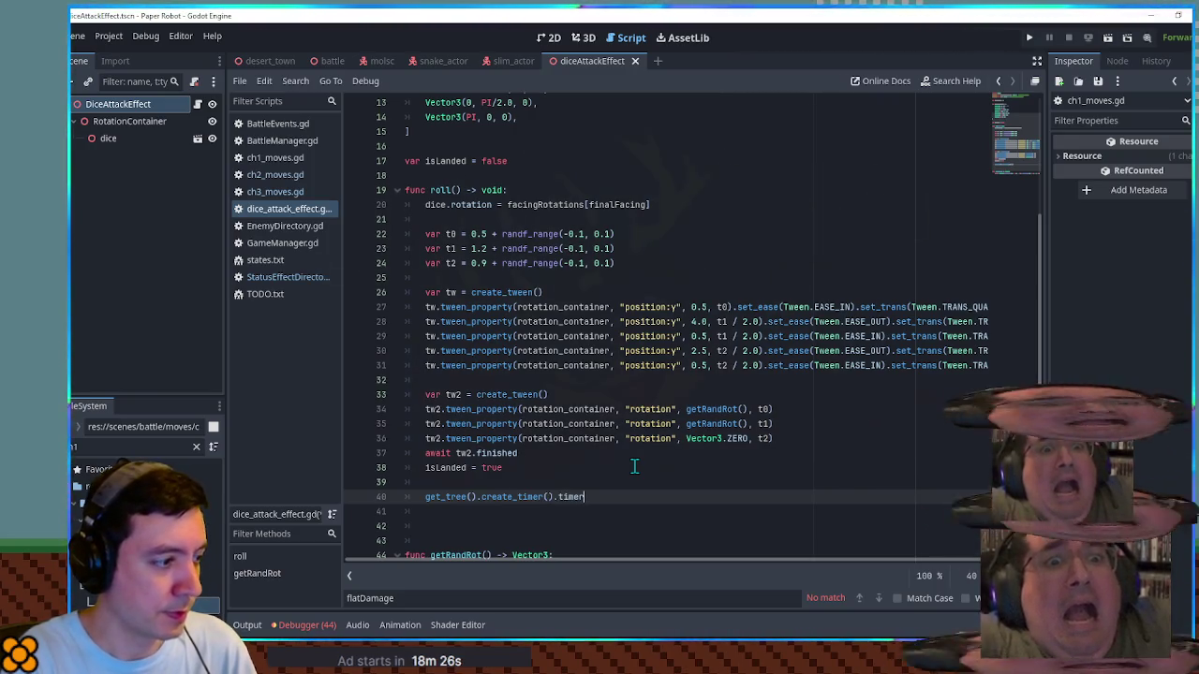
pyautogui.write('(),await')
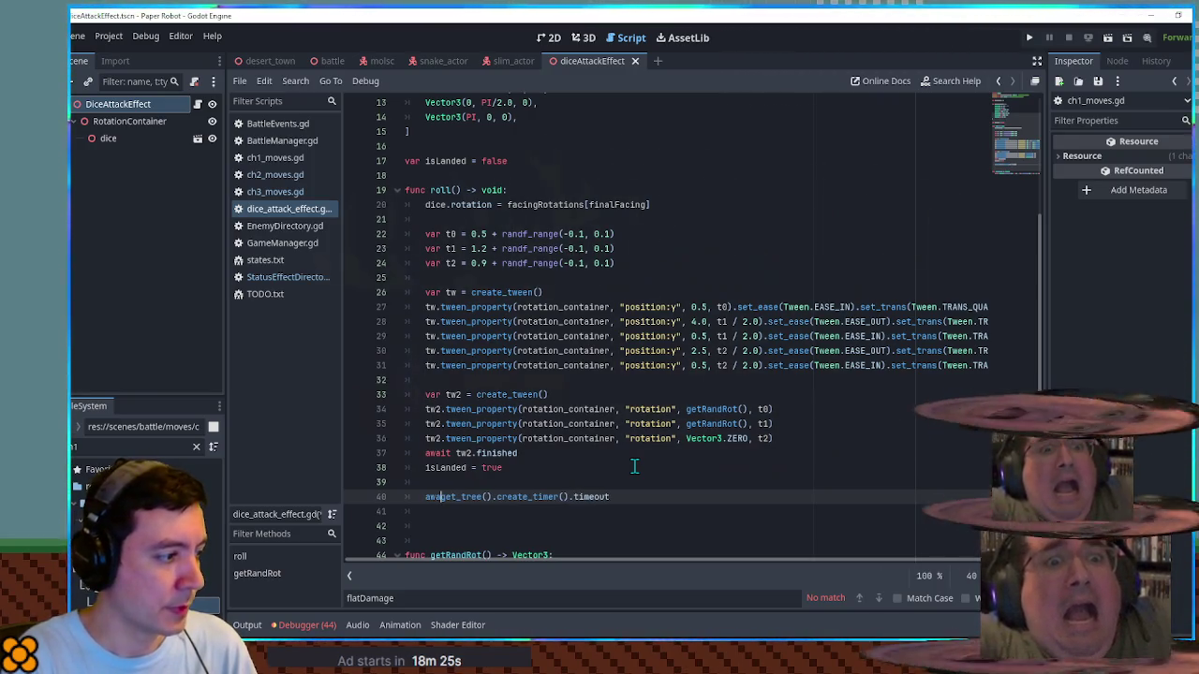
pyautogui.press('End')
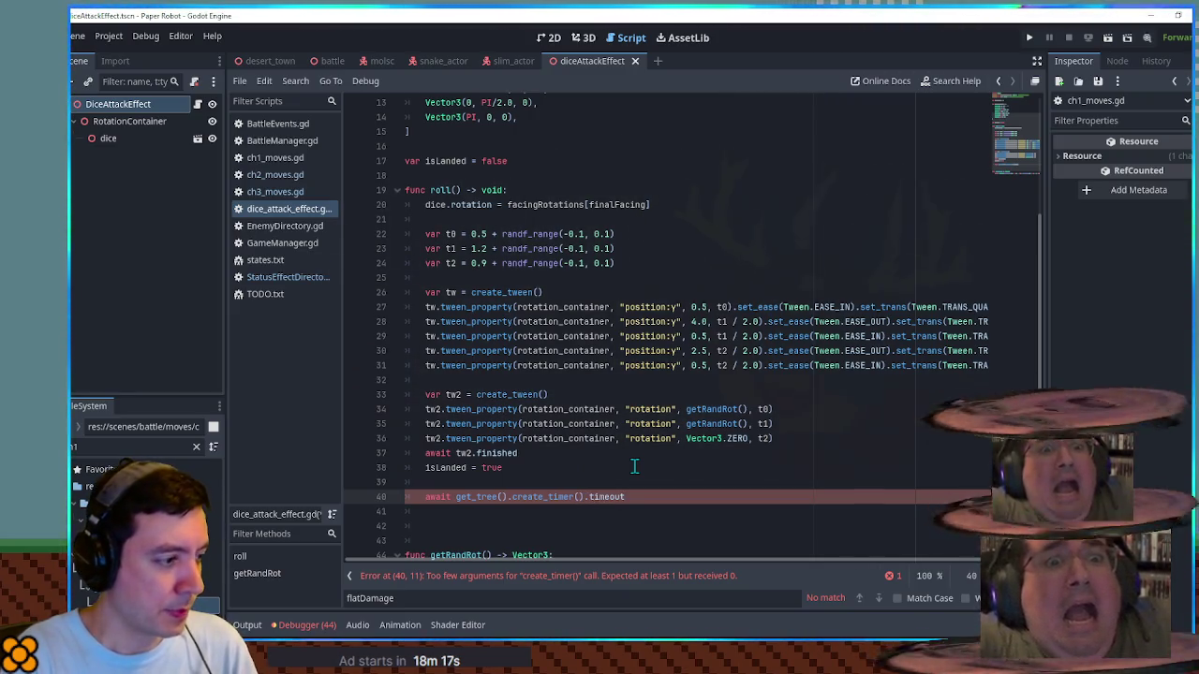
pyautogui.press('Left')
pyautogui.press('Left')
pyautogui.press('Left')
pyautogui.write('1.0')
pyautogui.press('End')
# Step: Create a tw3 tween and paste a copy of the first tw2 rotation tween under it
pyautogui.press('Return')
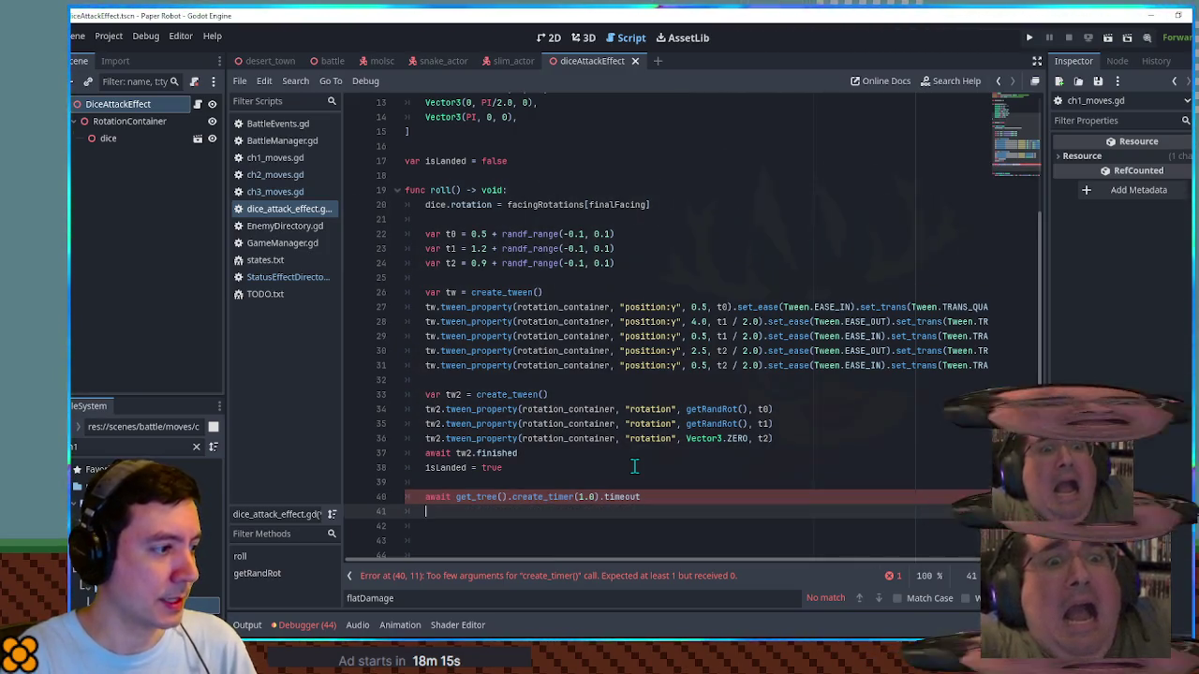
pyautogui.press('Return')
pyautogui.write('var tw3 =')
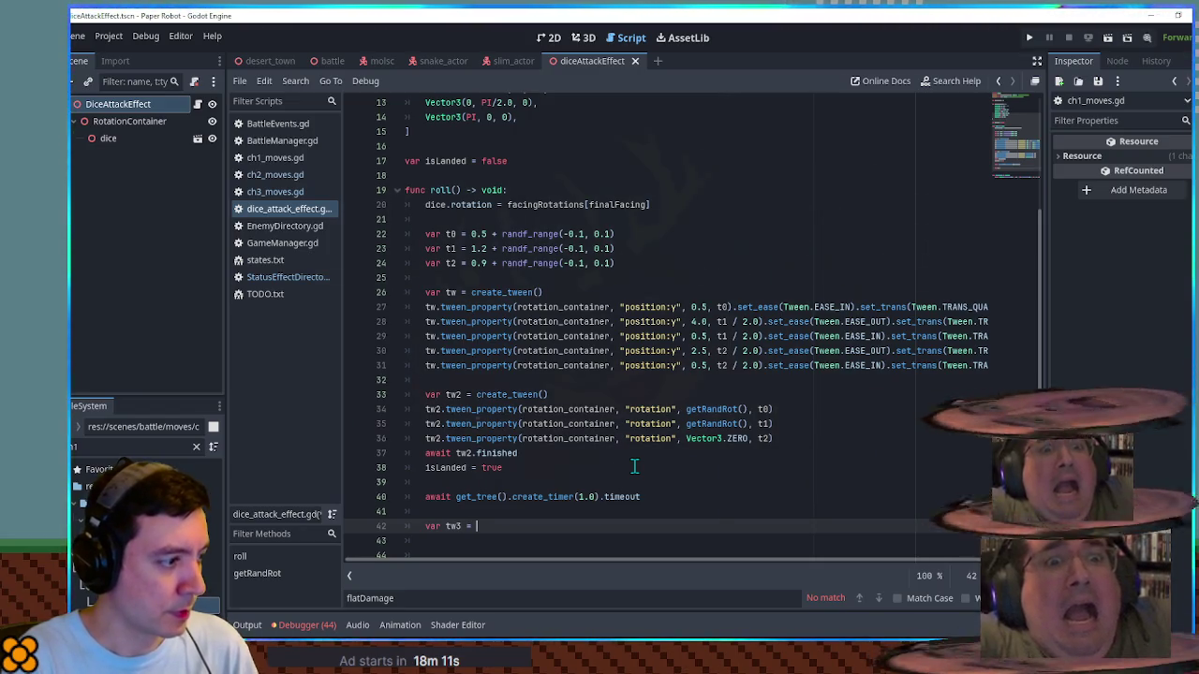
pyautogui.write('cre')
pyautogui.press('Return')
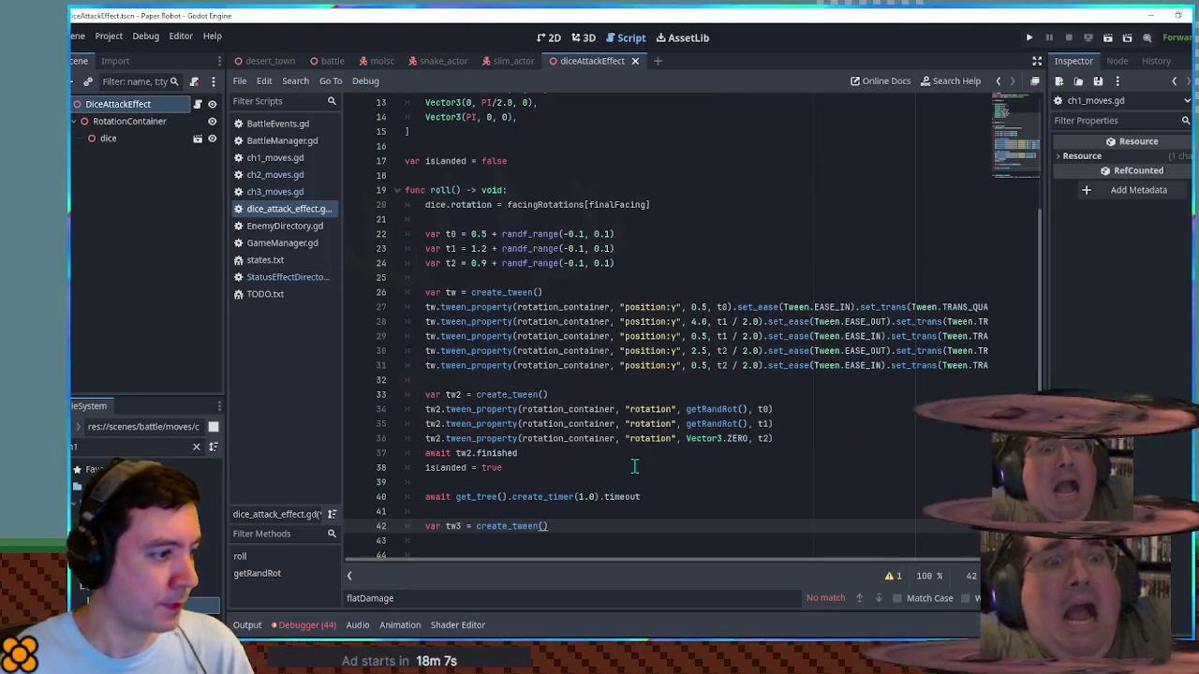
pyautogui.click(800, 405)
pyautogui.tripleClick(801, 405)
pyautogui.hotkey('ctrl', 'c')
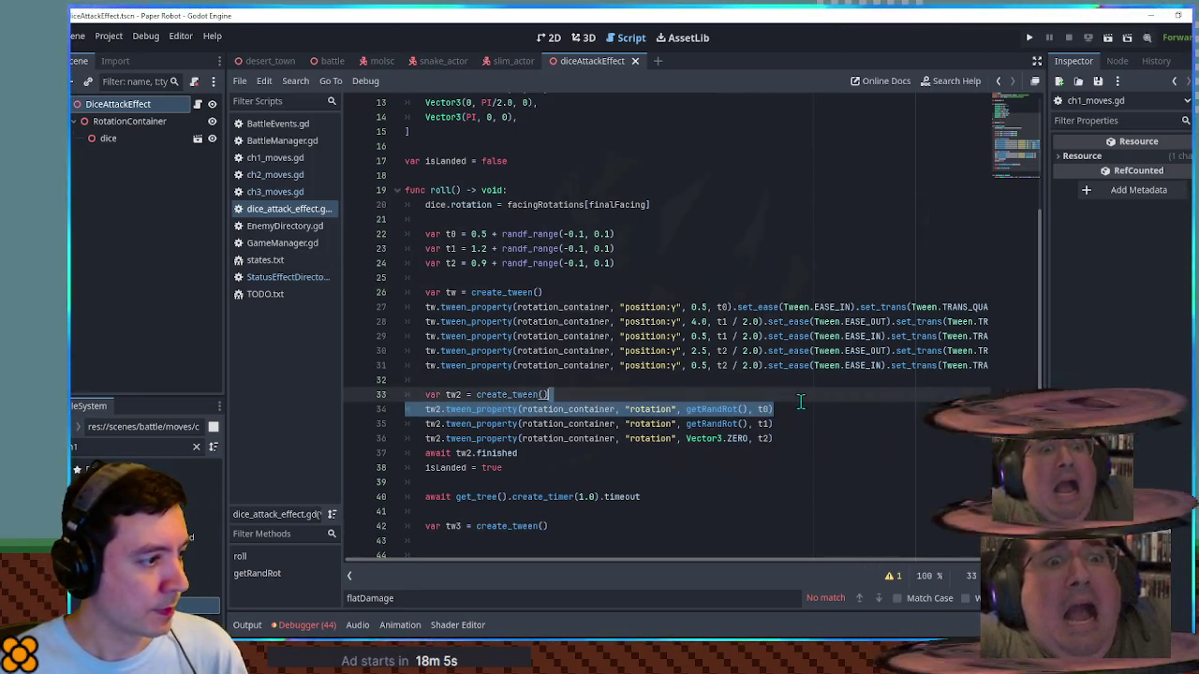
pyautogui.click(553, 525)
pyautogui.press('Return')
pyautogui.hotkey('ctrl', 'v')
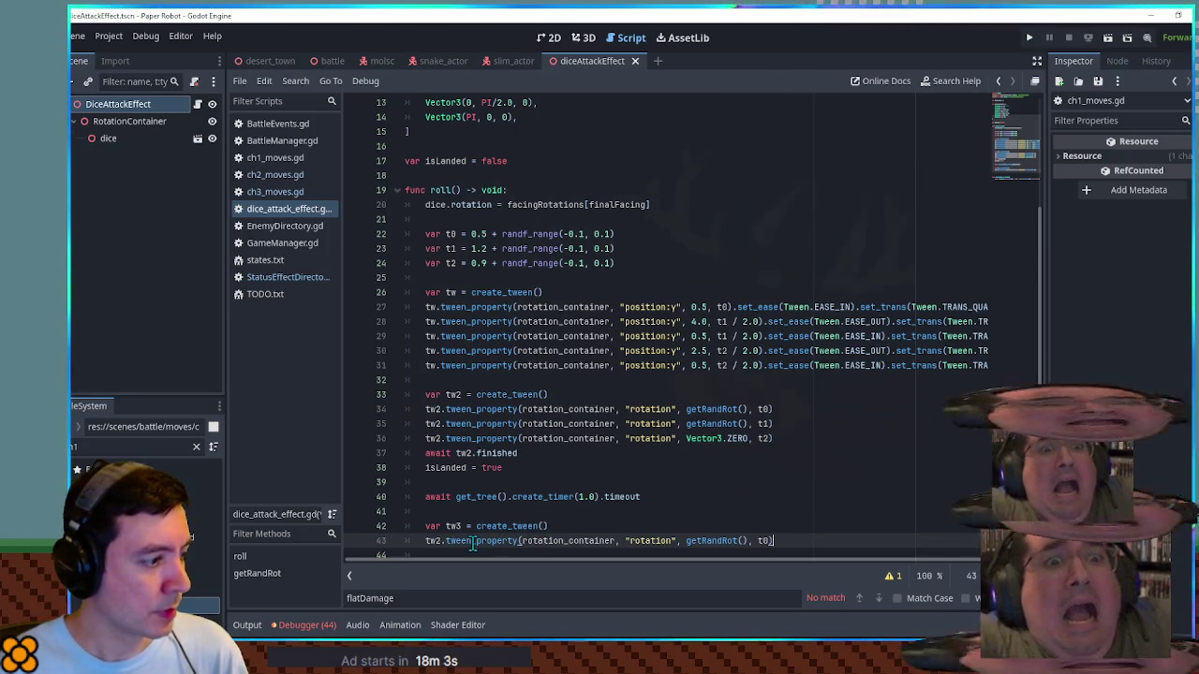
# Step: Change the copied tween to scale self to Vector3.ONE * 0.001 over 0.3 seconds
pyautogui.doubleClick(546, 541)
pyautogui.write('self')
pyautogui.press('Right')
pyautogui.press('Right')
pyautogui.press('Right')
pyautogui.hotkey('ctrl', 'shift', 'Right')
pyautogui.write('scale')
pyautogui.hotkey('ctrl', 'Delete')
pyautogui.hotkey('ctrl', 'Delete')
pyautogui.write('r3.ONE *')
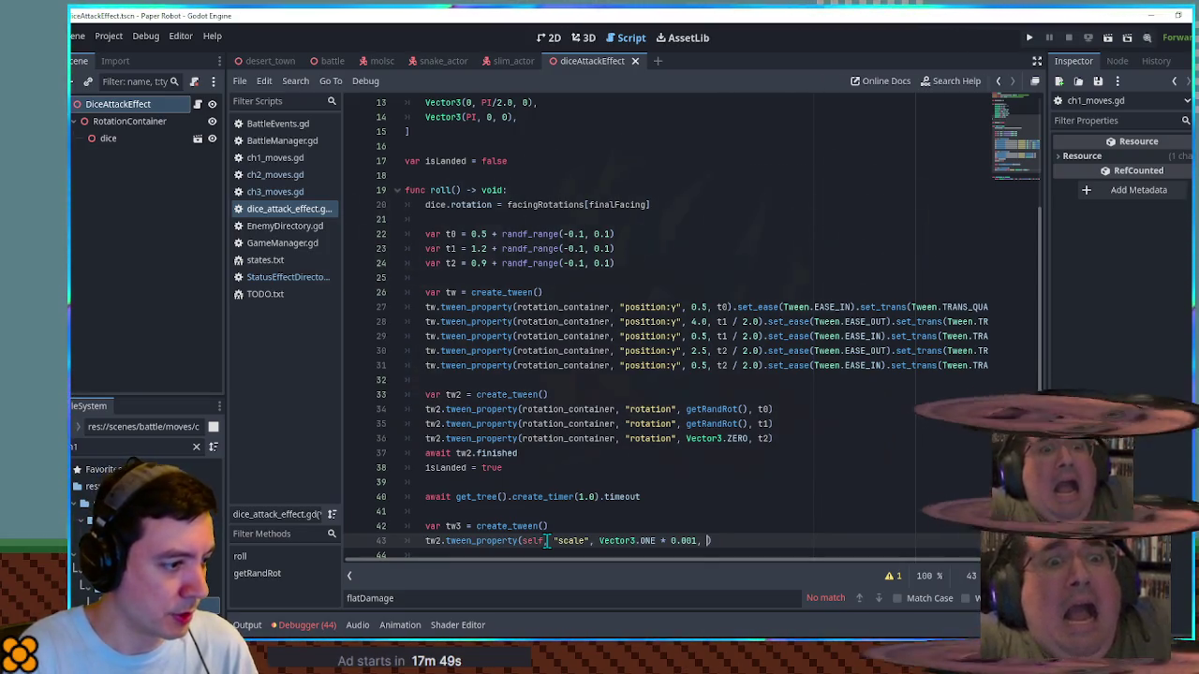
pyautogui.write('0.3)')
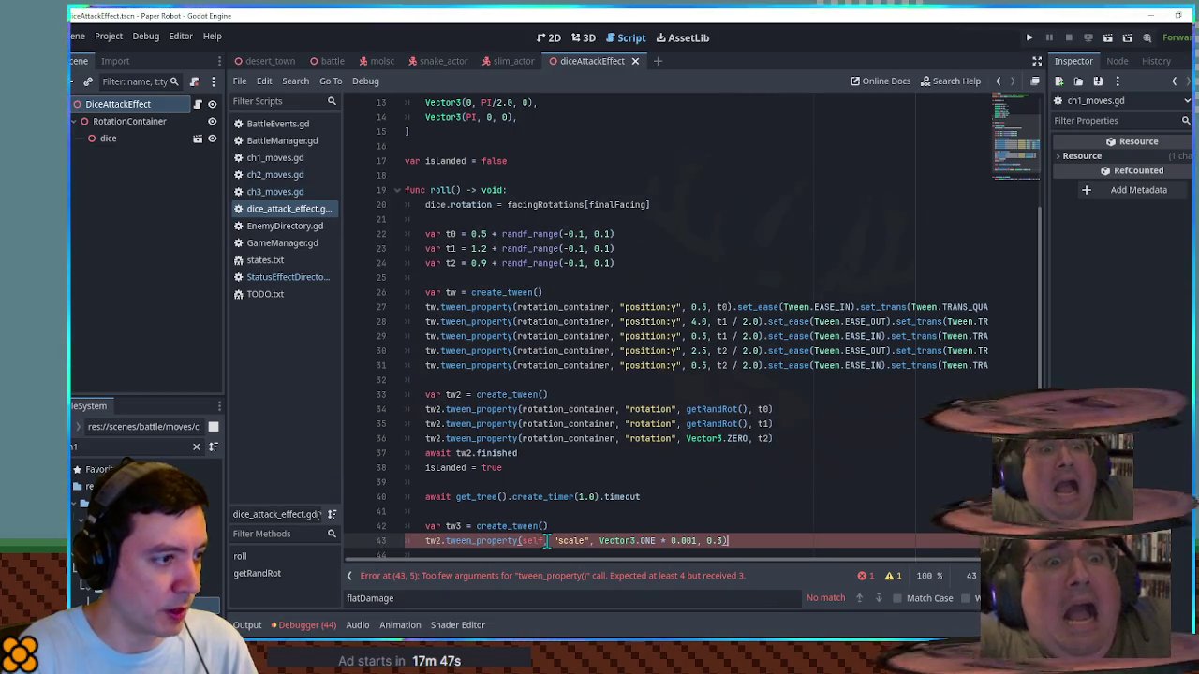
# Step: Give the shrink tween the bounce's easing settings with a TRANS_QUAD transition
pyautogui.click(766, 365)
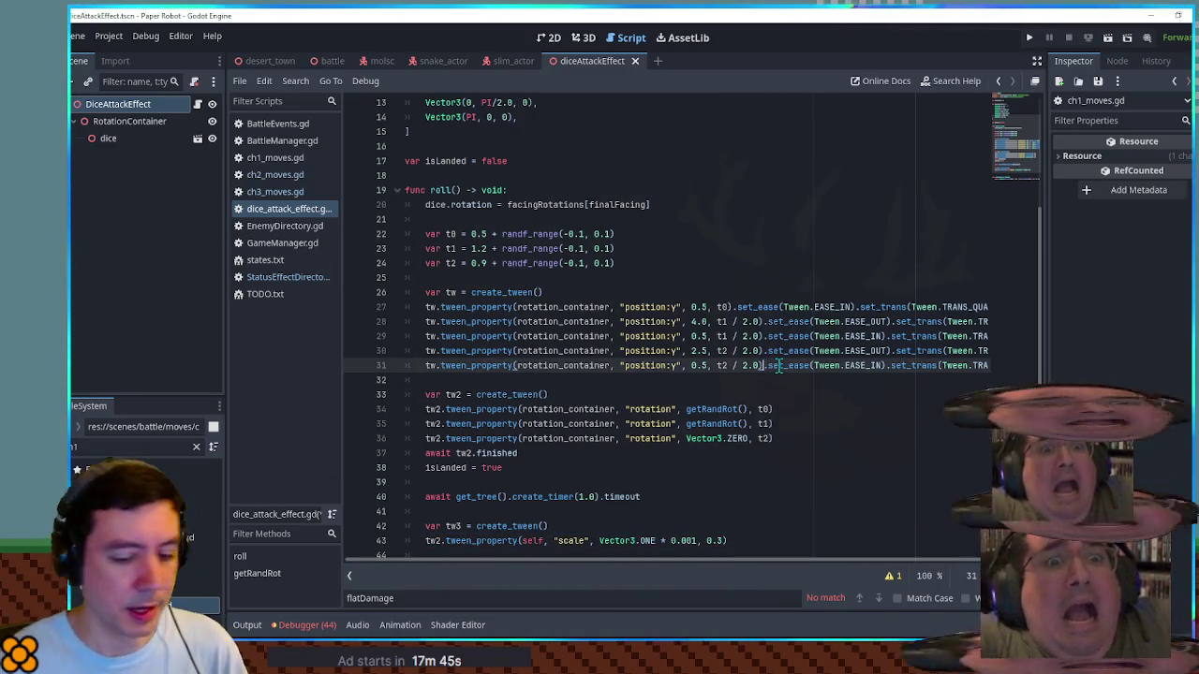
pyautogui.doubleClick(778, 365)
pyautogui.press('Down')
pyautogui.press('Down')
pyautogui.press('Down')
pyautogui.press('Down')
pyautogui.press('Down')
pyautogui.press('Down')
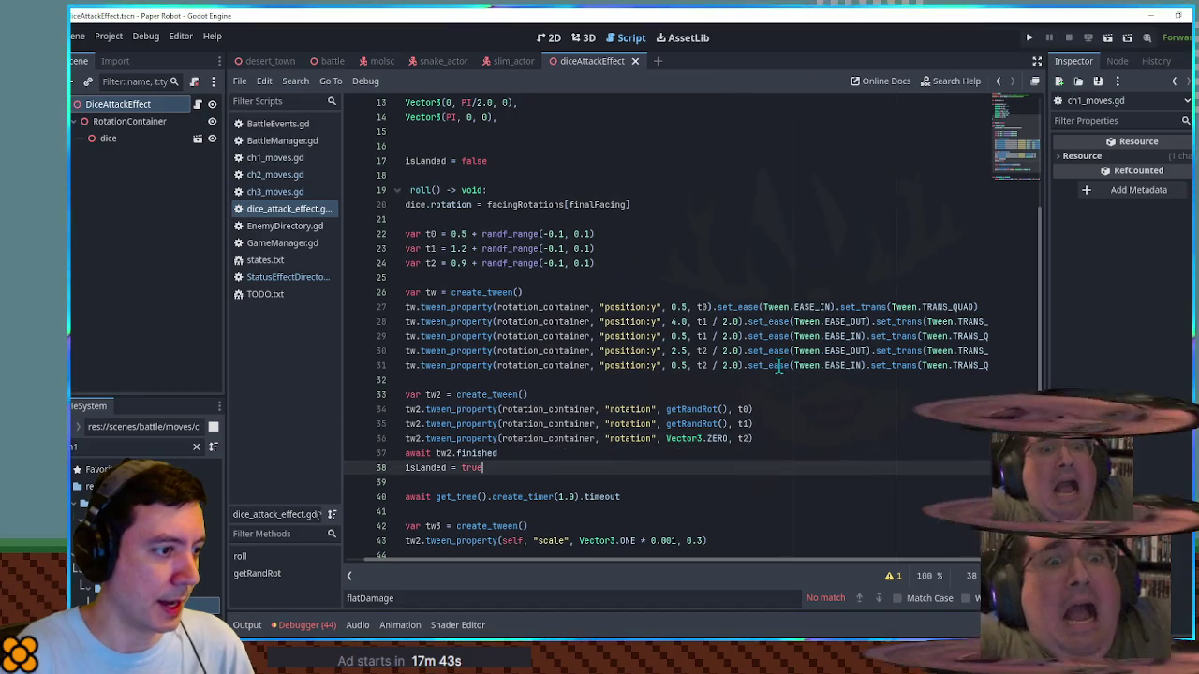
pyautogui.hotkey('ctrl', 'v')
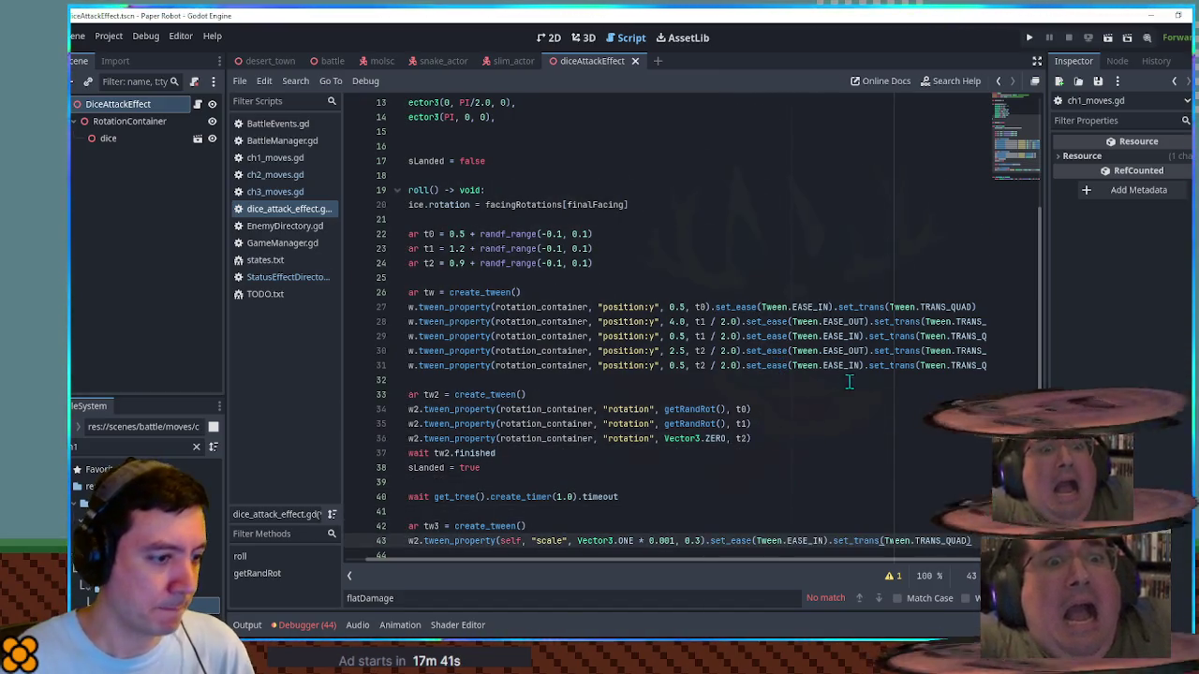
pyautogui.doubleClick(937, 539)
pyautogui.write('TRANS_EL')
pyautogui.press('Return')
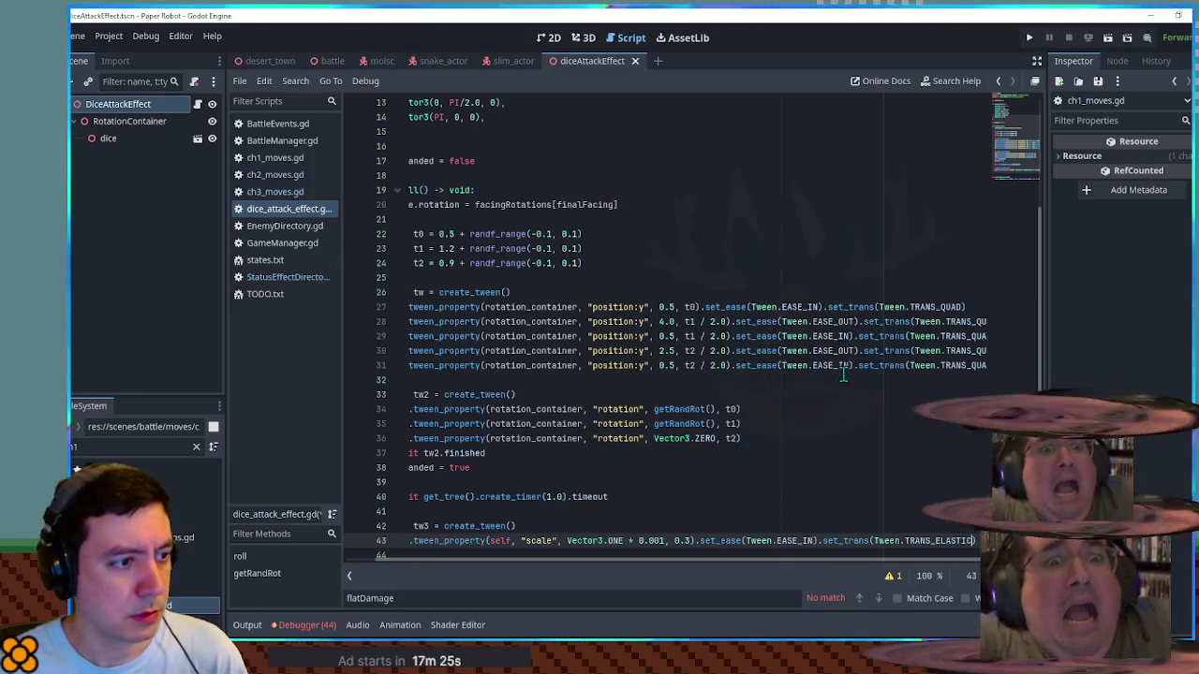
pyautogui.doubleClick(948, 541)
pyautogui.write('QUAD')
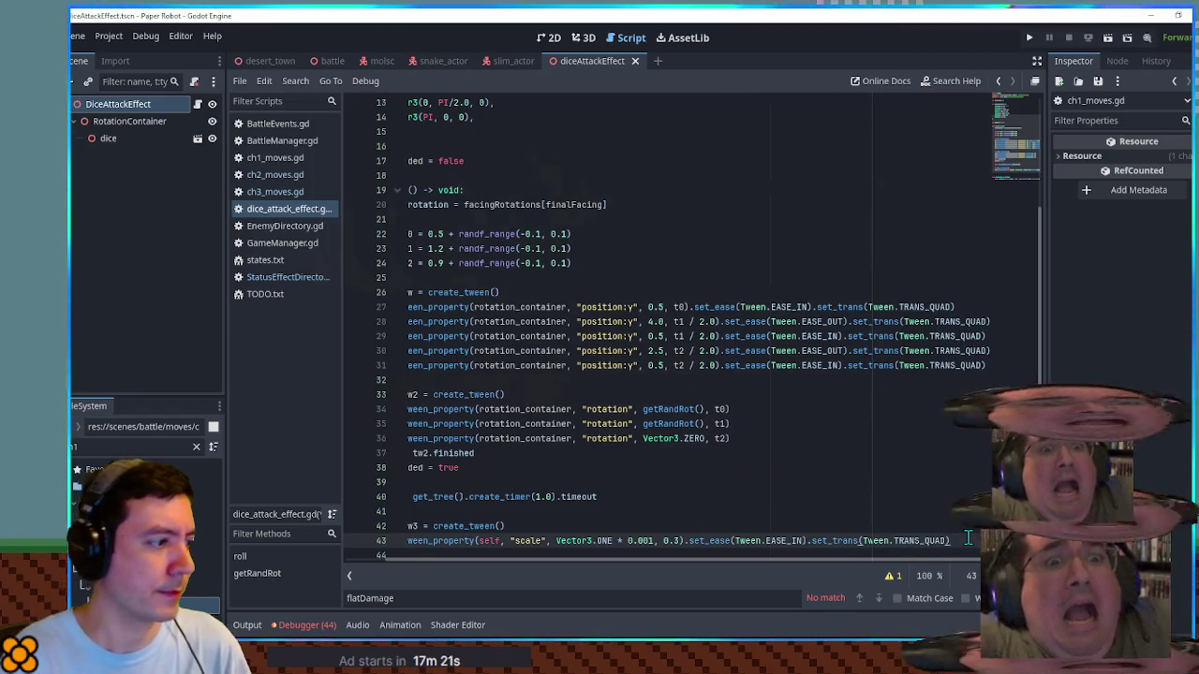
pyautogui.press('Home')
# Step: Add 'await tw3.finished' and queue_free() after the shrink tween
pyautogui.moveTo(829, 454); pyautogui.dragTo(789, 447)
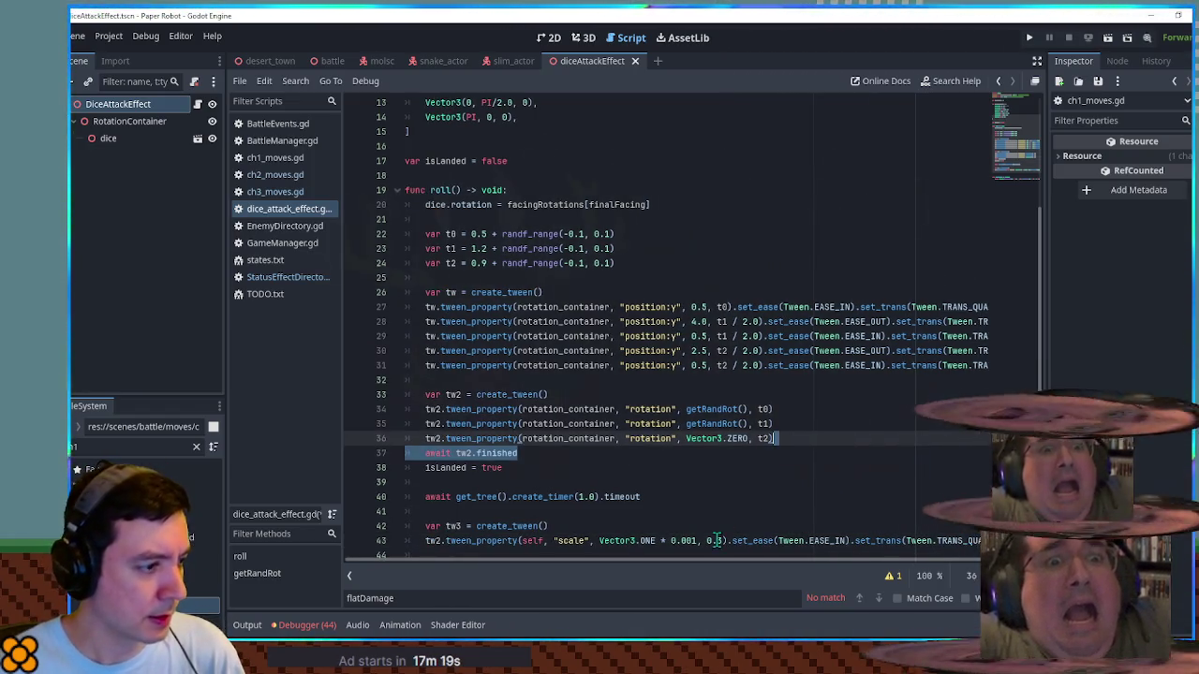
pyautogui.hotkey('ctrl', 'c')
pyautogui.click(716, 540)
pyautogui.press('End')
pyautogui.hotkey('ctrl', 'v')
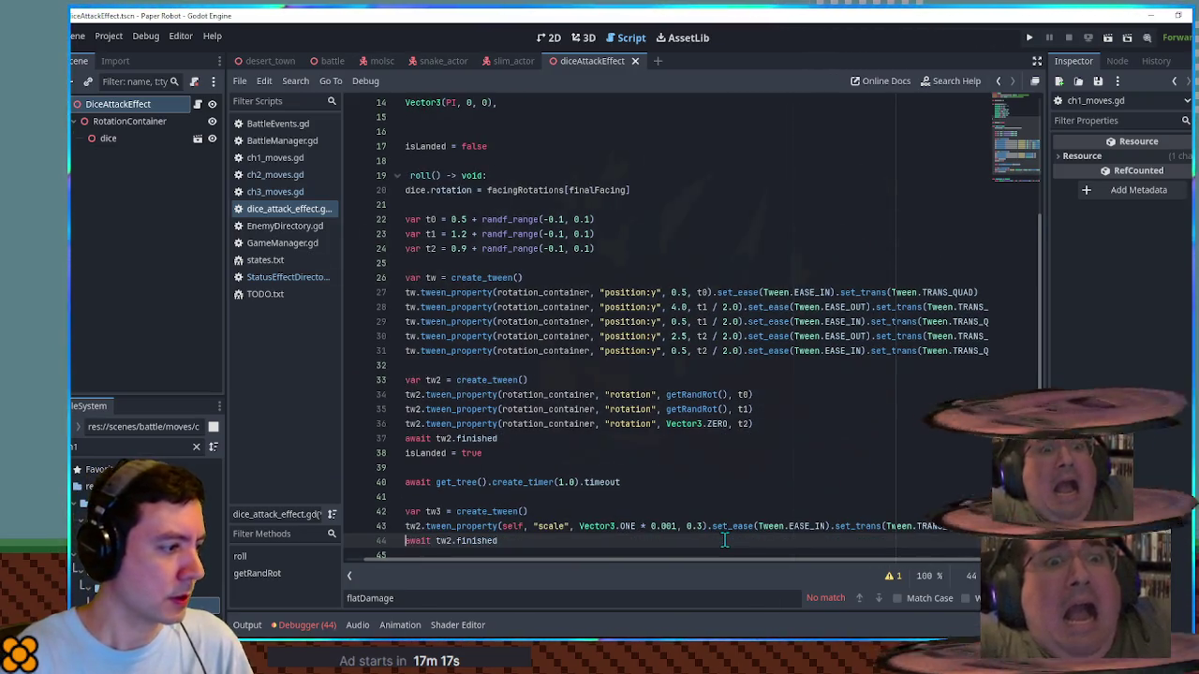
pyautogui.hotkey('ctrl', 'Left')
pyautogui.hotkey('ctrl', 'Left')
pyautogui.press('BackSpace')
pyautogui.write('3')
pyautogui.press('End')
pyautogui.press('Return')
pyautogui.write('c')
pyautogui.write('ree')
pyautogui.press('Return')
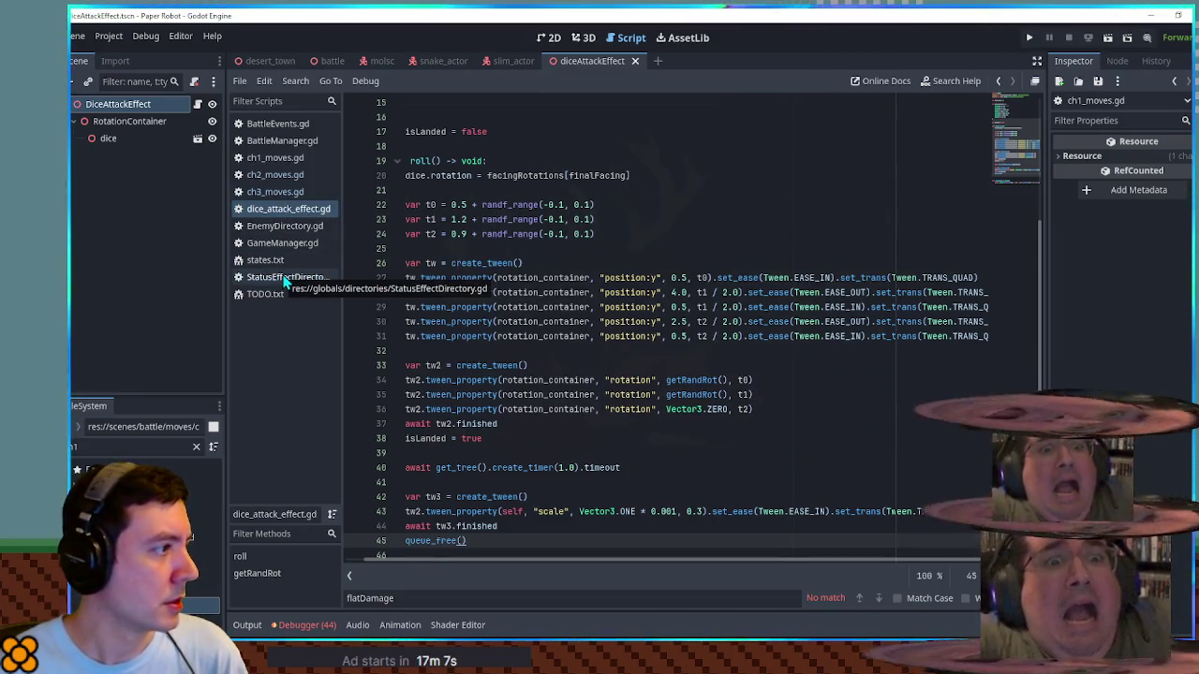
pyautogui.click(275, 192)
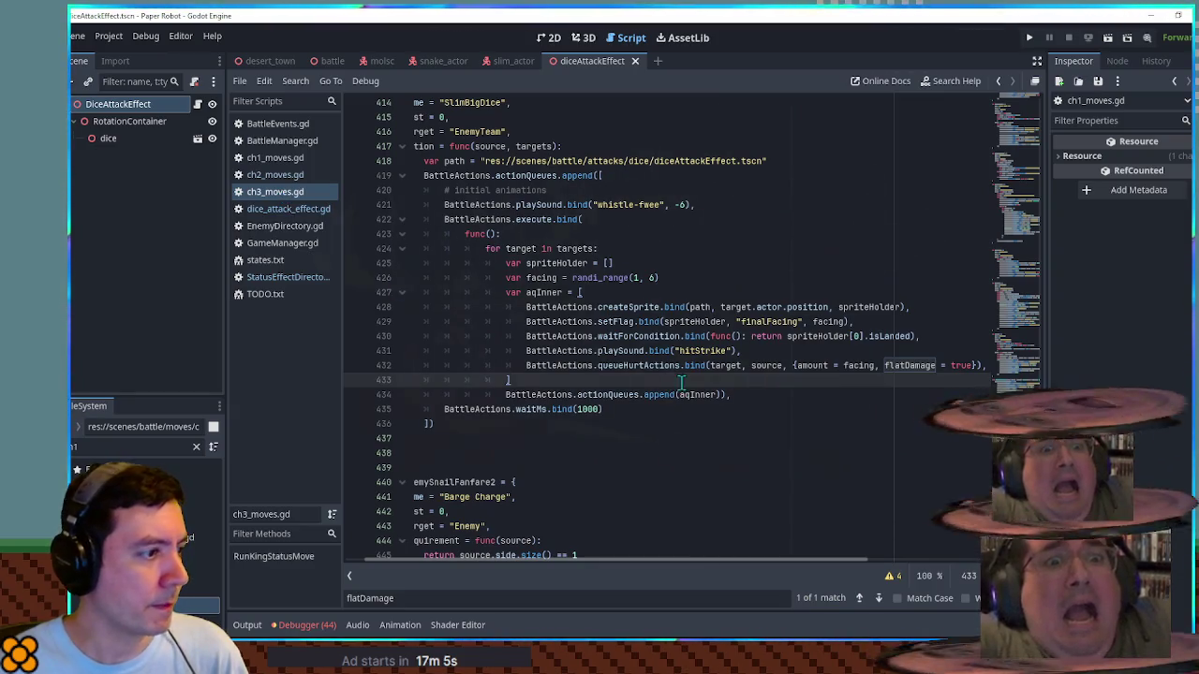
# Step: Review SlimBigDice's queued hurt actions and close the running game window
pyautogui.moveTo(600, 250); pyautogui.dragTo(607, 358)
pyautogui.click(639, 380)
pyautogui.doubleClick(694, 394)
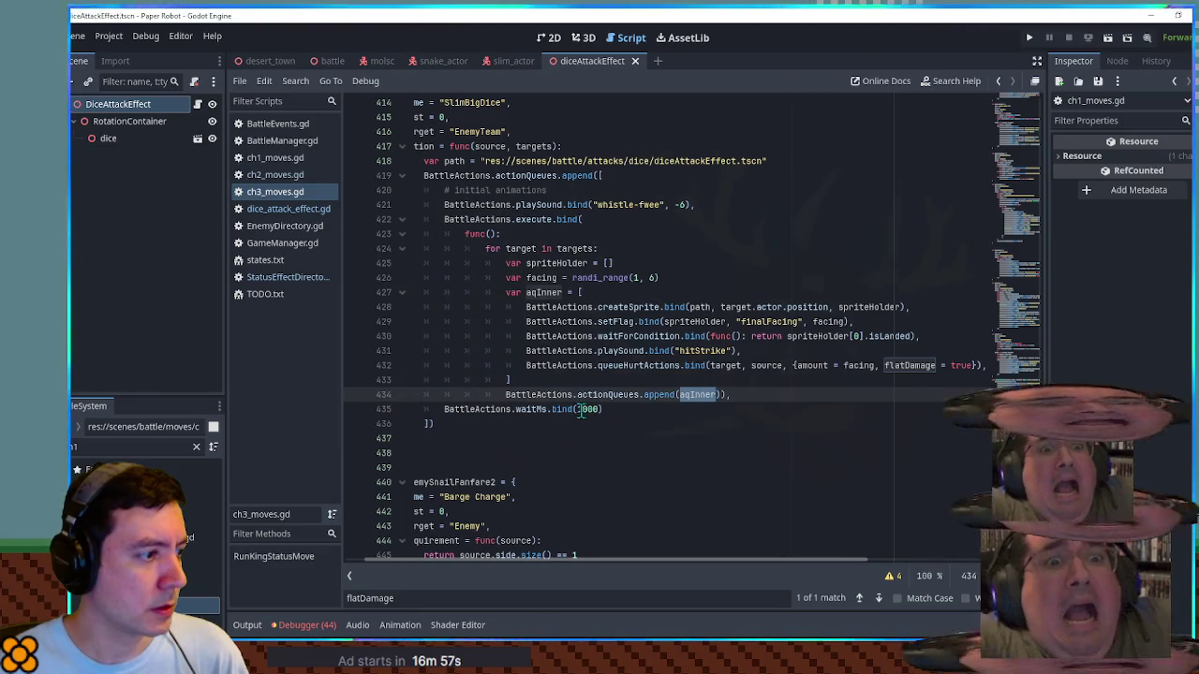
pyautogui.click(604, 410)
pyautogui.write('1')
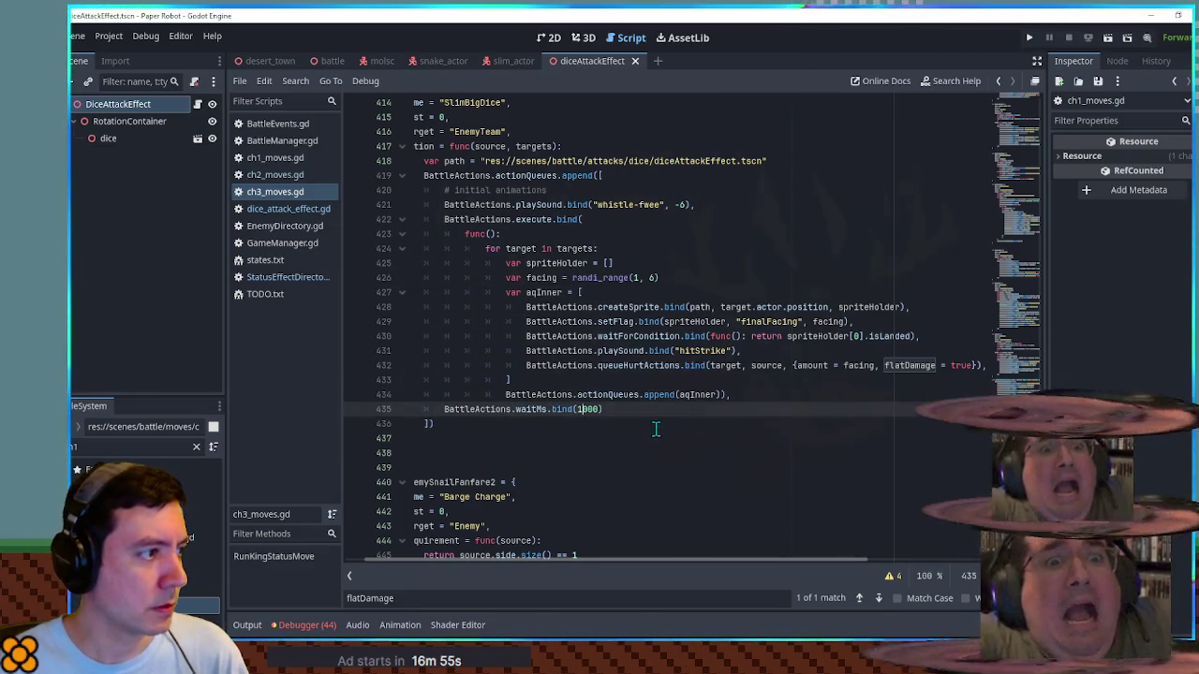
pyautogui.click(607, 190)
pyautogui.scroll(3, 607, 190)
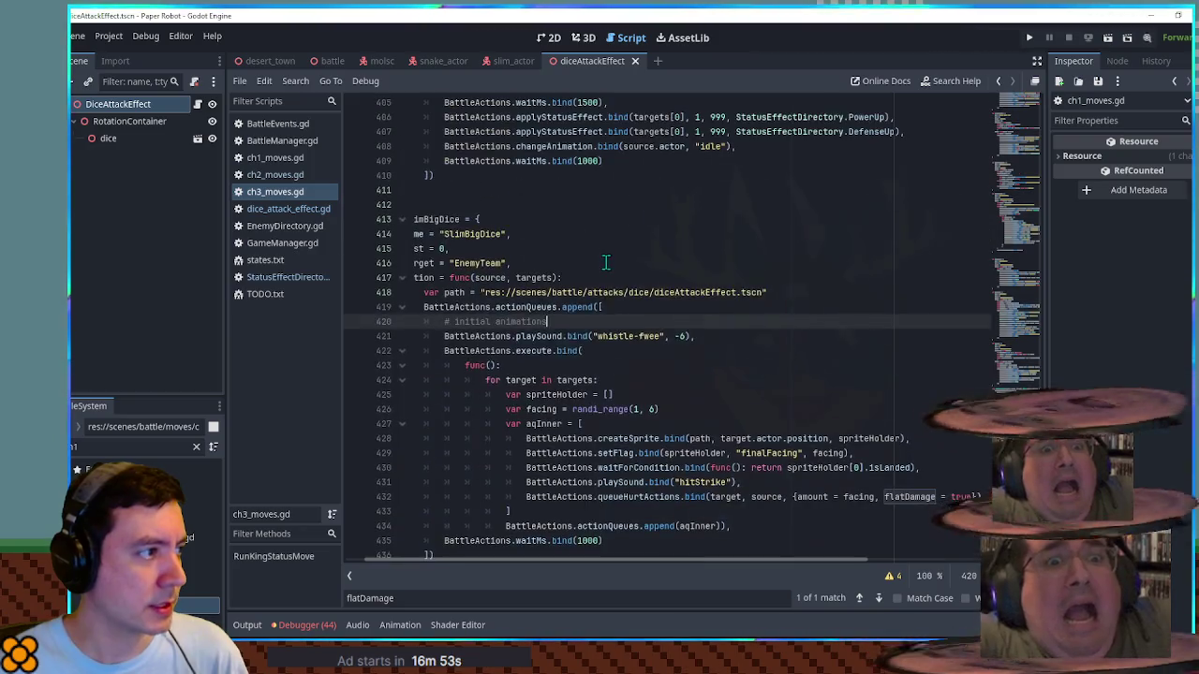
pyautogui.click(333, 62)
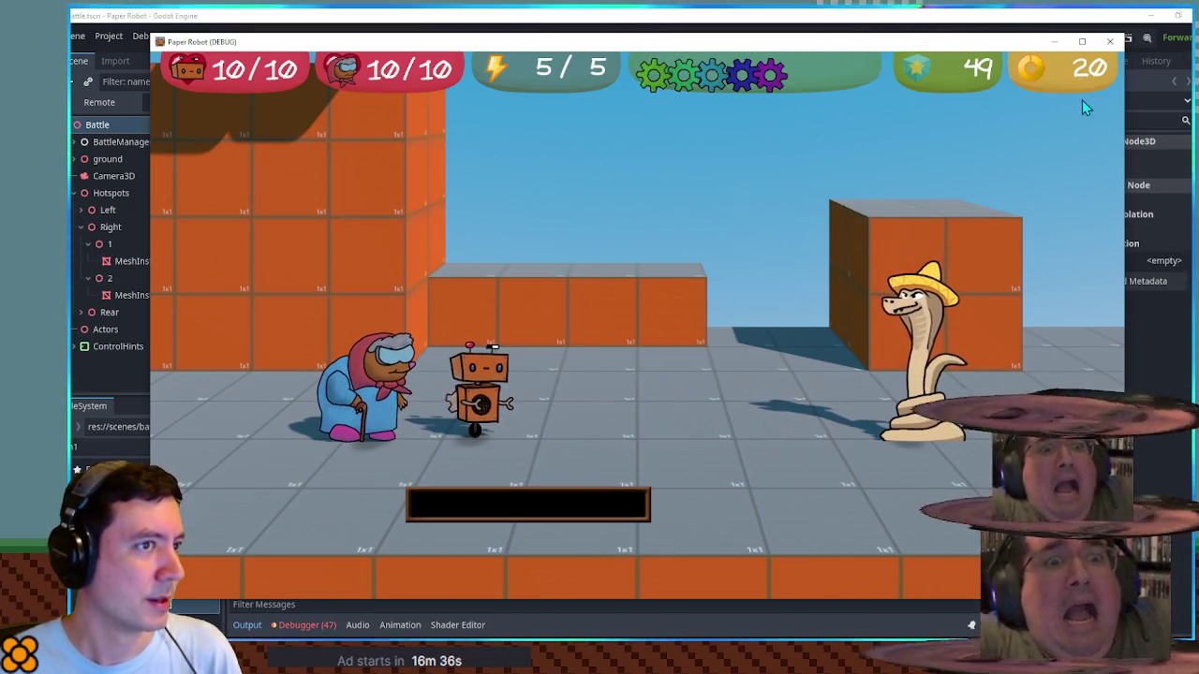
pyautogui.click(1111, 41)
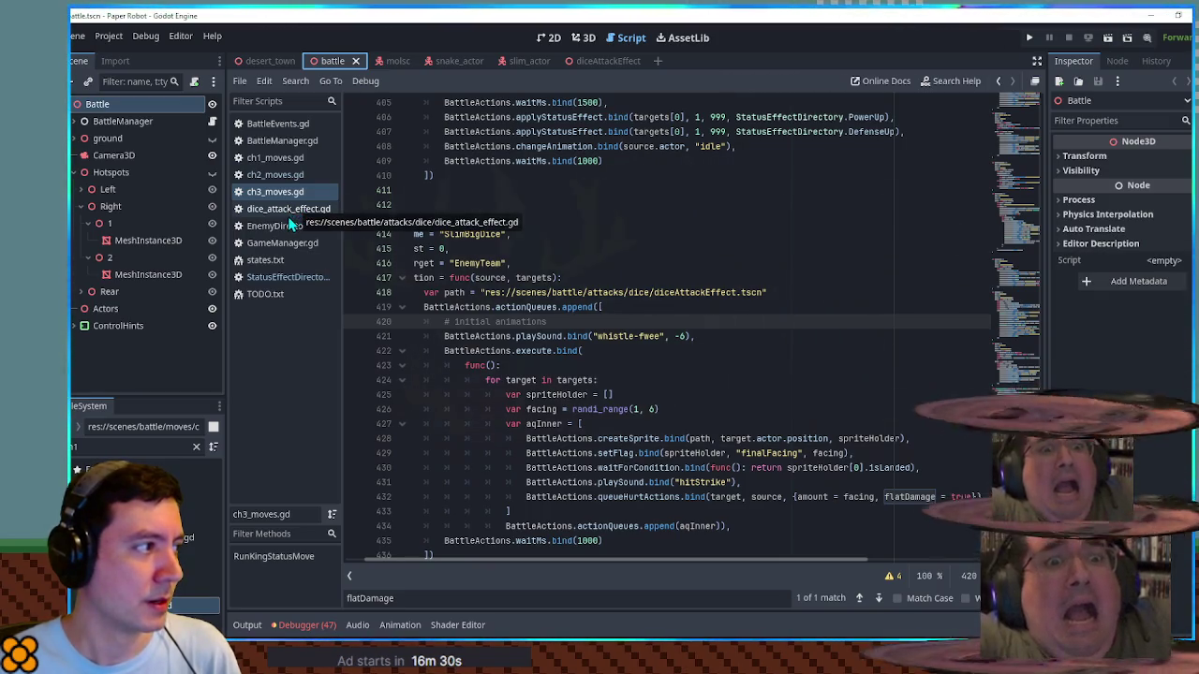
# Step: Select finalFacing on line 429 and return to dice_attack_effect.gd
pyautogui.click(934, 448)
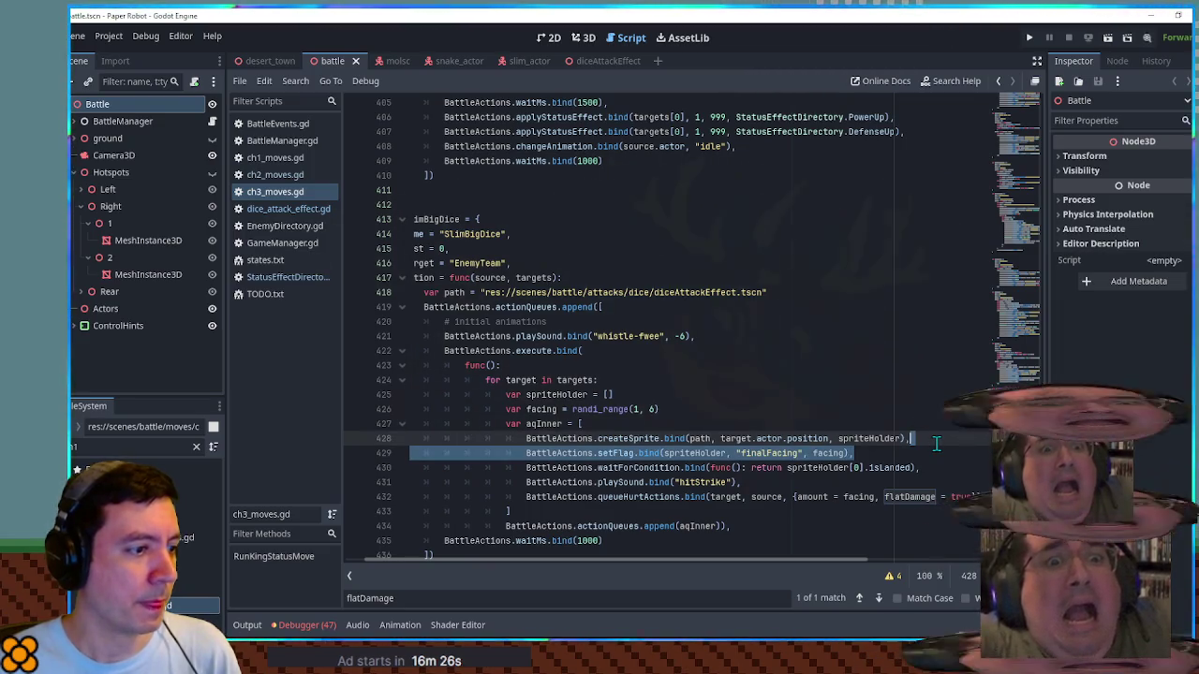
pyautogui.doubleClick(766, 454)
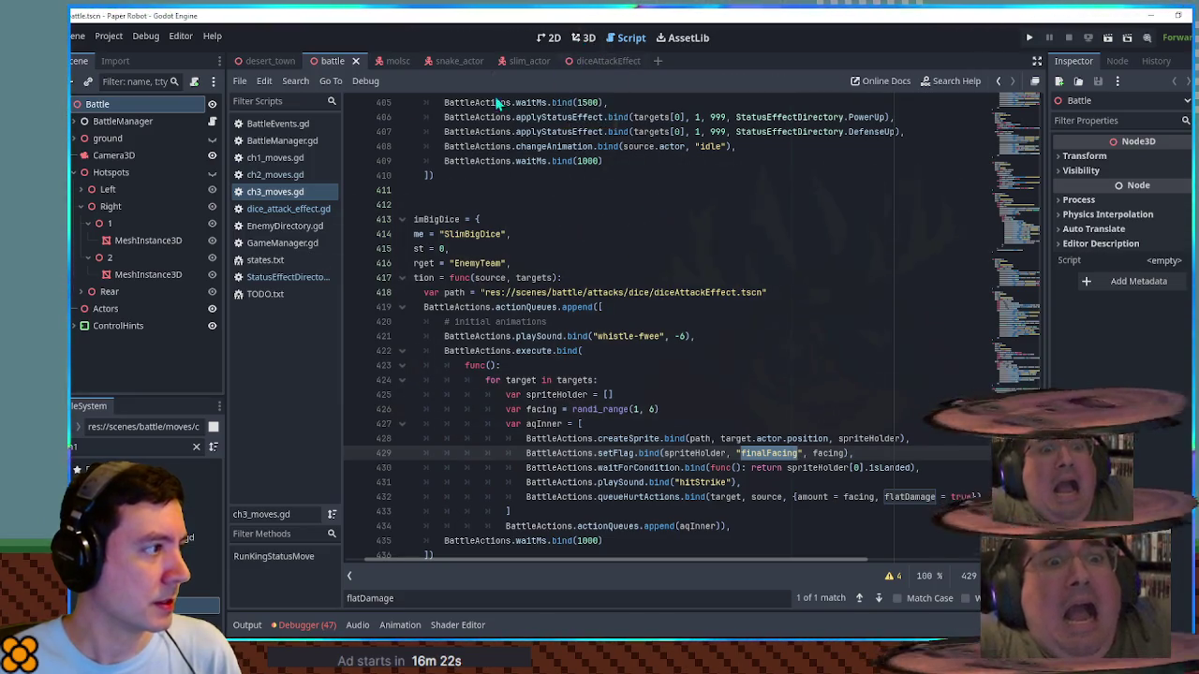
pyautogui.click(281, 211)
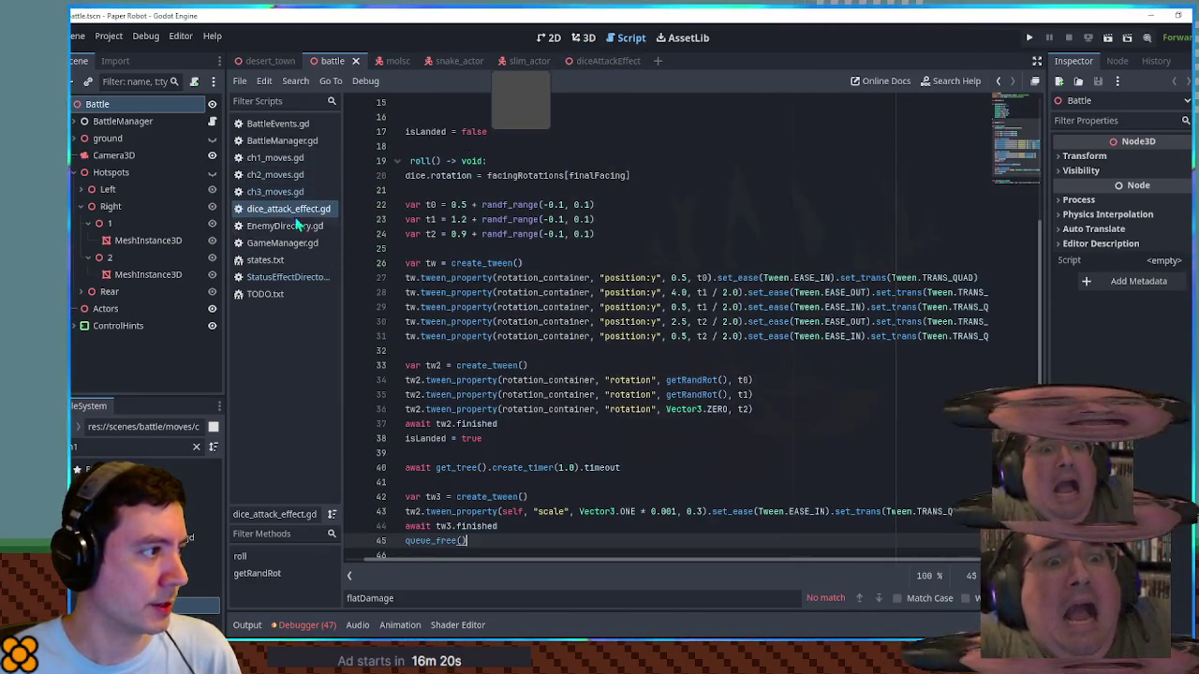
# Step: Write a _process function that returns early until finalFacing is set, then calls roll()
pyautogui.moveTo(567, 266); pyautogui.dragTo(409, 221)
pyautogui.scroll(5, 497, 235)
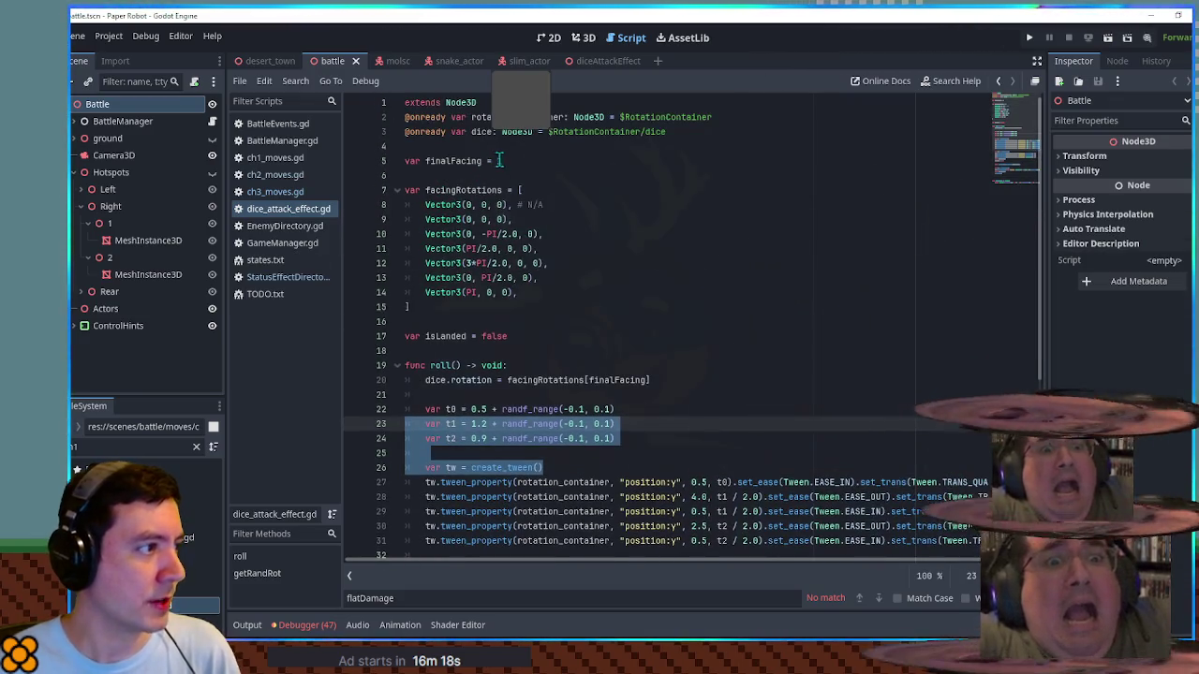
pyautogui.click(499, 160)
pyautogui.write('0')
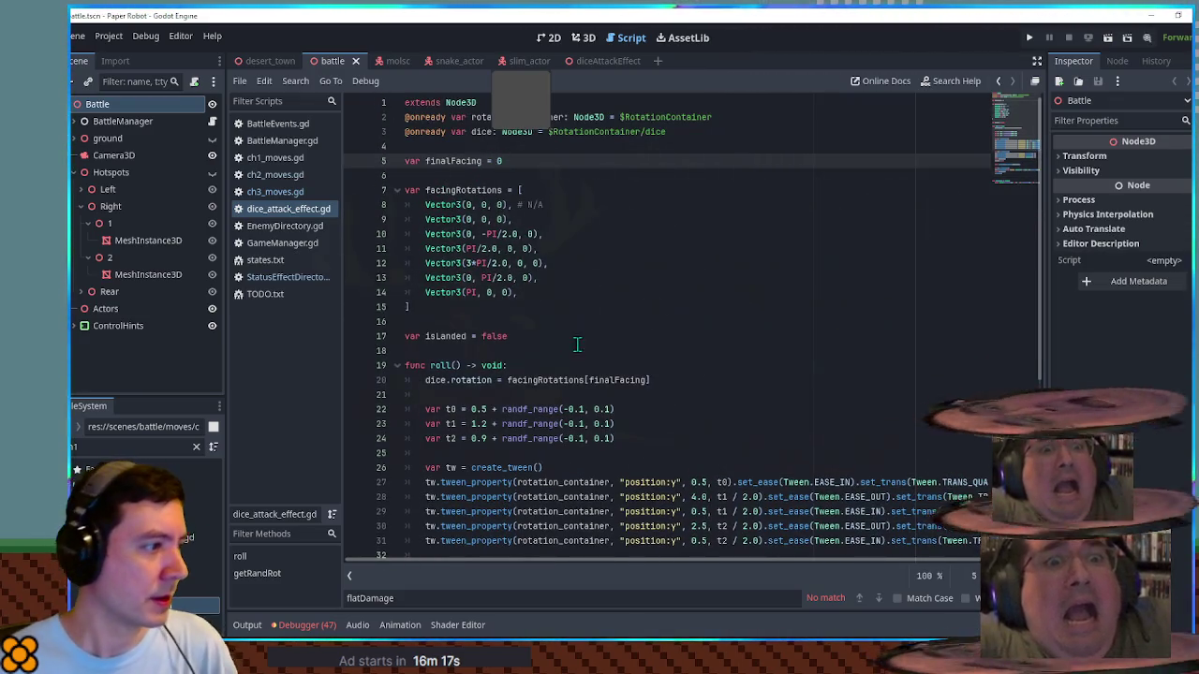
pyautogui.scroll(-6, 562, 345)
pyautogui.scroll(7, 553, 342)
pyautogui.click(537, 340)
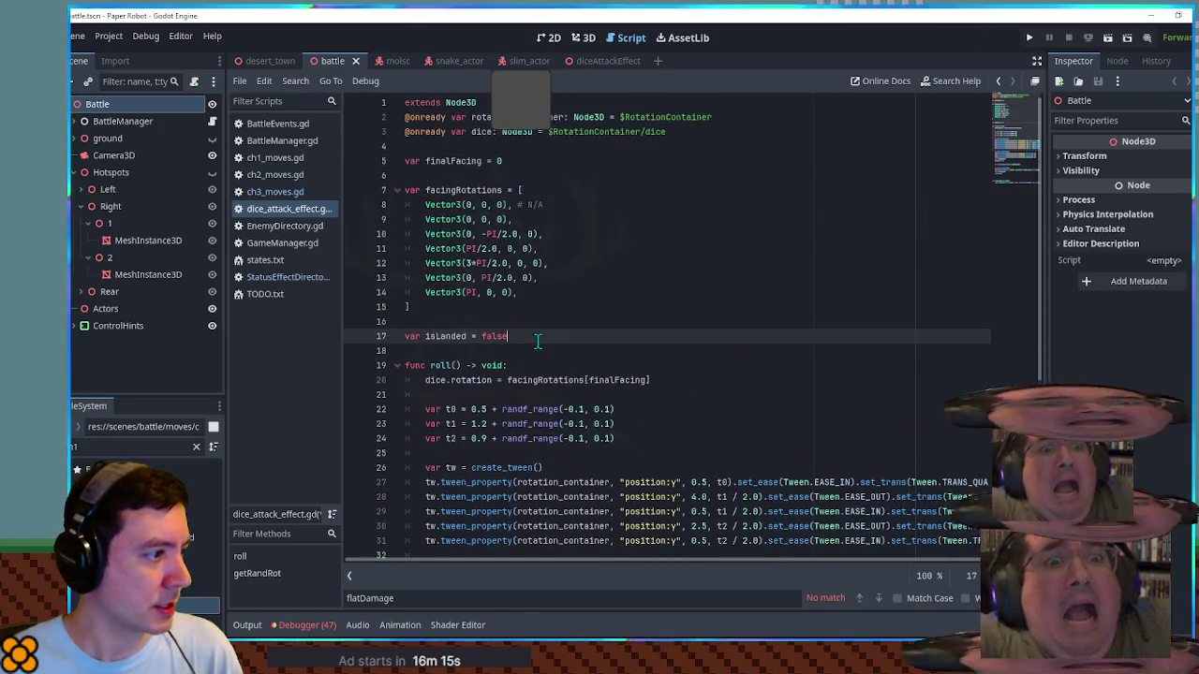
pyautogui.press('Return')
pyautogui.press('Return')
pyautogui.write('func _pr')
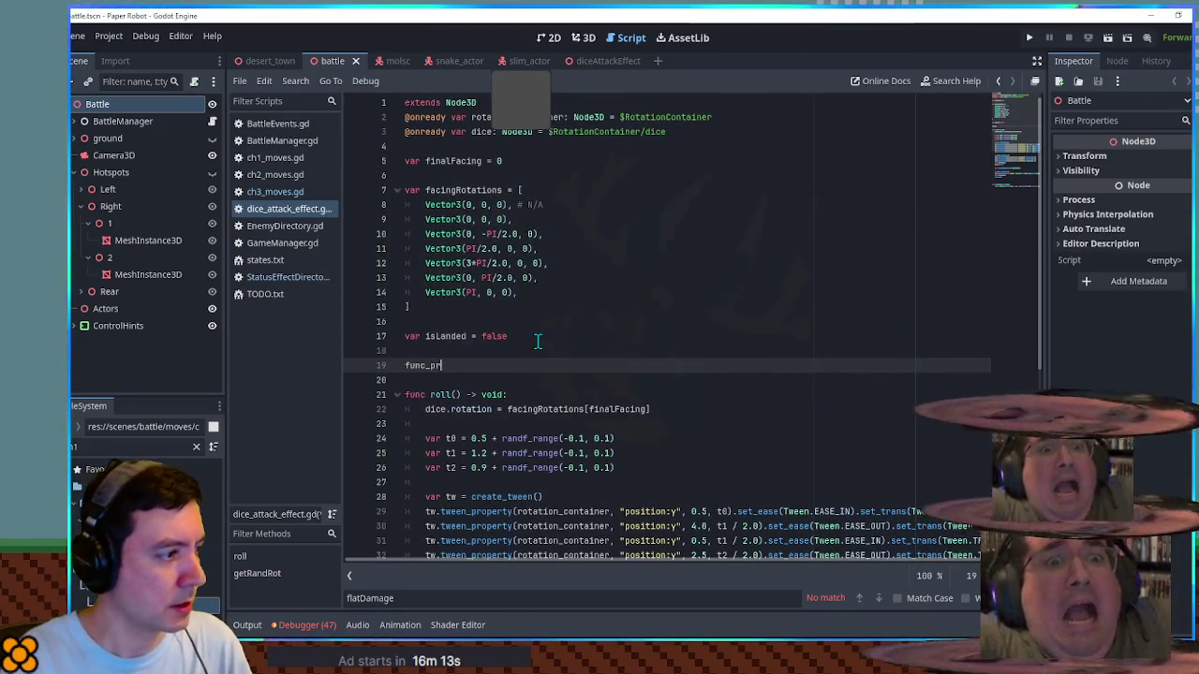
pyautogui.write('p')
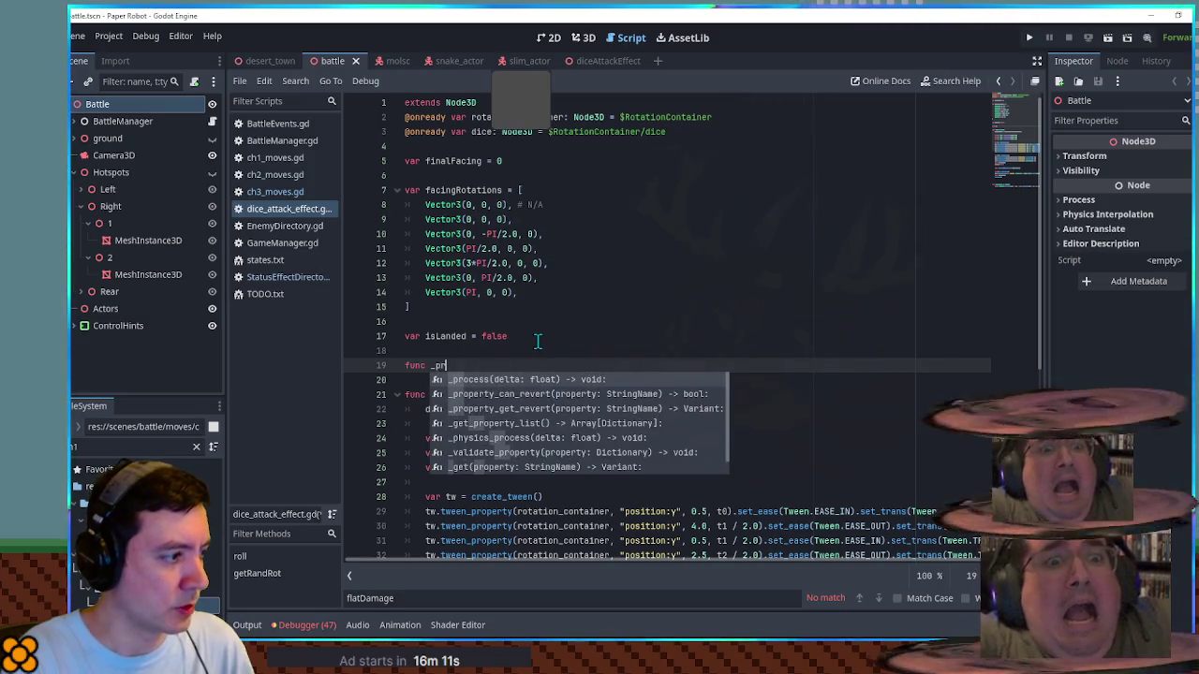
pyautogui.press('Return')
pyautogui.press('Return')
pyautogui.write('alF')
pyautogui.press('Return')
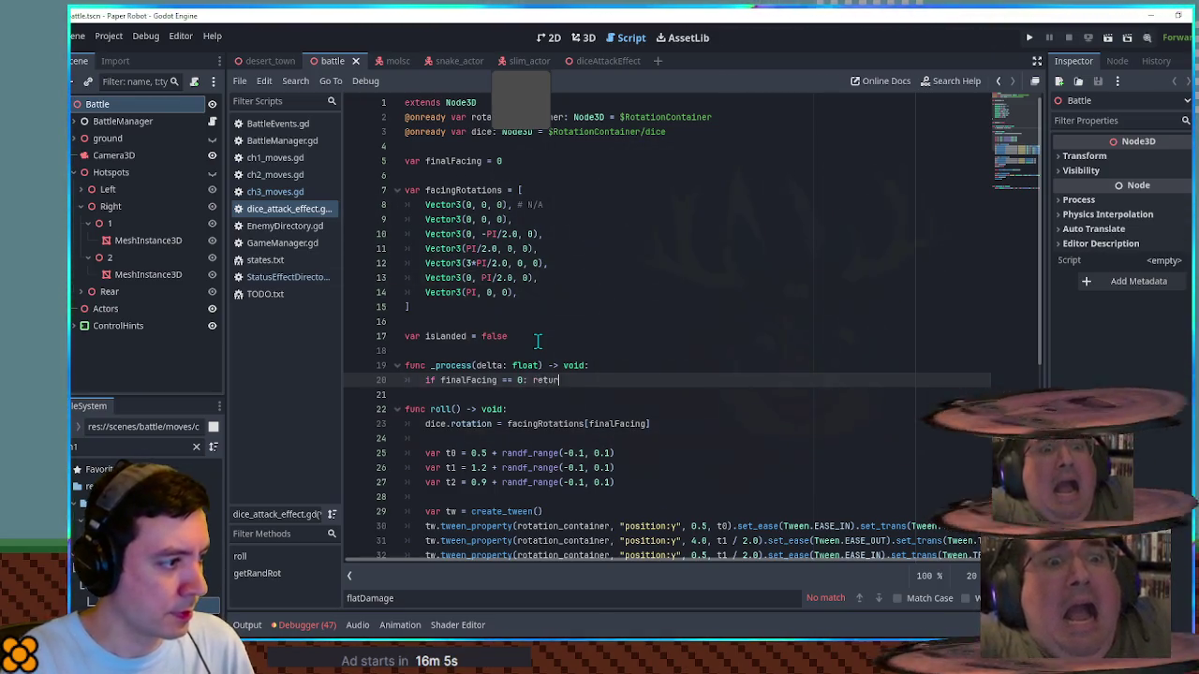
pyautogui.press('Return')
pyautogui.write('roll(')
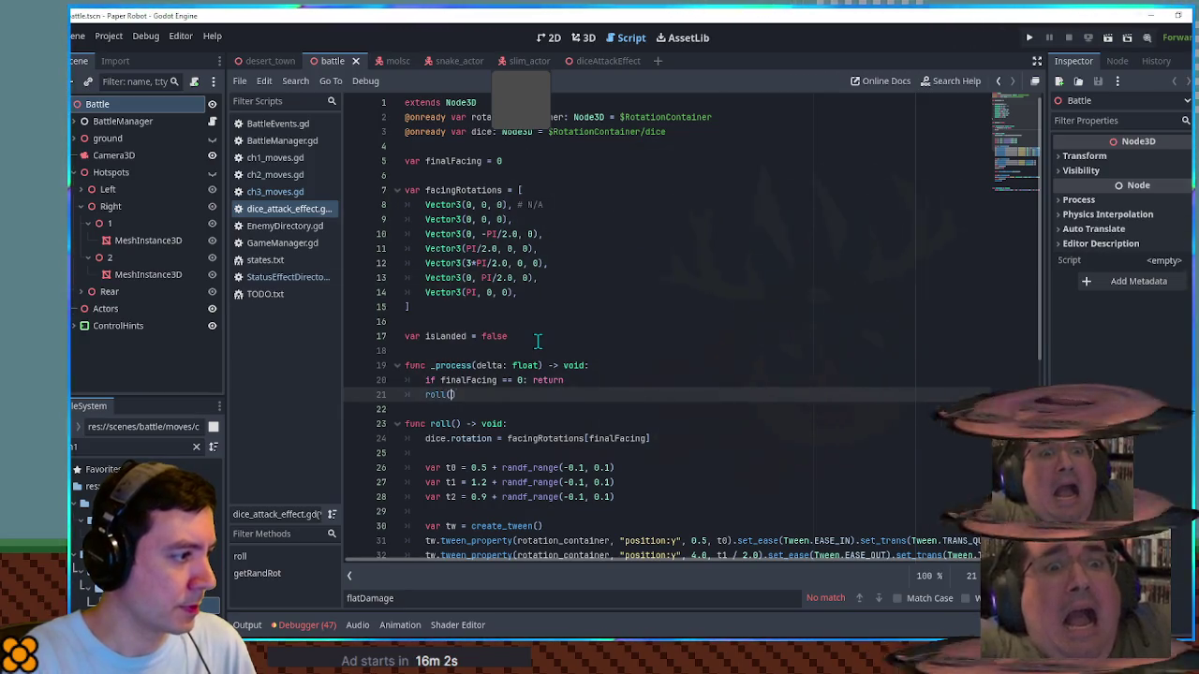
pyautogui.write(')')
pyautogui.press('Return')
# Step: Declare var isSetup = false below the finalFacing declaration
pyautogui.scroll(-5, 538, 341)
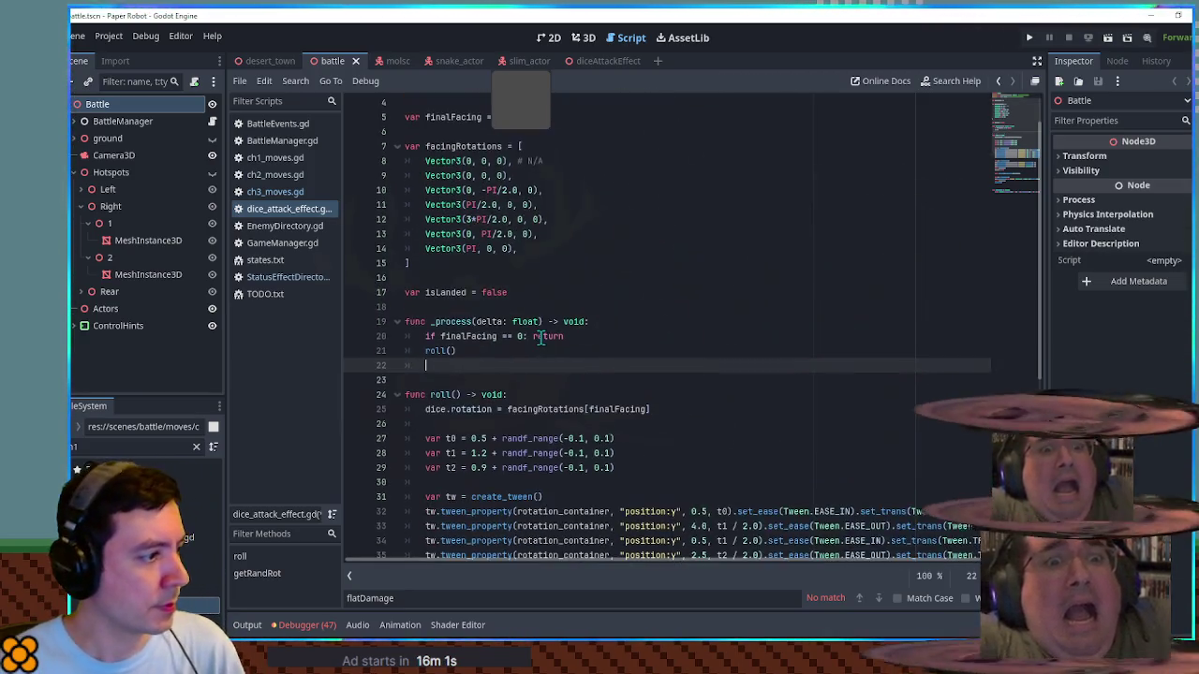
pyautogui.scroll(5, 541, 341)
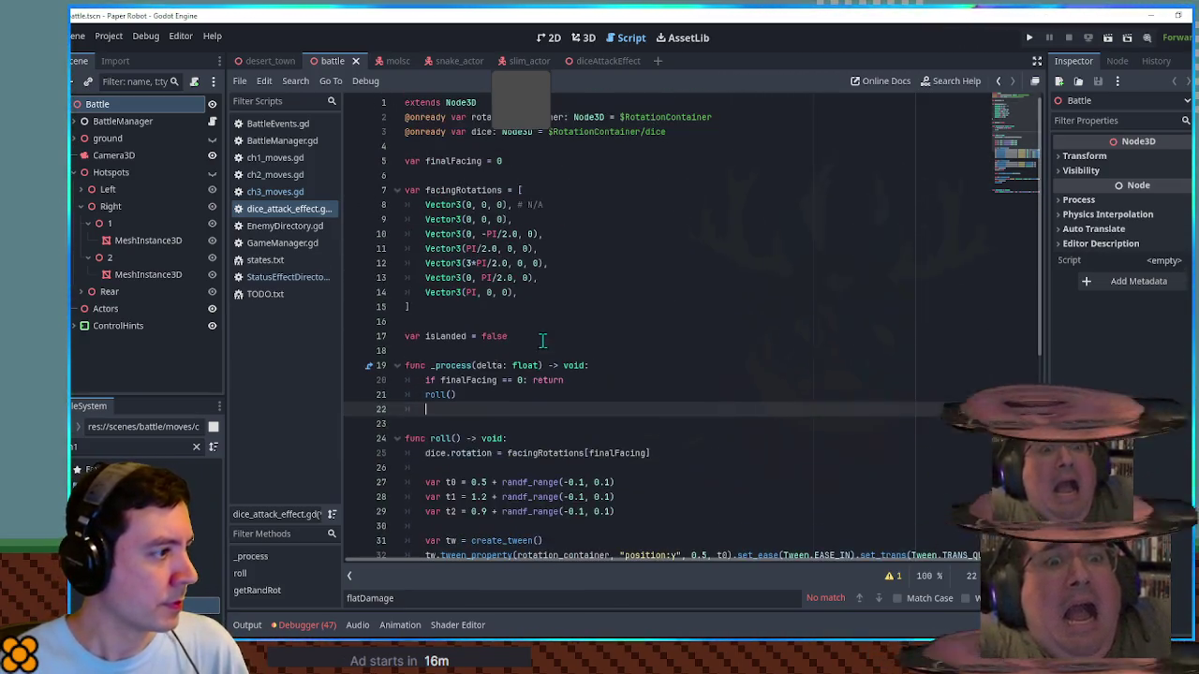
pyautogui.click(547, 172)
pyautogui.click(551, 162)
pyautogui.press('Return')
pyautogui.write('var isS')
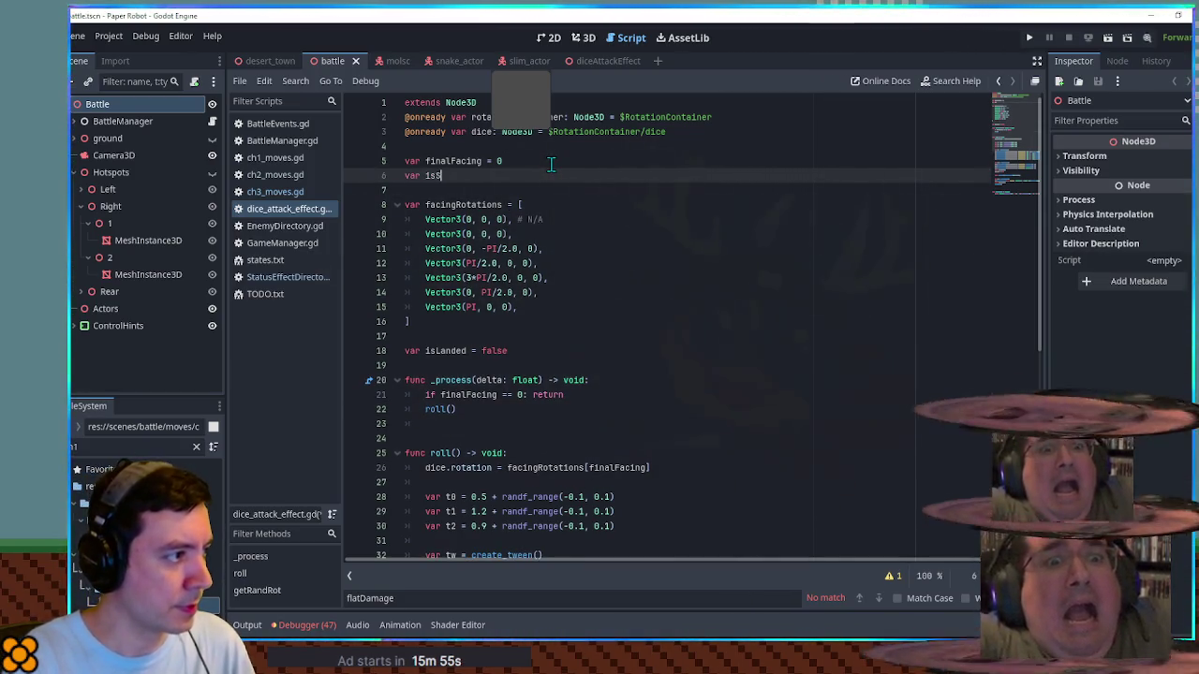
pyautogui.write('false')
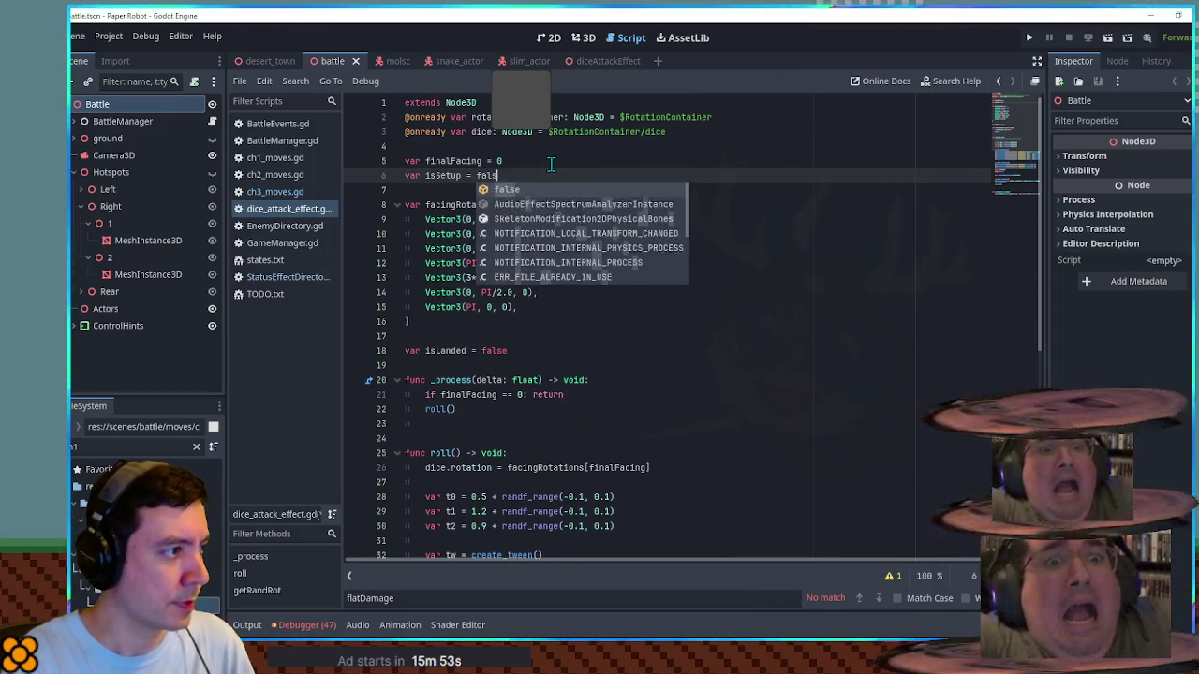
pyautogui.click(439, 176)
# Step: Set isSetup = true right after the roll() call in _process
pyautogui.moveTo(425, 175); pyautogui.dragTo(476, 176)
pyautogui.hotkey('ctrl', 'c')
pyautogui.click(469, 418)
pyautogui.hotkey('ctrl', 'v')
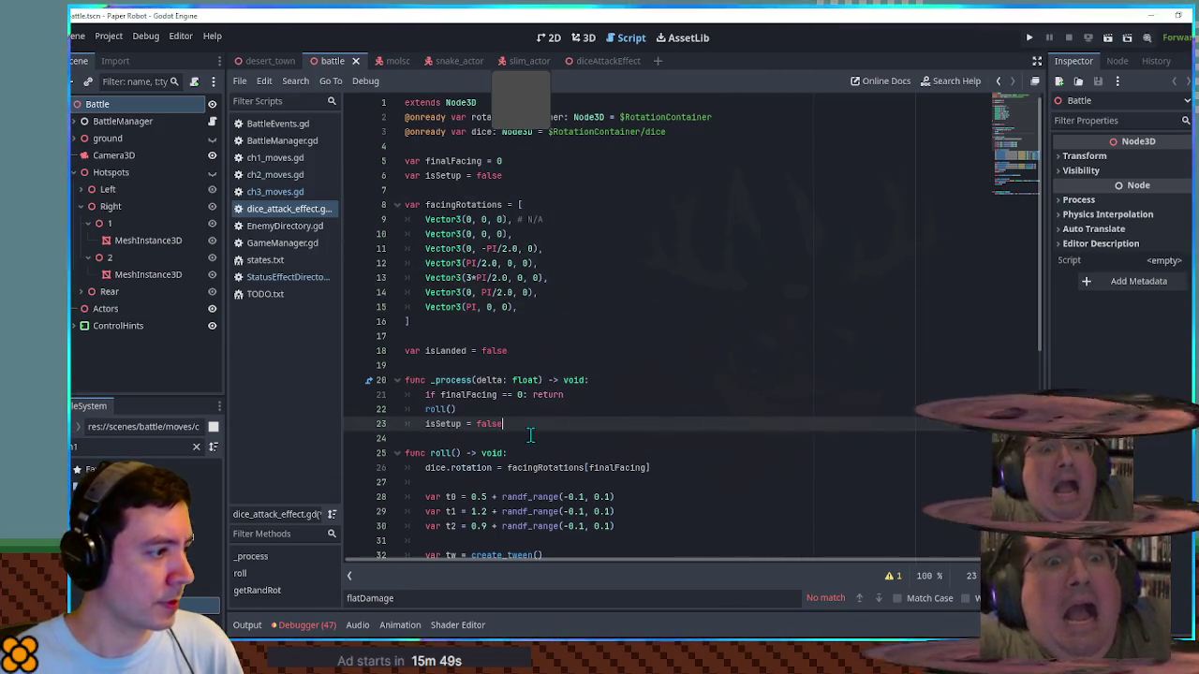
pyautogui.doubleClick(492, 423)
pyautogui.write('tru')
# Step: Add an isSetup early-return guard to _process, save the script, and run the game
pyautogui.click(601, 395)
pyautogui.hotkey('ctrl', 'shift', 'd')
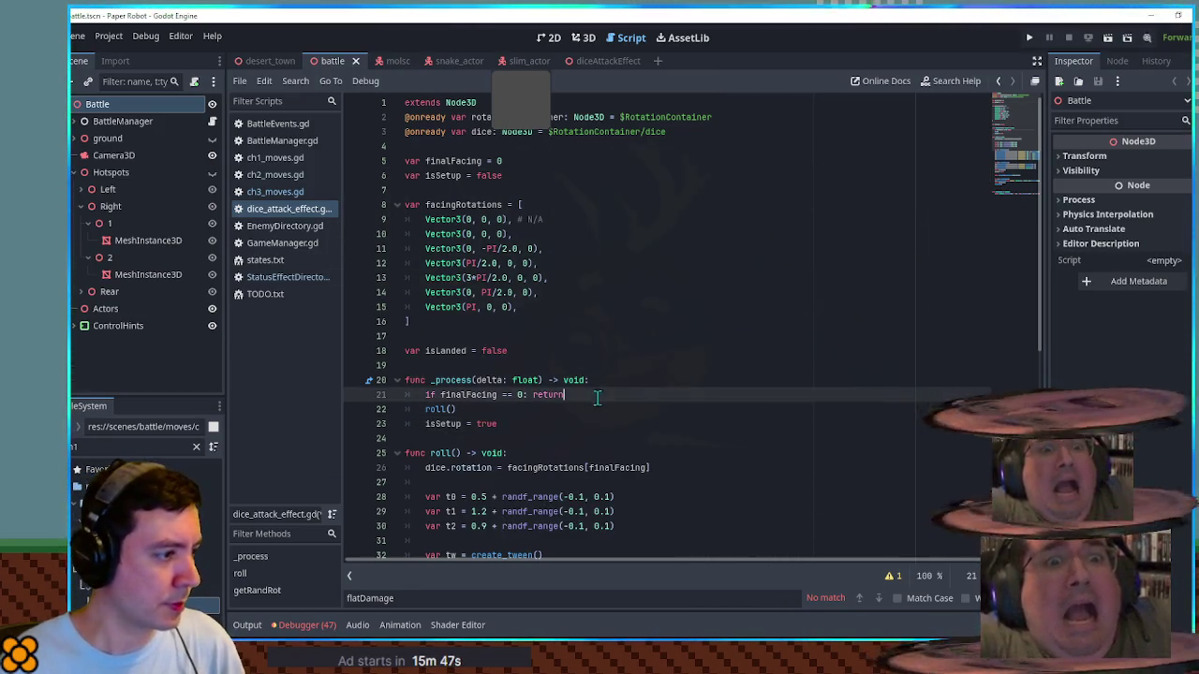
pyautogui.doubleClick(465, 409)
pyautogui.write('isSetup')
pyautogui.click(449, 410)
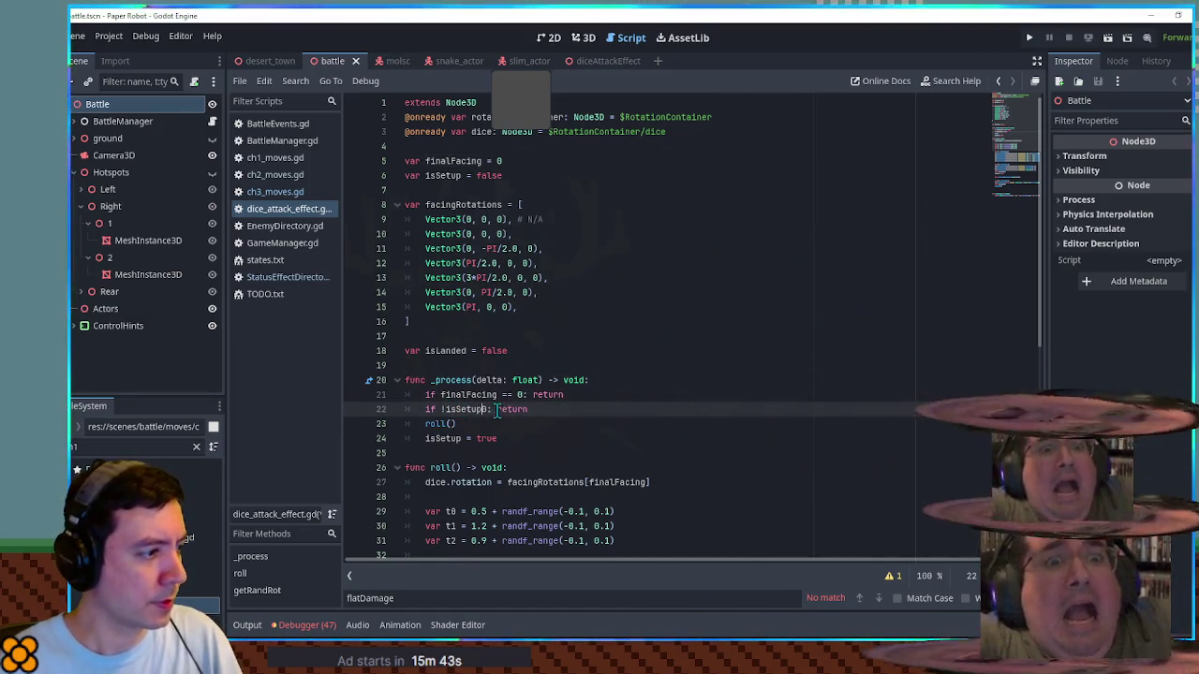
pyautogui.click(603, 420)
pyautogui.hotkey('ctrl', 's')
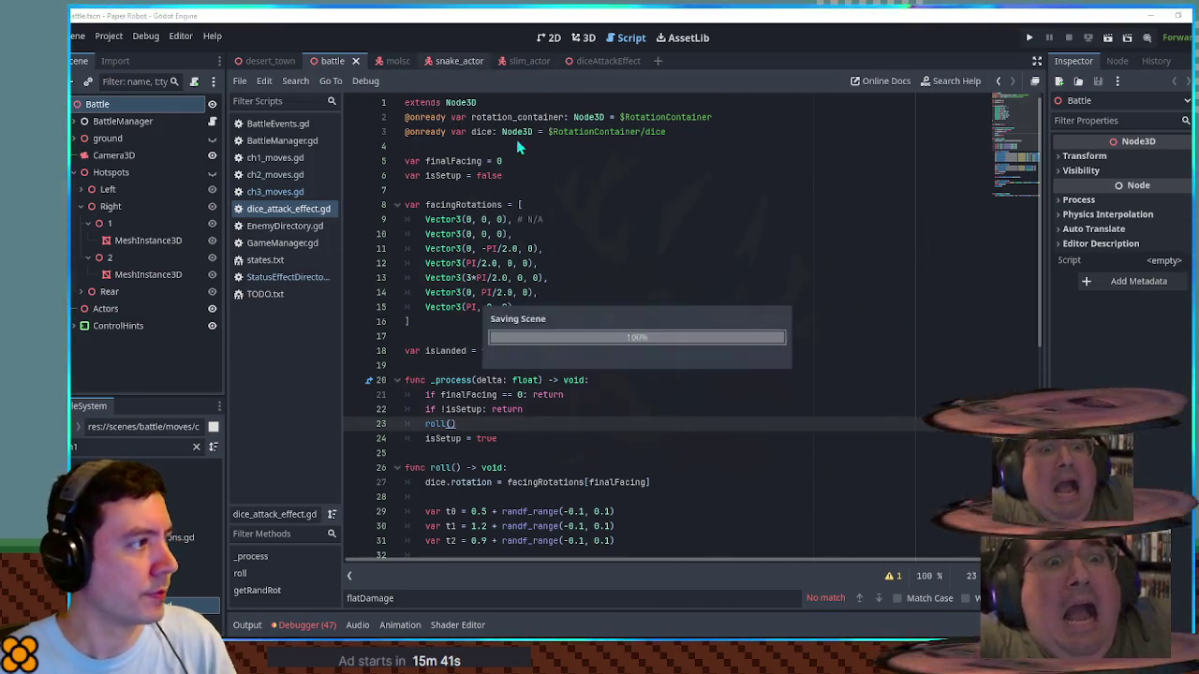
pyautogui.press('F5')
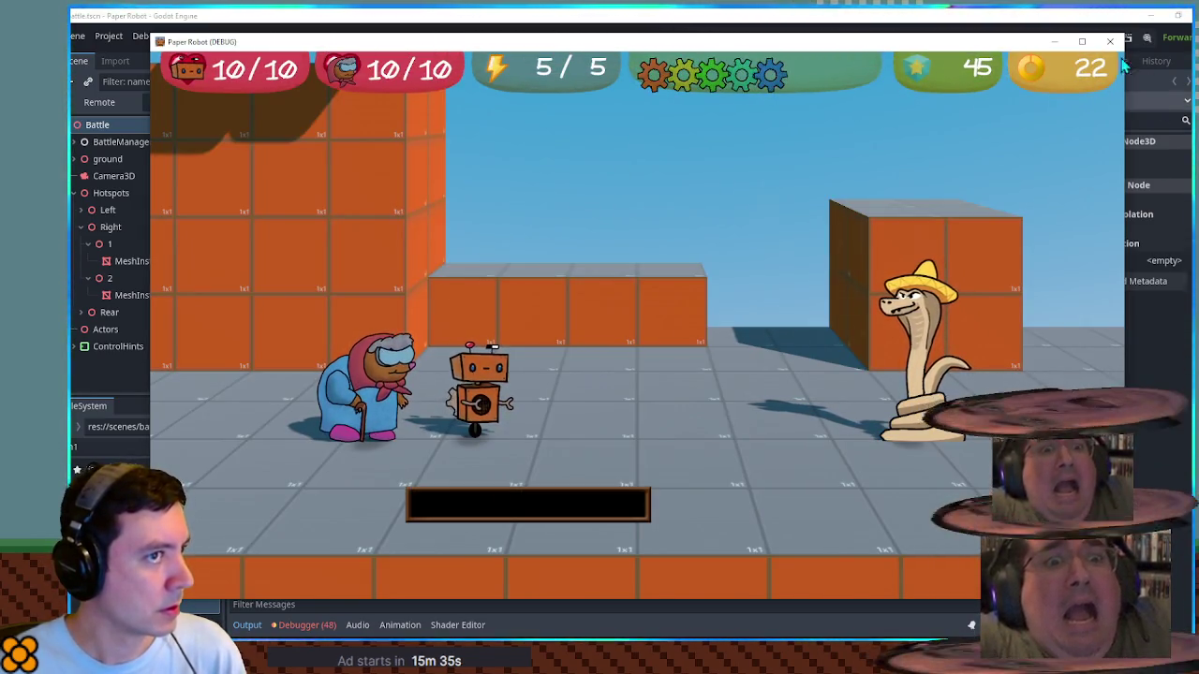
# Step: Stop the game, add print("TEST") inside roll(), save, and rerun with the output log visible
pyautogui.press('F8')
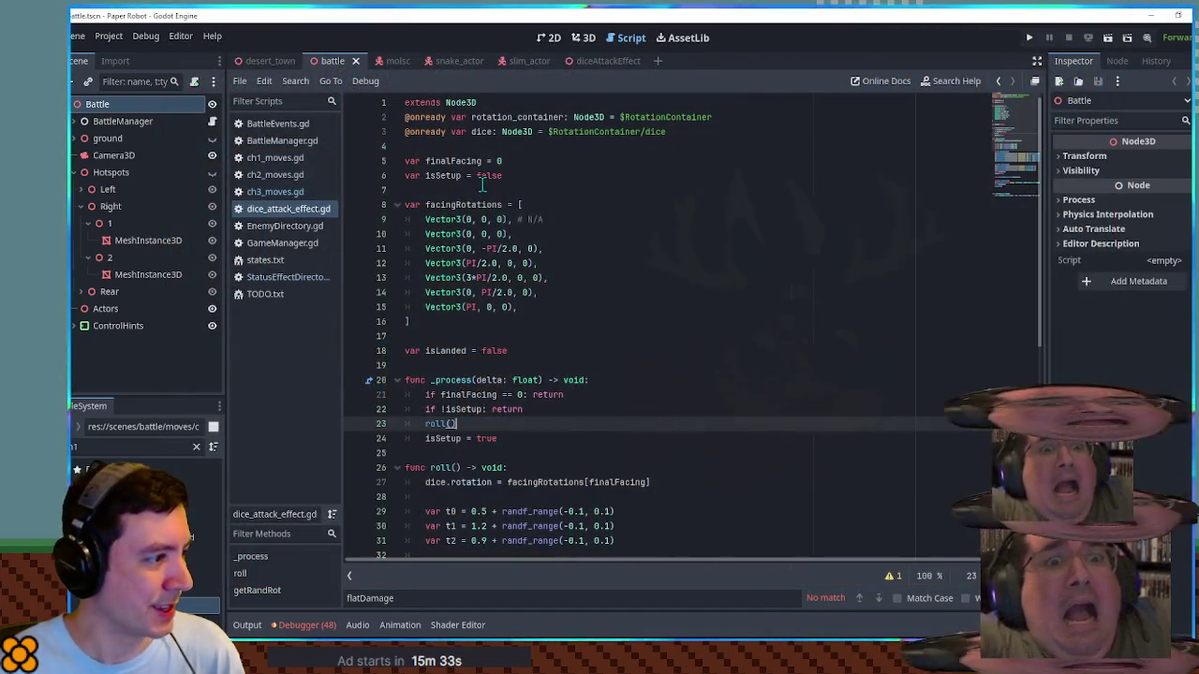
pyautogui.doubleClick(448, 161)
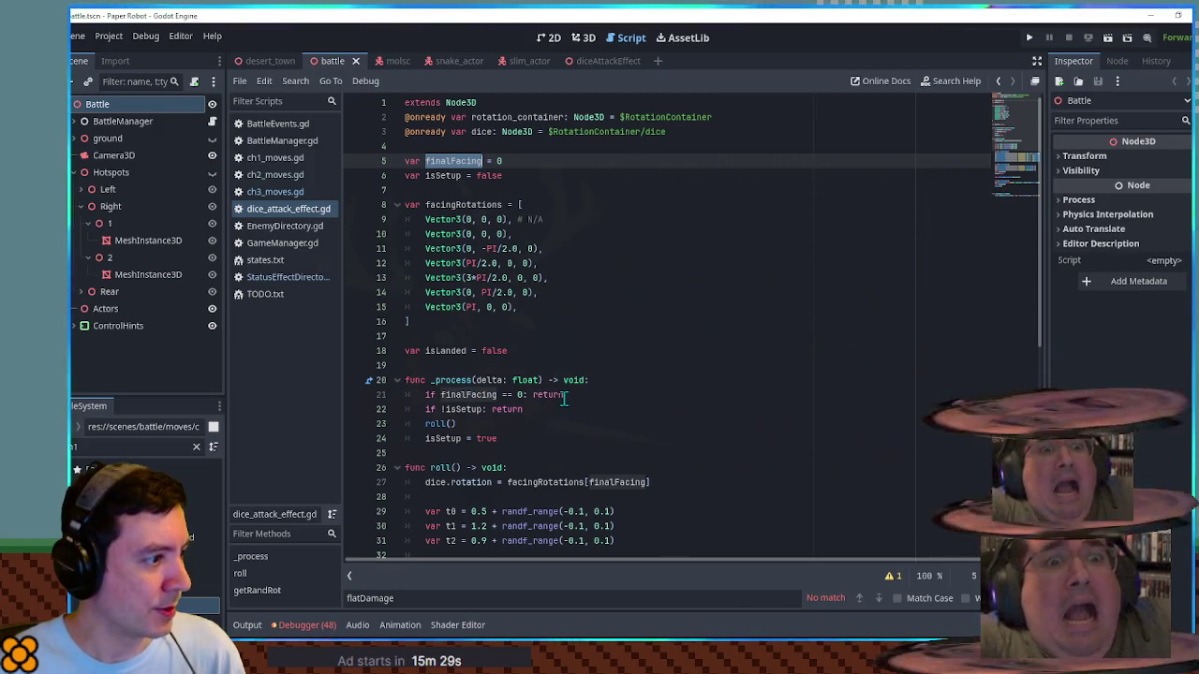
pyautogui.click(558, 467)
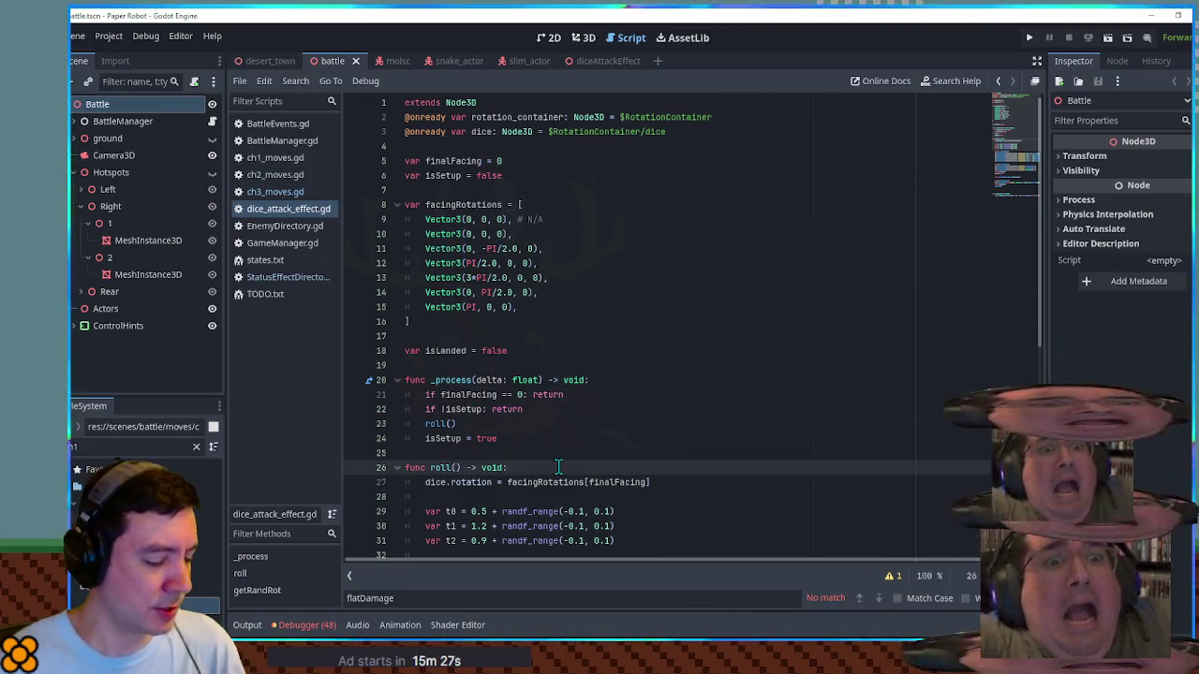
pyautogui.press('Return')
pyautogui.write('print("TEST")')
pyautogui.hotkey('ctrl', 's')
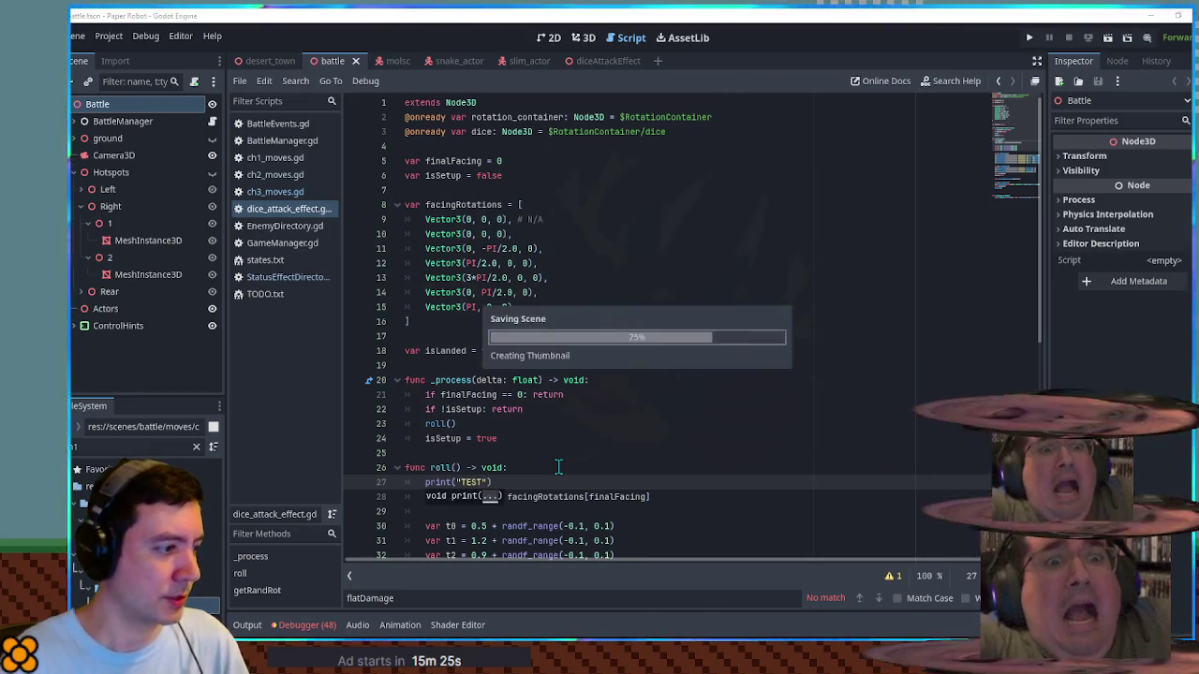
pyautogui.click(248, 624)
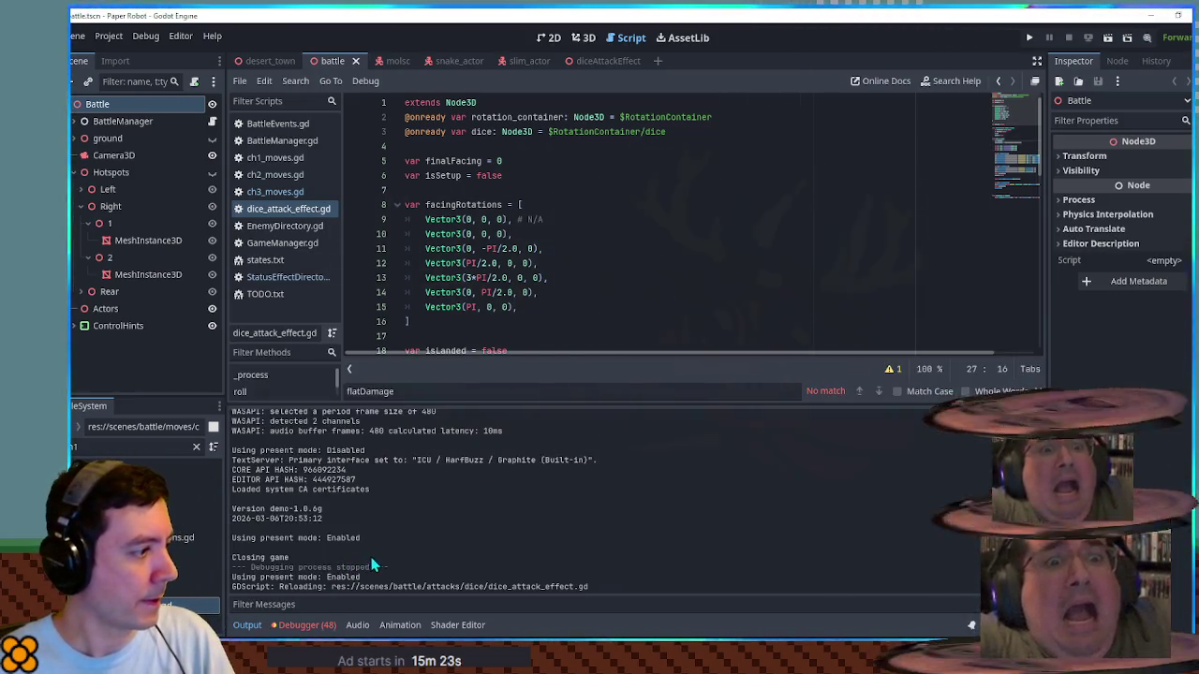
pyautogui.press('F5')
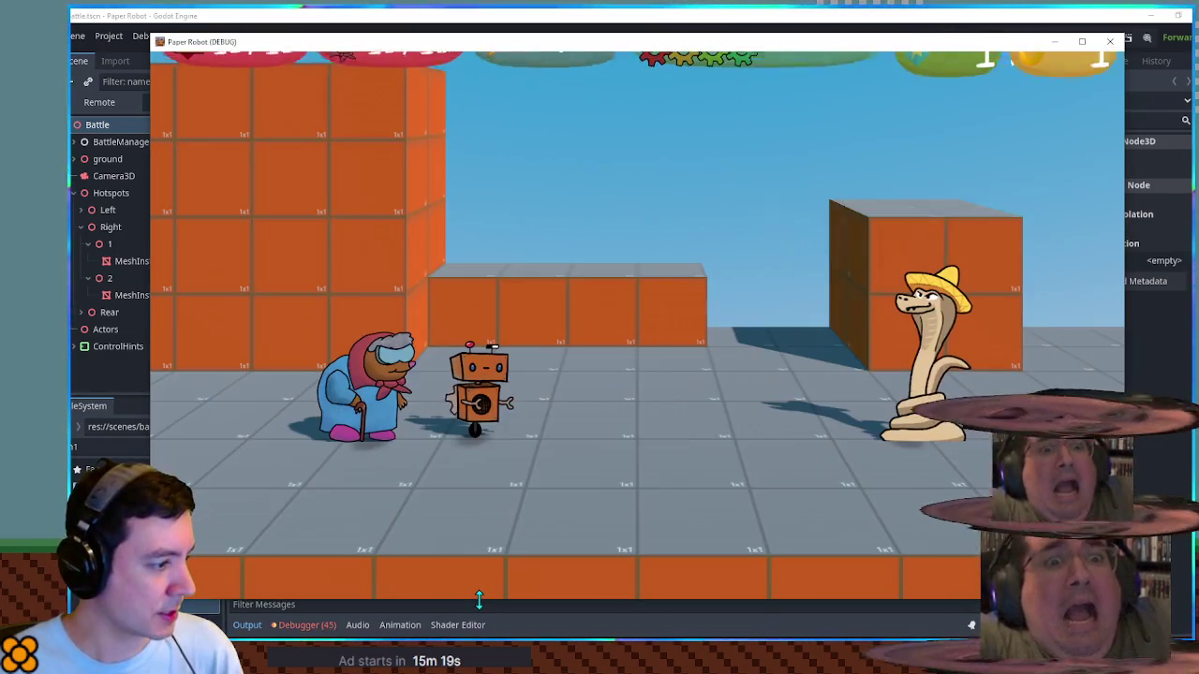
# Step: Move the TEST print from roll() to just after the finalFacing check in _process
pyautogui.moveTo(479, 600); pyautogui.dragTo(762, 436)
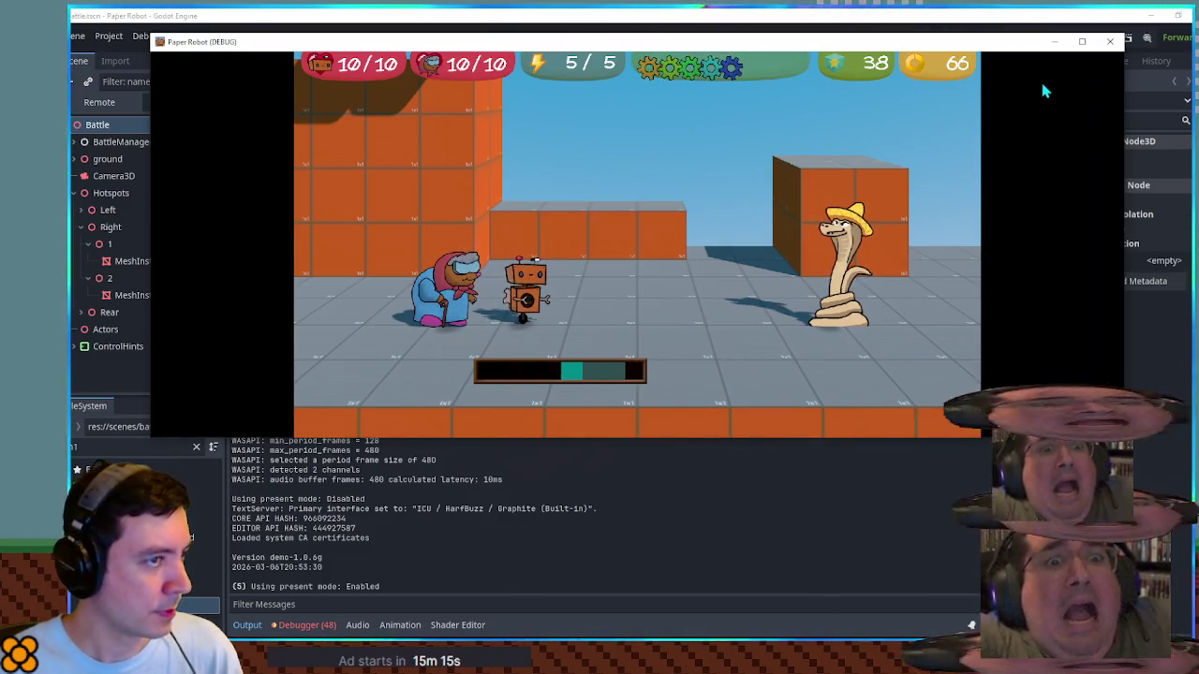
pyautogui.click(1110, 41)
pyautogui.press('BackSpace')
pyautogui.press('BackSpace')
pyautogui.press('BackSpace')
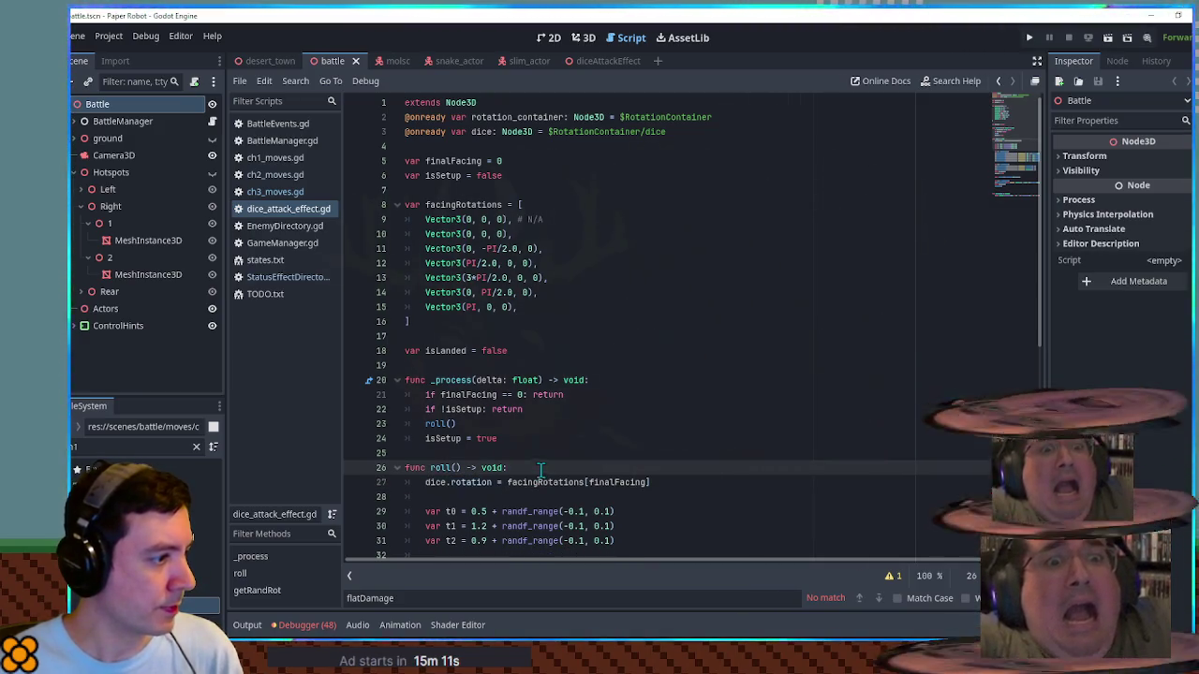
pyautogui.click(492, 394)
pyautogui.doubleClick(493, 394)
pyautogui.click(585, 399)
pyautogui.press('Return')
pyautogui.hotkey('ctrl', 'v')
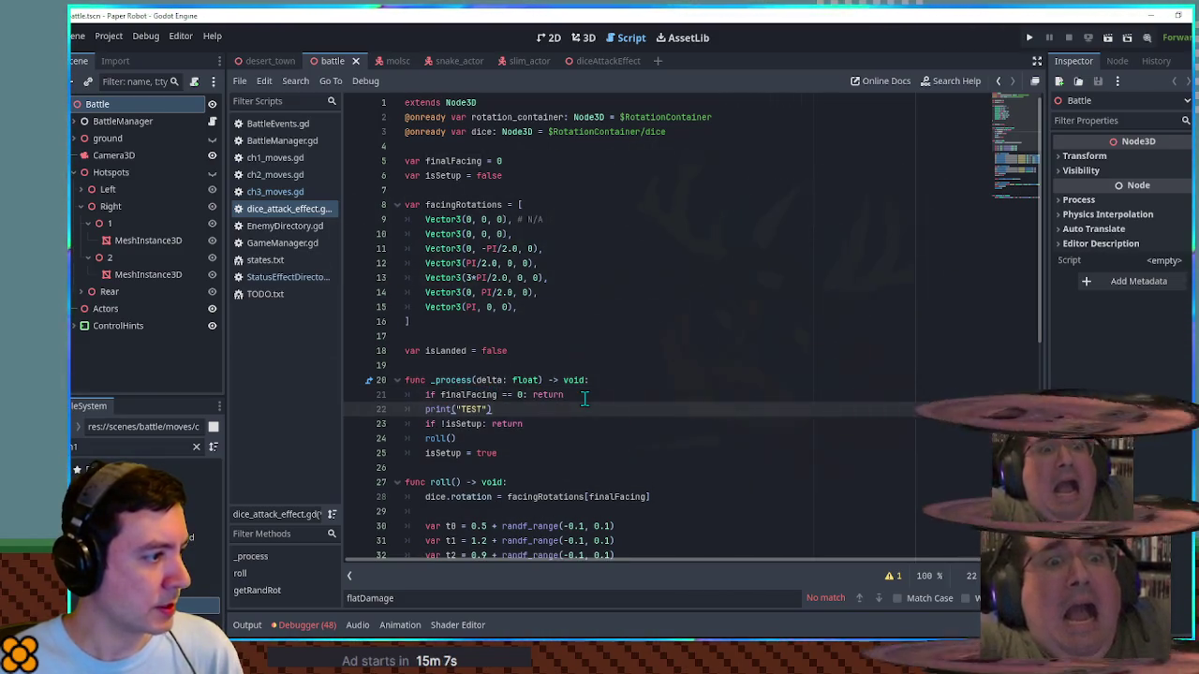
# Step: Check the facing value passed in ch3_moves, rerun the game, then return to the dice script
pyautogui.click(279, 193)
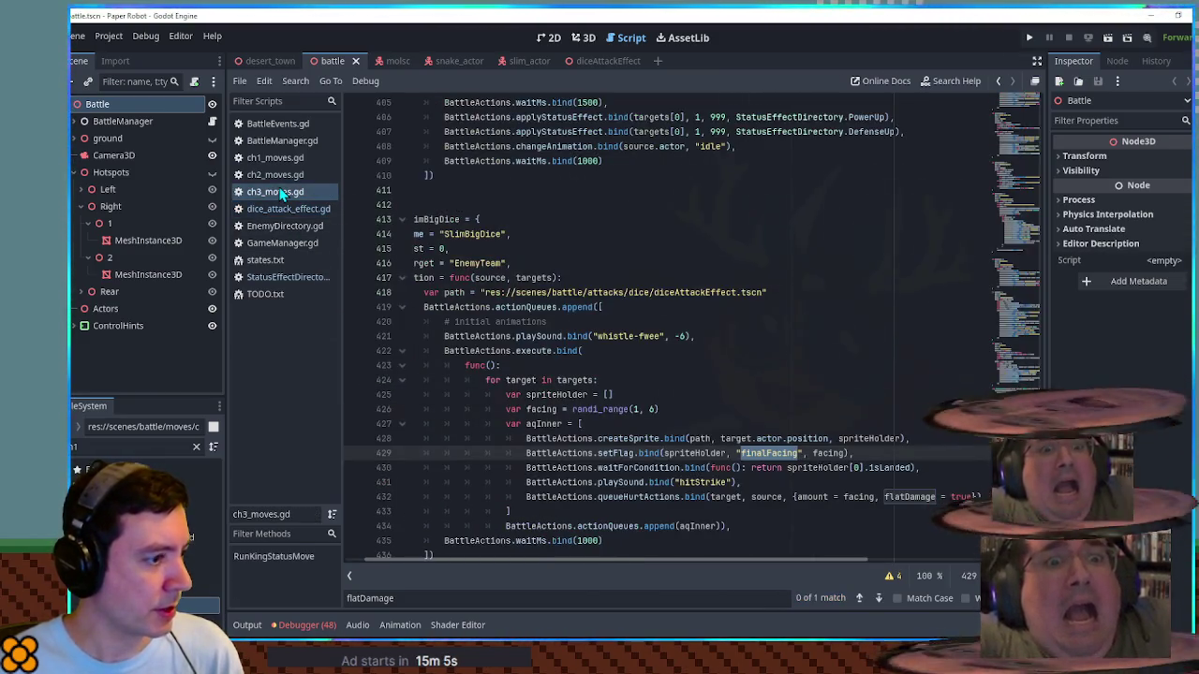
pyautogui.doubleClick(821, 454)
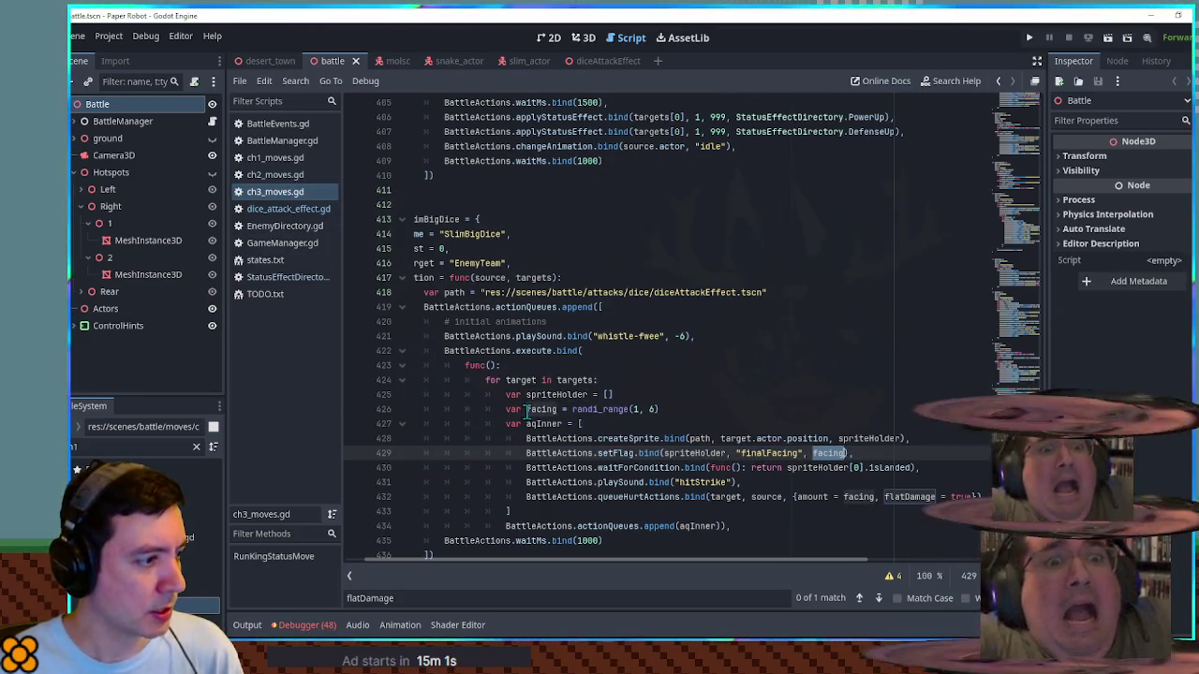
pyautogui.press('F5')
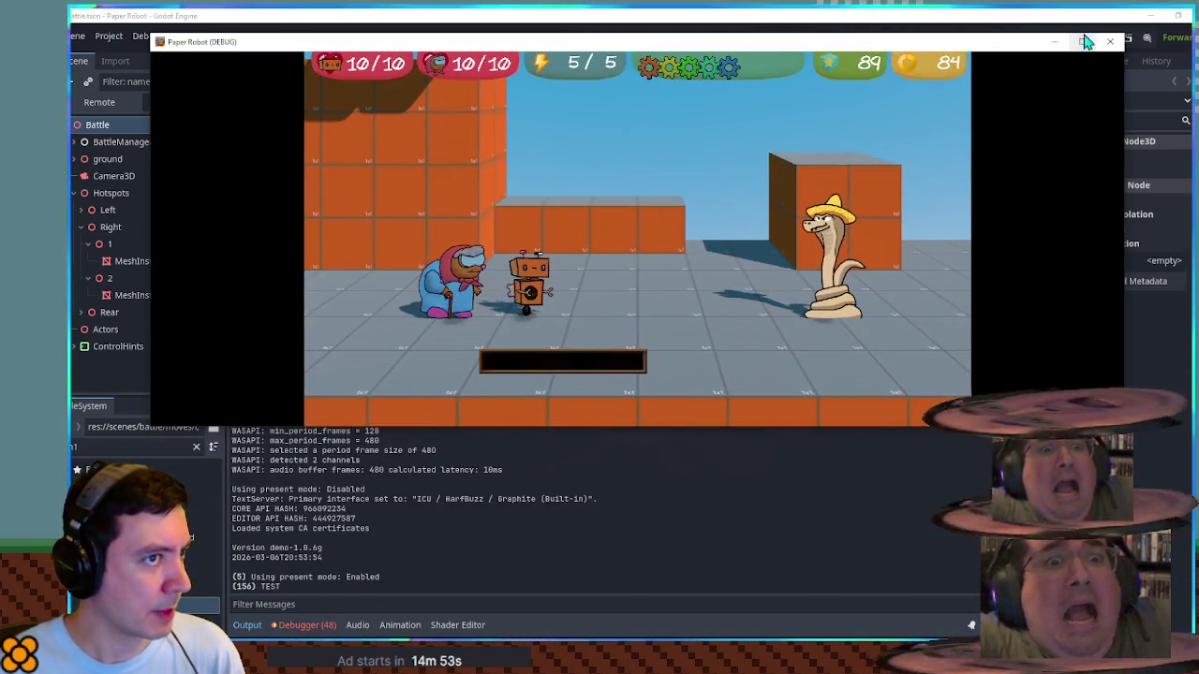
pyautogui.click(1110, 42)
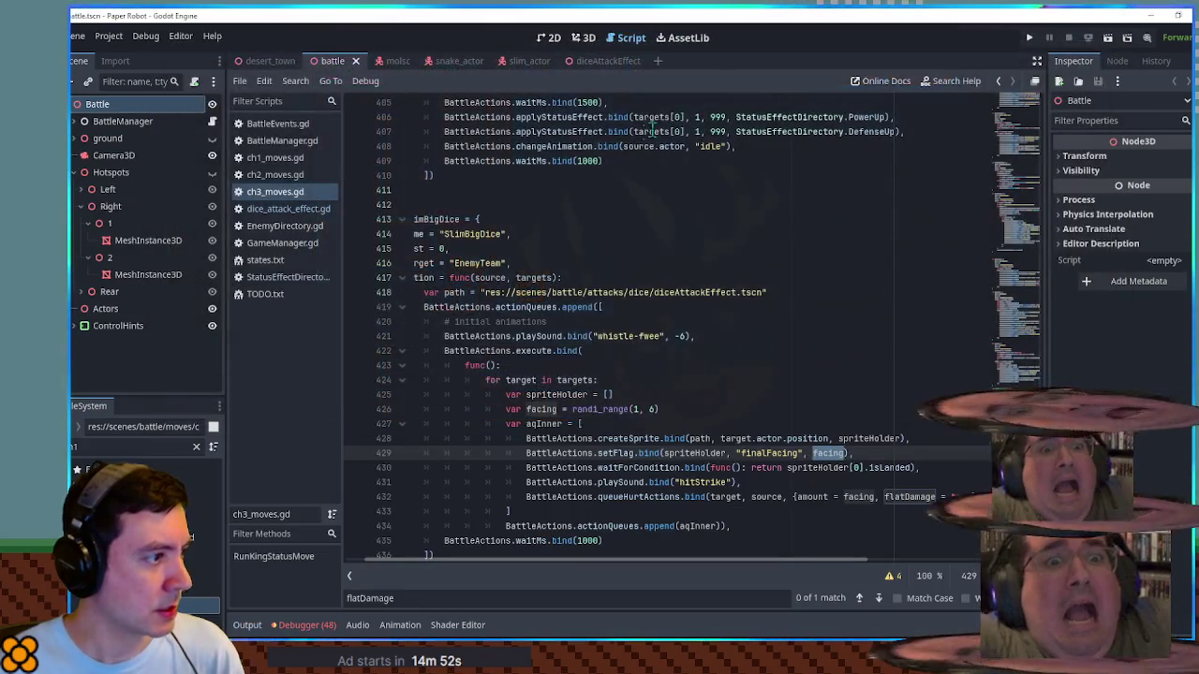
pyautogui.click(281, 208)
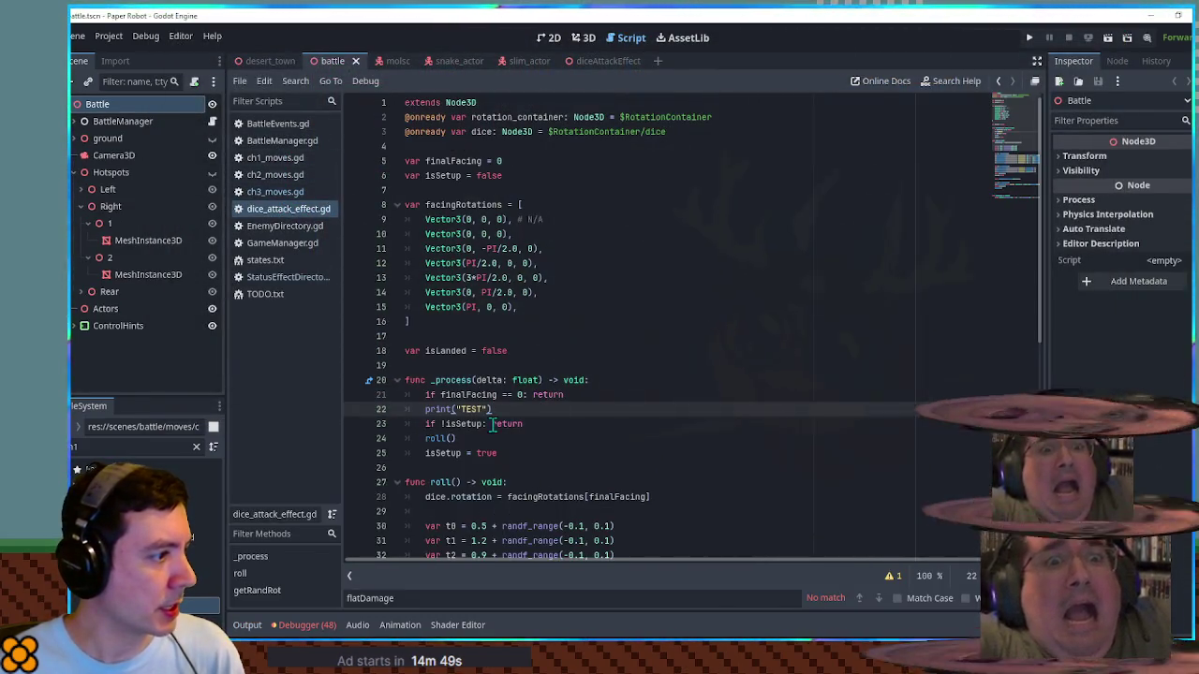
# Step: Delete the print("TEST") line, remove the '!' from the isSetup check, and run the game
pyautogui.hotkey('ctrl', 'shift', 'k')
pyautogui.click(448, 411)
pyautogui.press('BackSpace')
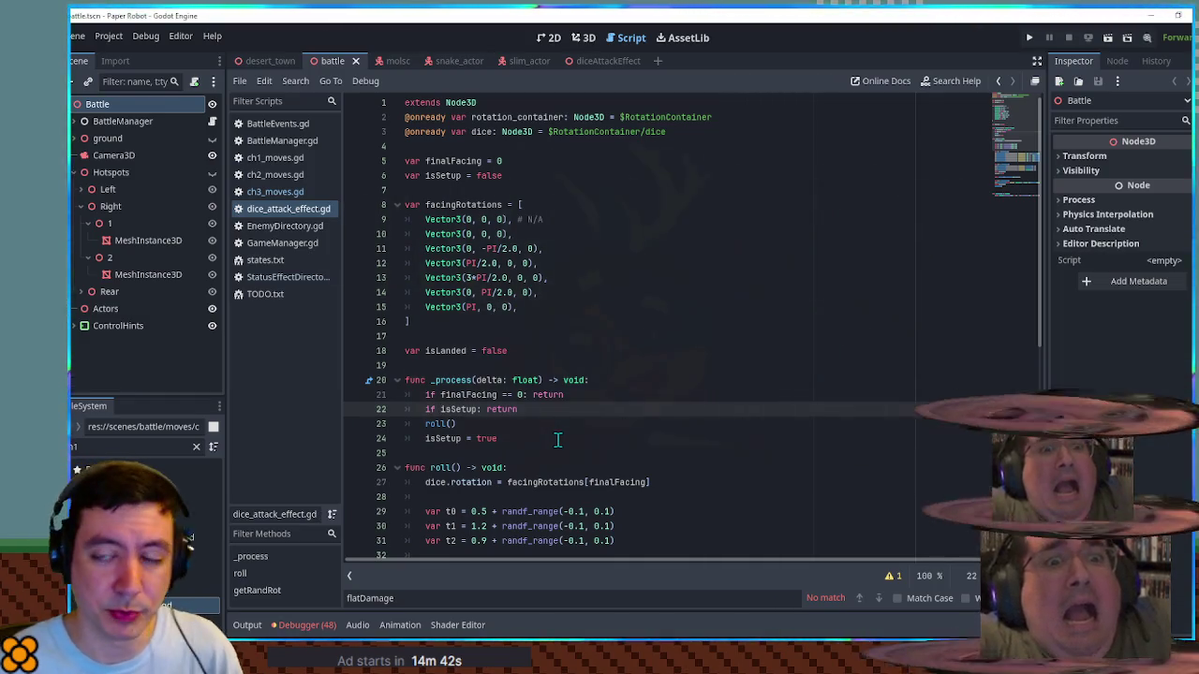
pyautogui.press('F5')
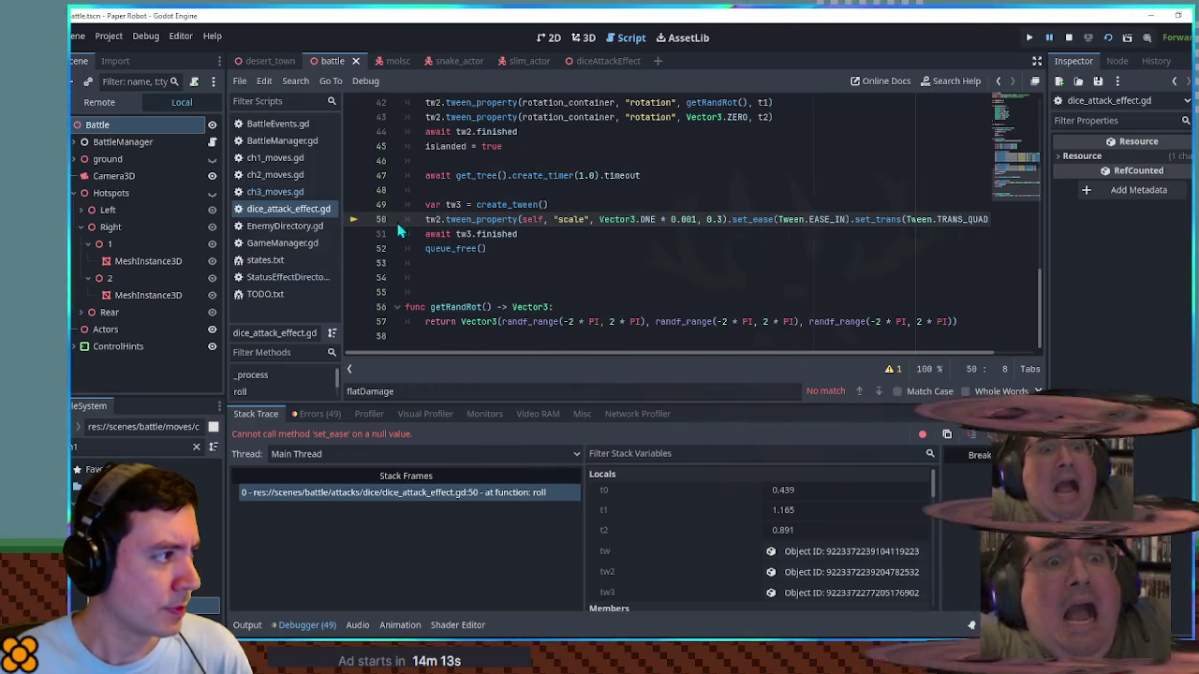
# Step: Inspect the diceAttackEffect nodes' Transform and Visibility properties and examine the scale tween on line 50
pyautogui.click(583, 37)
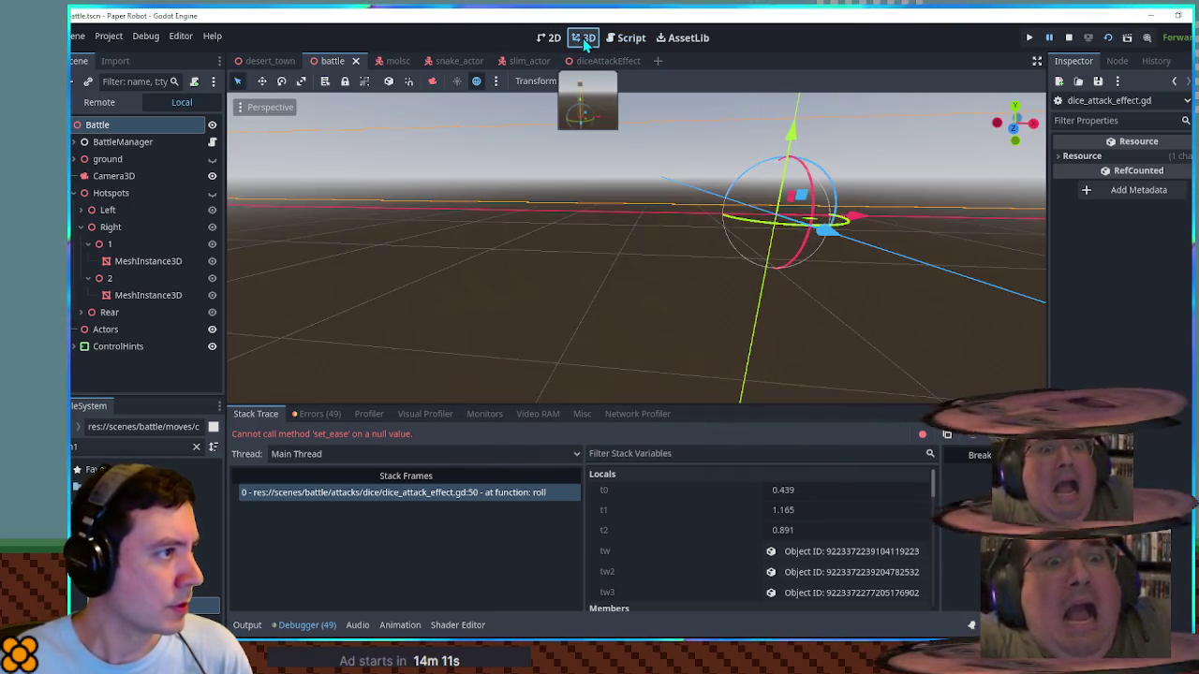
pyautogui.click(603, 62)
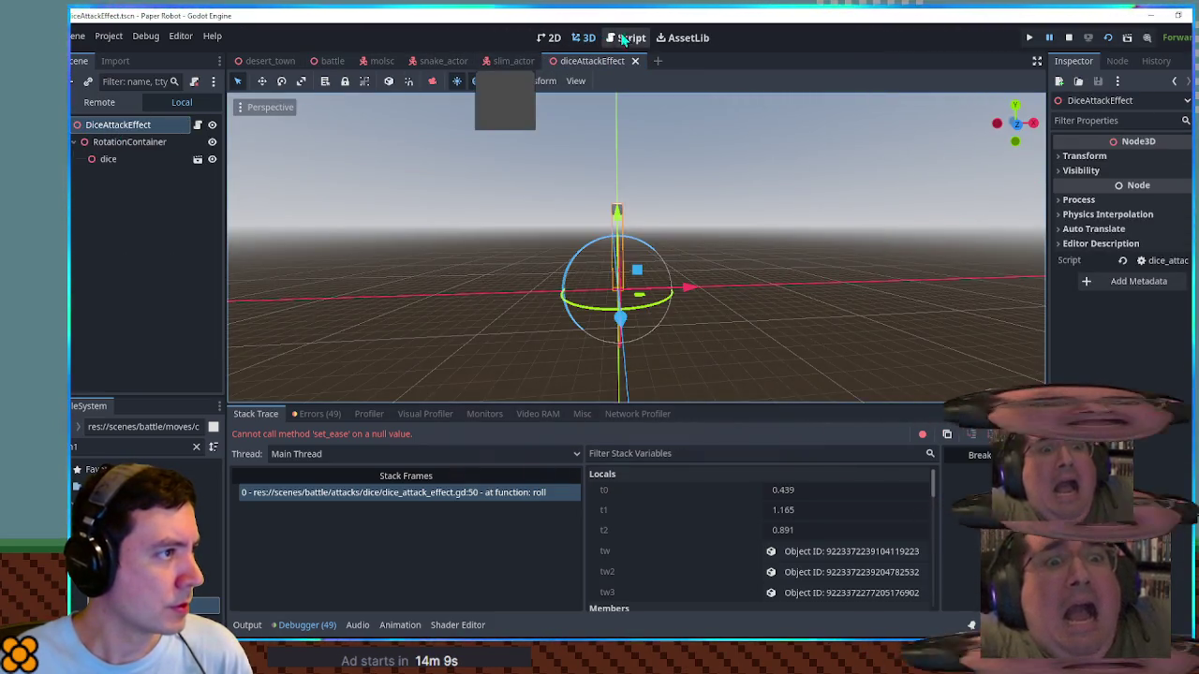
pyautogui.click(623, 38)
pyautogui.click(141, 139)
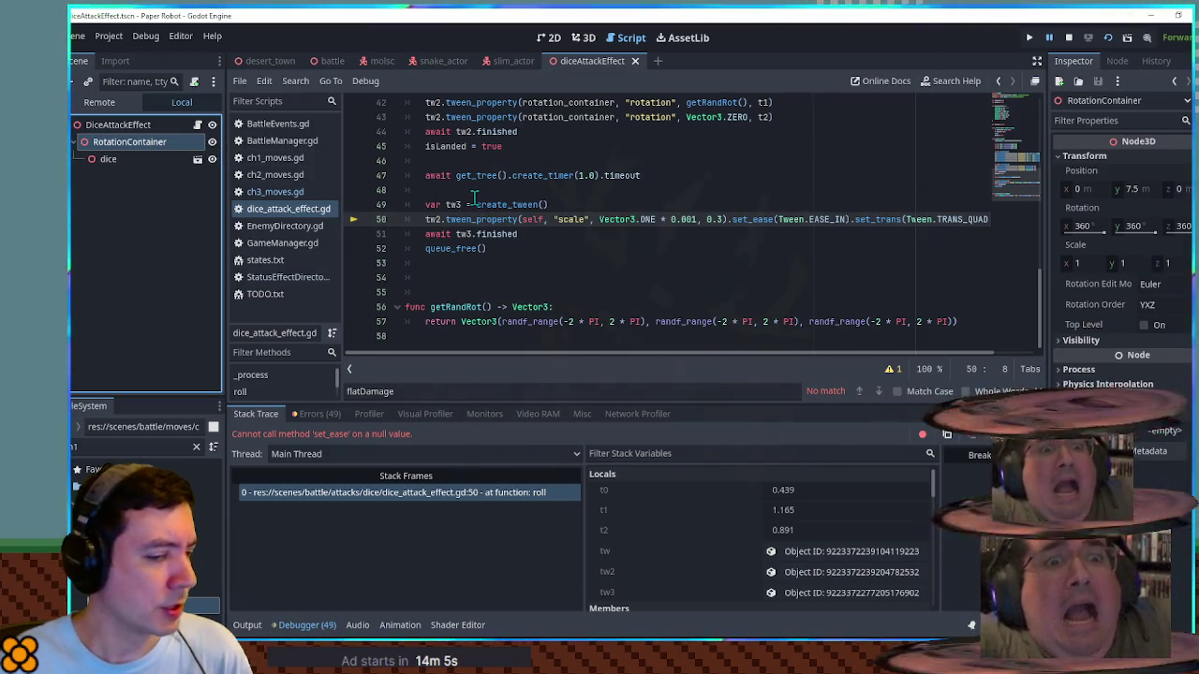
pyautogui.doubleClick(531, 219)
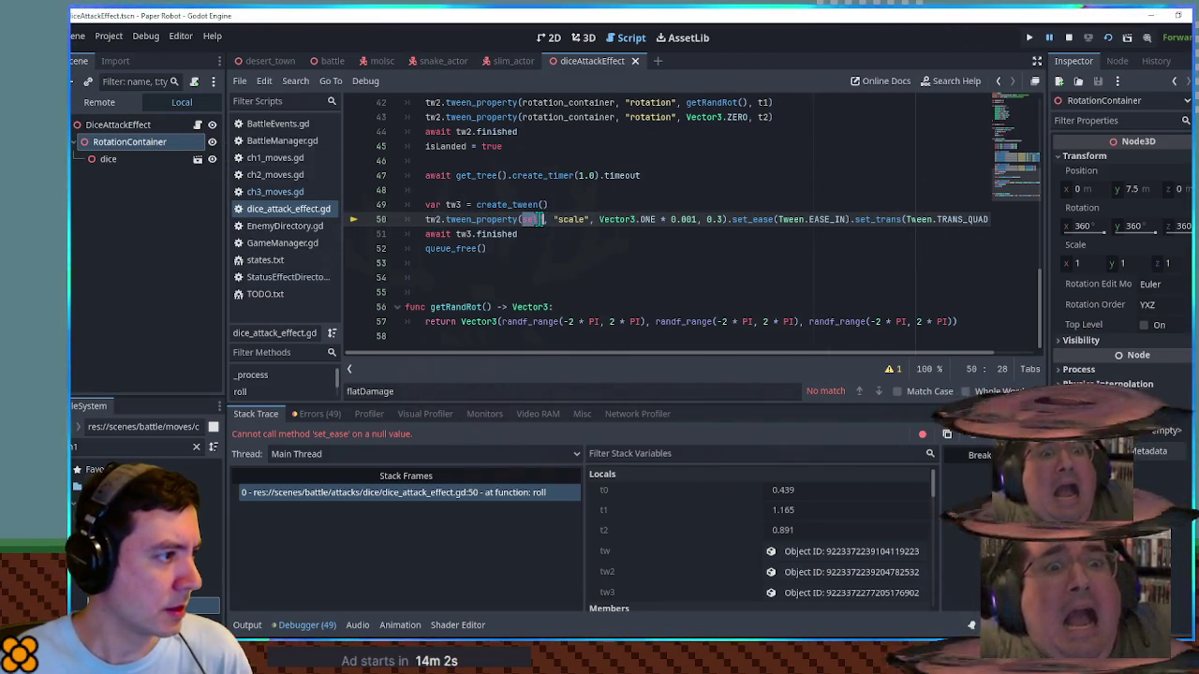
pyautogui.click(117, 124)
pyautogui.click(1065, 170)
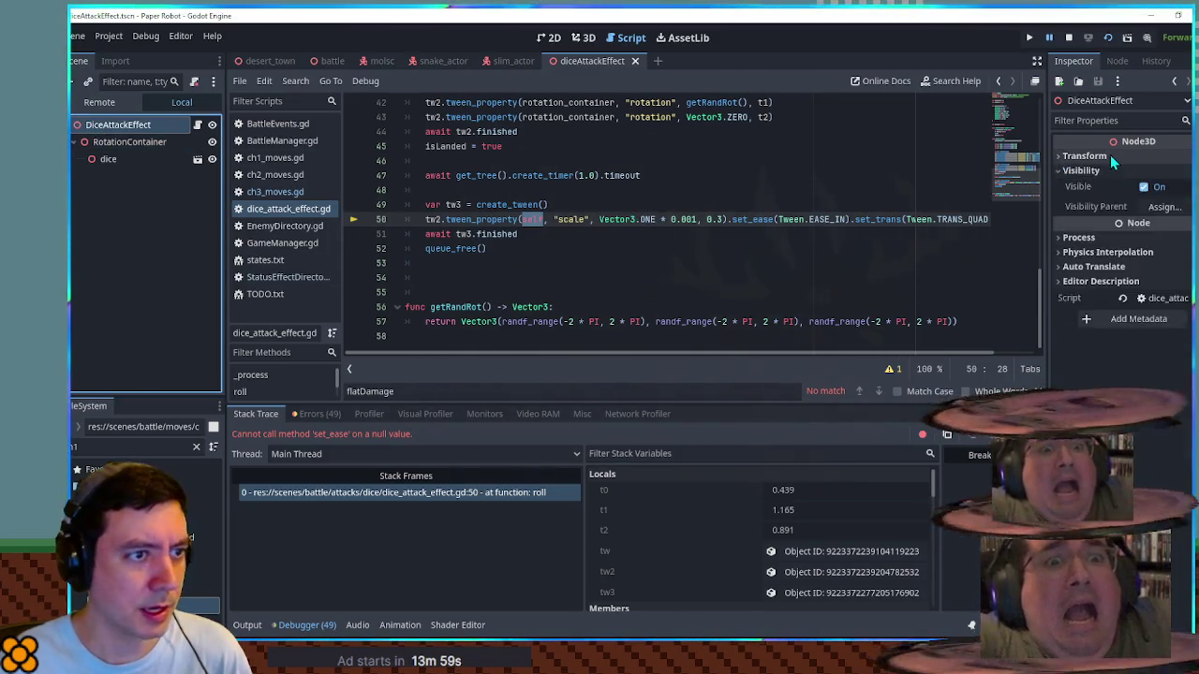
pyautogui.click(1110, 155)
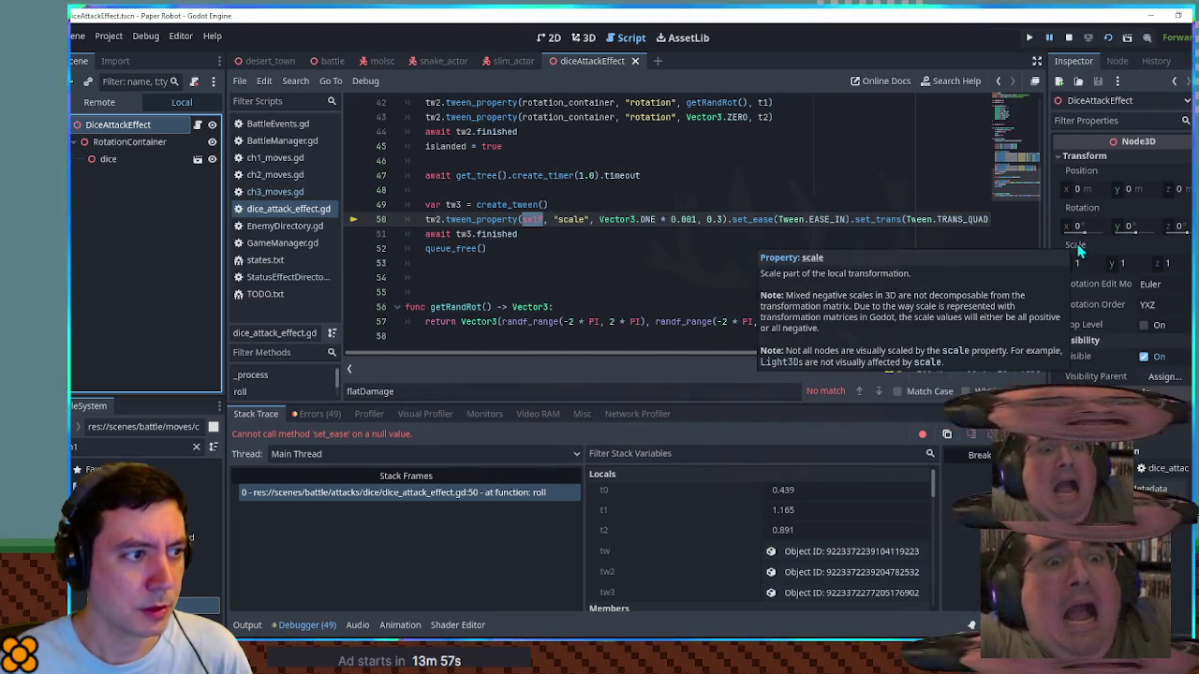
pyautogui.click(531, 204)
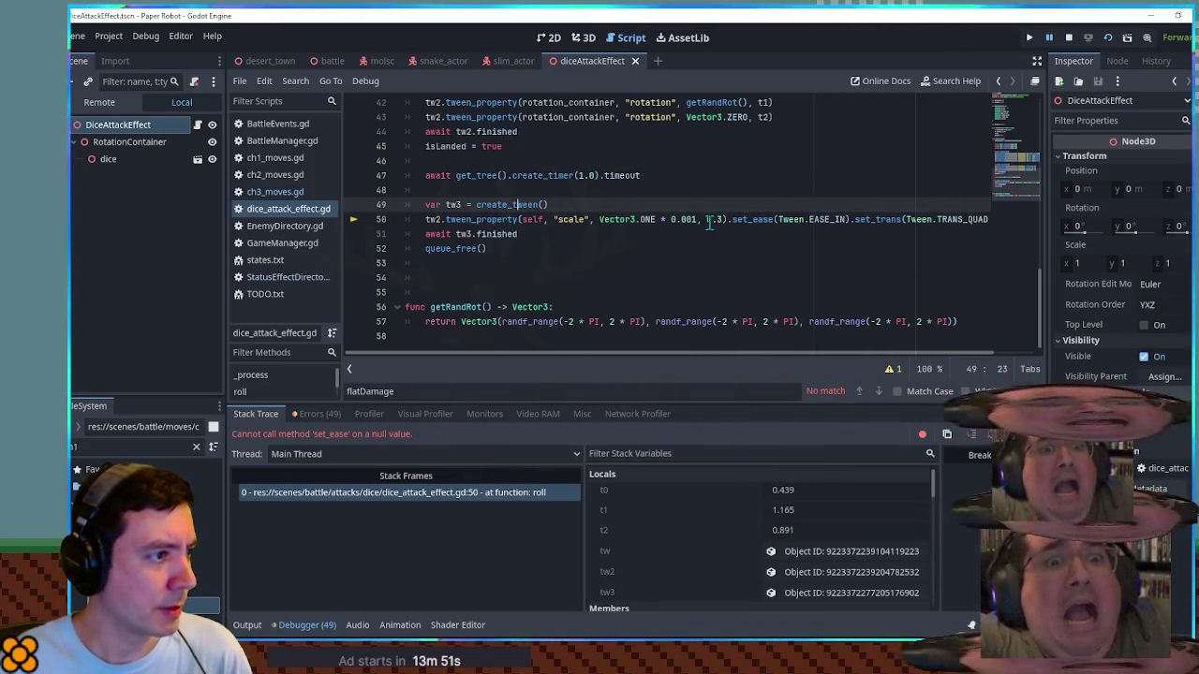
pyautogui.moveTo(727, 219); pyautogui.dragTo(468, 221)
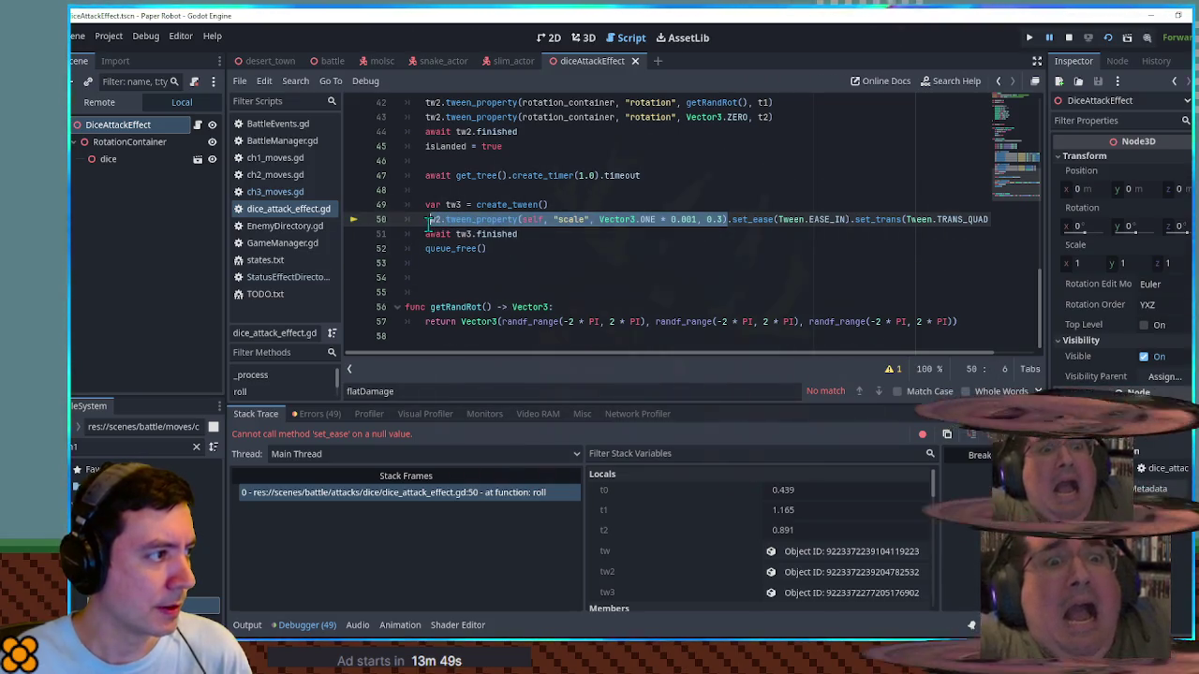
pyautogui.scroll(4, 525, 232)
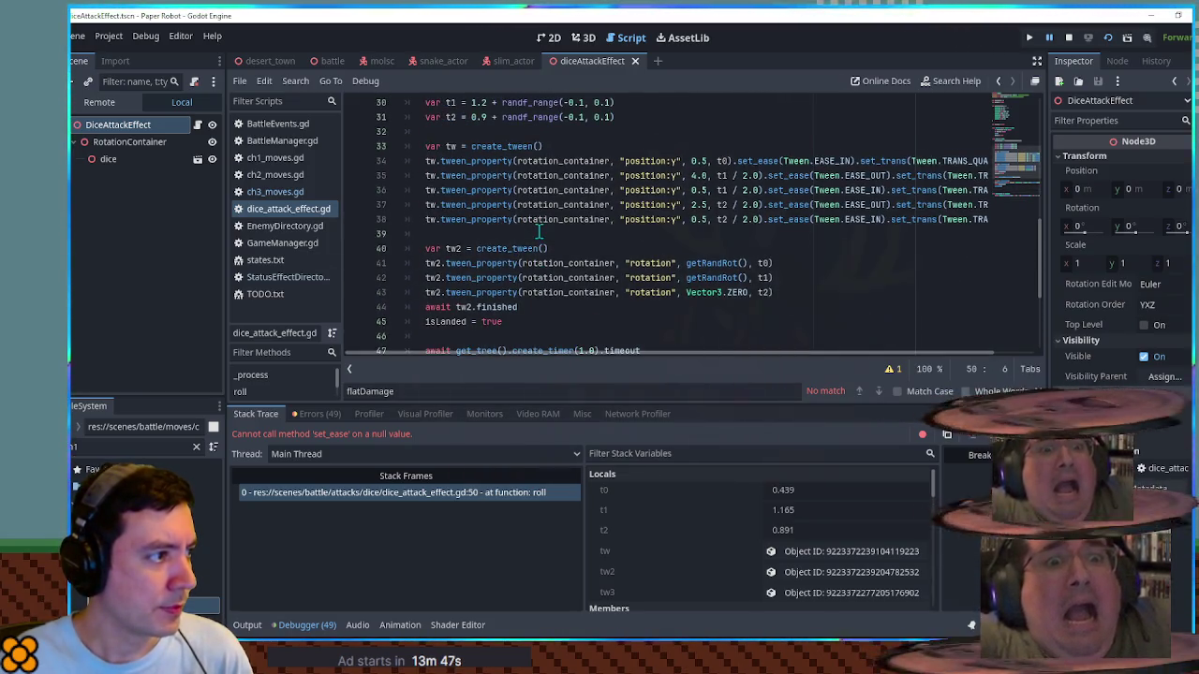
pyautogui.scroll(-3, 541, 227)
pyautogui.doubleClick(532, 262)
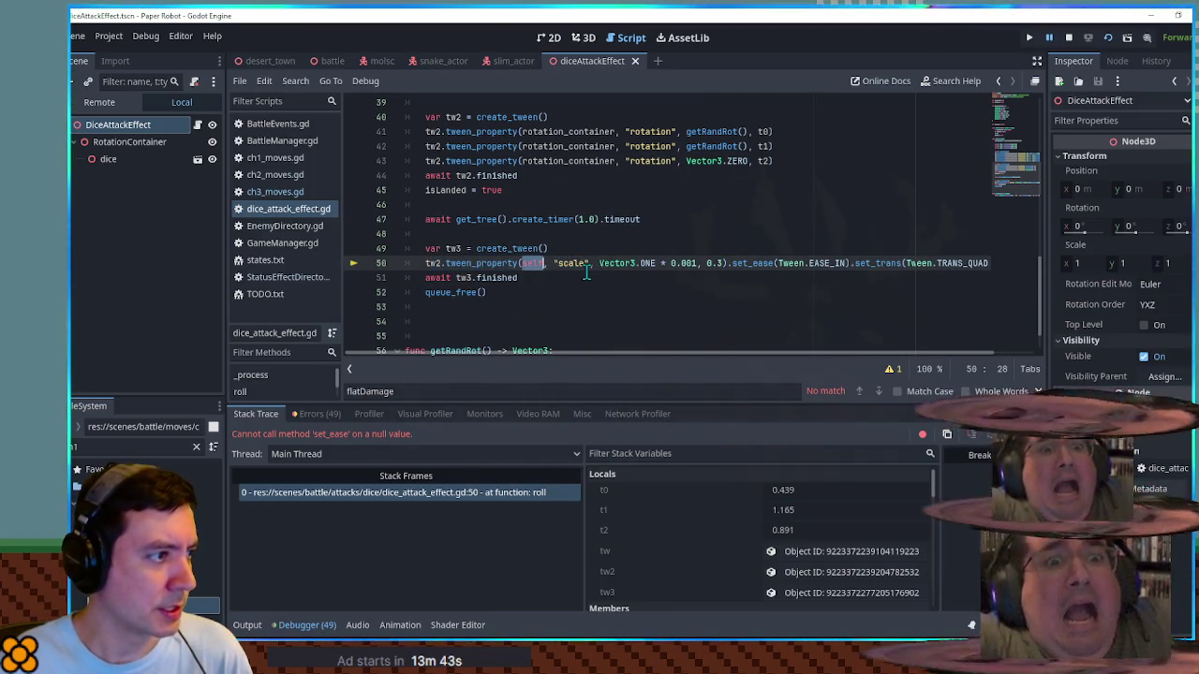
pyautogui.moveTo(555, 263); pyautogui.dragTo(585, 263)
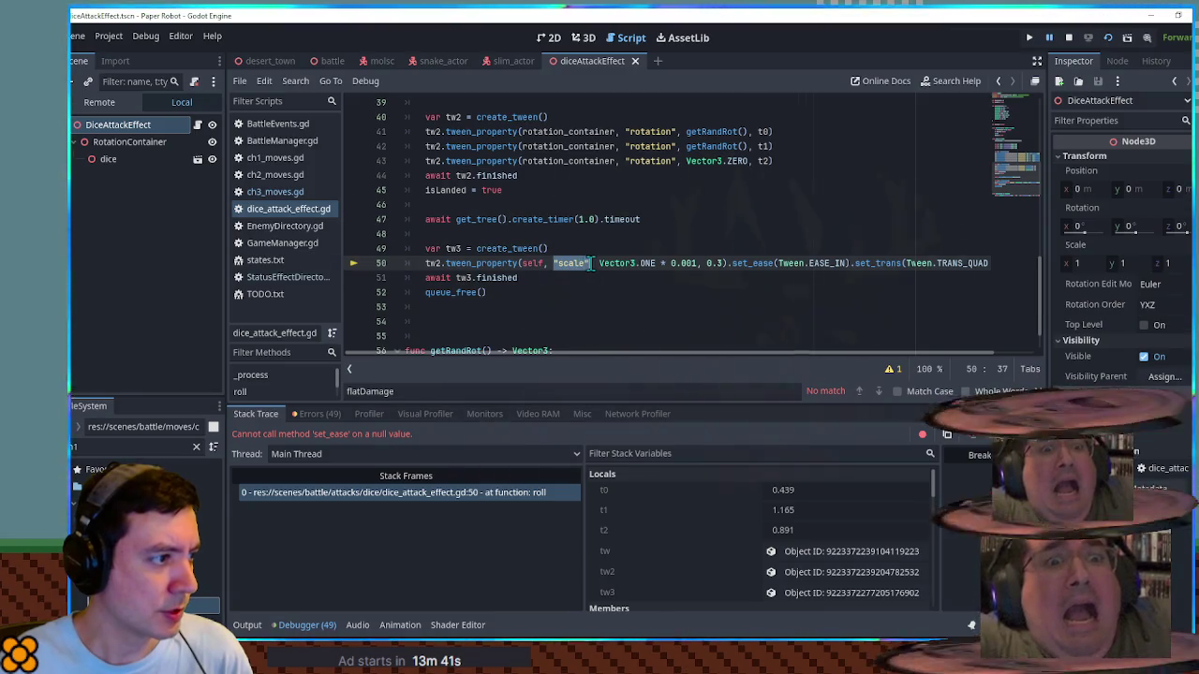
# Step: Stop the game, re-autocomplete 'scale' on line 50, and change its tw2 receiver to tw3
pyautogui.click(1069, 38)
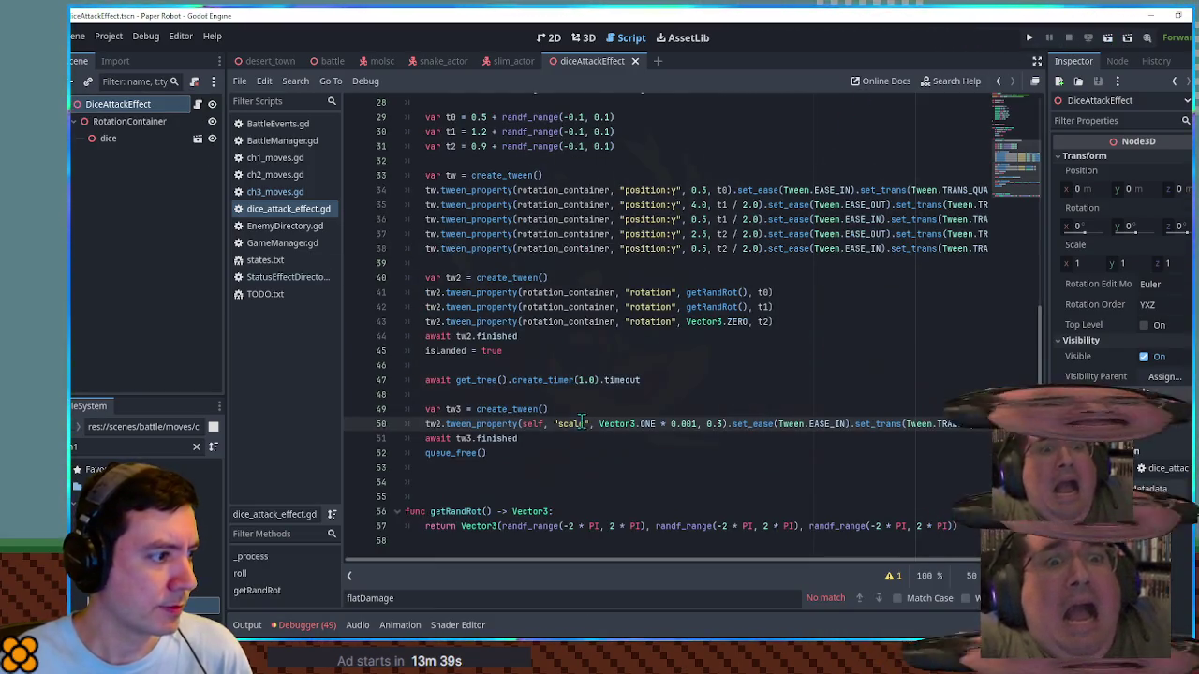
pyautogui.write('sc')
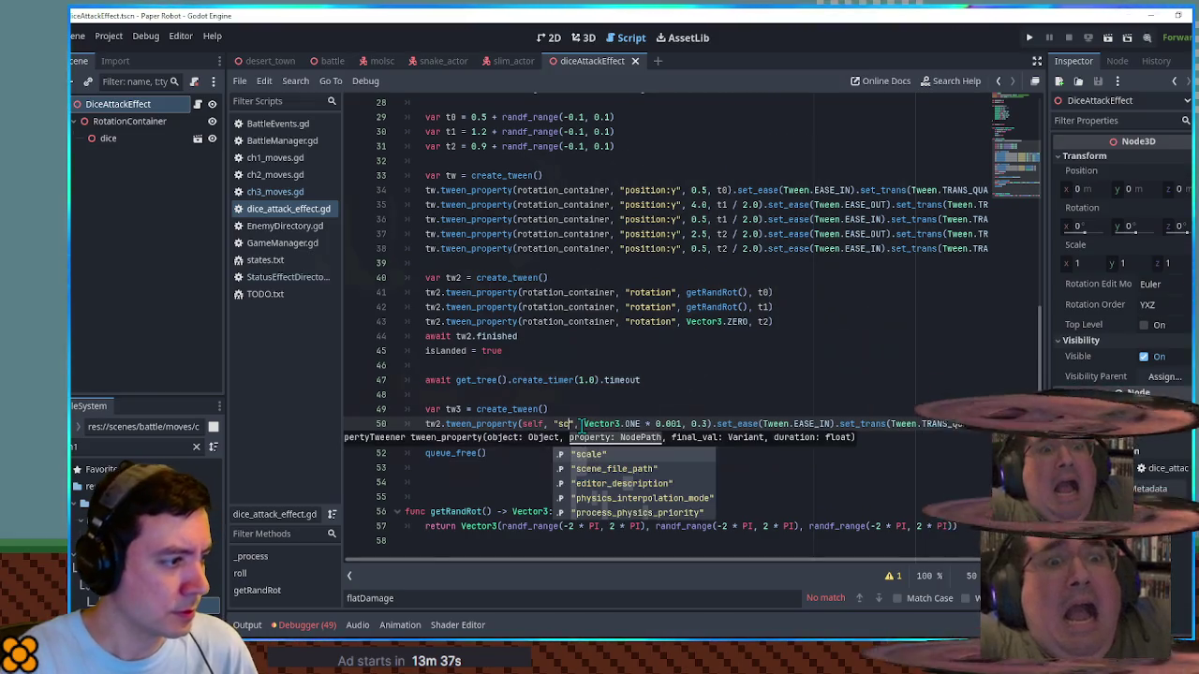
pyautogui.press('Return')
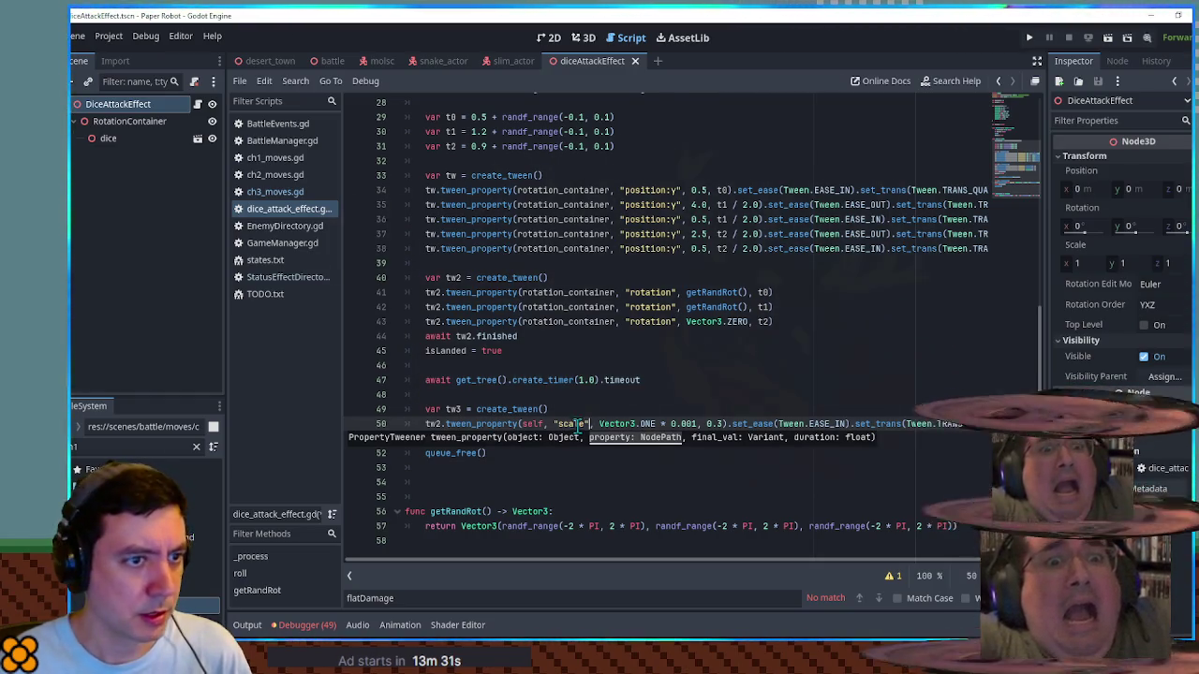
pyautogui.moveTo(600, 424); pyautogui.dragTo(661, 426)
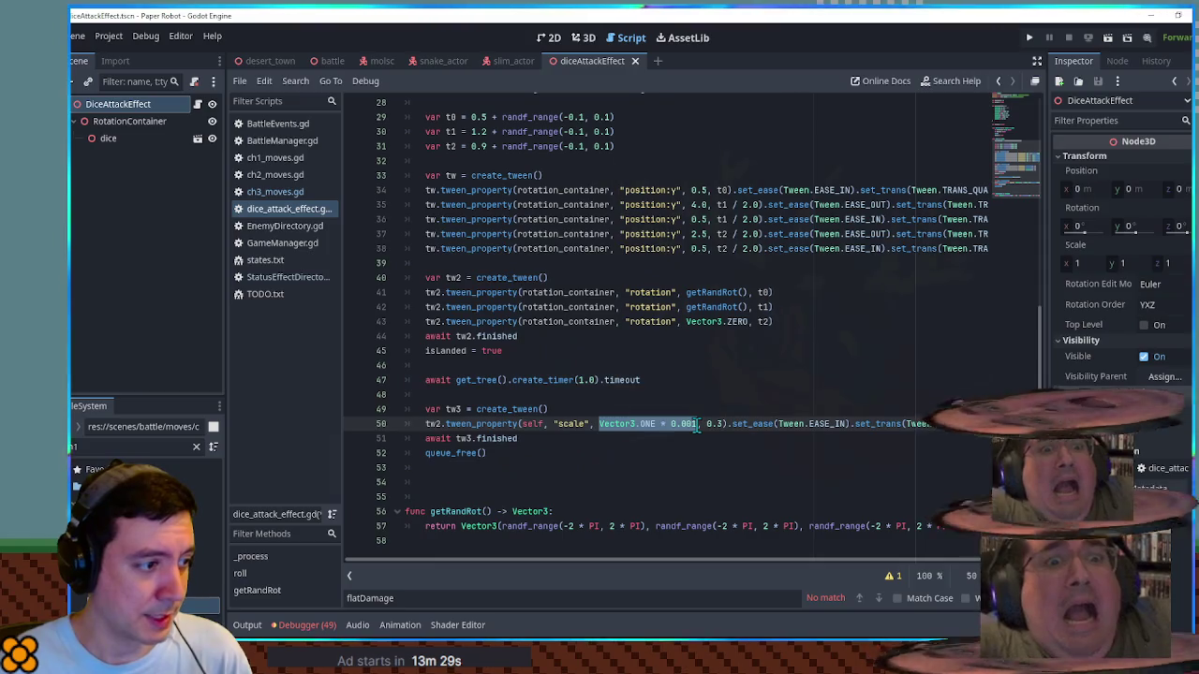
pyautogui.click(708, 424)
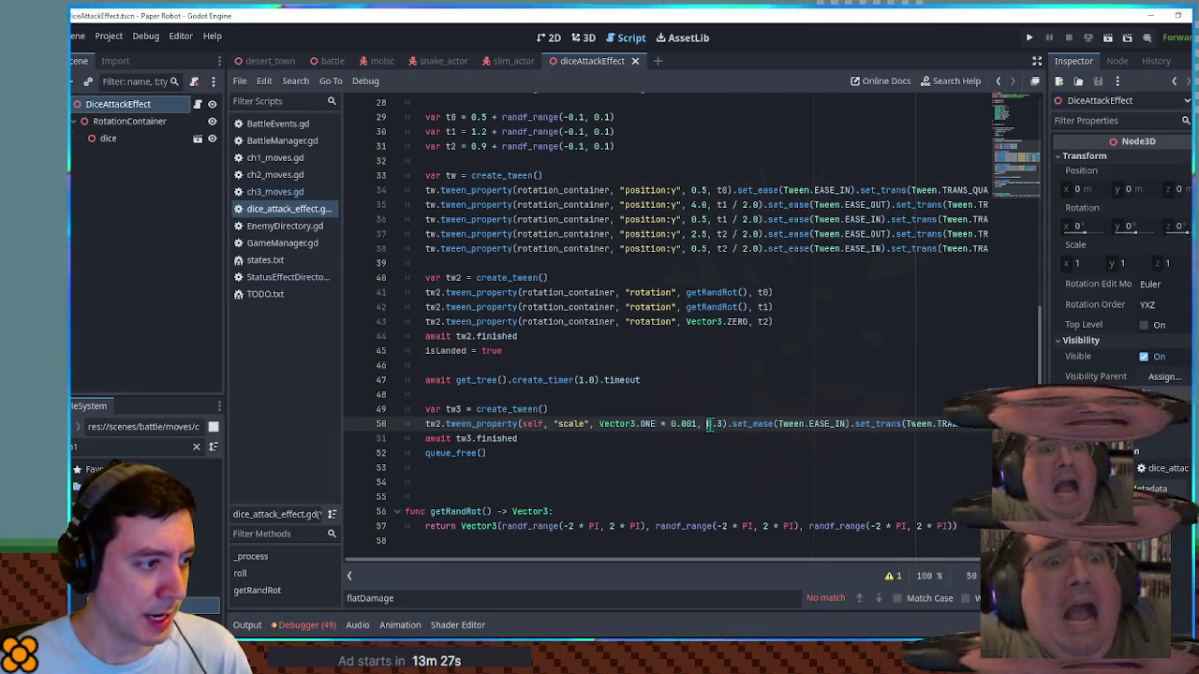
pyautogui.doubleClick(433, 423)
pyautogui.write('tw3')
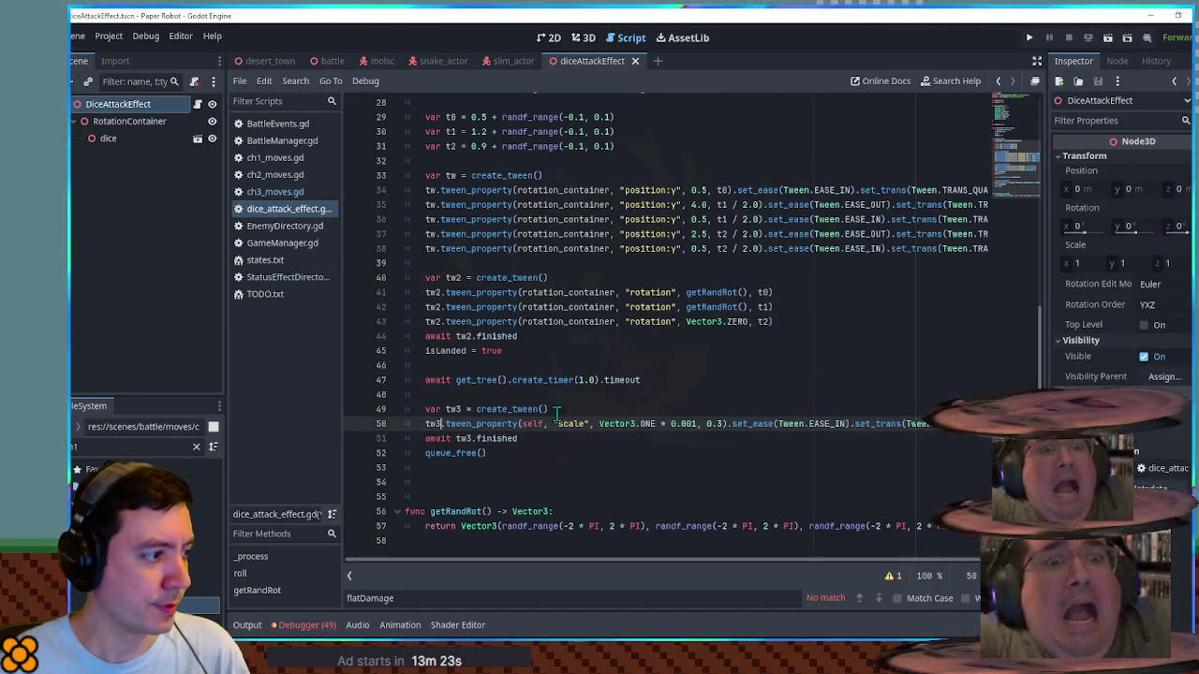
pyautogui.click(590, 398)
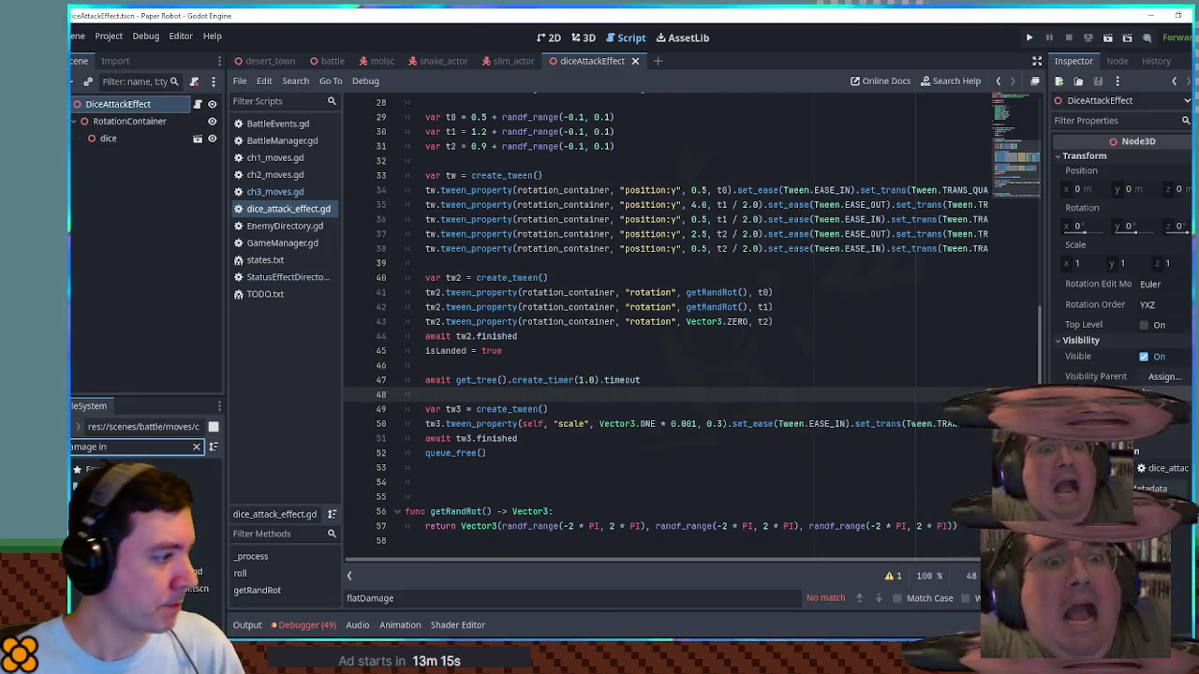
pyautogui.press('Return')
# Step: View the damage indicator star in 3D, review its sprite Flags, and save the scene
pyautogui.click(583, 40)
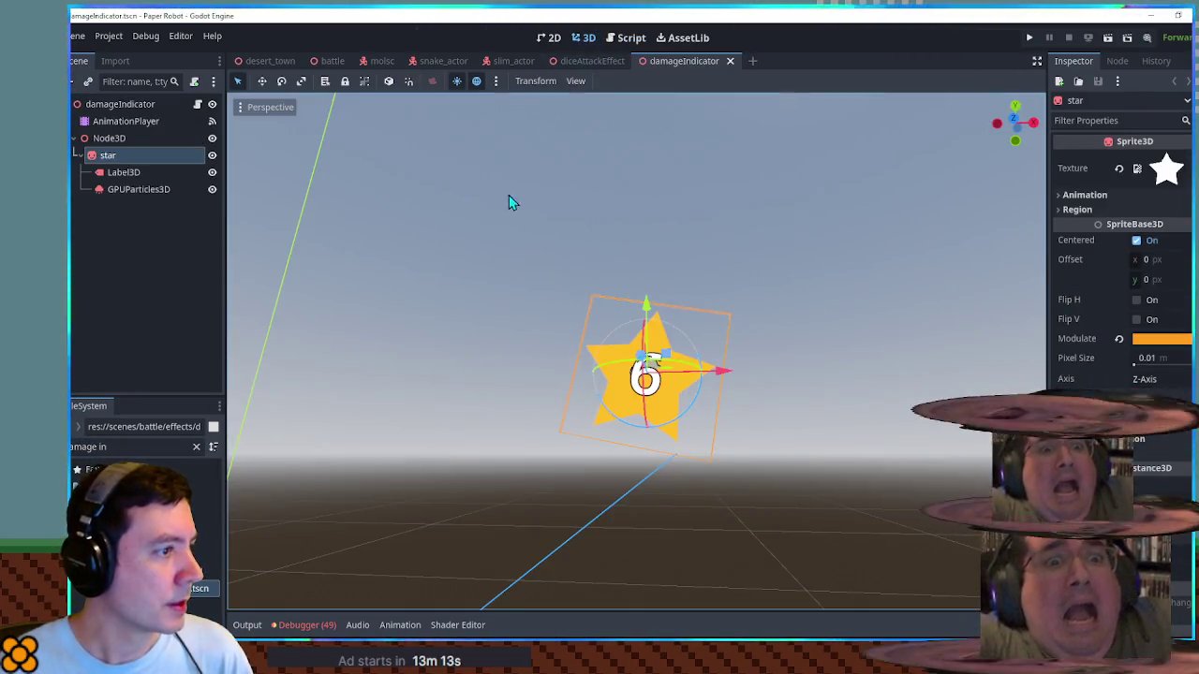
pyautogui.moveTo(680, 287)
pyautogui.mouseDown()
pyautogui.moveTo(458, 270)
pyautogui.moveTo(643, 324)
pyautogui.mouseUp()
pyautogui.scroll(2, 611, 335)
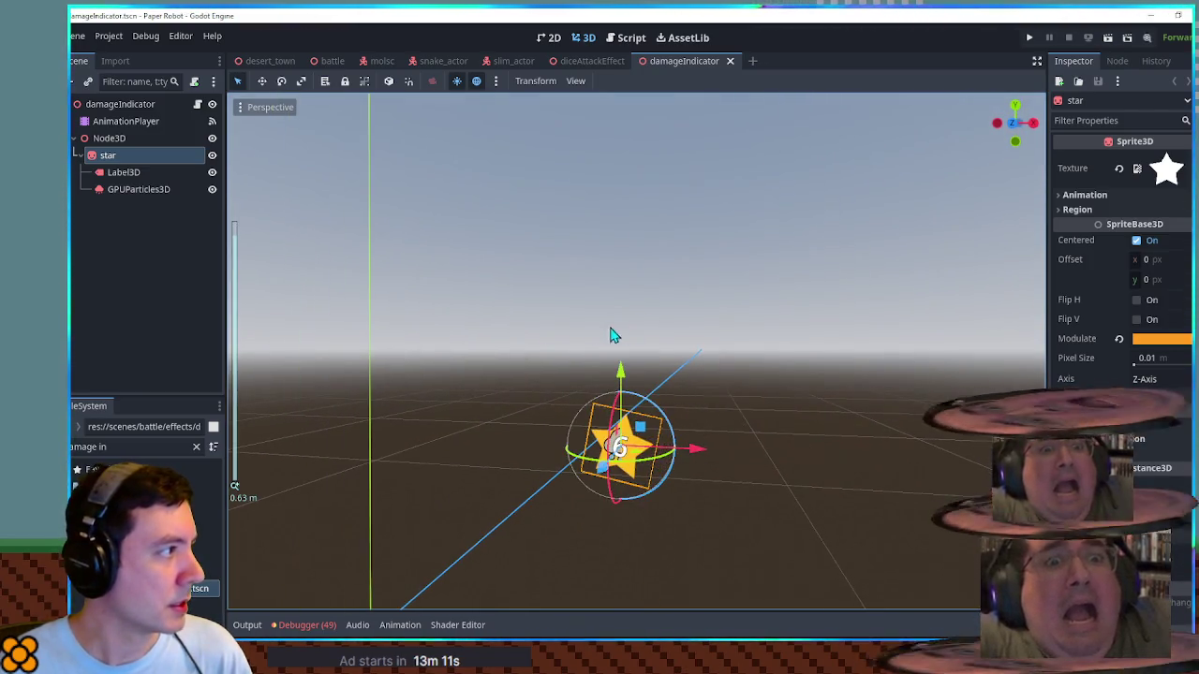
pyautogui.scroll(-2, 762, 348)
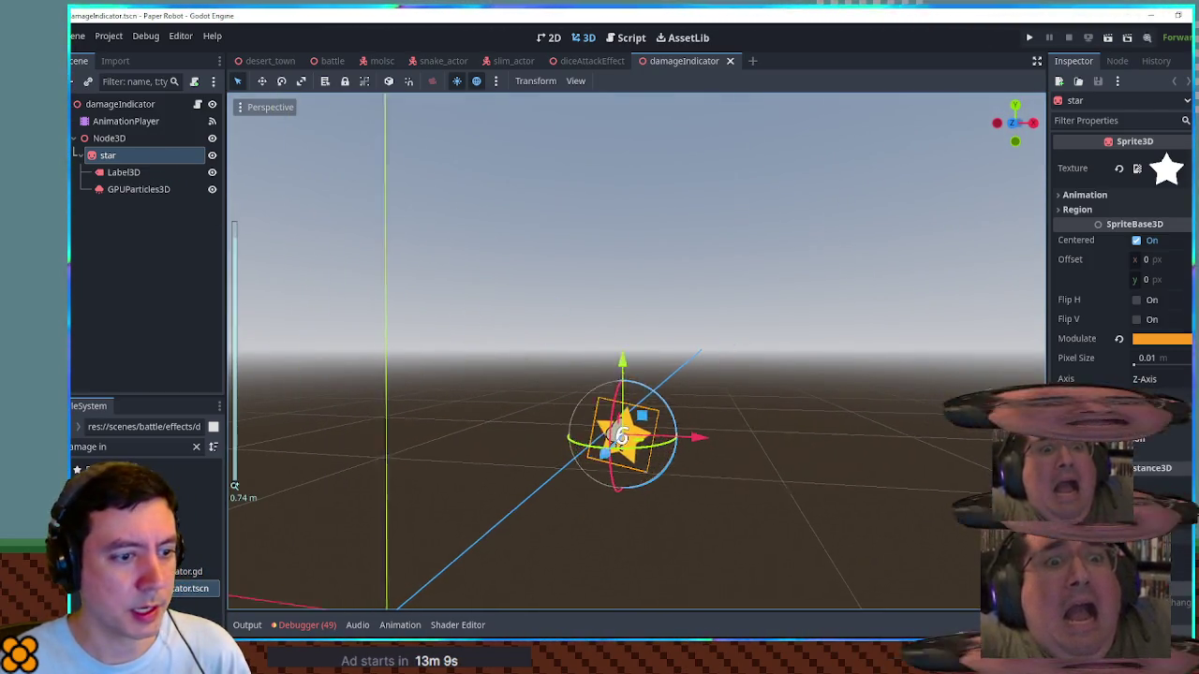
pyautogui.scroll(-1, 1106, 450)
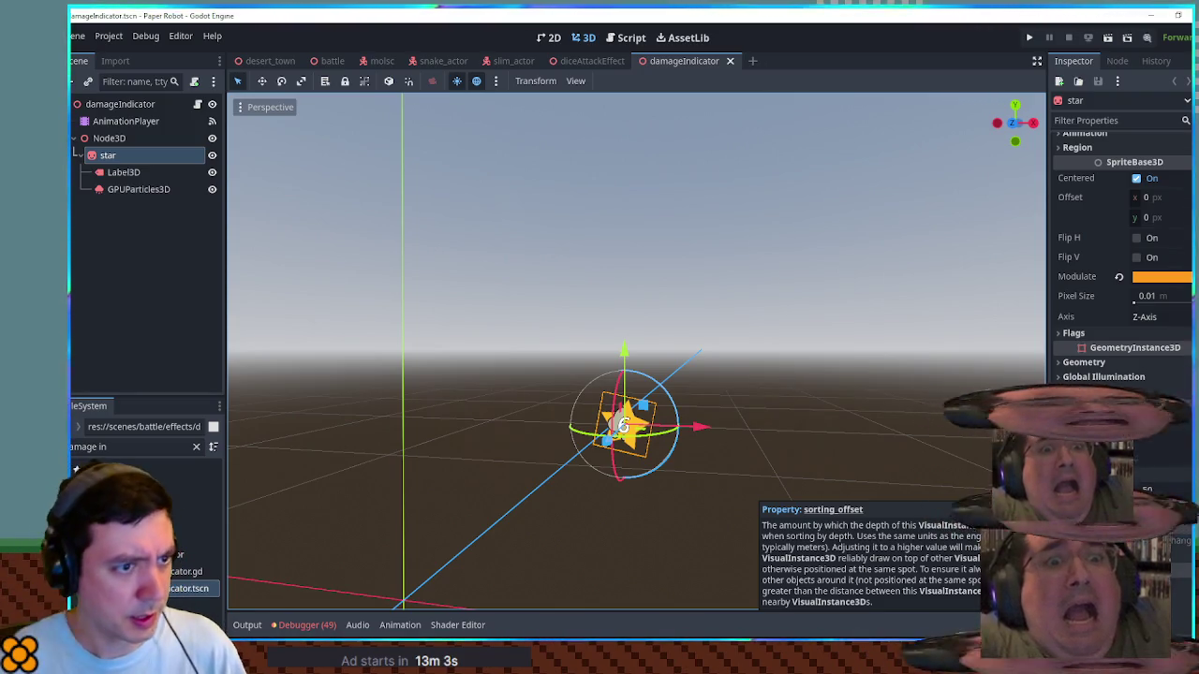
pyautogui.click(1120, 332)
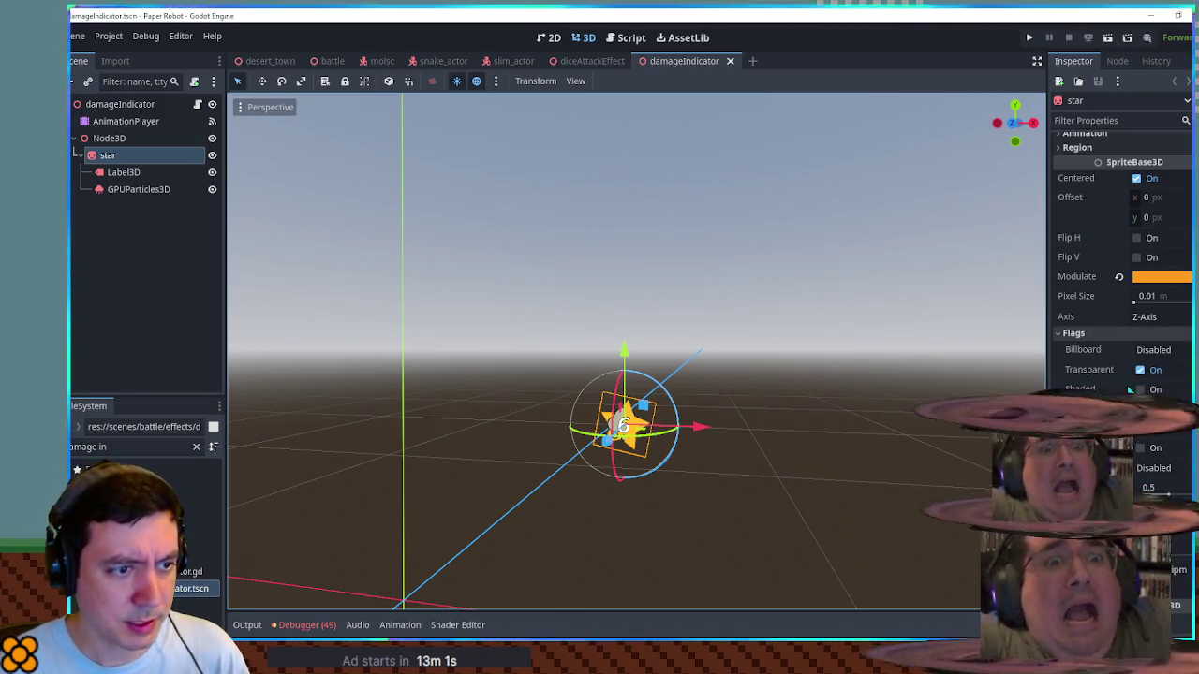
pyautogui.scroll(5, 700, 474)
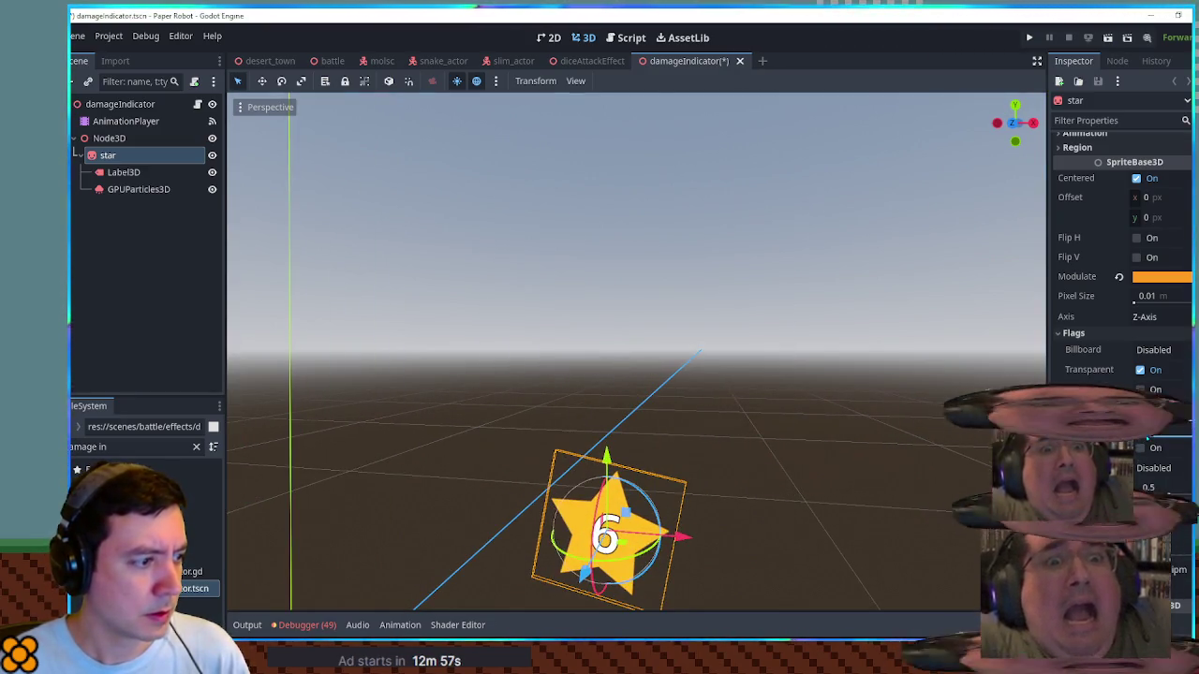
pyautogui.hotkey('ctrl', 's')
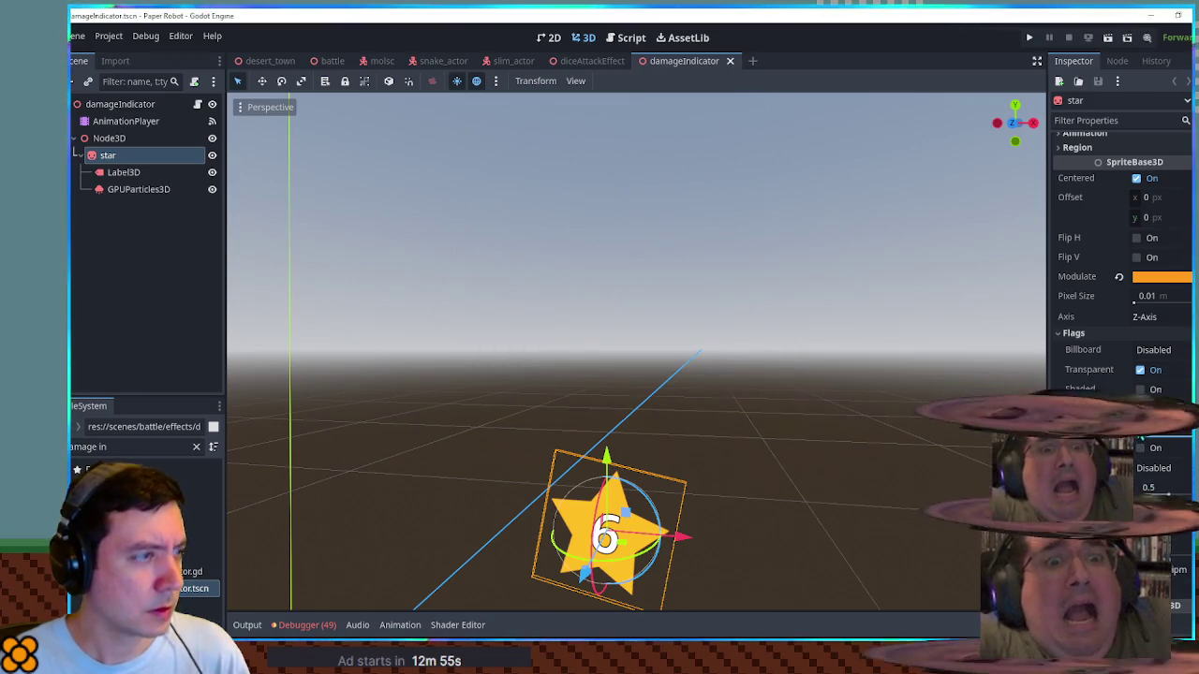
# Step: Switch to the battle scene, playtest it with F6, and close the game
pyautogui.click(329, 61)
pyautogui.press('F6')
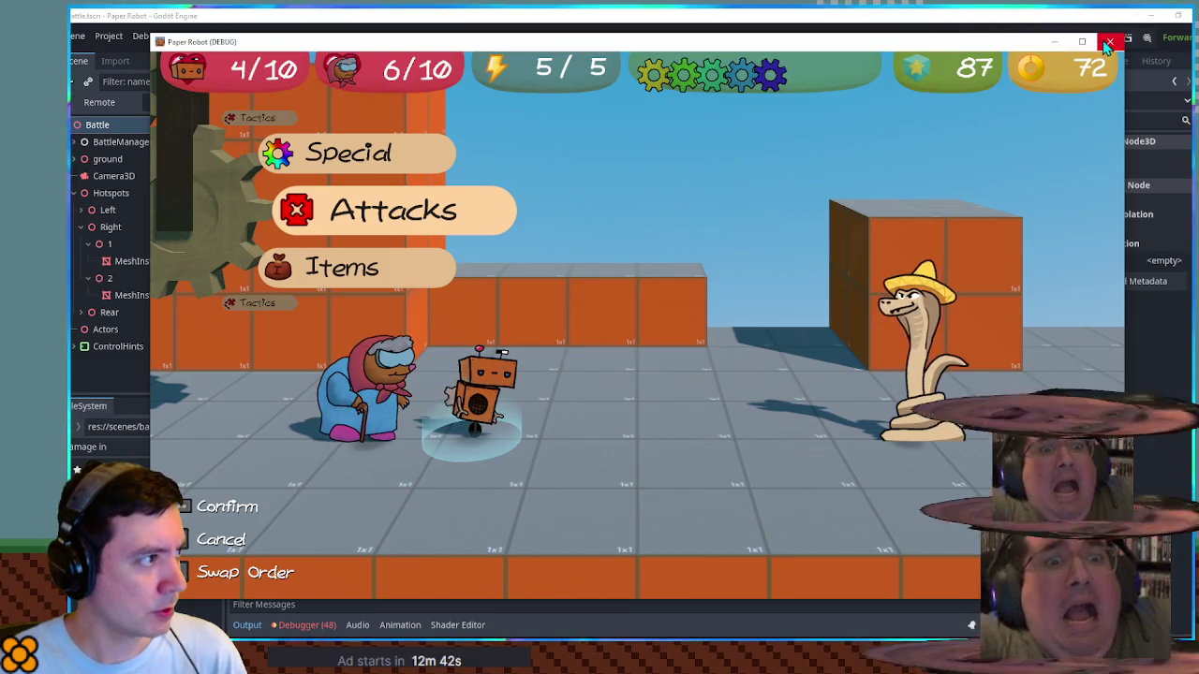
pyautogui.click(1110, 41)
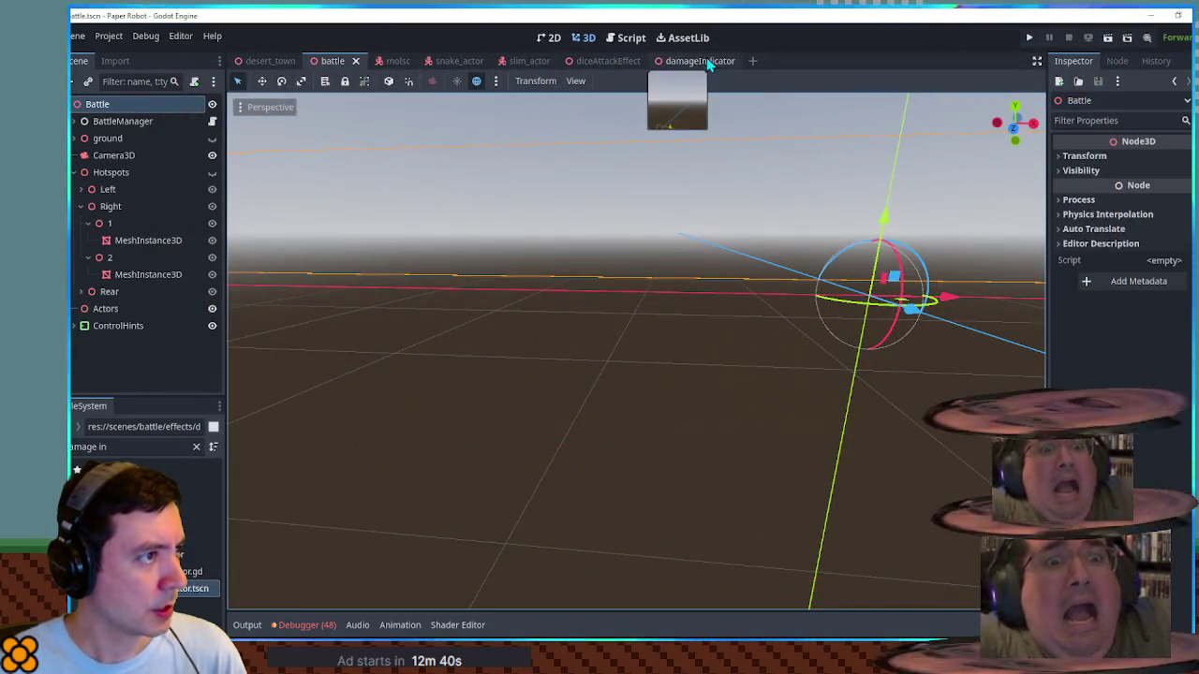
# Step: Enable Flags > No Depth Test on the damageIndicator's Label3D node
pyautogui.click(705, 60)
pyautogui.click(132, 173)
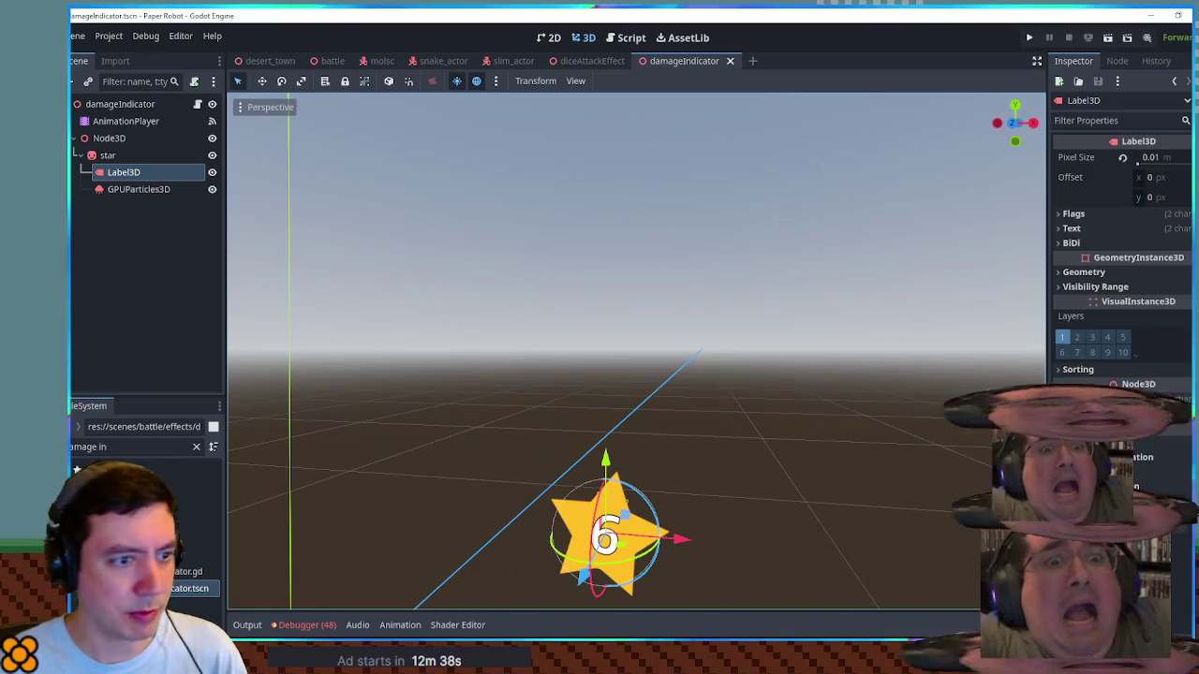
pyautogui.click(1103, 372)
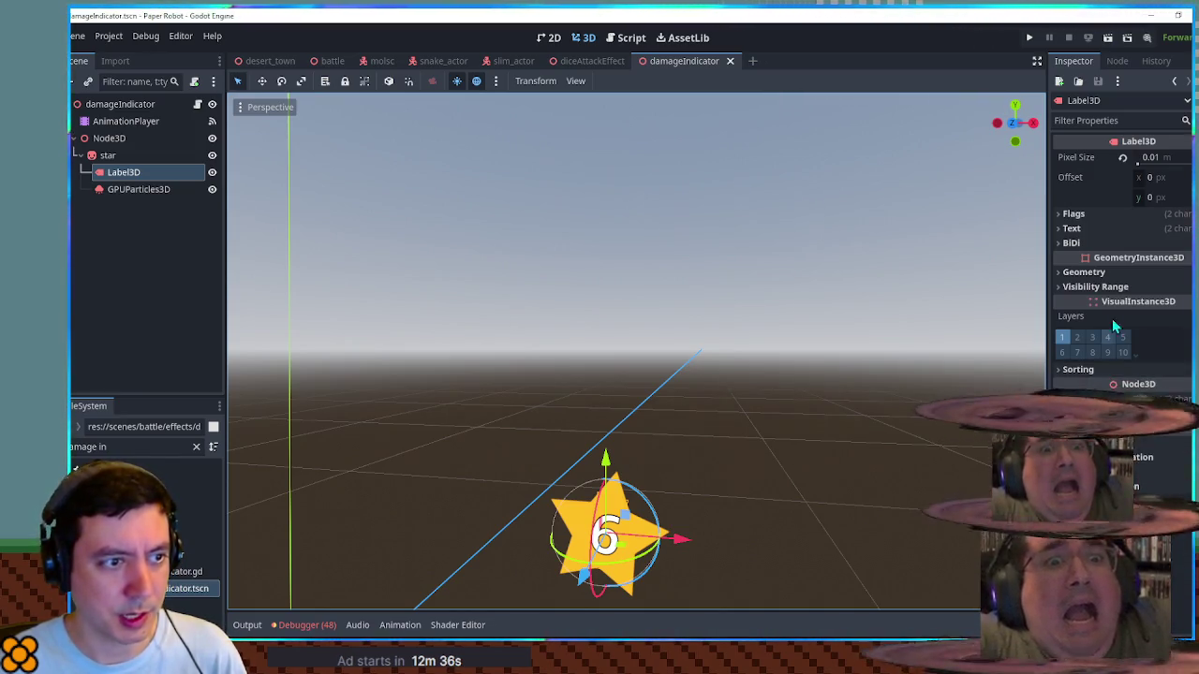
pyautogui.click(1112, 217)
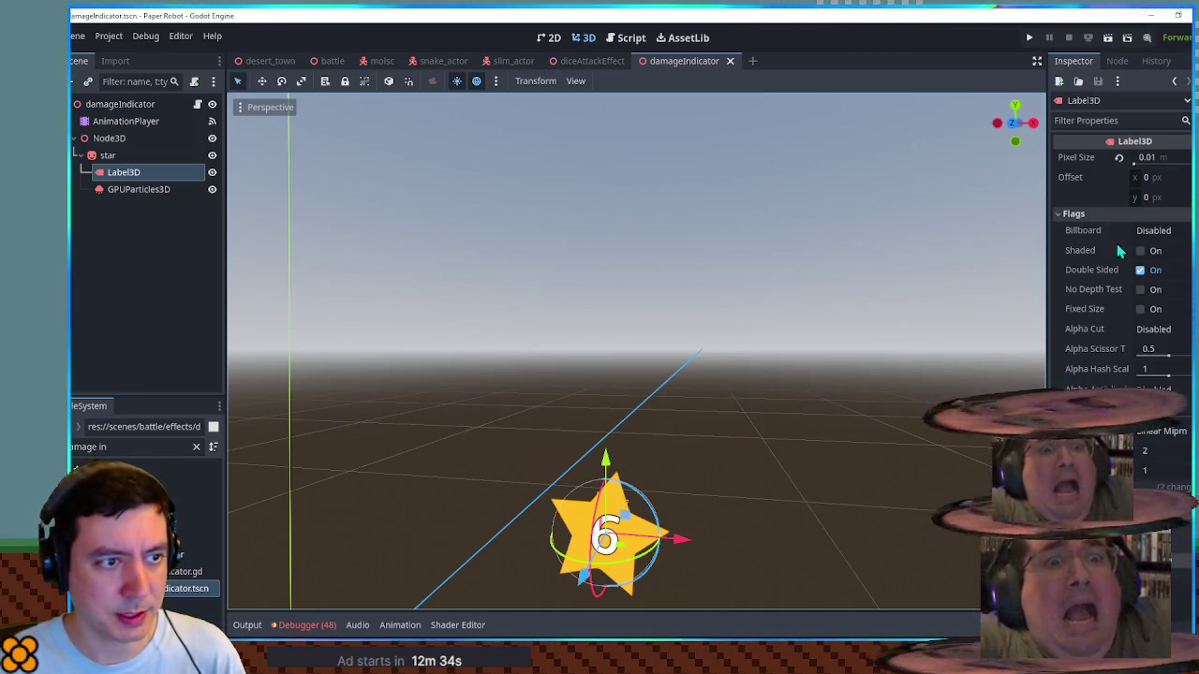
pyautogui.click(1140, 290)
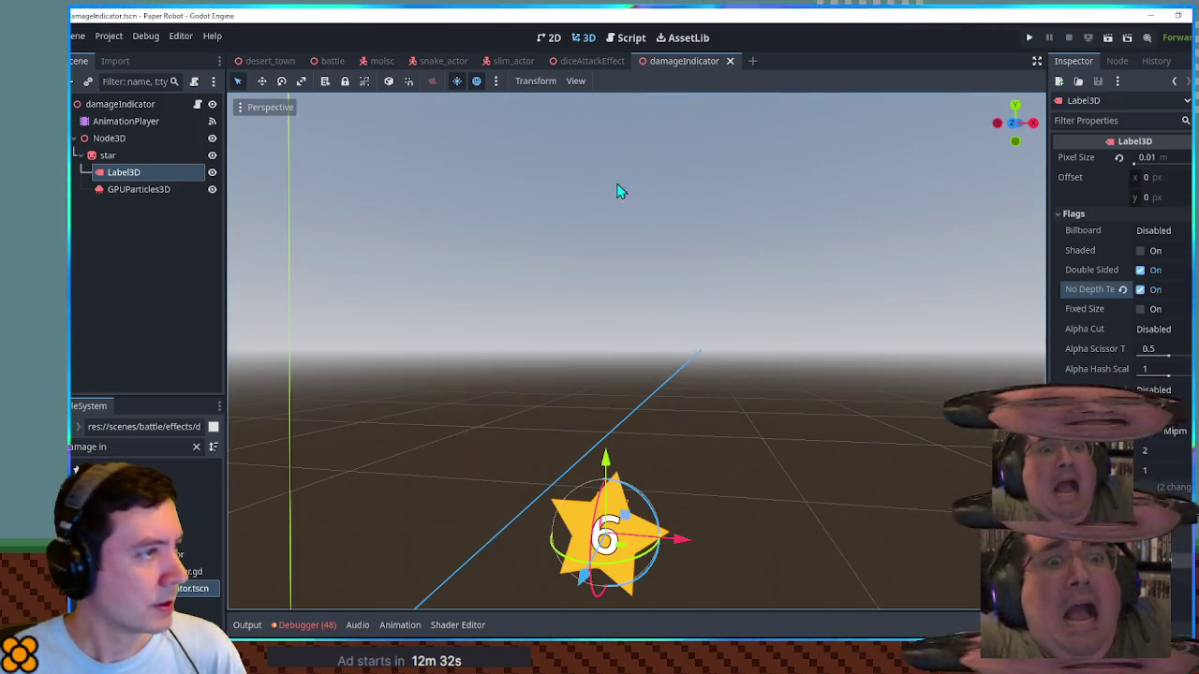
# Step: Playtest the battle scene, try Tactics > Change partners, then close the game
pyautogui.click(332, 61)
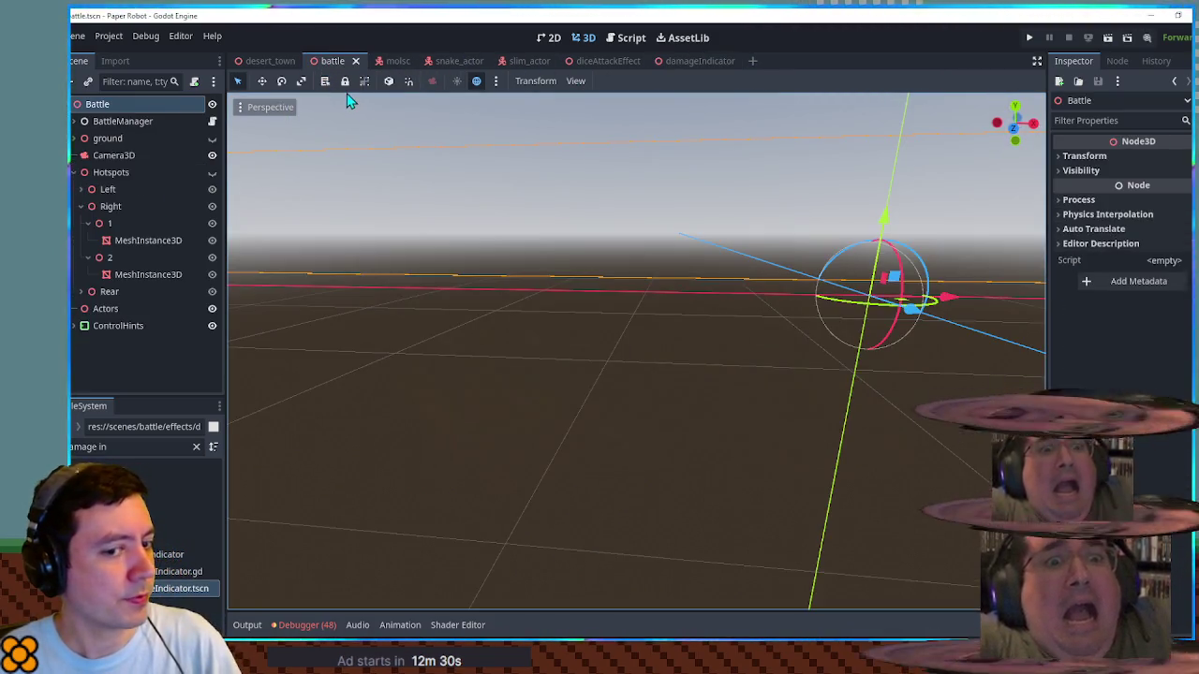
pyautogui.press('F6')
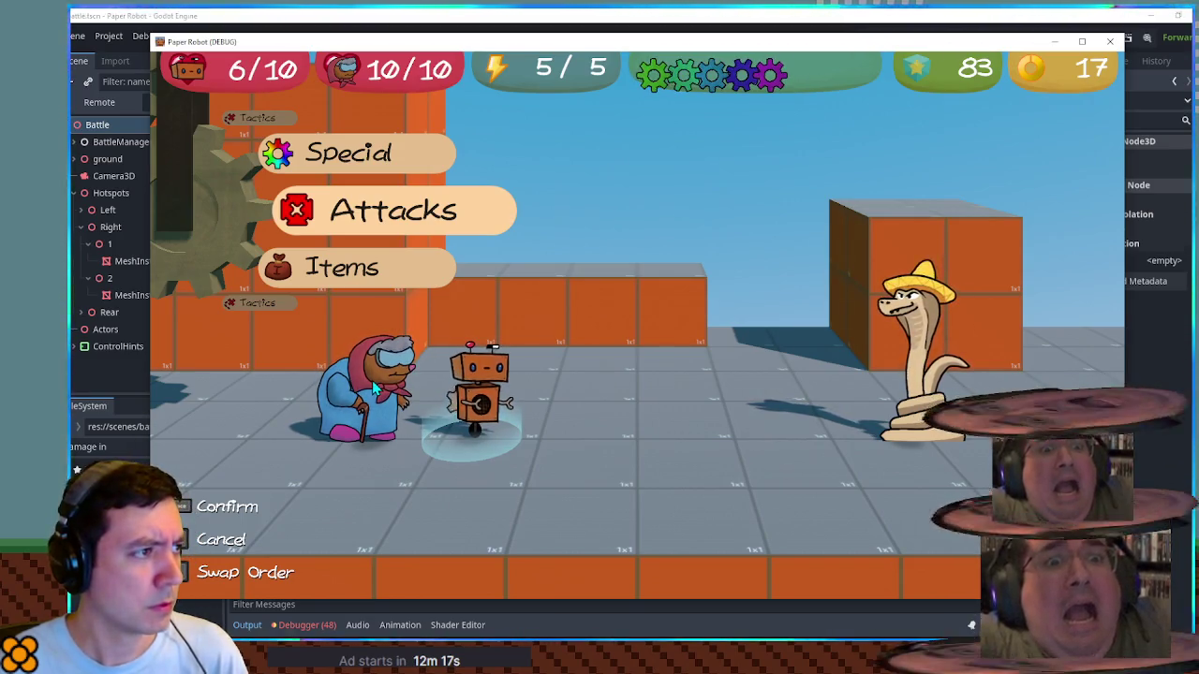
pyautogui.press('Down')
pyautogui.press('Down')
pyautogui.press('Return')
pyautogui.press('Return')
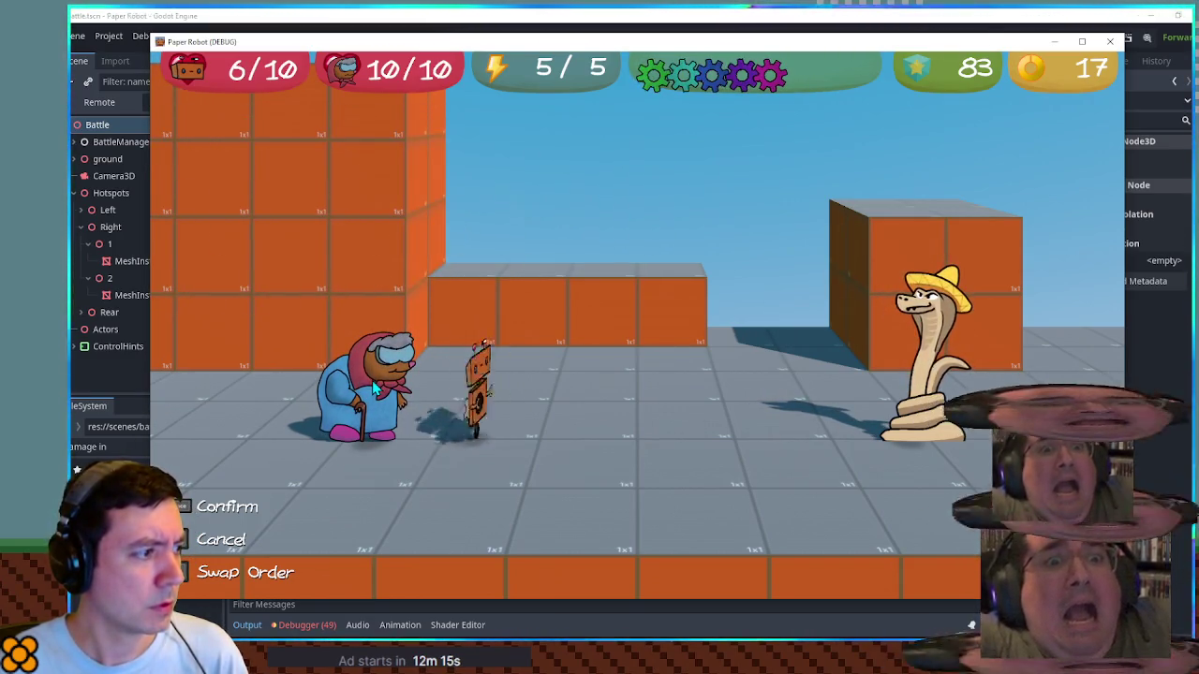
pyautogui.press('Up')
pyautogui.press('Return')
pyautogui.press('Return')
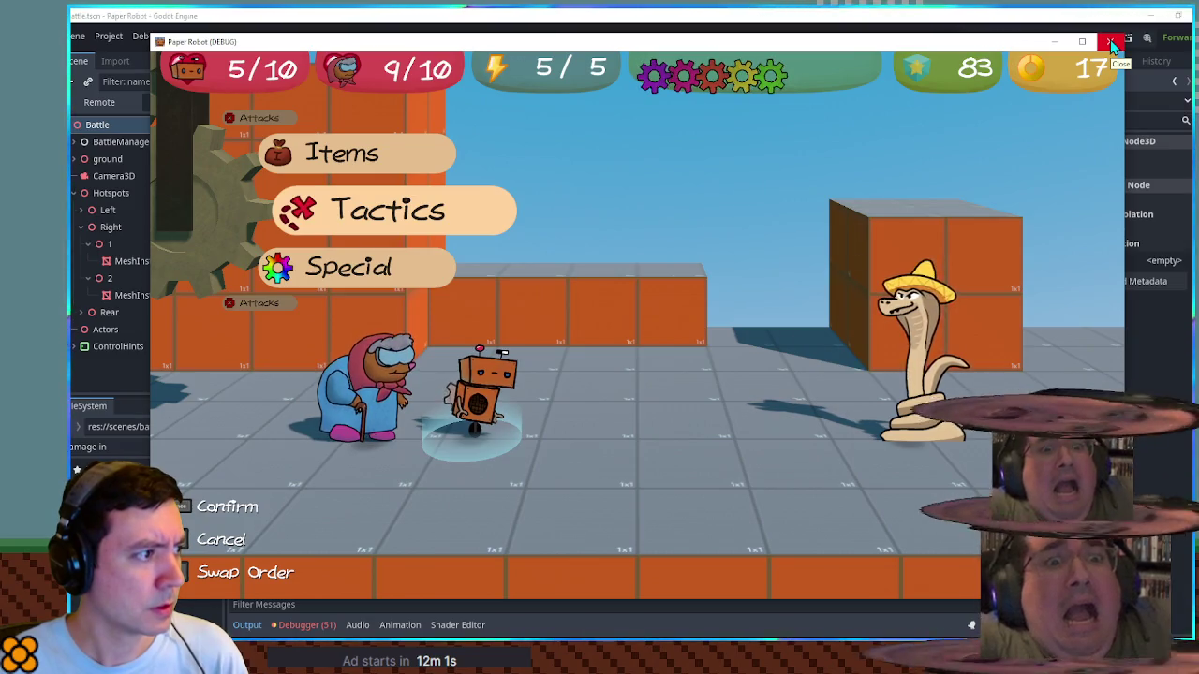
pyautogui.click(1110, 41)
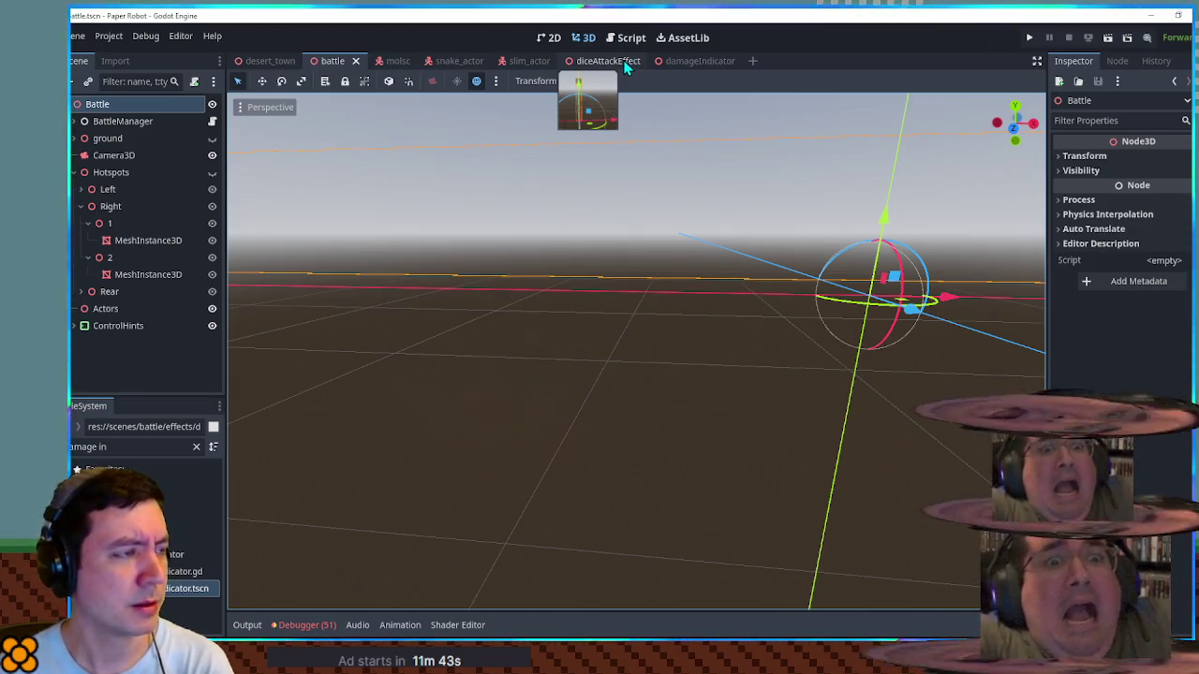
# Step: Close damageIndicator and add var targetActor: CharacterBody3D below isSetup in the dice script, then save
pyautogui.middleClick(709, 65)
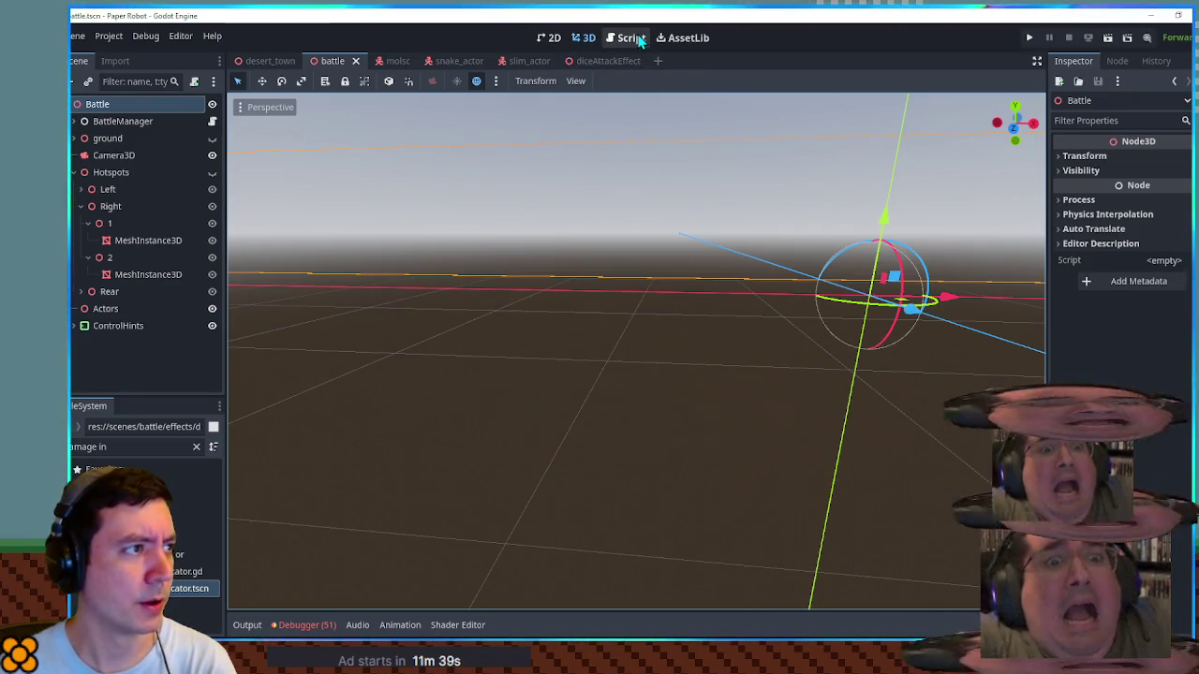
pyautogui.click(618, 62)
pyautogui.click(624, 37)
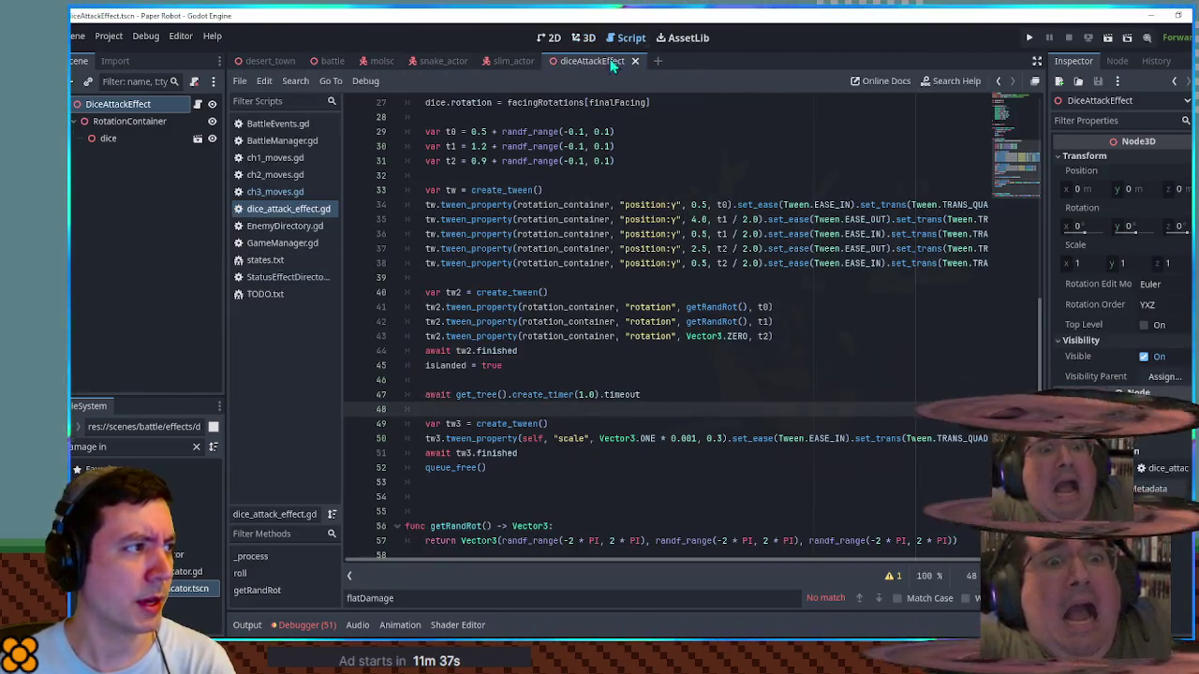
pyautogui.scroll(5, 685, 184)
pyautogui.scroll(4, 684, 185)
pyautogui.click(538, 178)
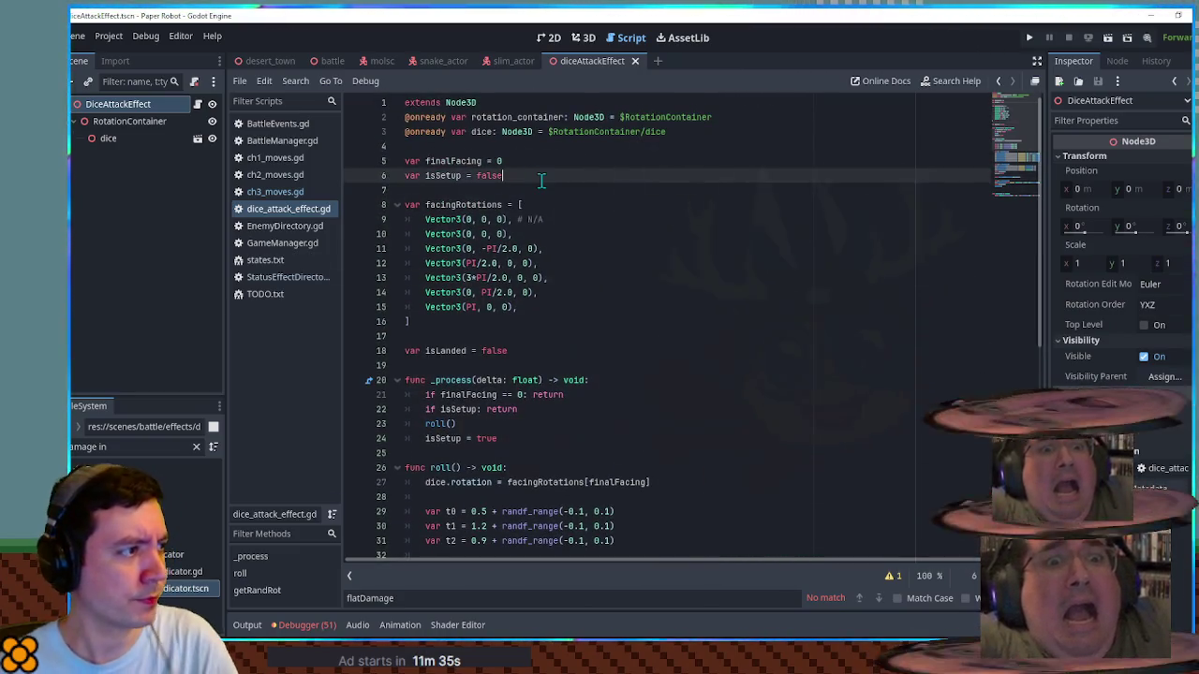
pyautogui.press('Return')
pyautogui.write('var targ')
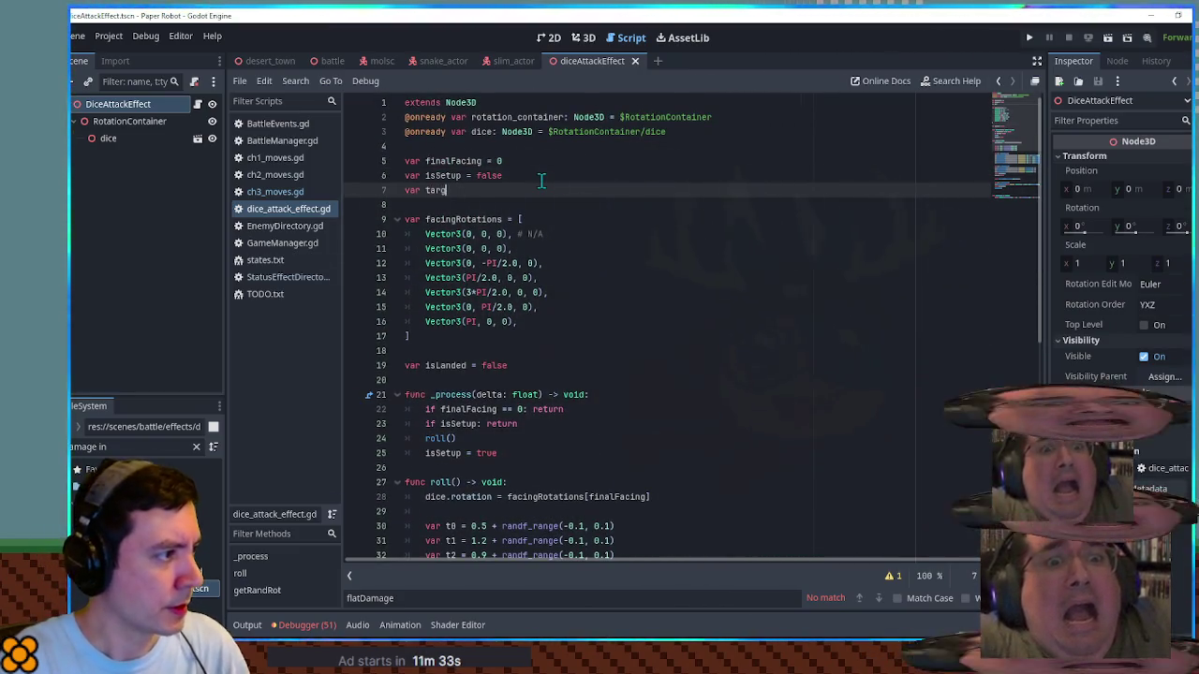
pyautogui.write('etA: Character')
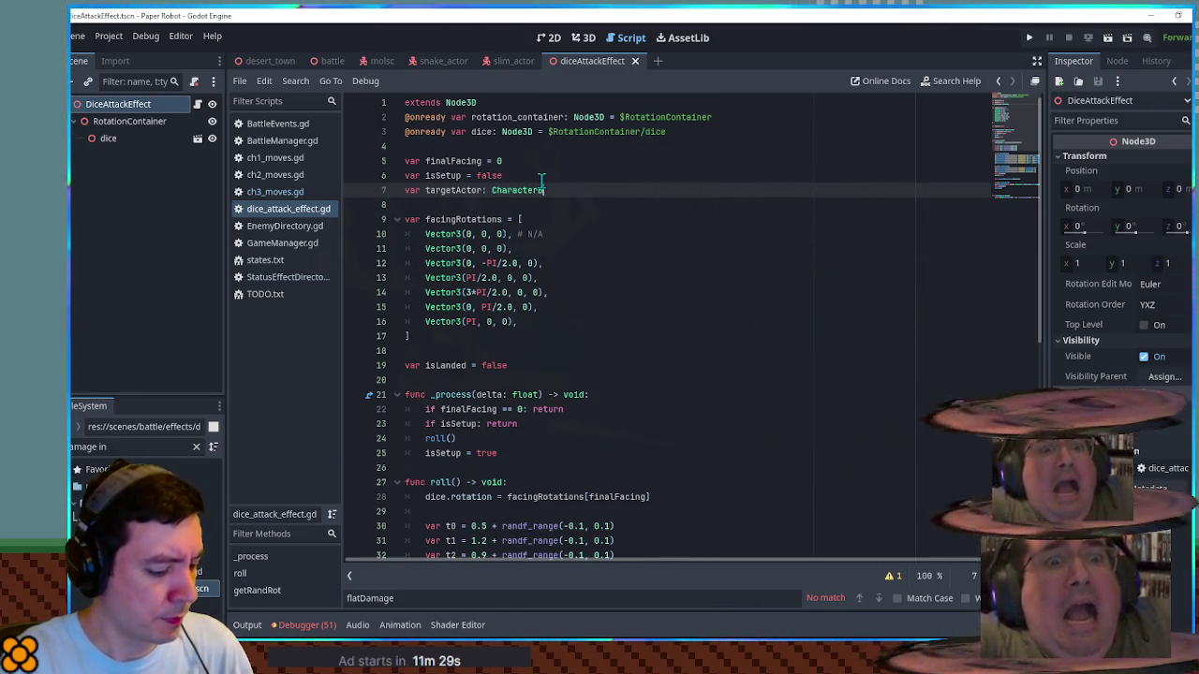
pyautogui.write('3D')
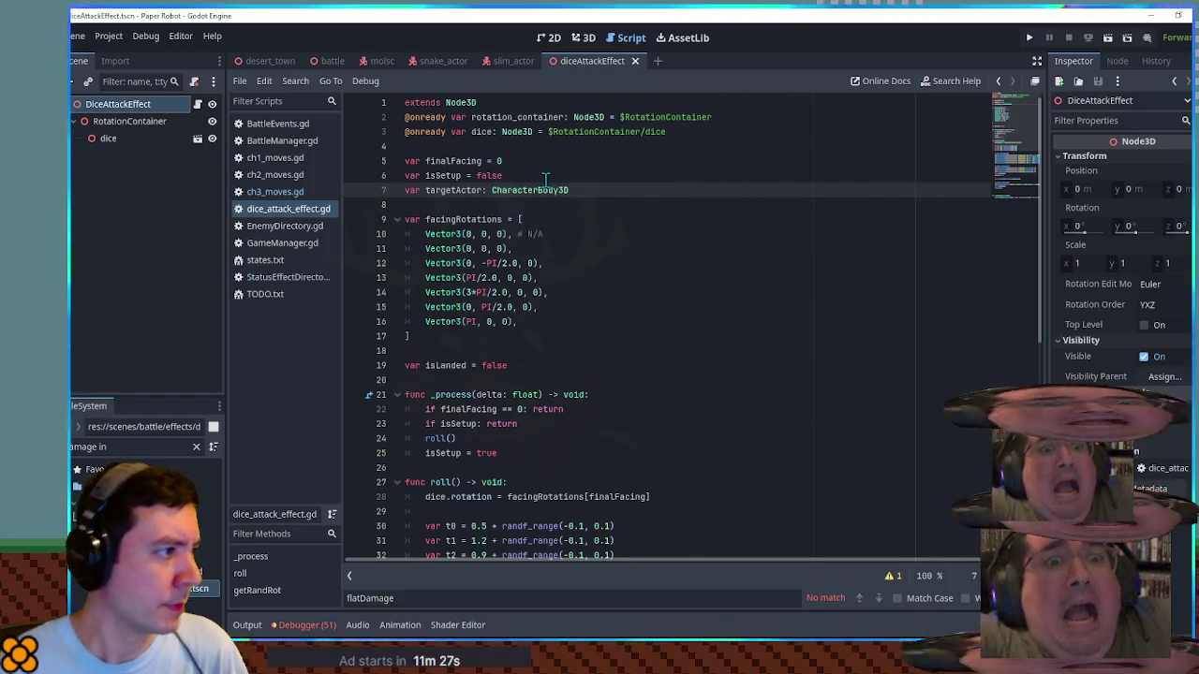
pyautogui.hotkey('ctrl', 's')
# Step: Duplicate the finalFacing setFlag line in ch3_moves.gd
pyautogui.doubleClick(444, 191)
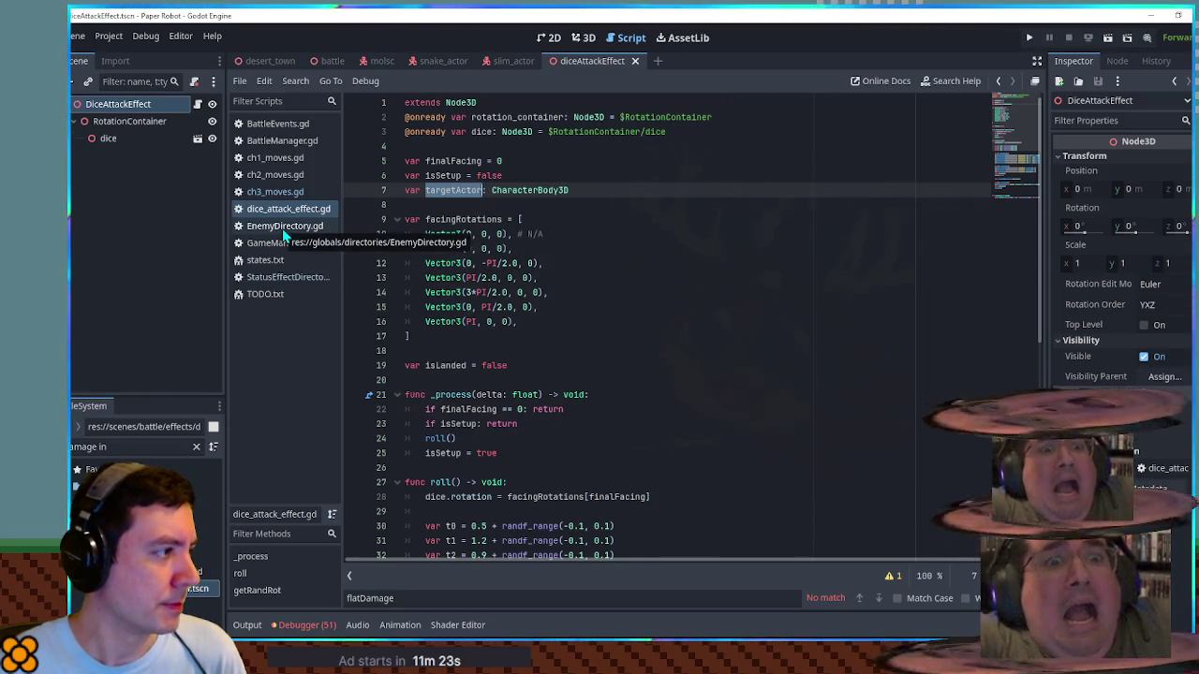
pyautogui.click(275, 192)
pyautogui.click(717, 453)
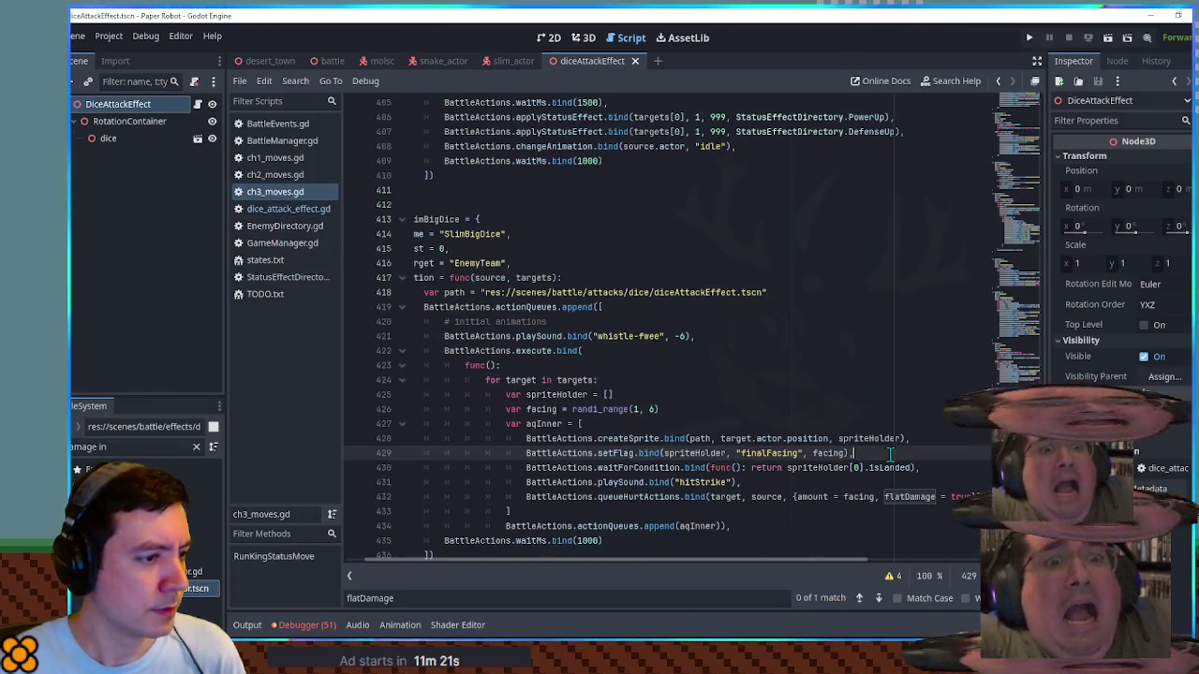
pyautogui.hotkey('ctrl', 'shift', 'd')
pyautogui.doubleClick(771, 453)
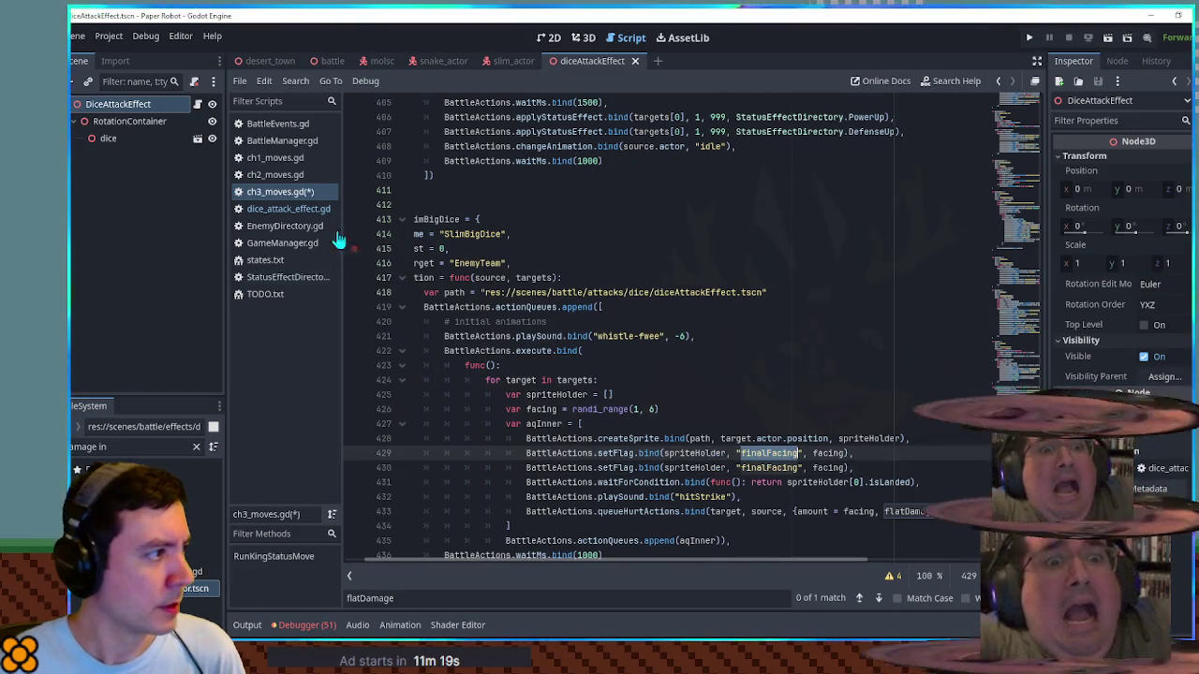
# Step: Rename the duplicated flag to 'targetActor', pass target.actor as its value, and save ch3_moves.gd
pyautogui.click(286, 209)
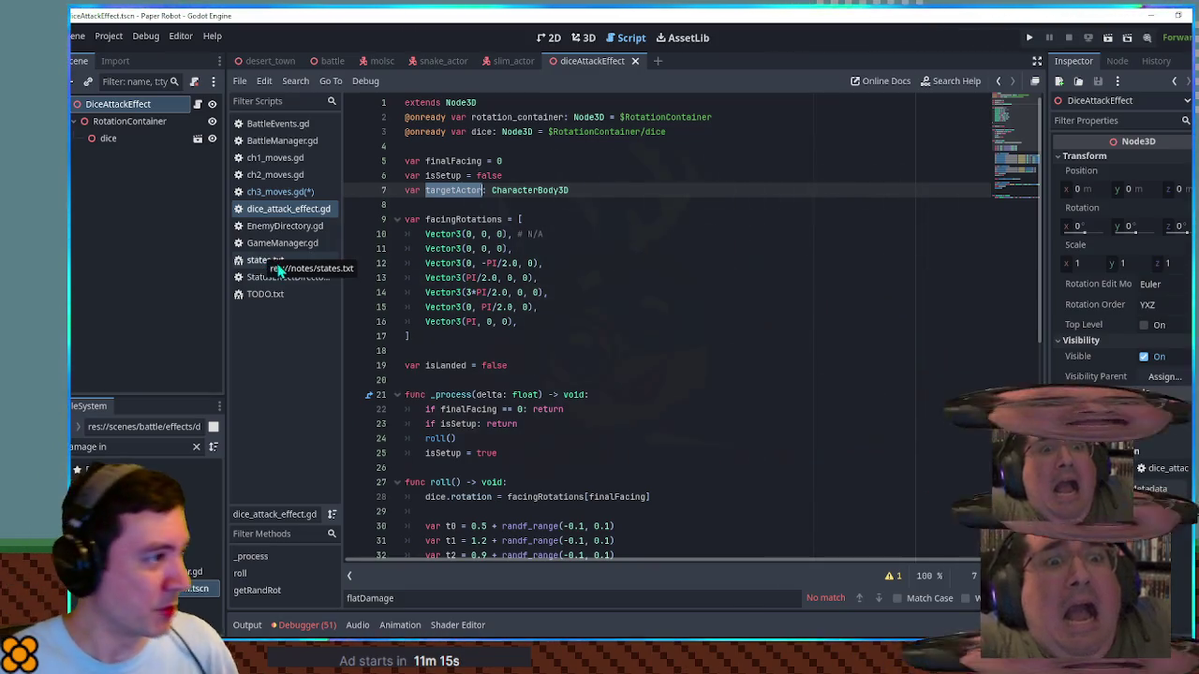
pyautogui.click(282, 193)
pyautogui.click(285, 211)
pyautogui.click(279, 193)
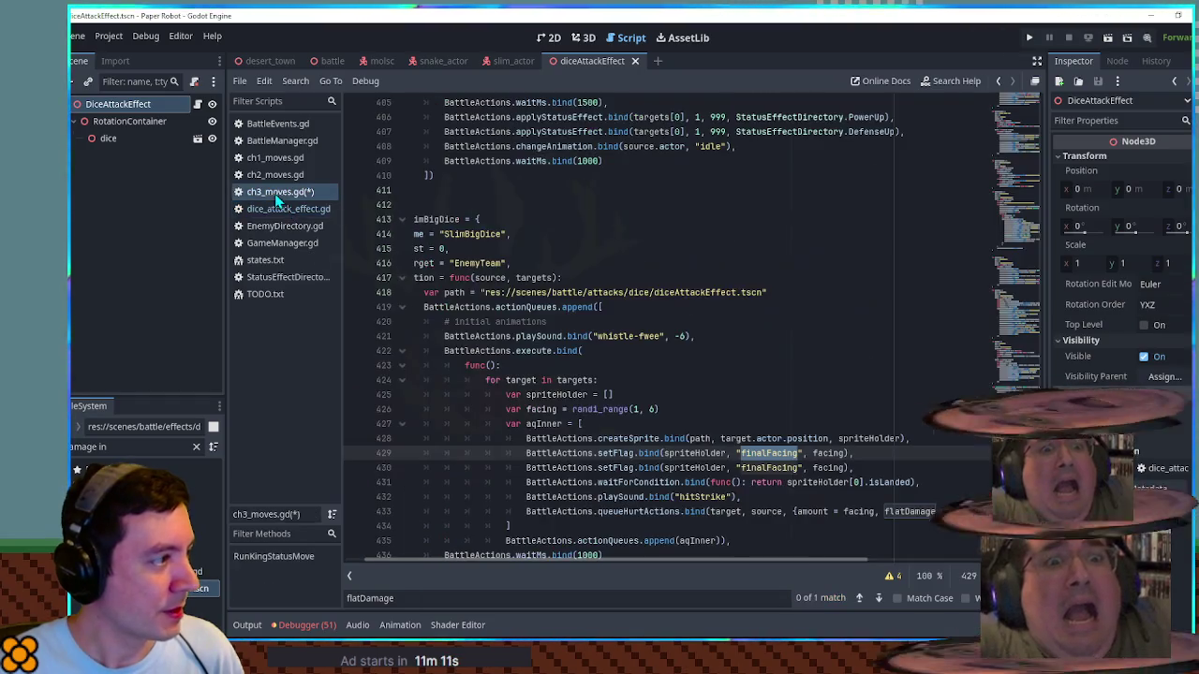
pyautogui.write('targetActor')
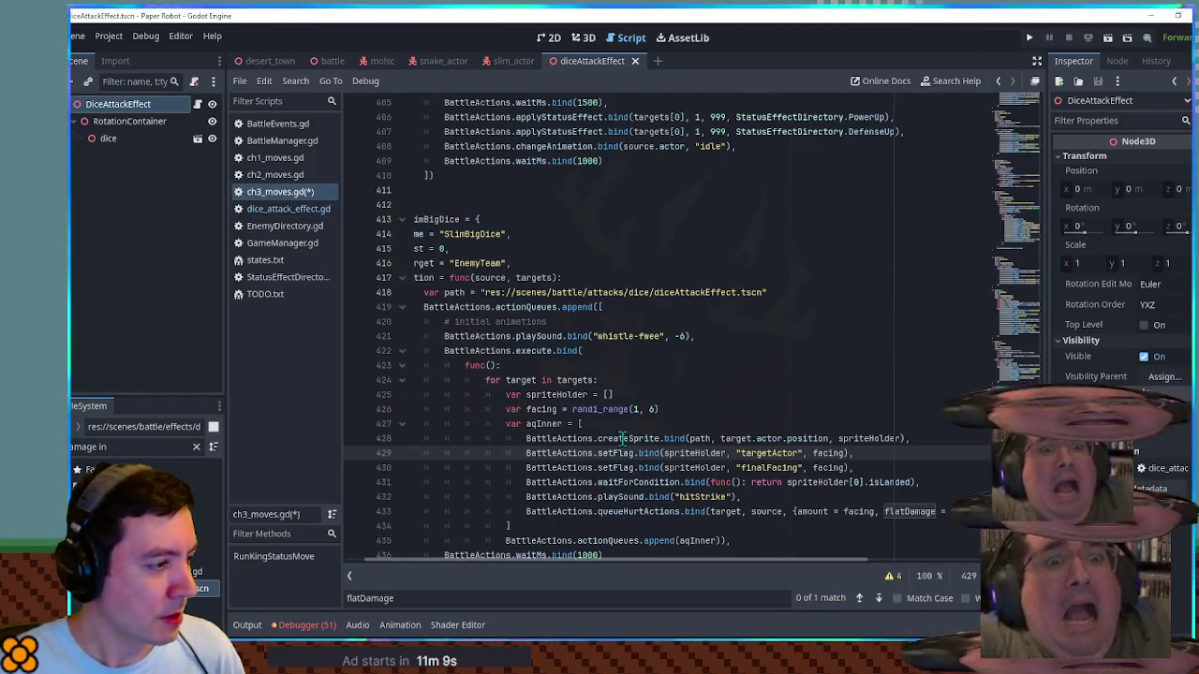
pyautogui.doubleClick(521, 381)
pyautogui.hotkey('ctrl', 'c')
pyautogui.doubleClick(828, 453)
pyautogui.hotkey('ctrl', 'v')
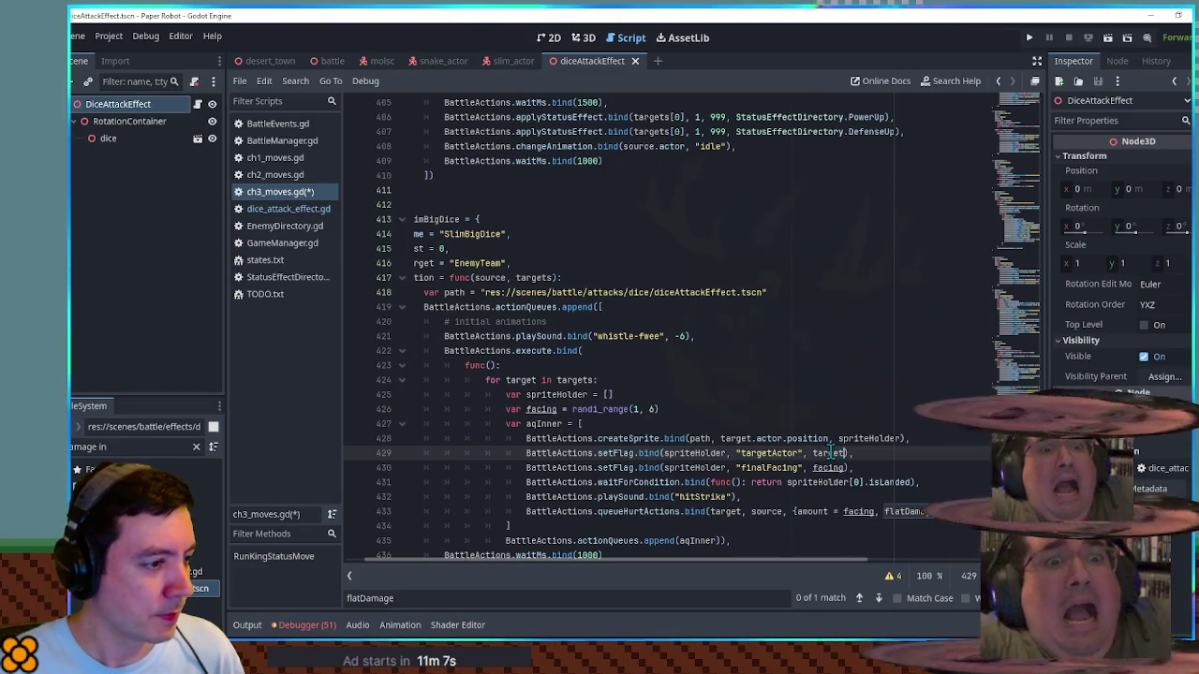
pyautogui.hotkey('ctrl', 's')
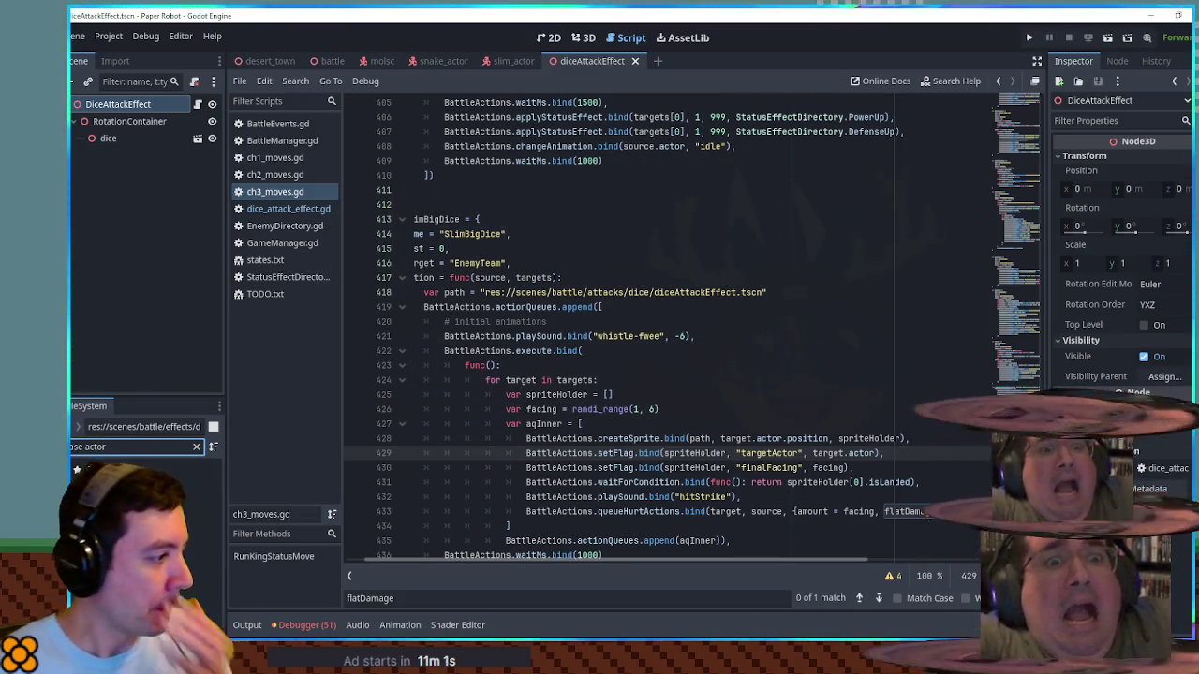
pyautogui.keyDown('ctrl'); pyautogui.click(555, 456); pyautogui.keyUp('ctrl')
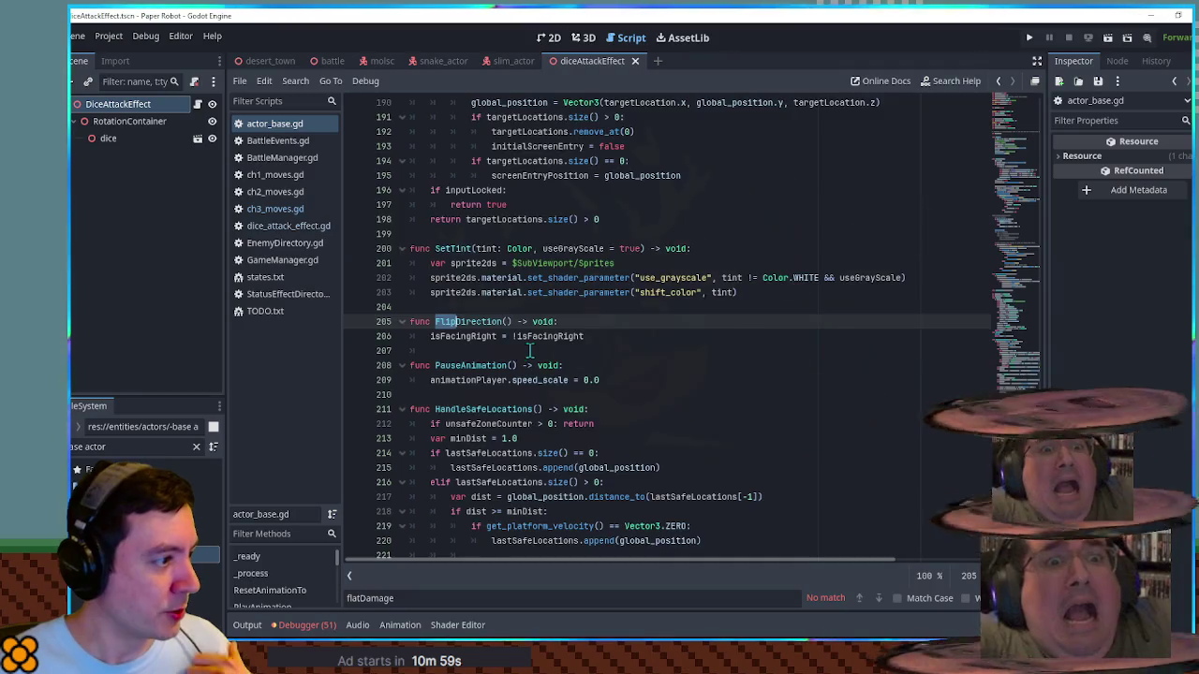
pyautogui.scroll(-7, 529, 351)
pyautogui.scroll(-10, 674, 319)
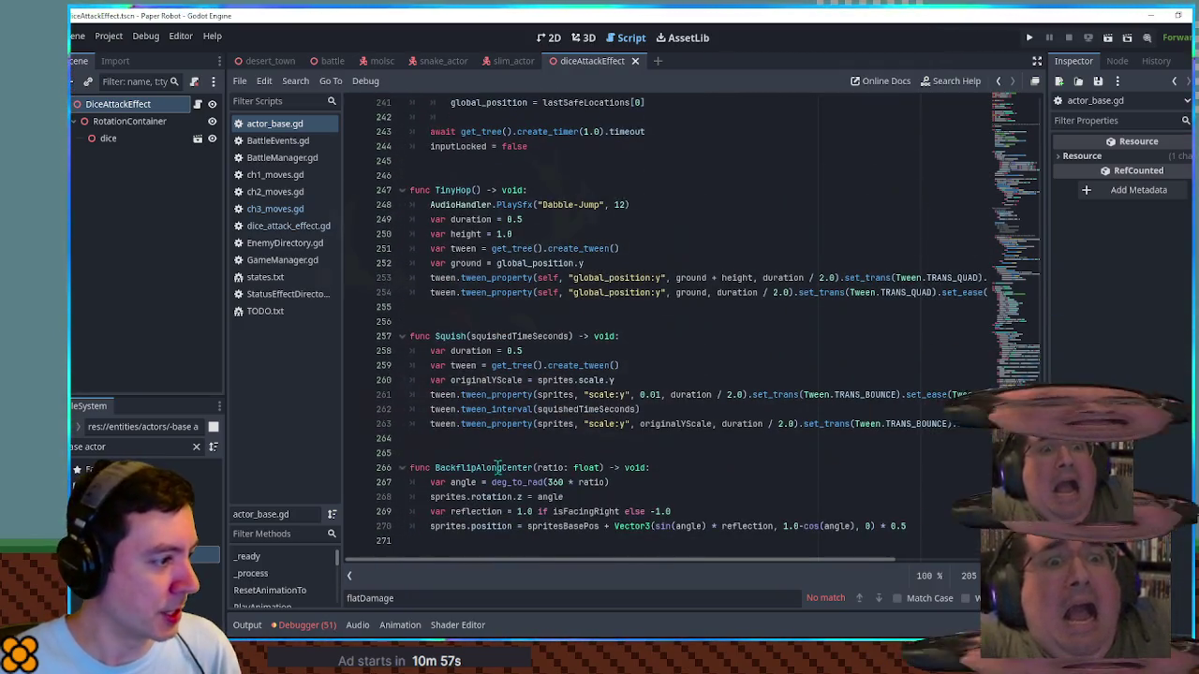
pyautogui.doubleClick(452, 337)
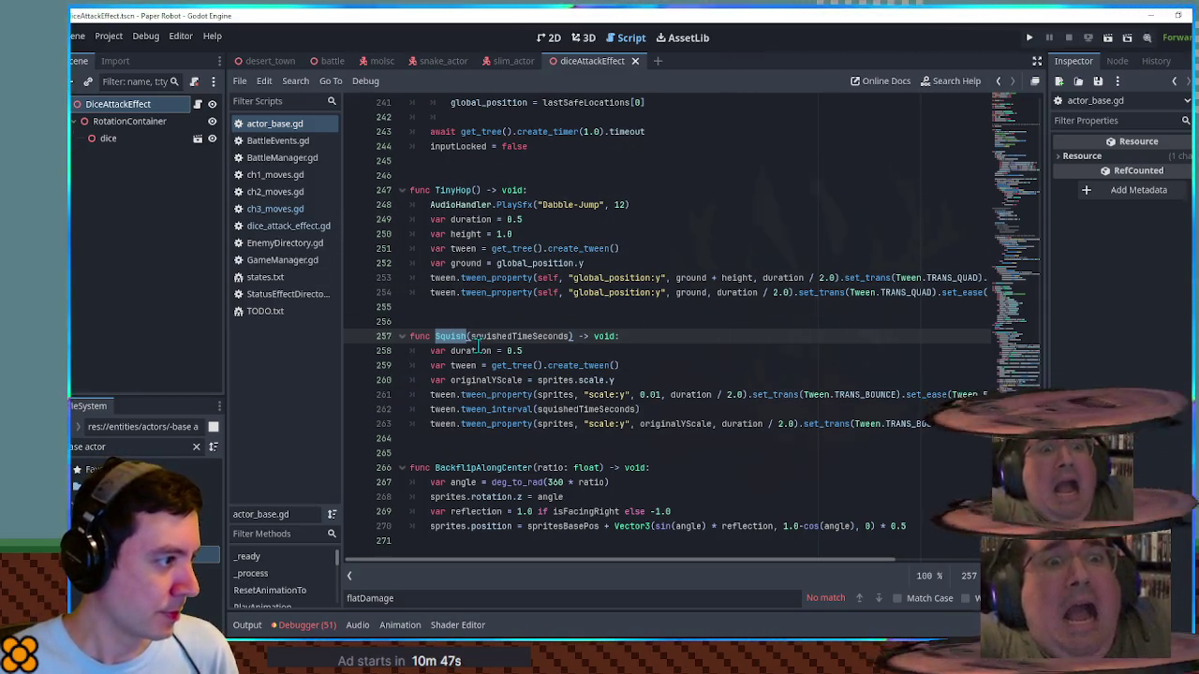
pyautogui.click(302, 228)
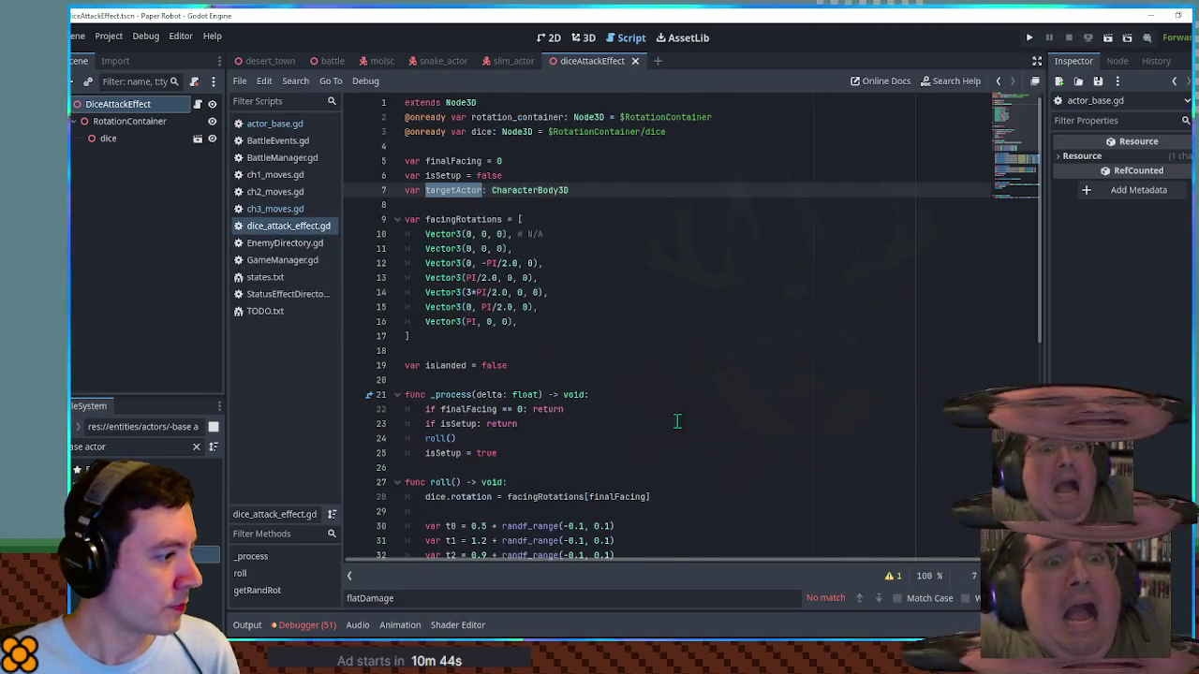
pyautogui.scroll(-8, 678, 421)
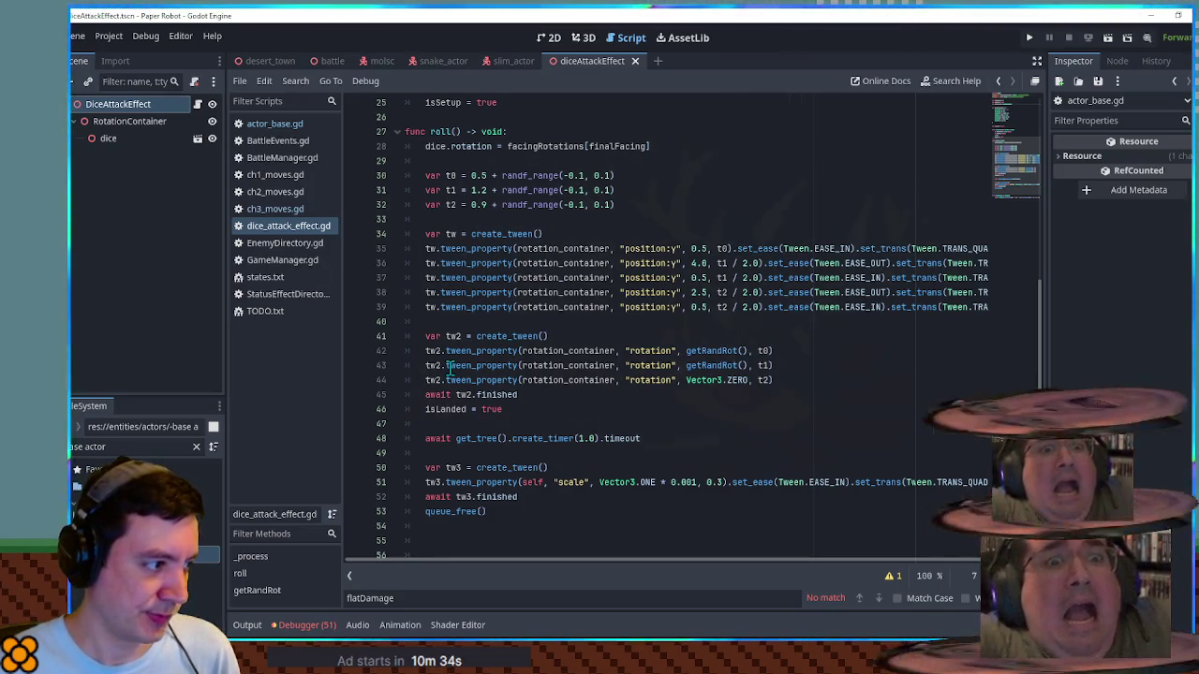
pyautogui.click(516, 413)
pyautogui.click(472, 395)
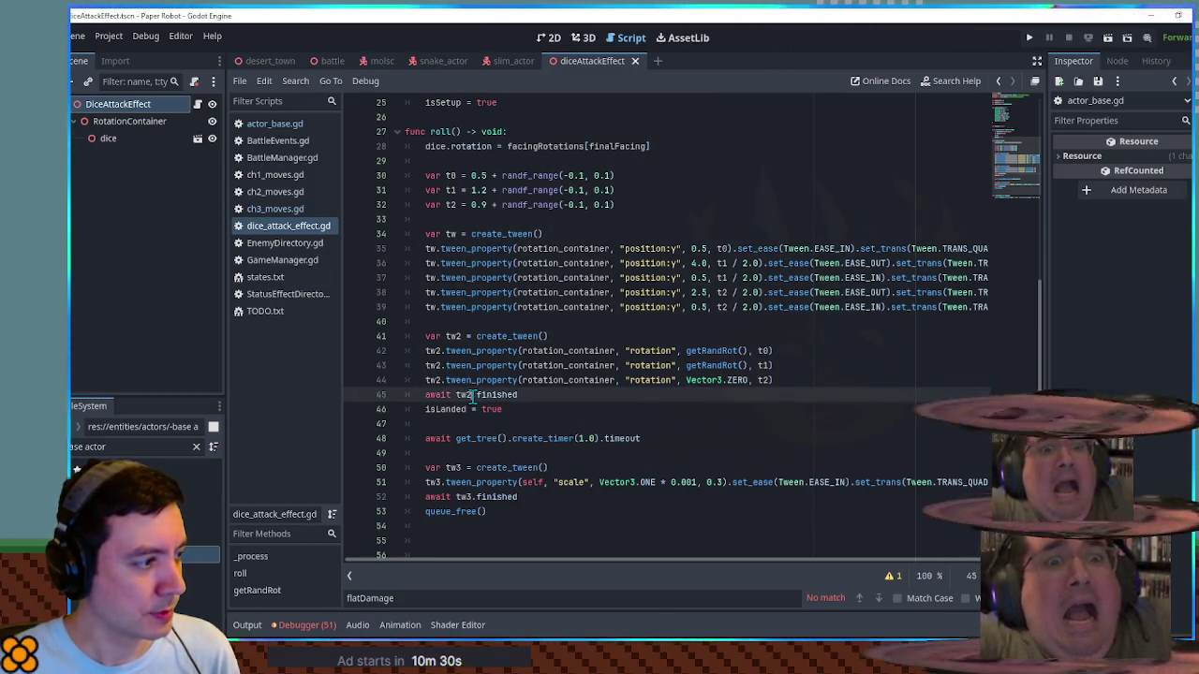
pyautogui.doubleClick(491, 395)
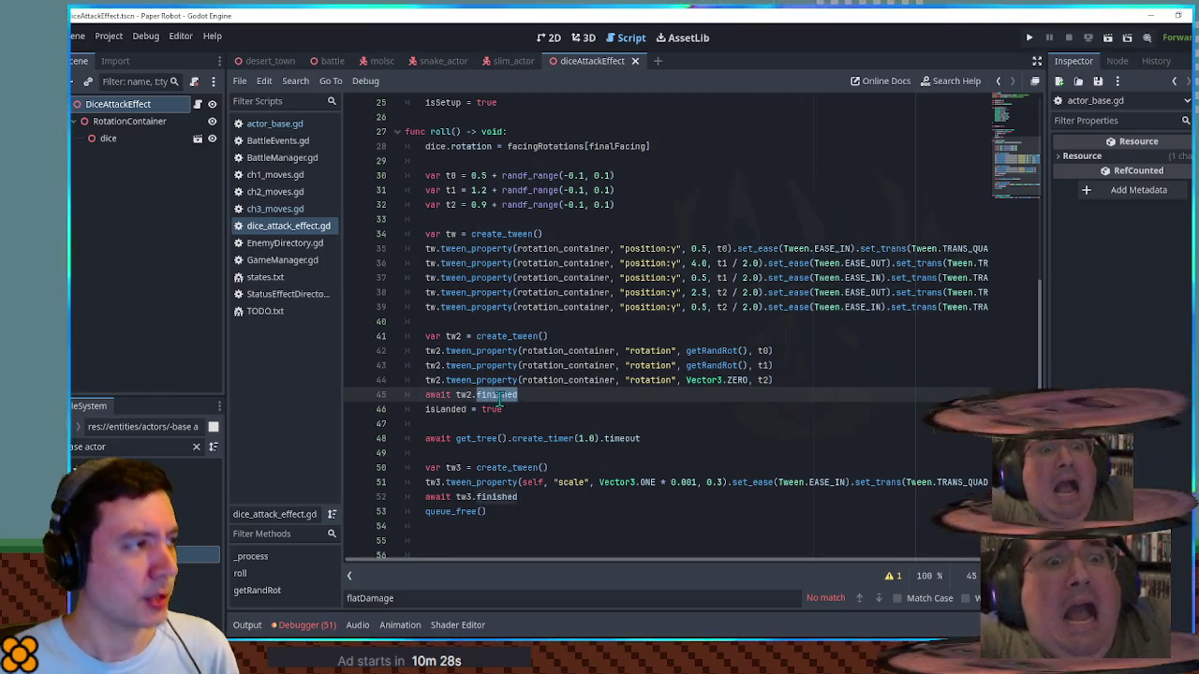
pyautogui.scroll(2, 505, 399)
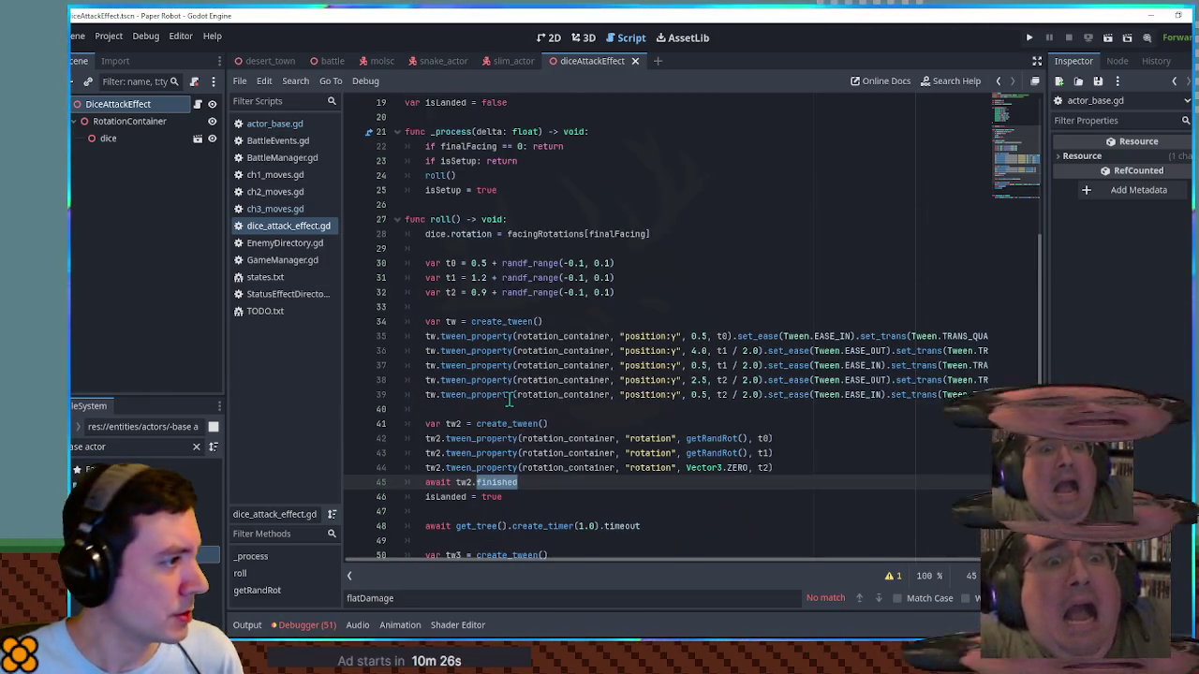
pyautogui.scroll(-3, 523, 394)
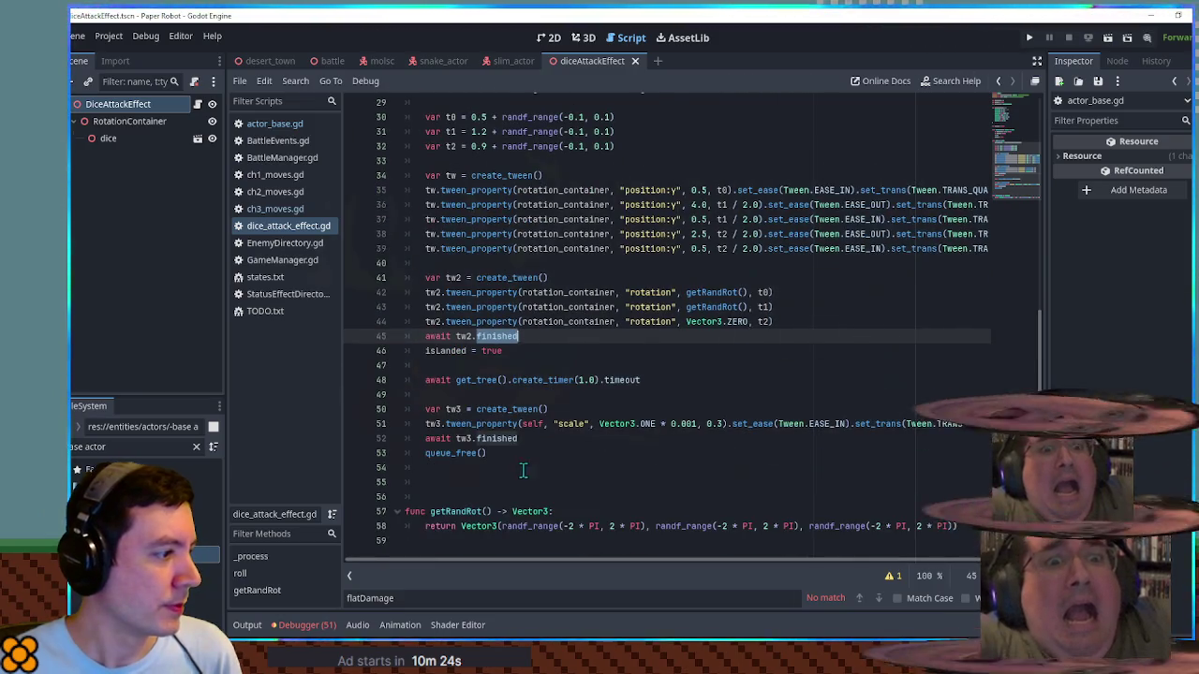
# Step: Below roll(), add func queueSquish(after: float, duration: float) that calls targetActor.Squish
pyautogui.click(523, 470)
pyautogui.press('Return')
pyautogui.write('func queueSquish(after: fl')
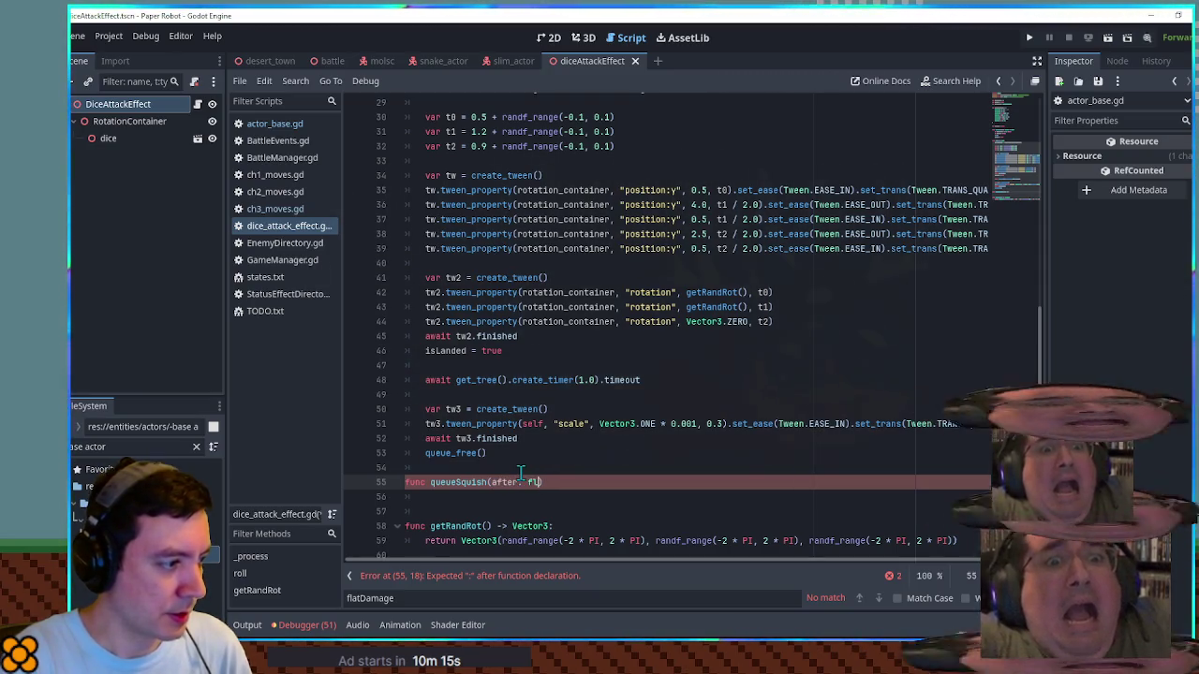
pyautogui.write('oat')
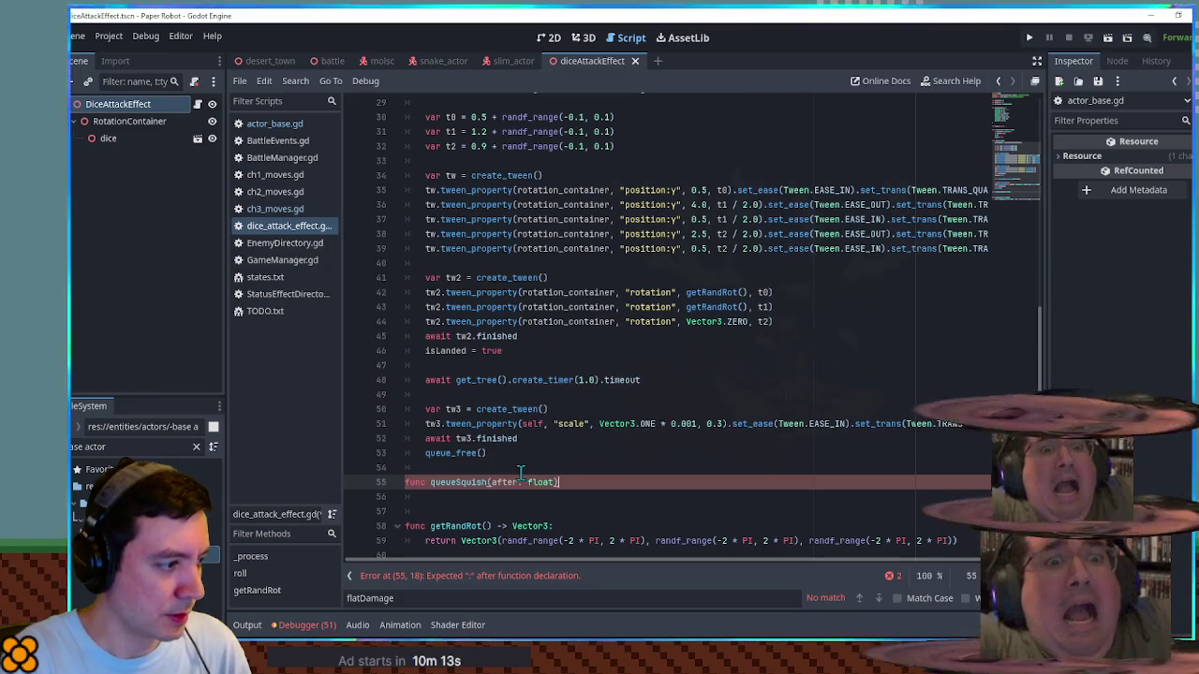
pyautogui.press('Return')
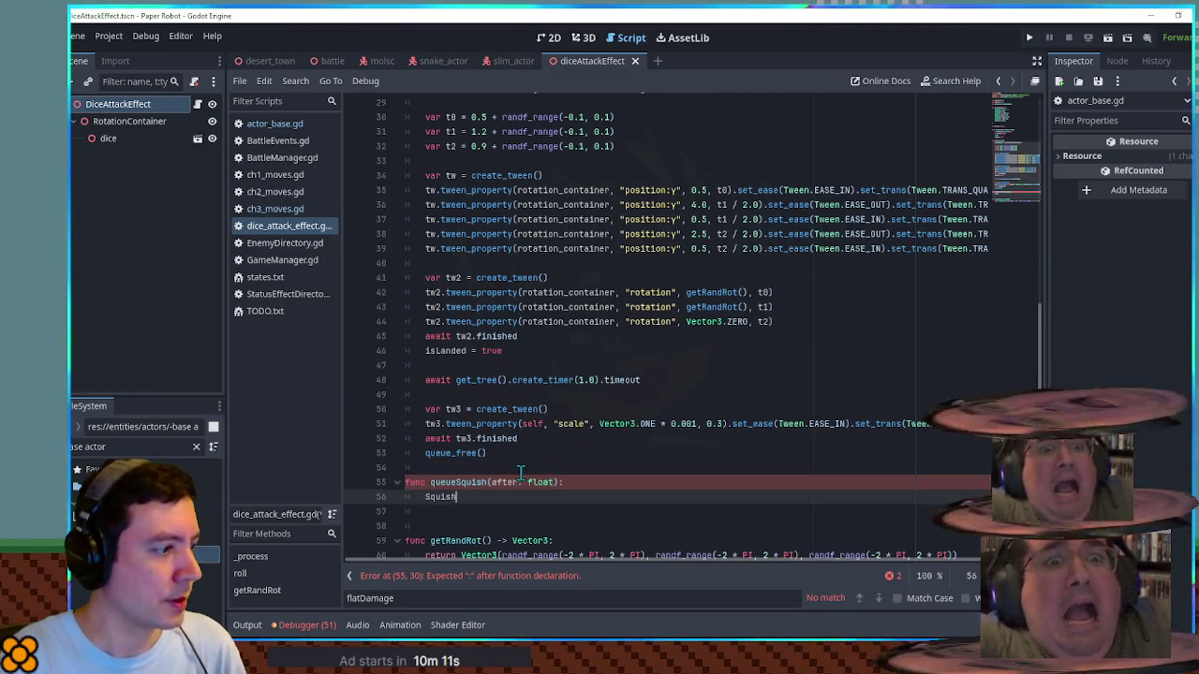
pyautogui.write('targetActor.')
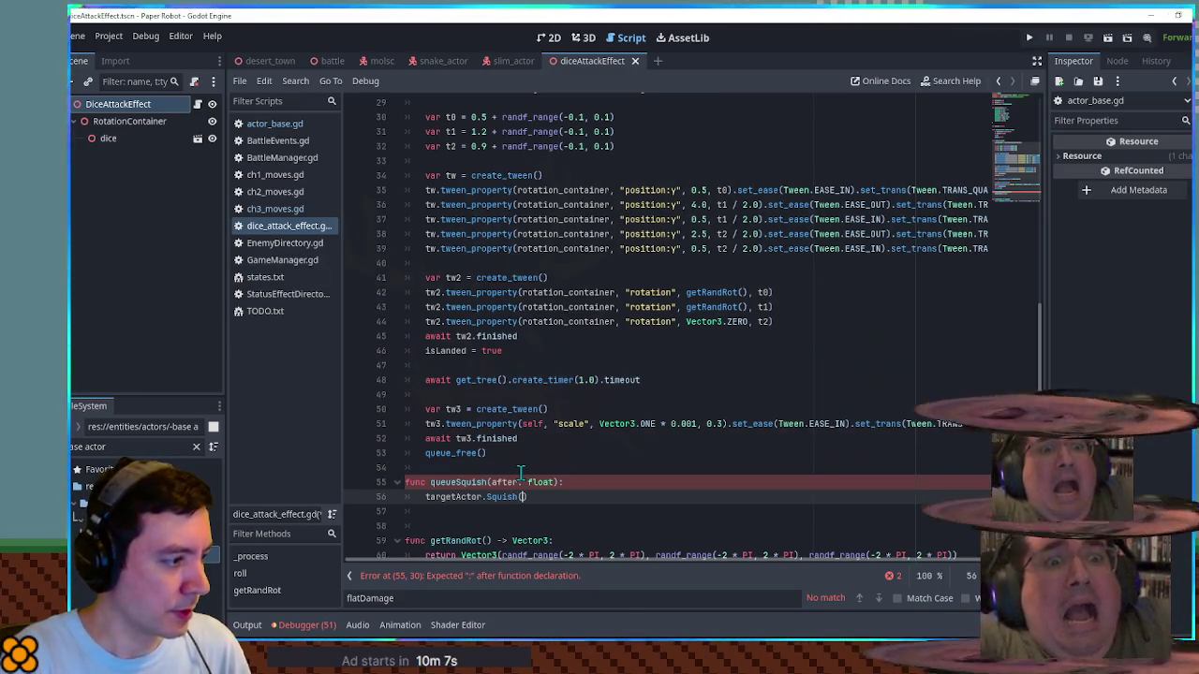
pyautogui.press('BackSpace')
pyautogui.press('BackSpace')
pyautogui.press('BackSpace')
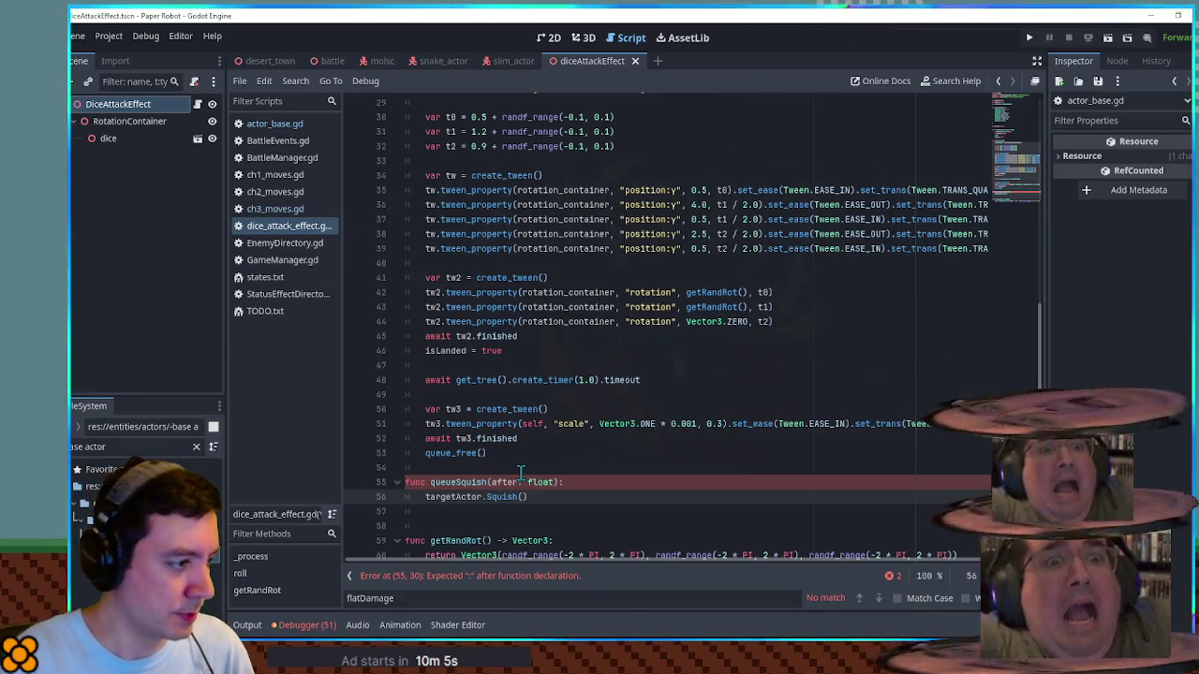
# Step: Before the Squish call, await get_tree().create_timer(after).timeout
pyautogui.hotkey('ctrl', 'shift', 'Return')
pyautogui.write('g')
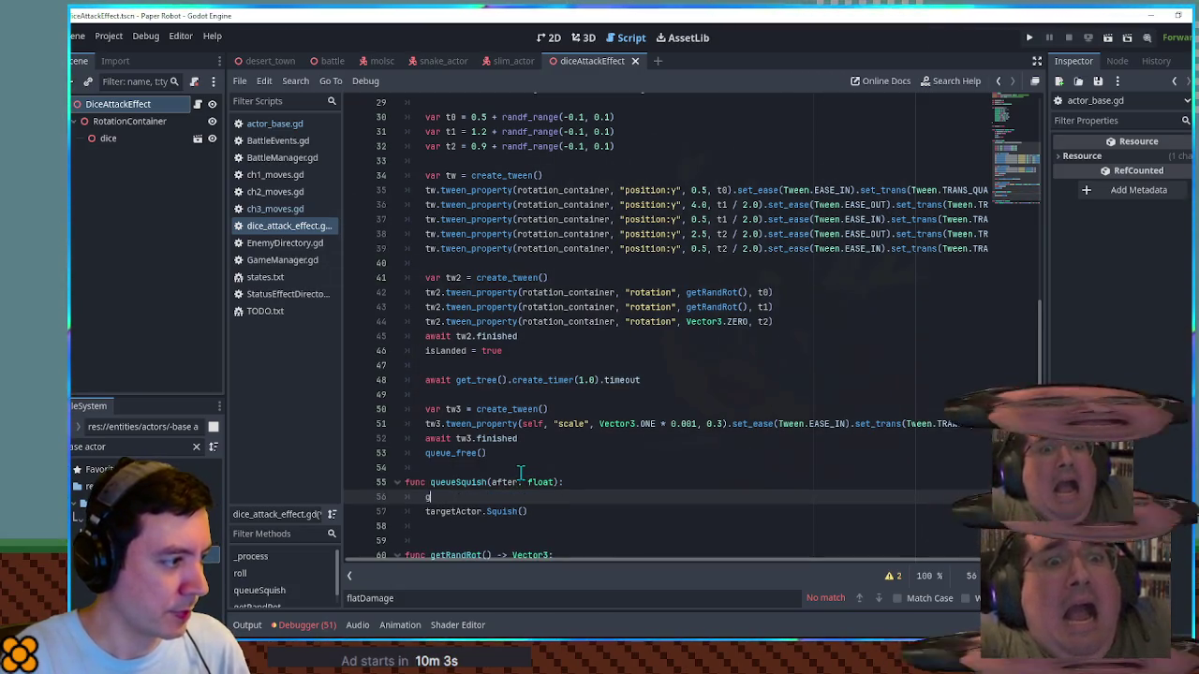
pyautogui.write('et_t')
pyautogui.press('Return')
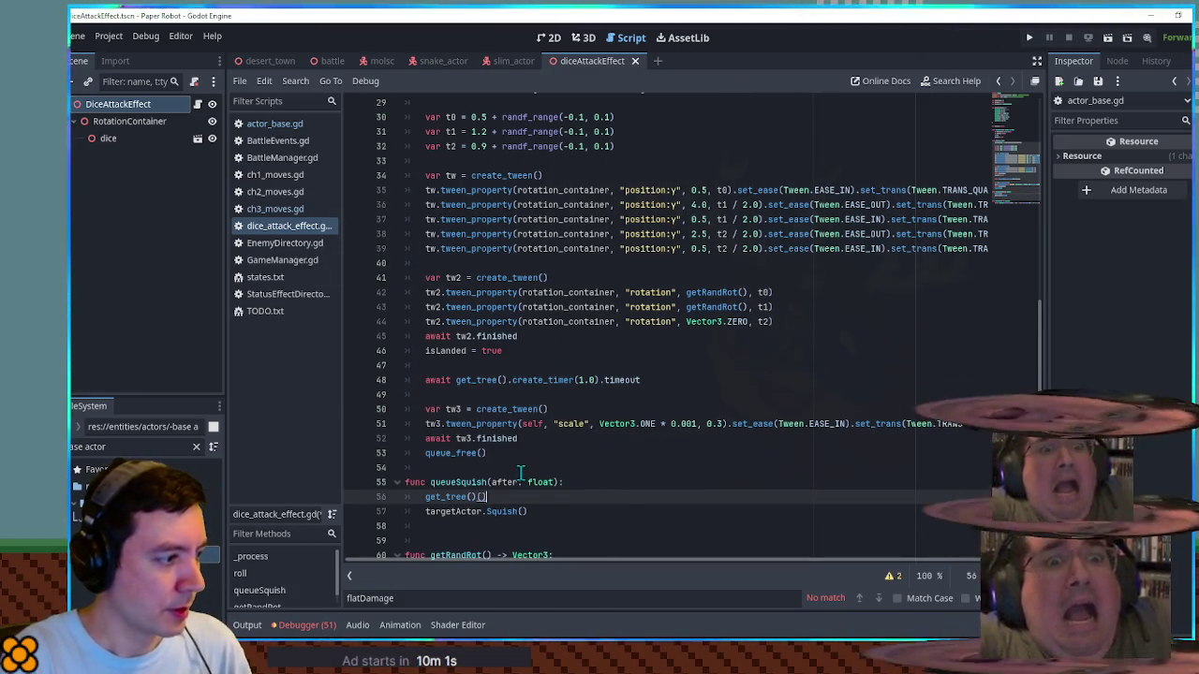
pyautogui.write('te_t')
pyautogui.press('Return')
pyautogui.write('Squish).timeout')
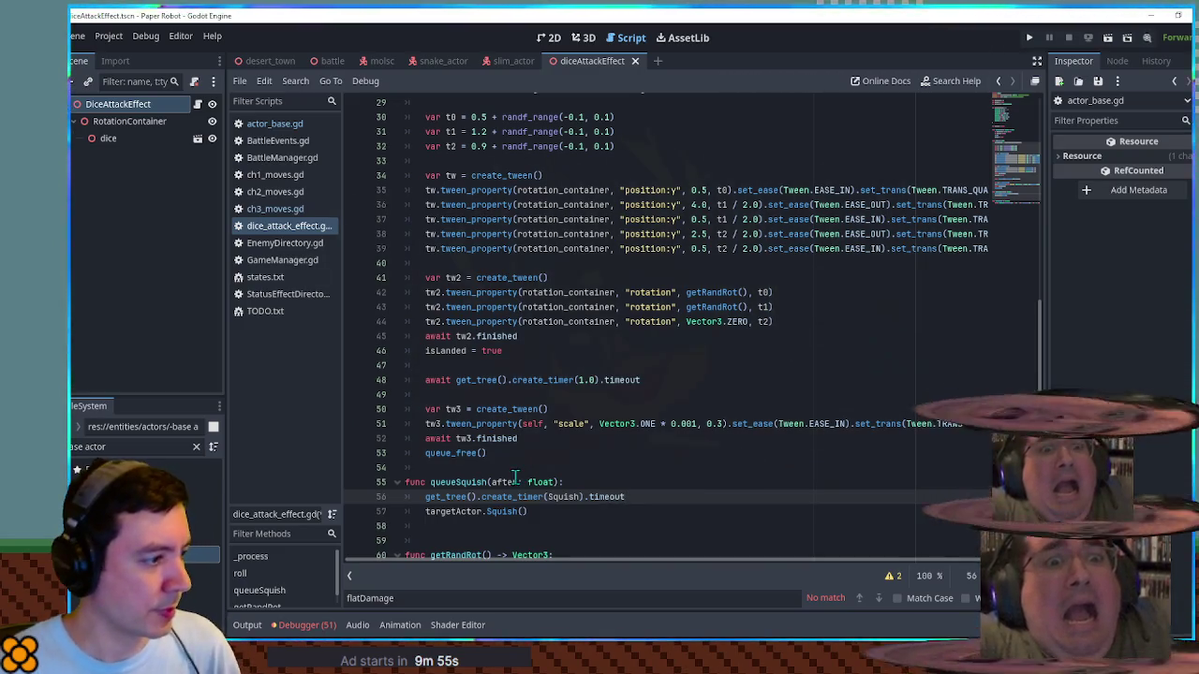
pyautogui.doubleClick(506, 481)
pyautogui.hotkey('ctrl', 'c')
pyautogui.doubleClick(559, 497)
pyautogui.hotkey('ctrl', 'v')
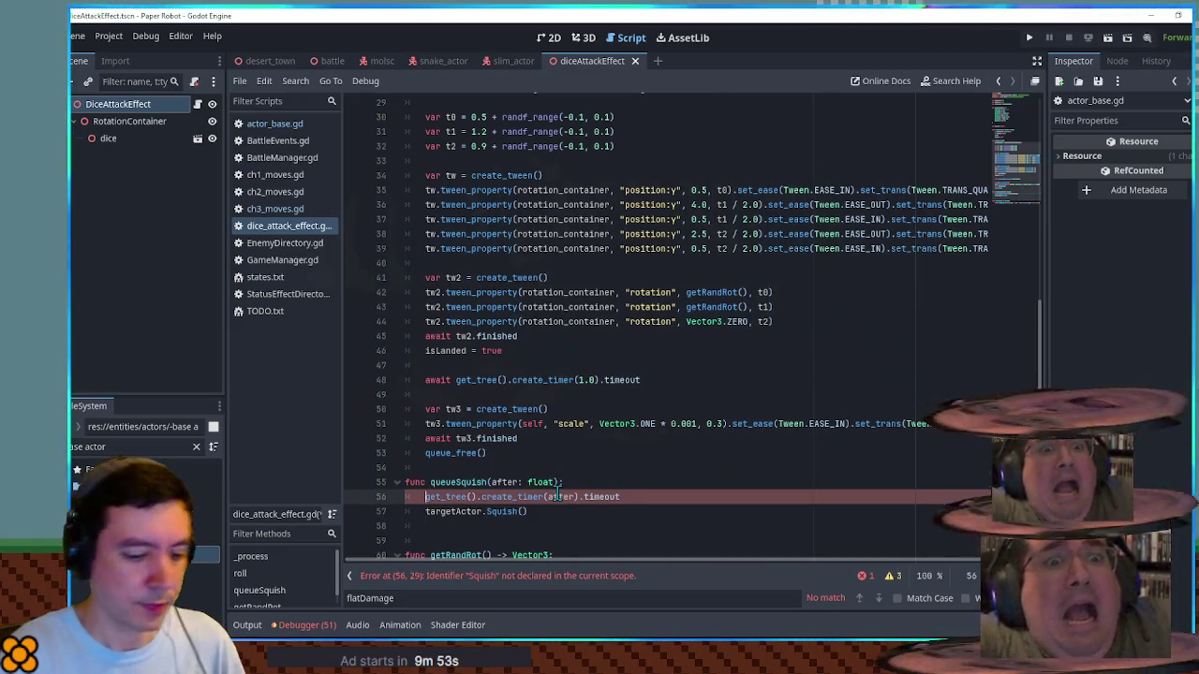
pyautogui.write('await')
pyautogui.press('Down')
pyautogui.press('Down')
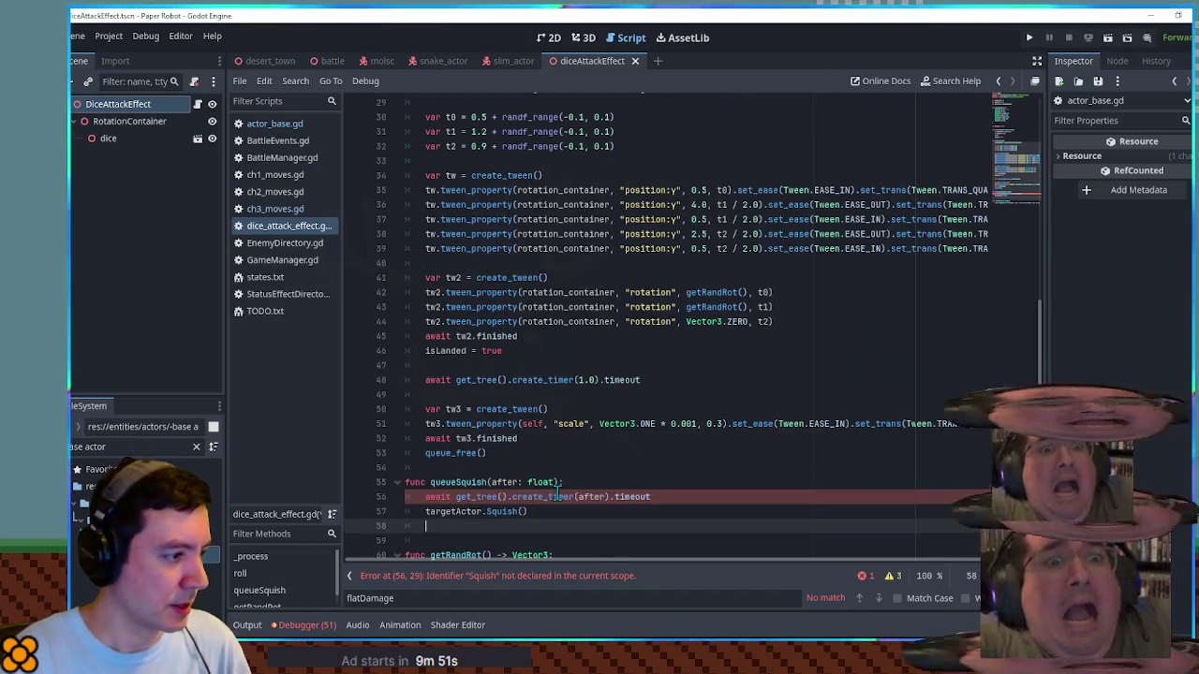
pyautogui.press('Up')
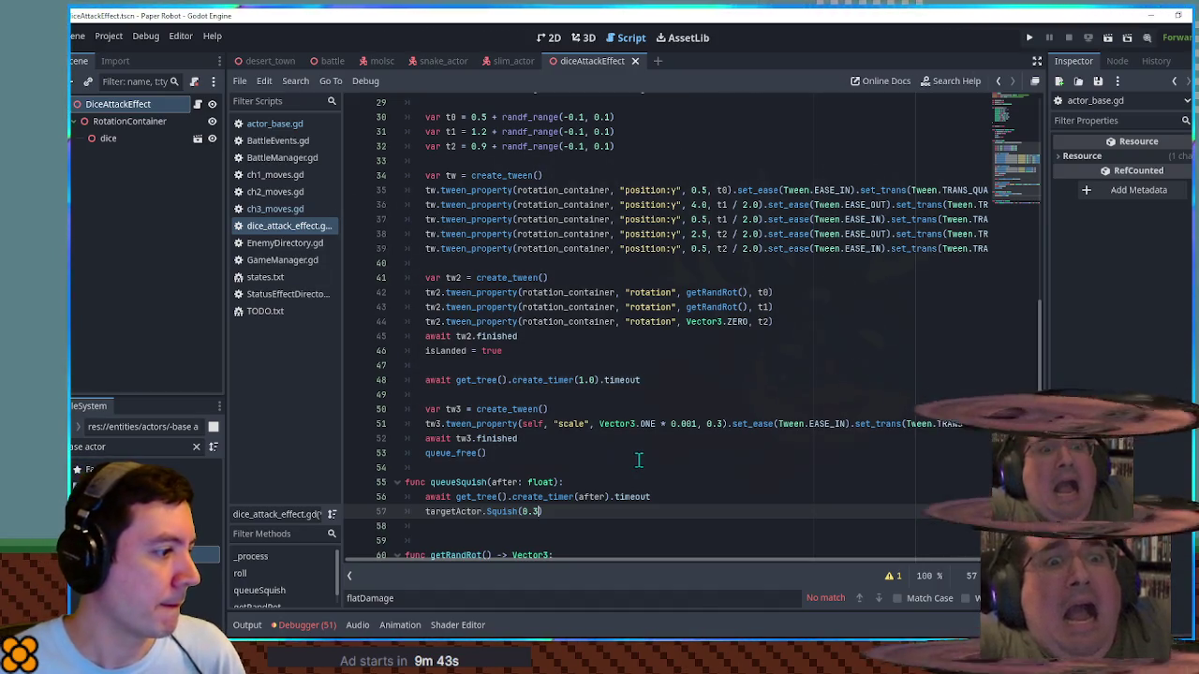
# Step: Finish the queueSquish parameters and Squish(0.3) argument, then select the function name for reuse
pyautogui.click(553, 482)
pyautogui.write(', duration: floa')
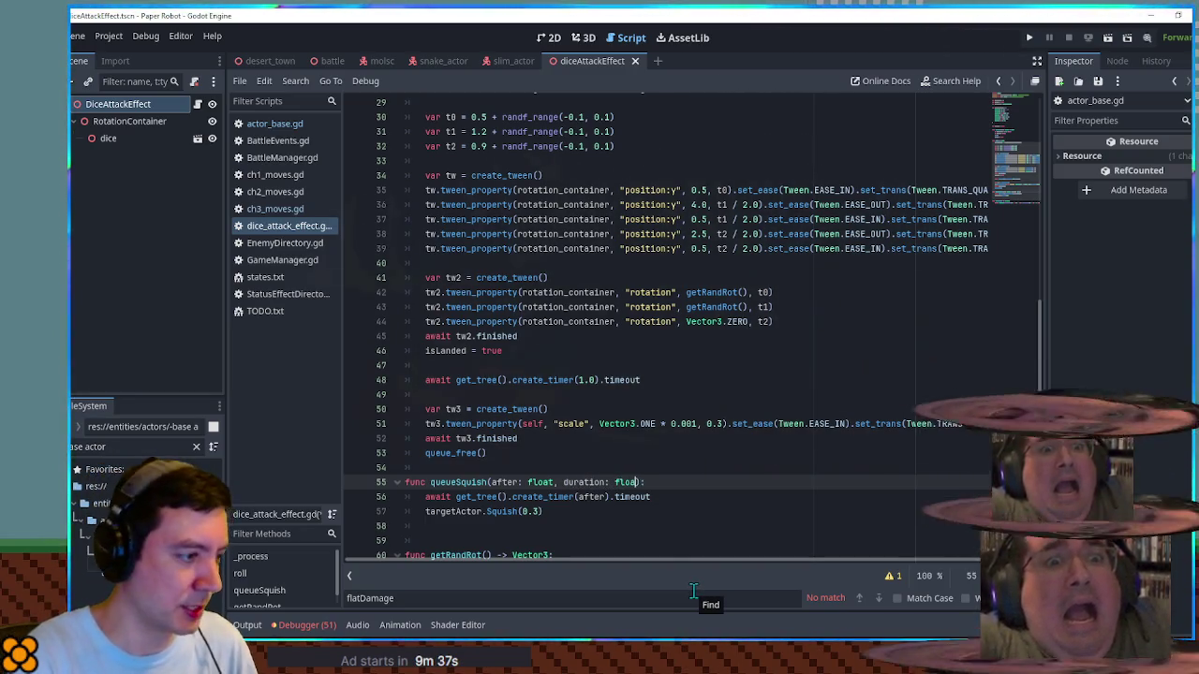
pyautogui.write('t')
pyautogui.doubleClick(583, 483)
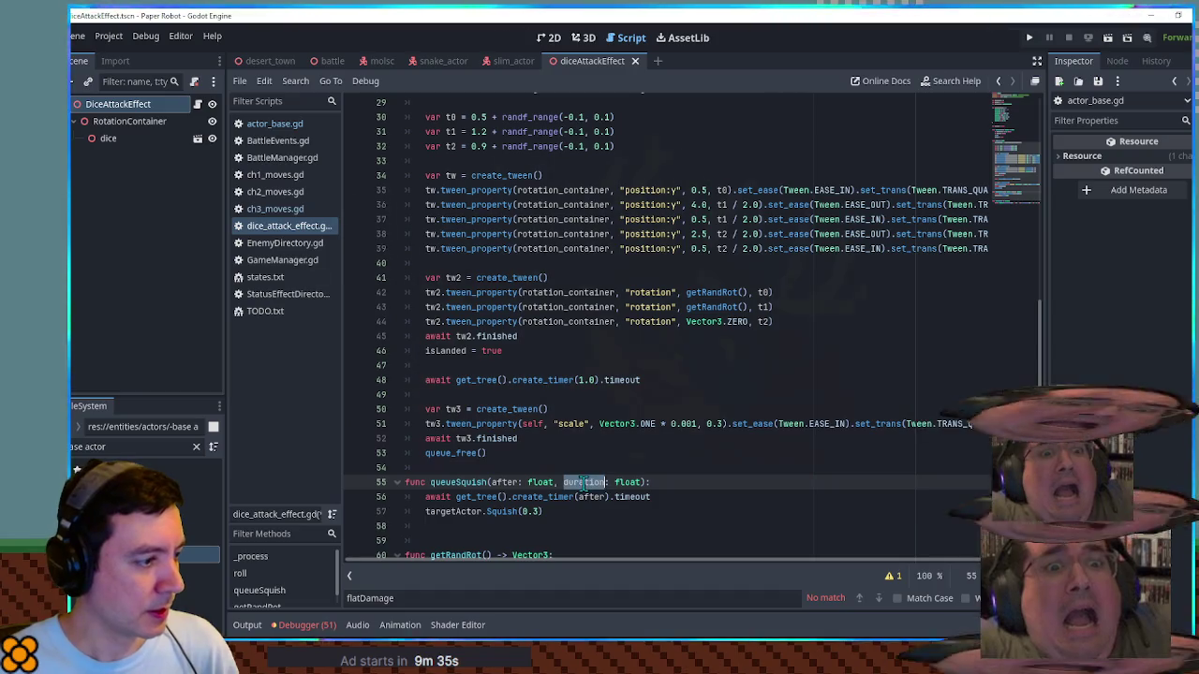
pyautogui.click(528, 513)
pyautogui.doubleClick(457, 482)
pyautogui.scroll(4, 635, 395)
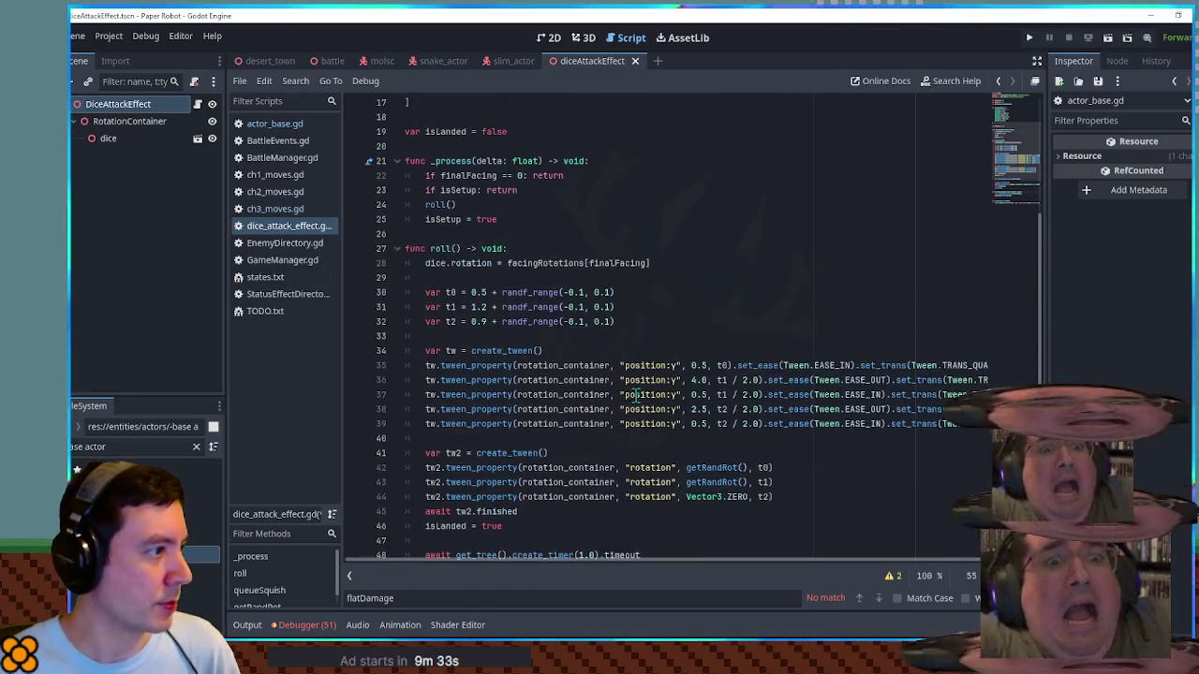
# Step: Above the tweens in roll(), add queueSquish(t0, 0.3), queueSquish(t0 + t1, 0.3), queueSquish(t0 + t1 + t2, 1.0)
pyautogui.click(645, 329)
pyautogui.press('Return')
pyautogui.press('Return')
pyautogui.press('Return')
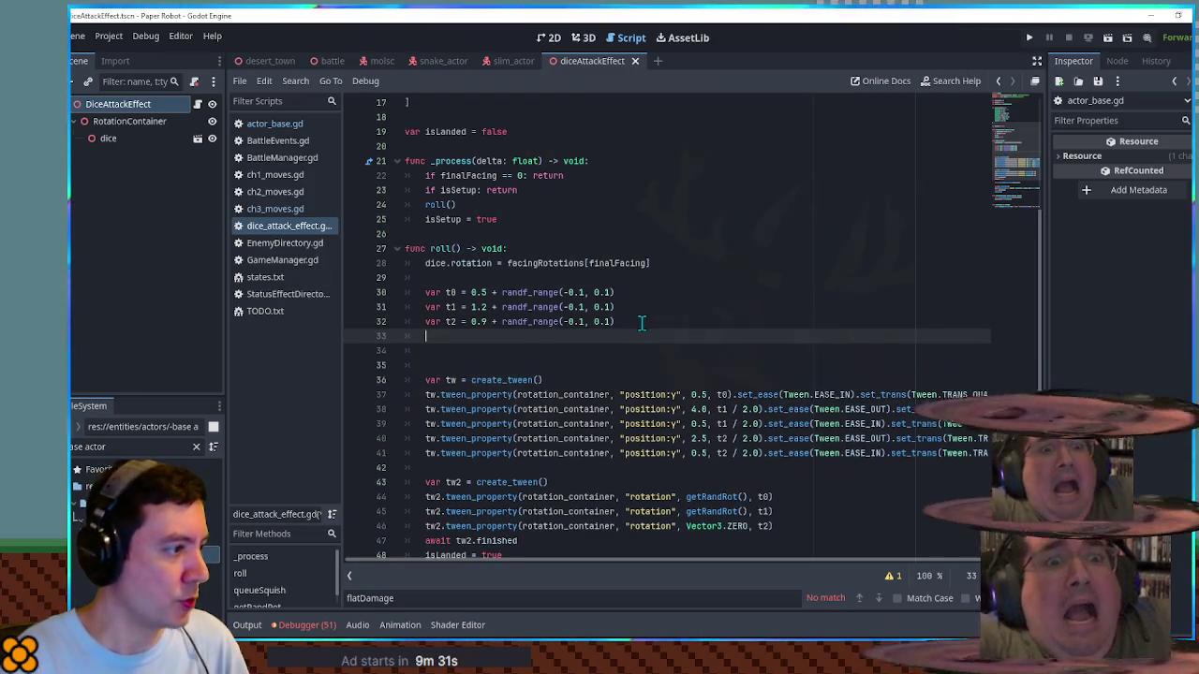
pyautogui.write('queueSquish(t0')
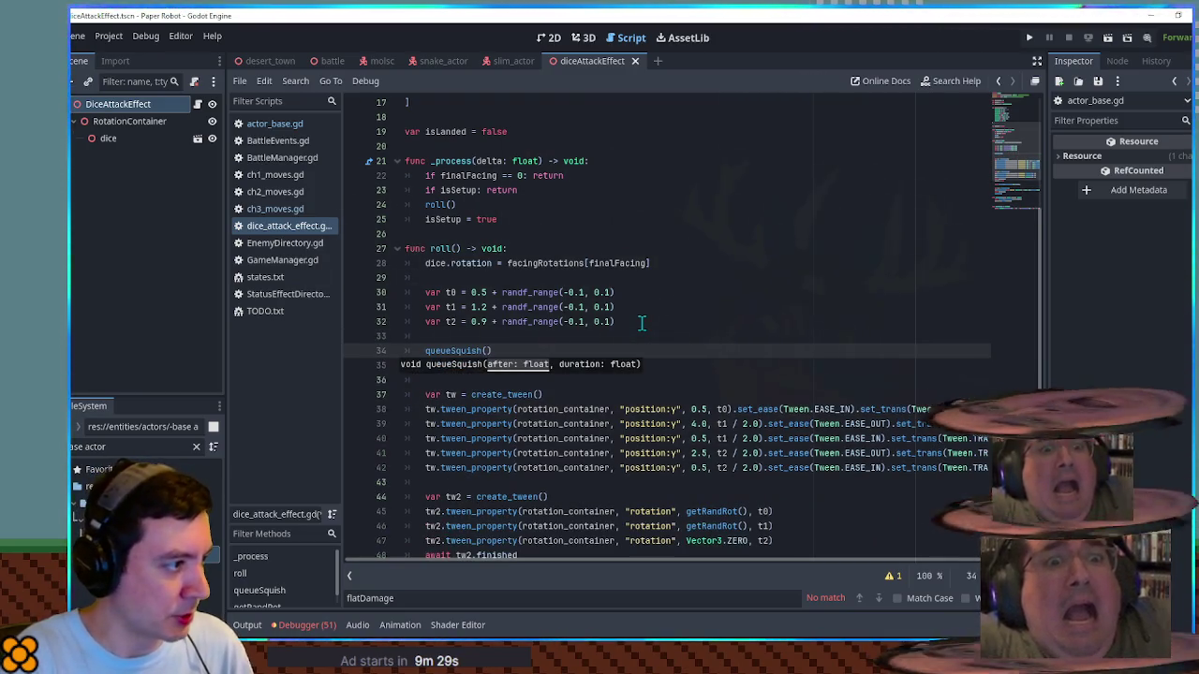
pyautogui.write(', 0.3')
pyautogui.hotkey('ctrl', 'shift', 'd')
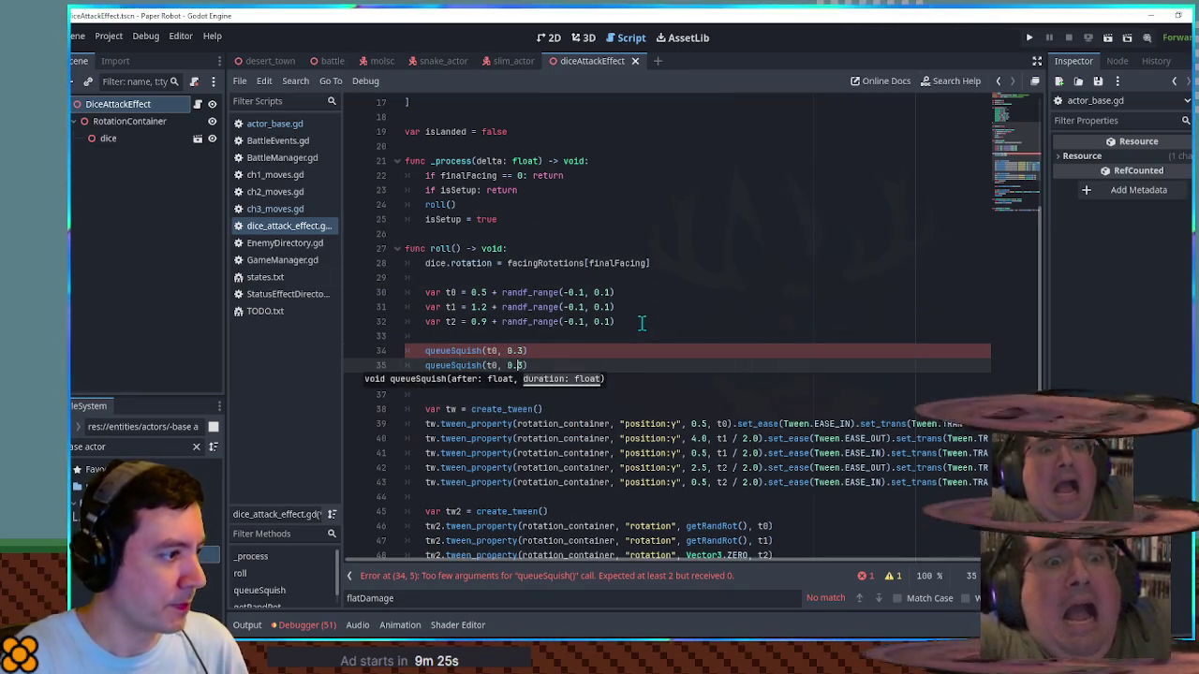
pyautogui.write('+ t1')
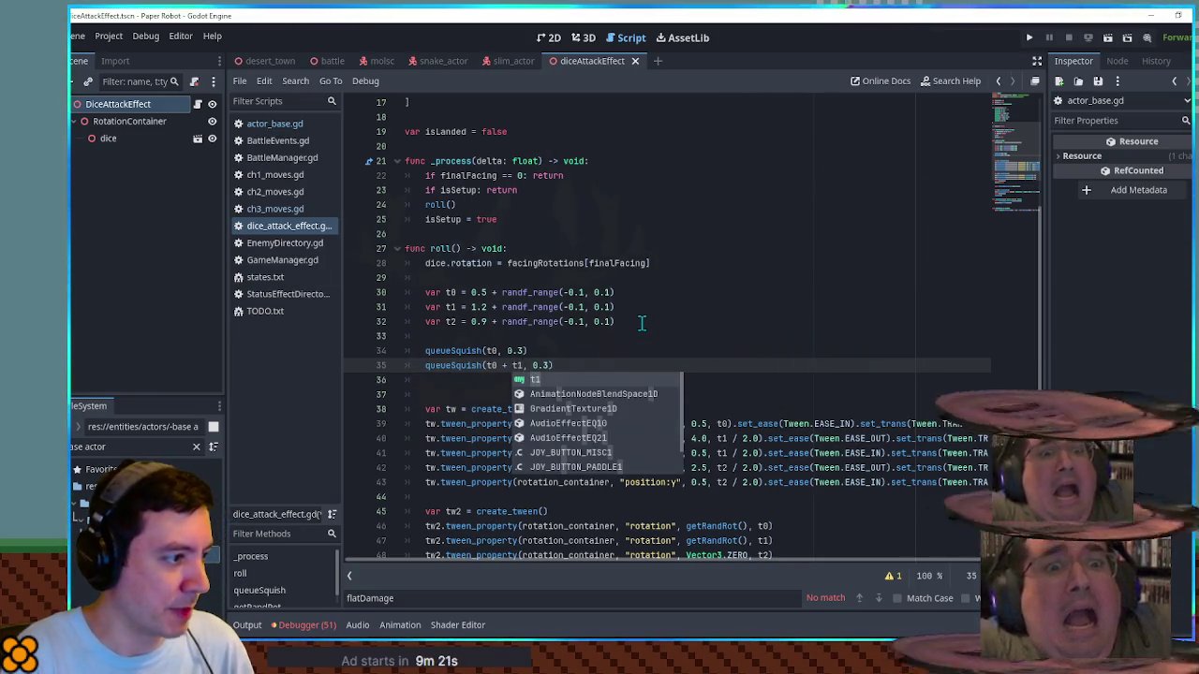
pyautogui.write('t1')
pyautogui.press('Escape')
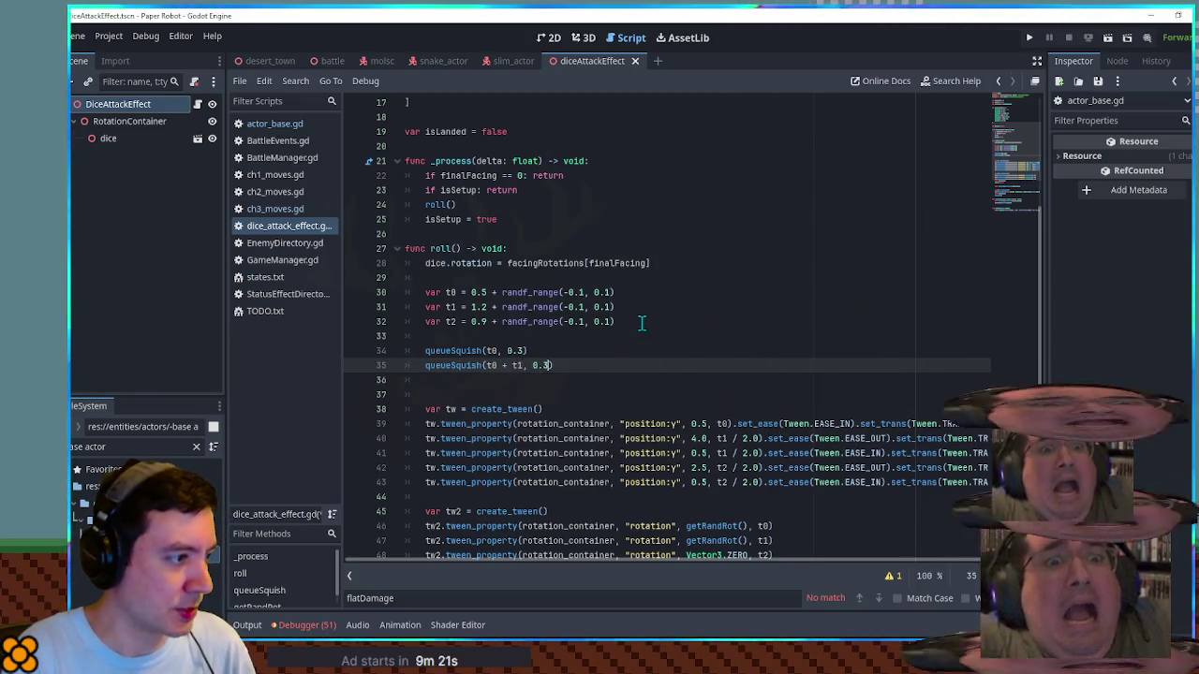
pyautogui.hotkey('ctrl', 'shift', 'd')
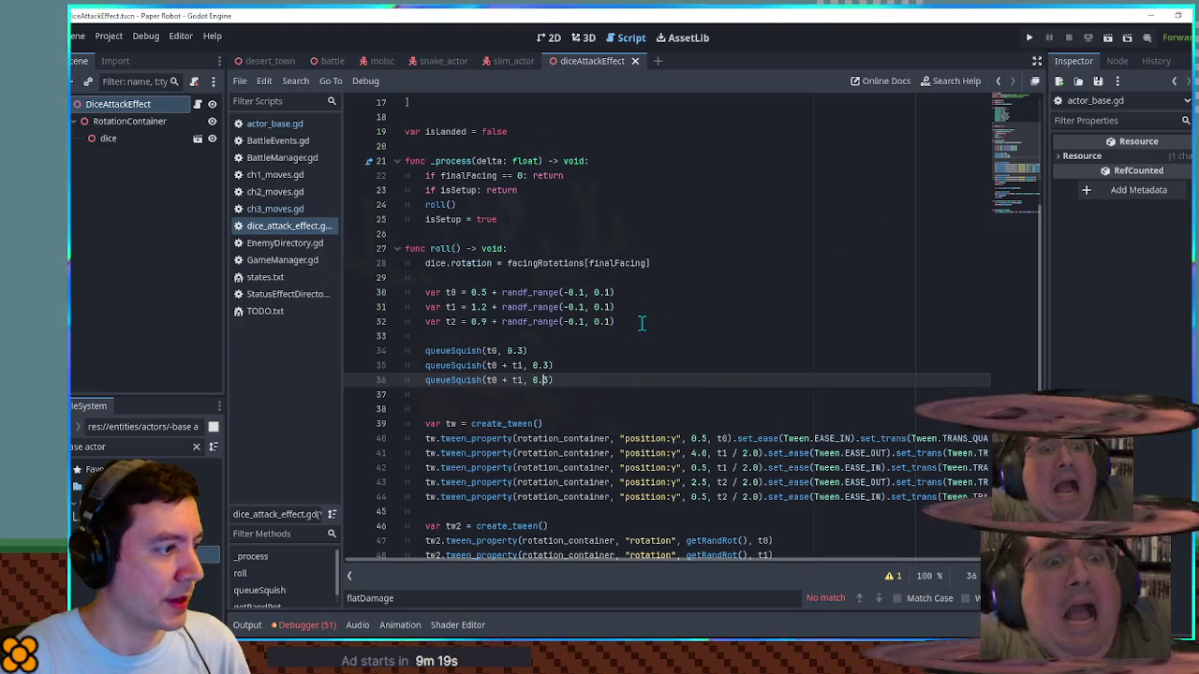
pyautogui.press('Left')
pyautogui.press('Left')
pyautogui.press('Left')
pyautogui.write('t2')
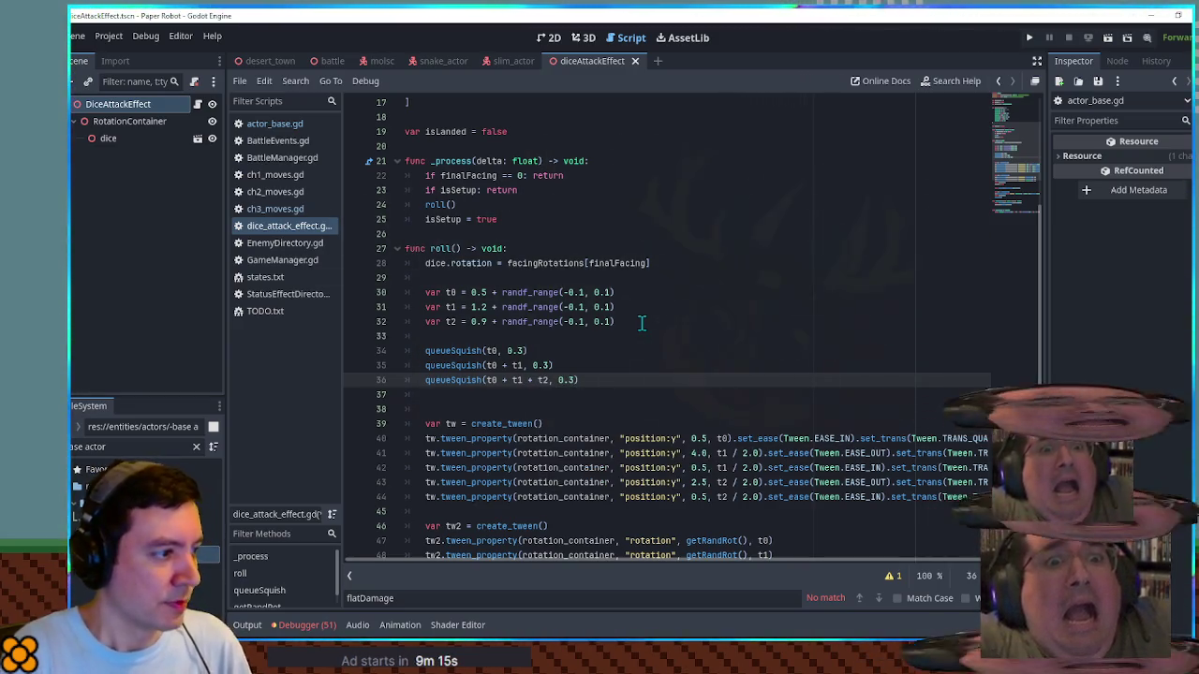
pyautogui.press('Right')
pyautogui.press('Right')
pyautogui.press('Delete')
pyautogui.write('1.0')
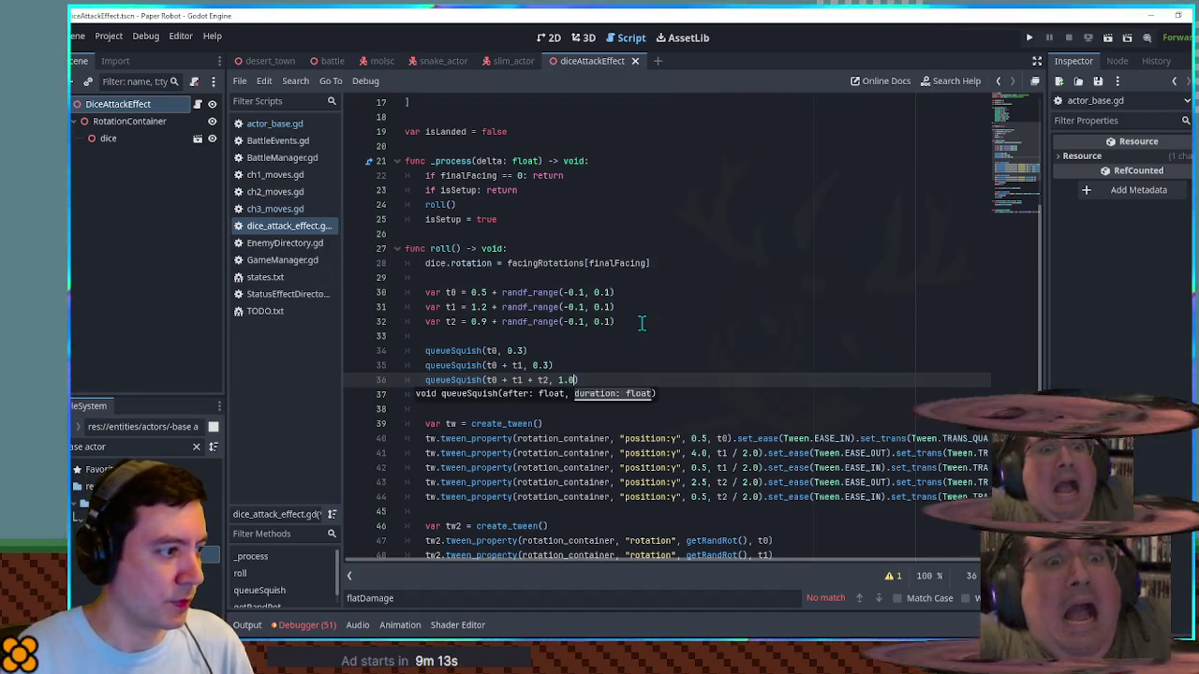
# Step: Look over the updated roll() code and switch to the battle scene
pyautogui.scroll(-4, 642, 322)
pyautogui.click(749, 412)
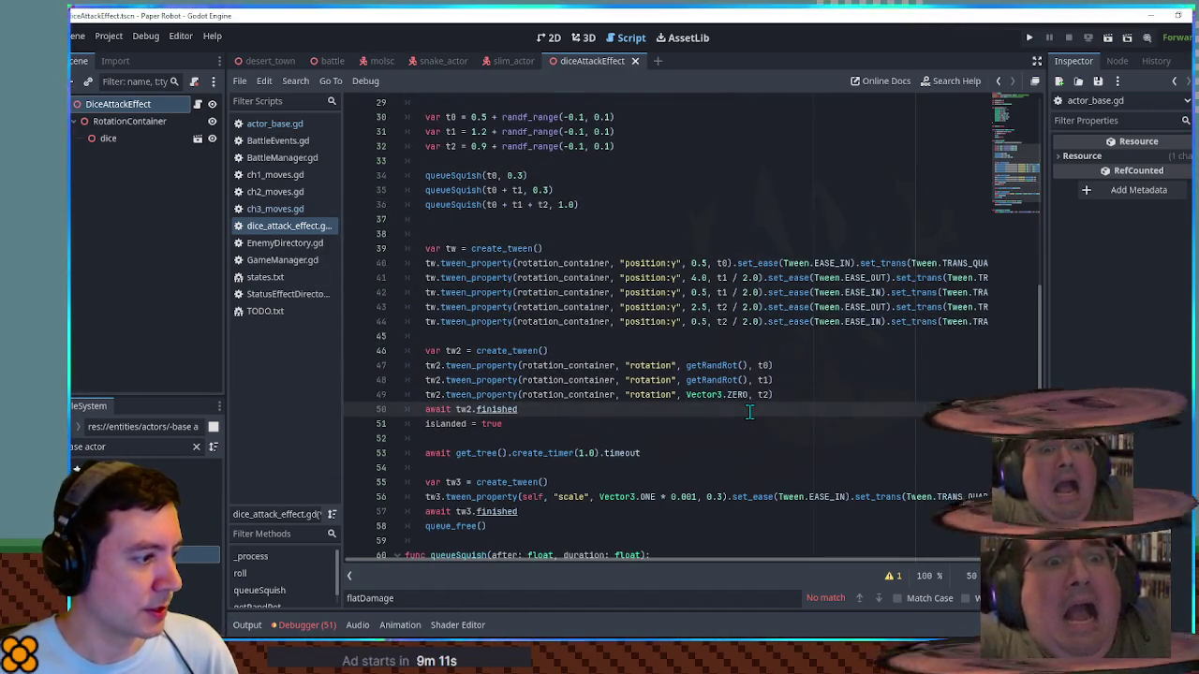
pyautogui.scroll(4, 749, 412)
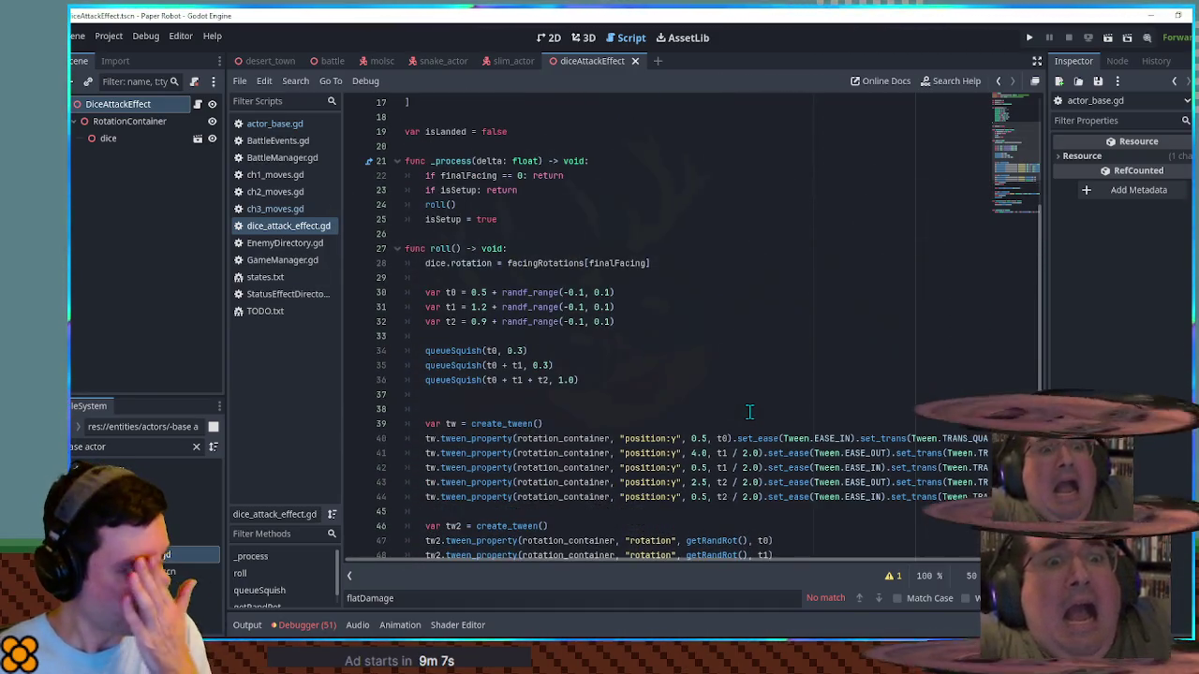
pyautogui.click(321, 62)
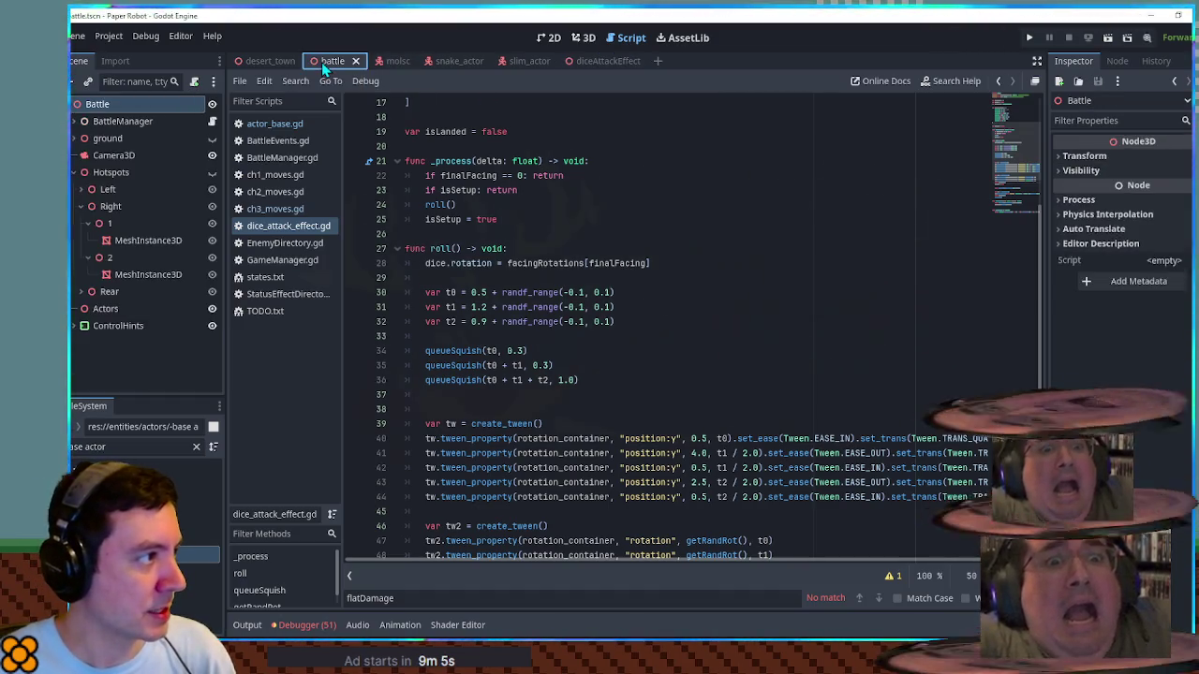
# Step: Run the battle scene with F6 and use Tactics to swap the grandma partner for Kat
pyautogui.press('F6')
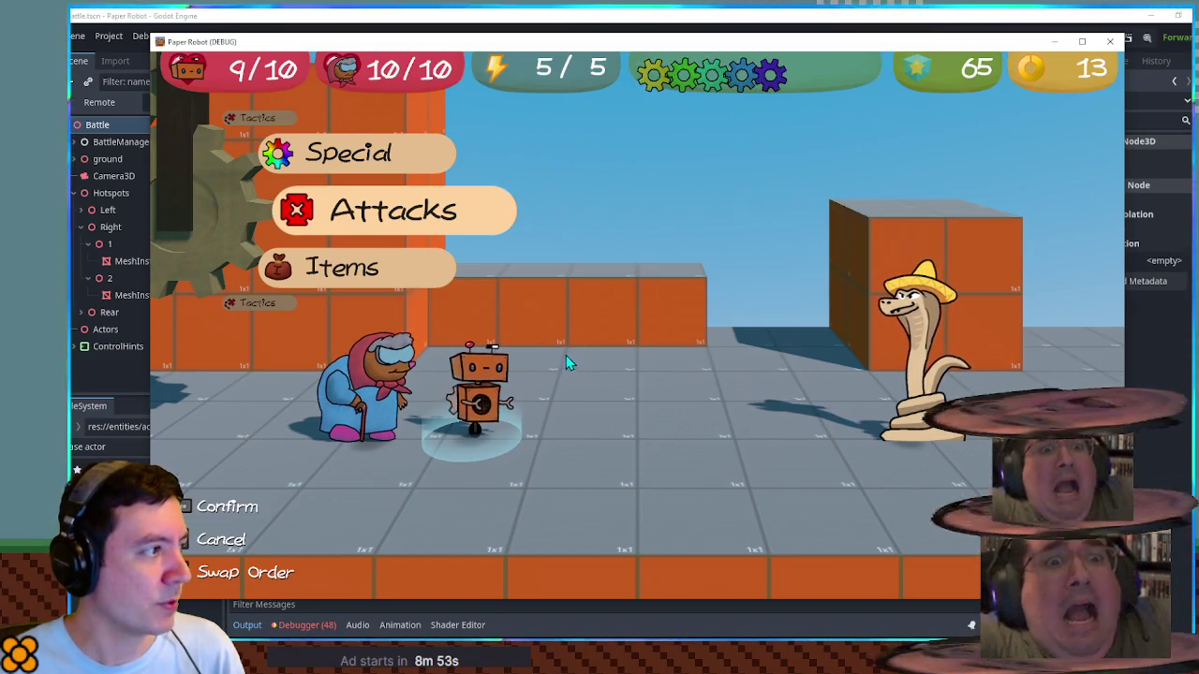
pyautogui.press('Up')
pyautogui.press('Up')
pyautogui.click(405, 365)
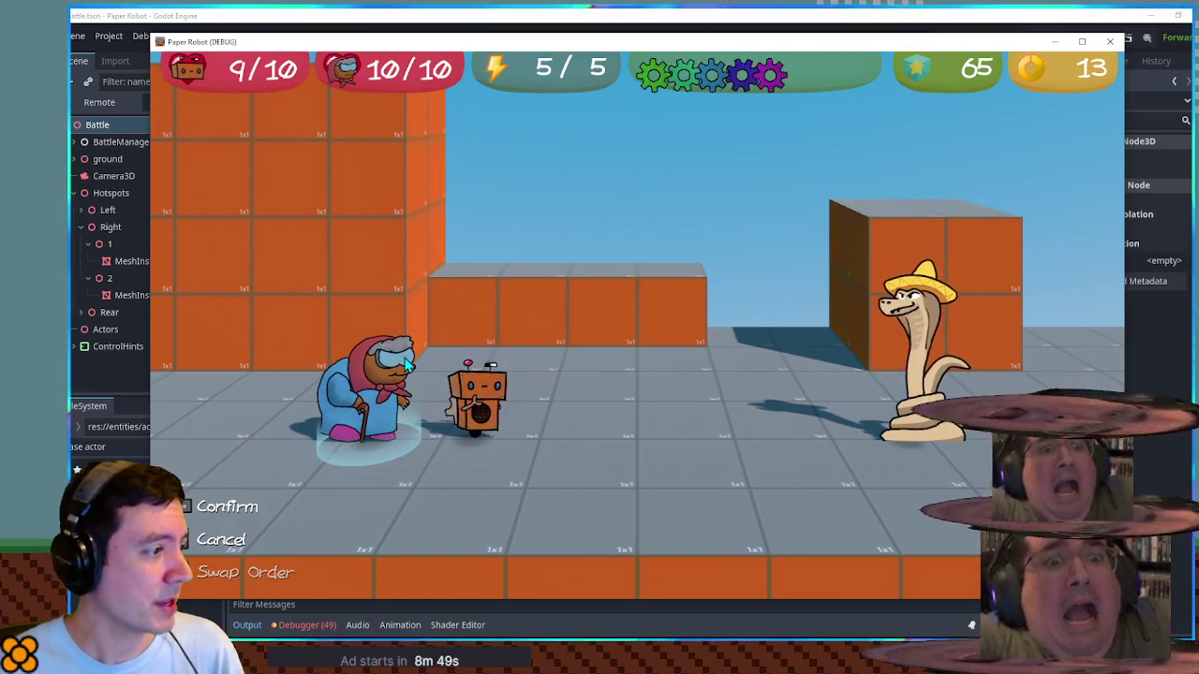
pyautogui.press('Up')
pyautogui.press('Return')
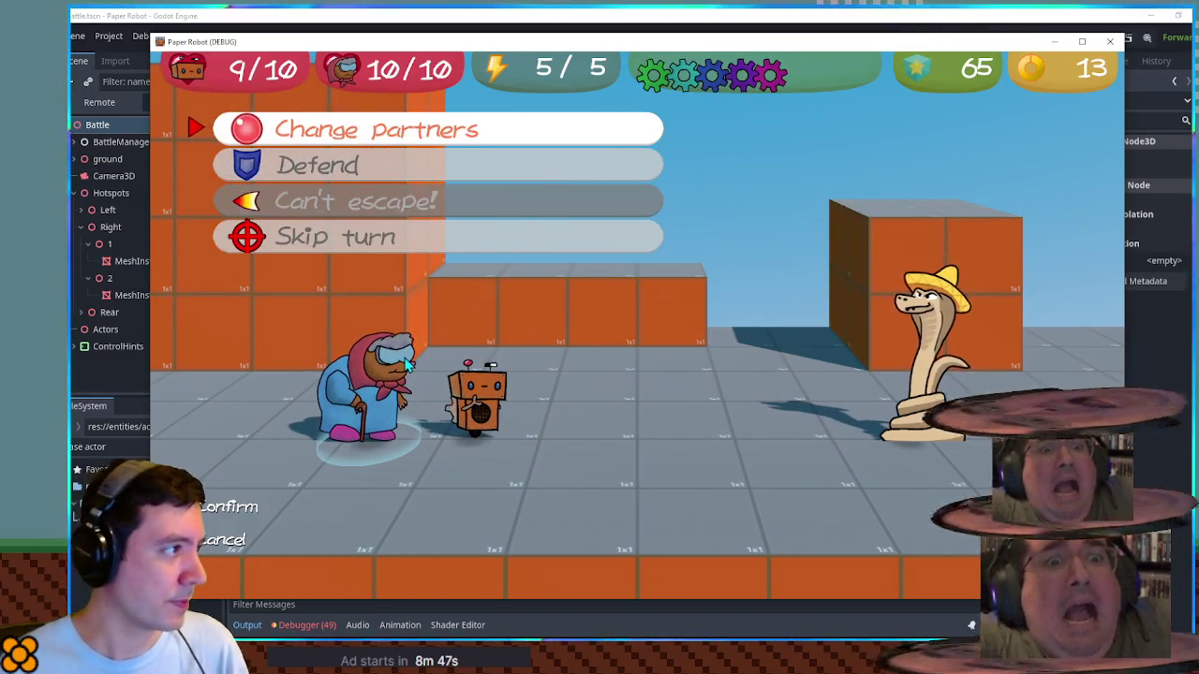
pyautogui.press('Return')
pyautogui.press('Return')
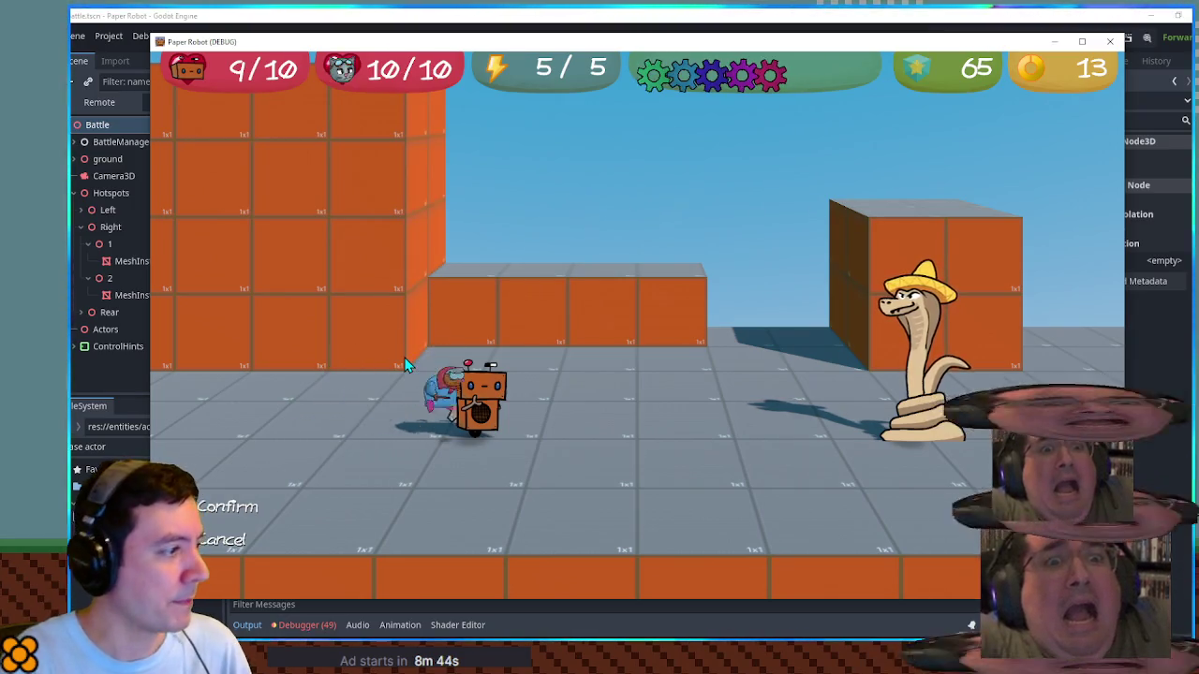